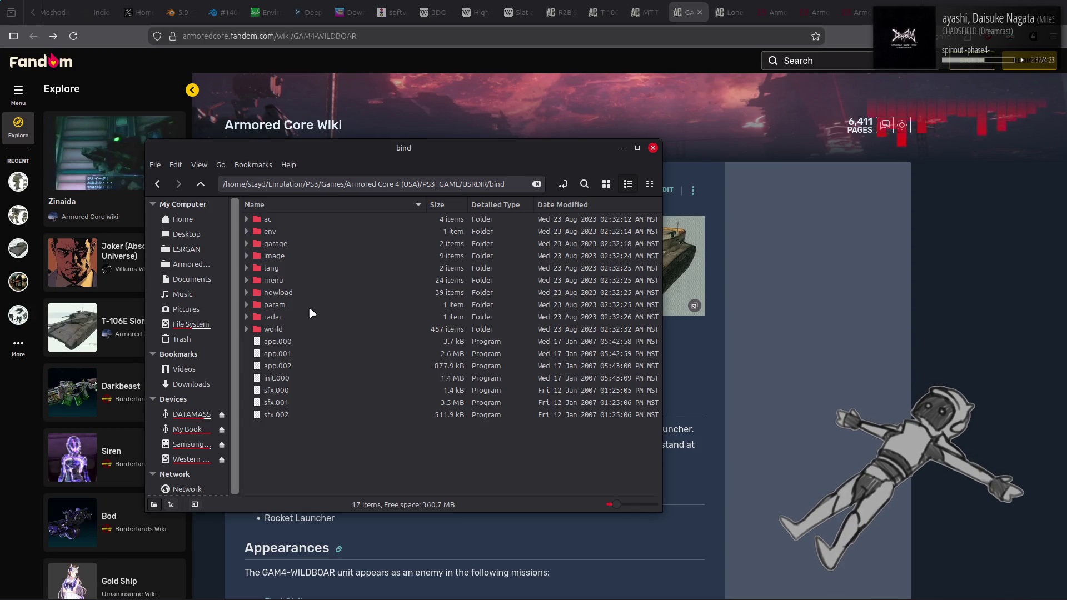
Browse the AC4 bind folder's world, ac and parts subfolders, then climb back up.
double_click(307, 328)
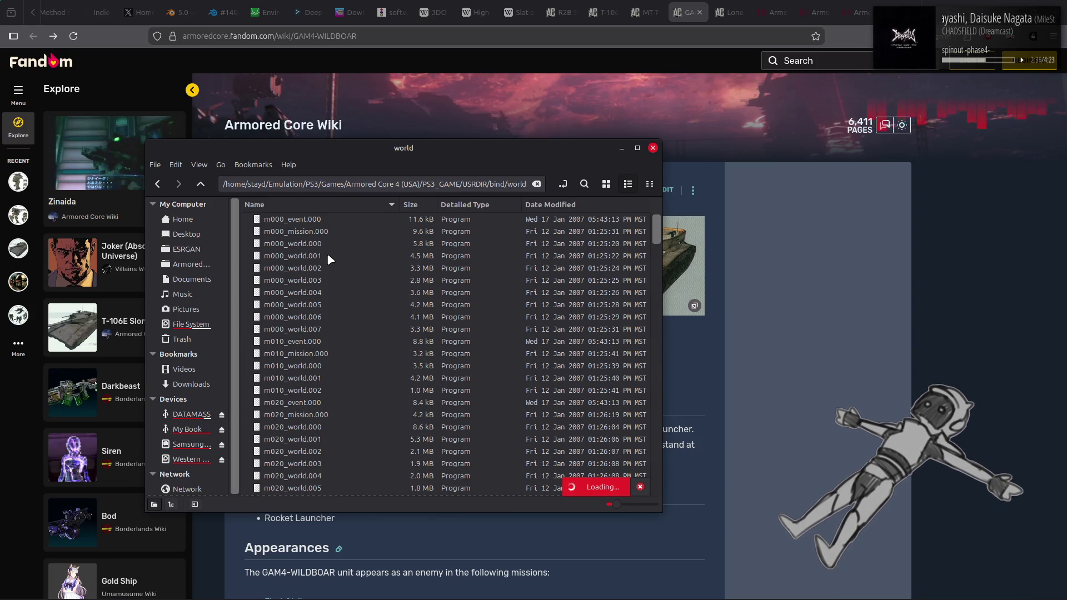
key(alt+Up)
double_click(330, 217)
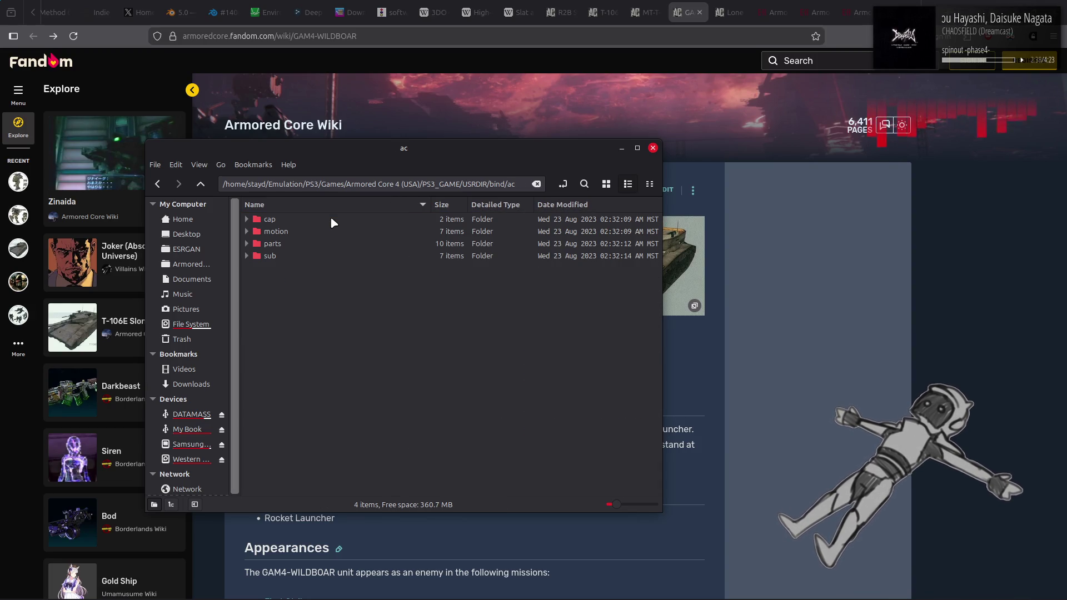
double_click(331, 244)
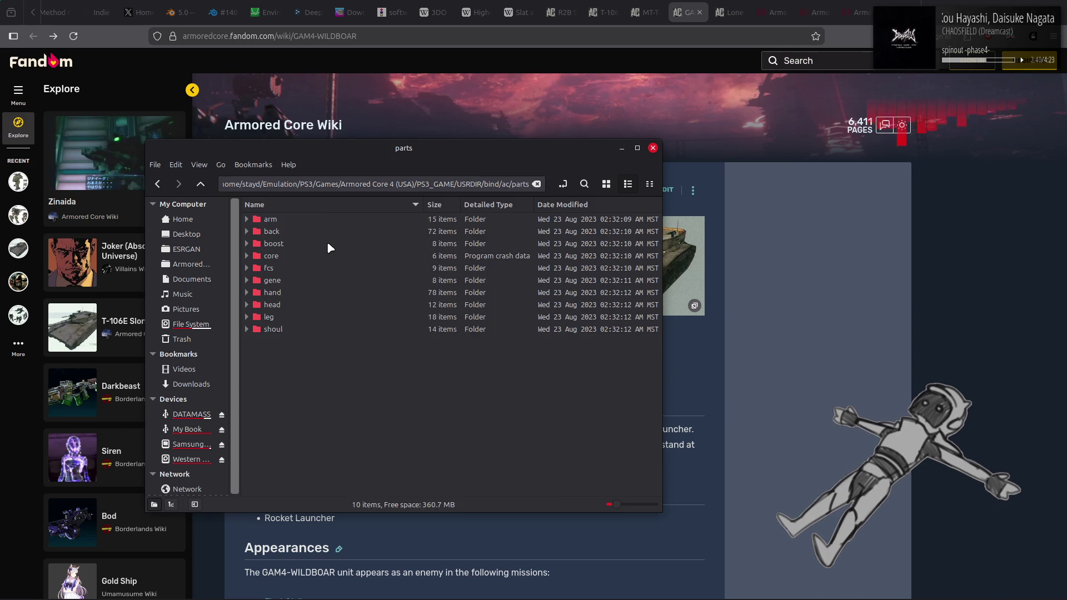
key(alt+Up)
key(alt+Up)
key(alt+Up)
key(alt+Up)
key(alt+Up)
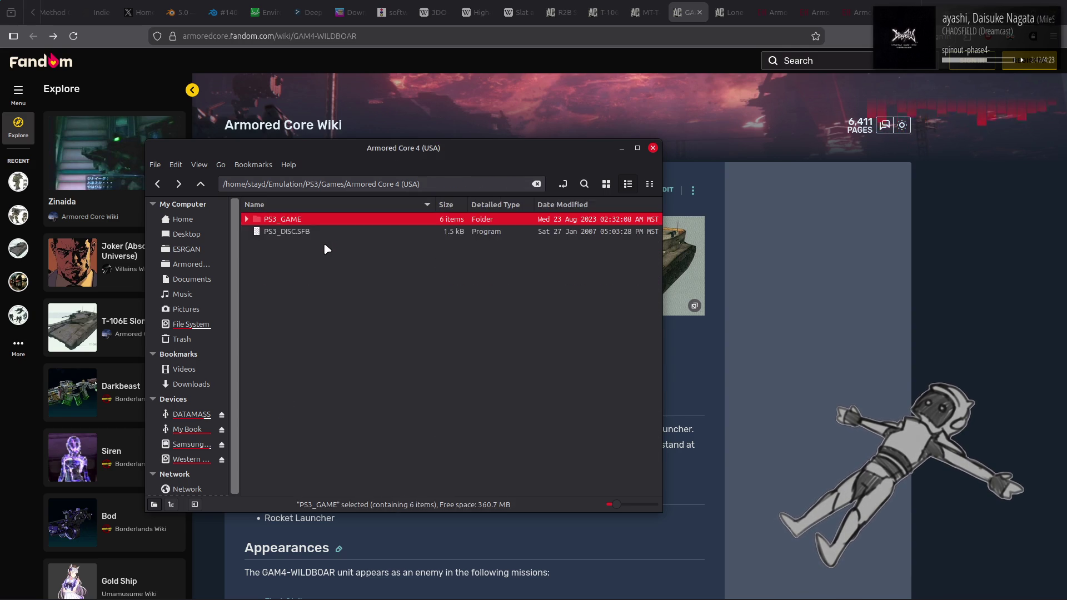
Go into Armored Core - For Answer > PS3_GAME > USRDIR > bind > model.
double_click(321, 243)
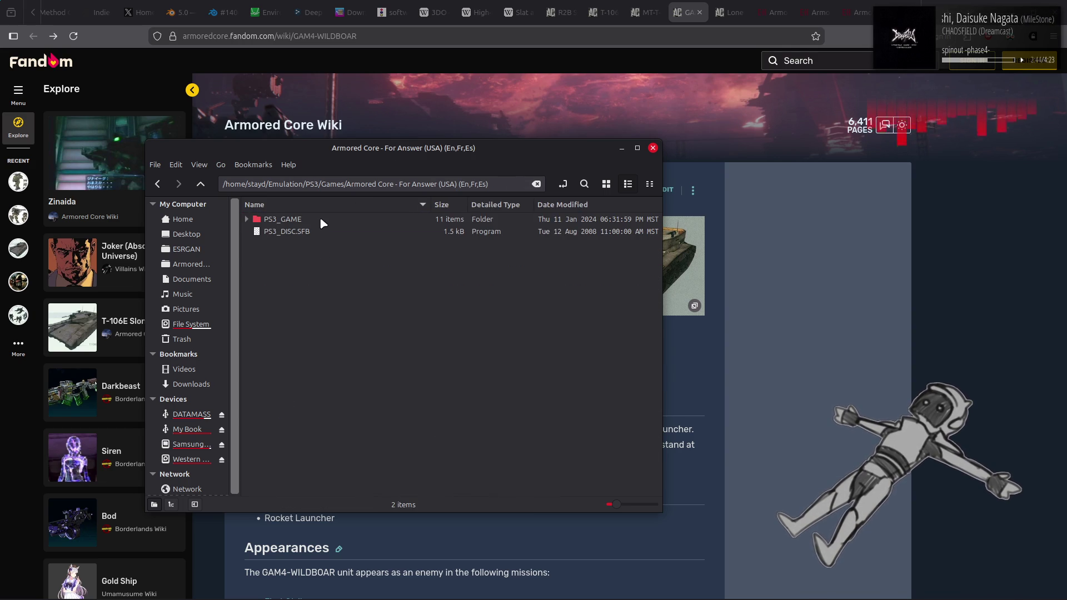
double_click(320, 219)
double_click(311, 219)
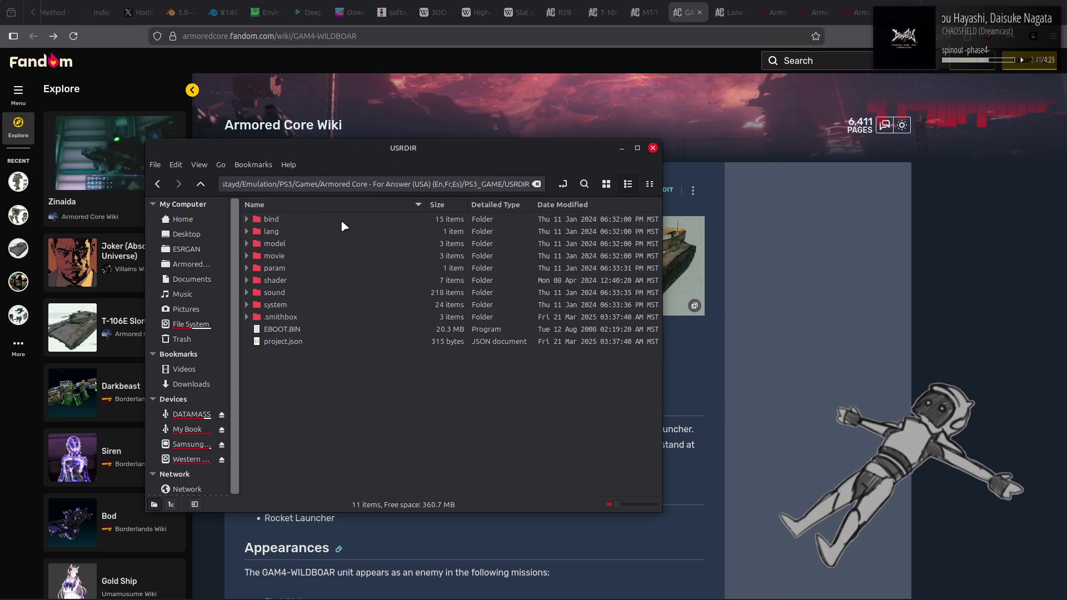
double_click(319, 244)
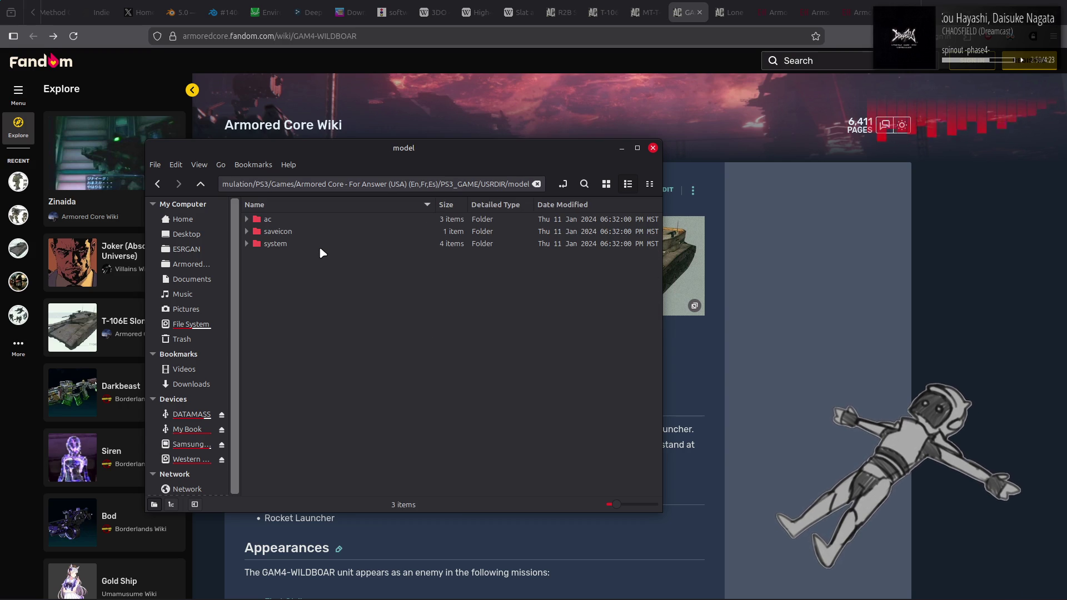
key(BackSpace)
double_click(295, 219)
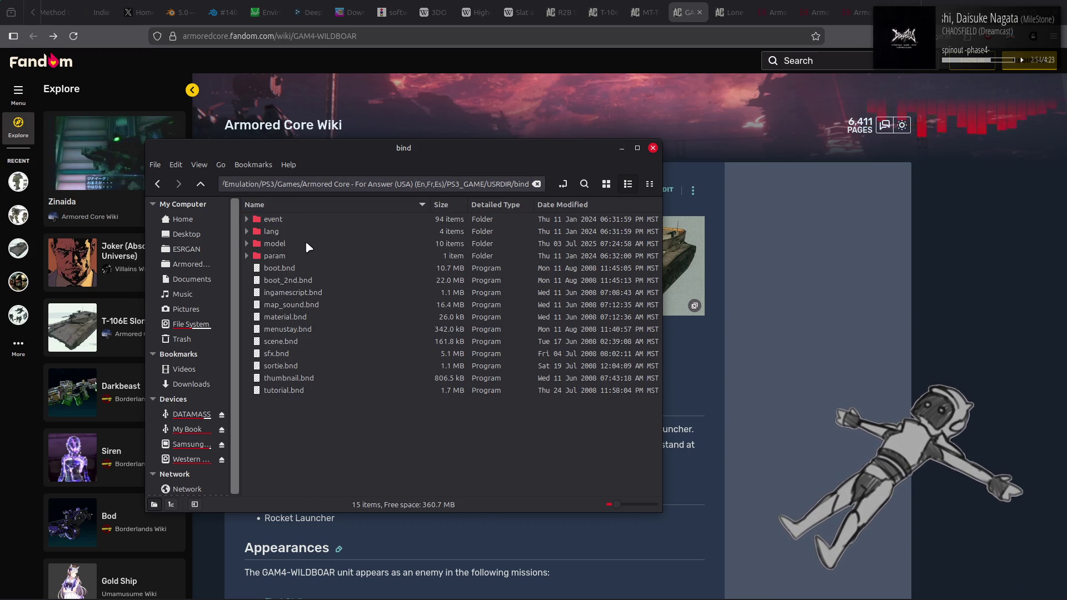
double_click(306, 243)
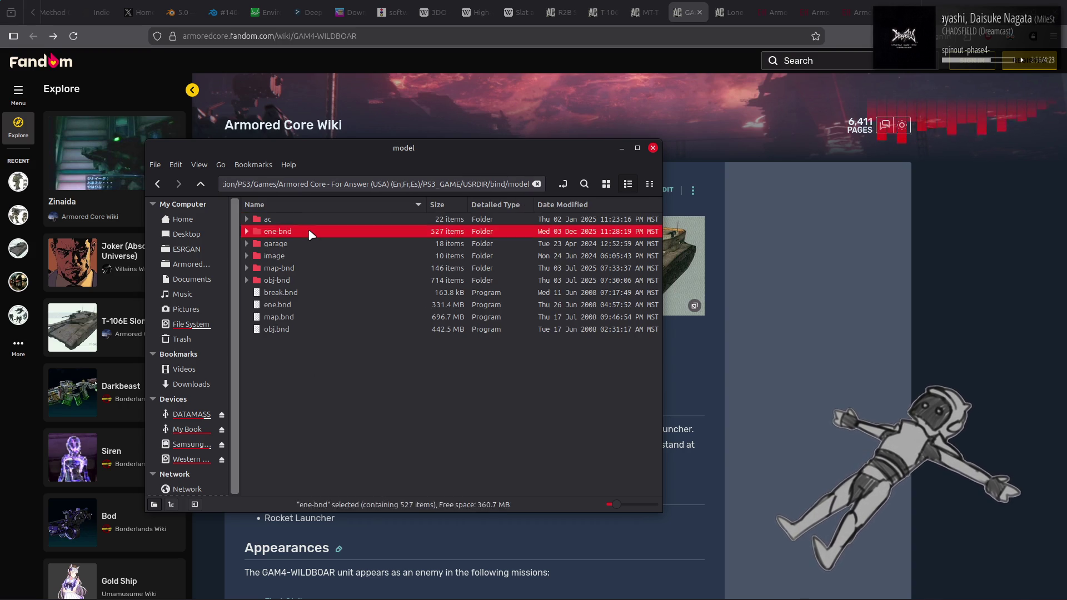
Open the ene-bnd folder and scroll through its enemy archives.
double_click(309, 232)
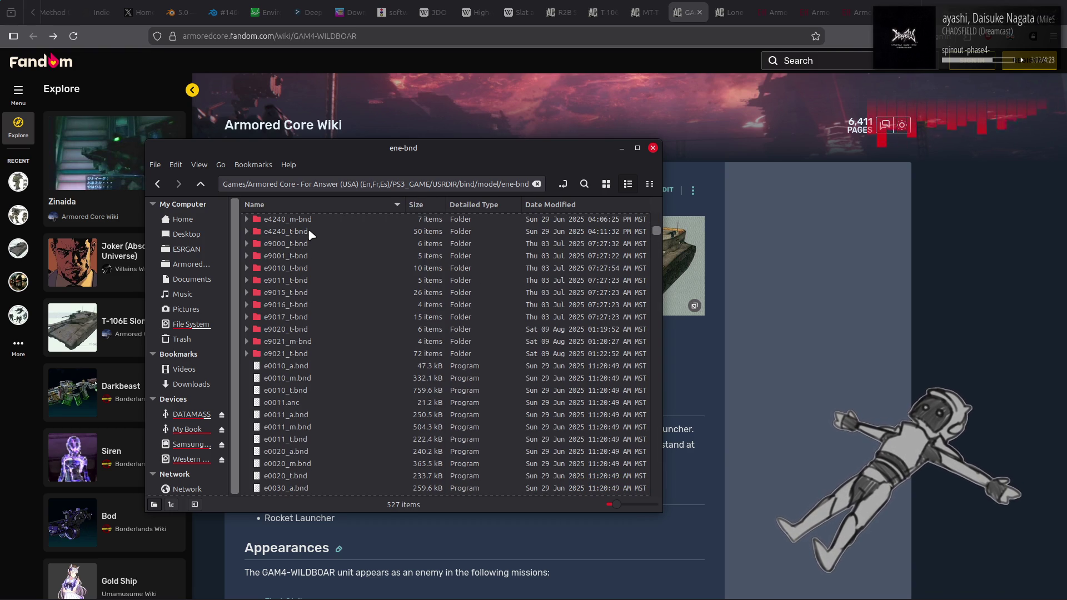
click(309, 234)
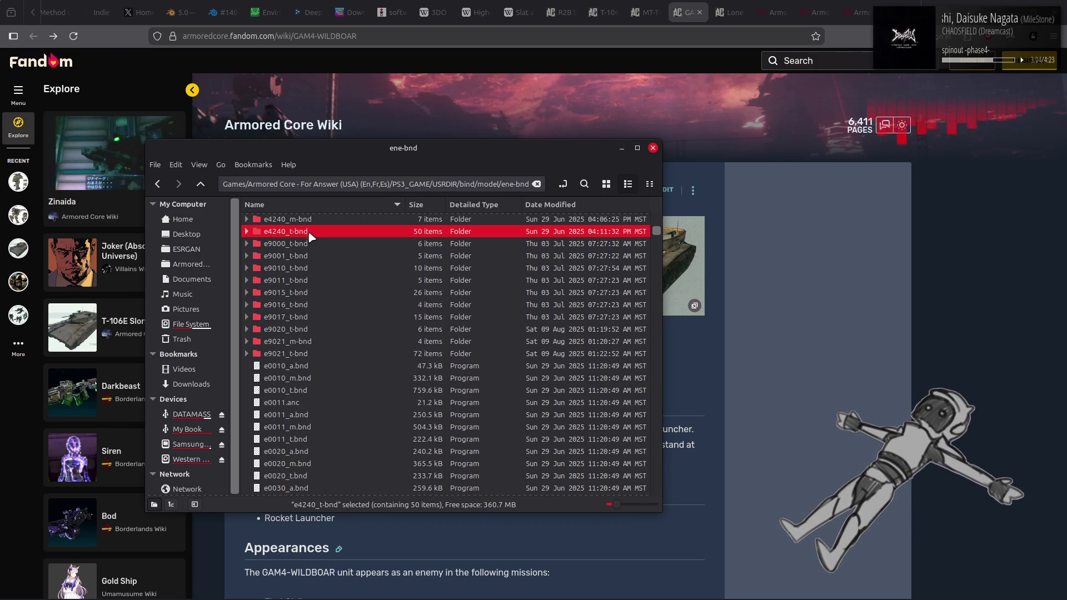
scroll(309, 235, up, 3)
scroll(312, 251, up, 5)
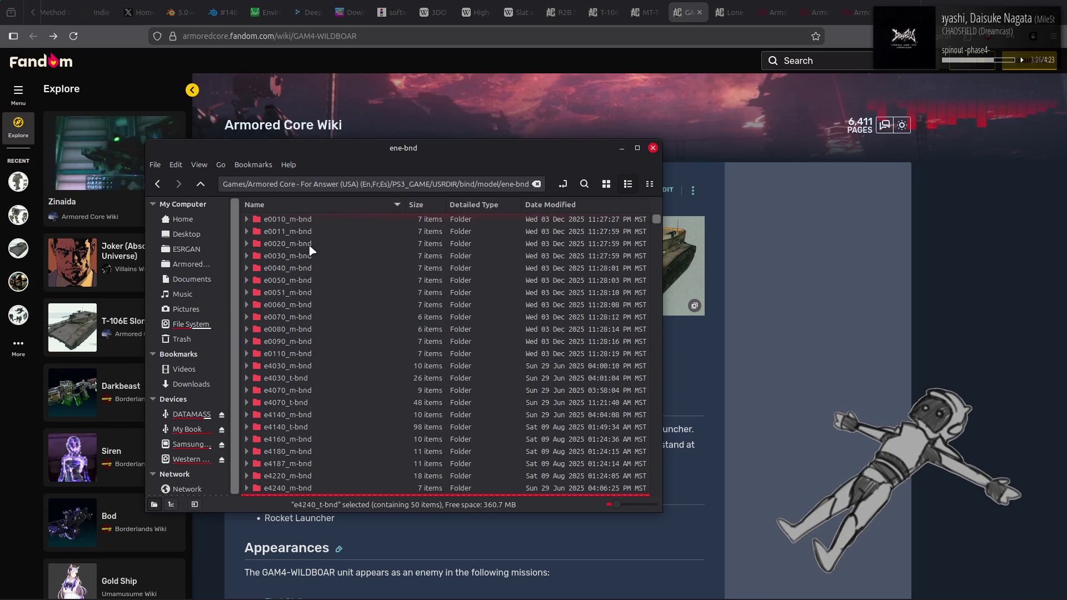
scroll(312, 251, down, 7)
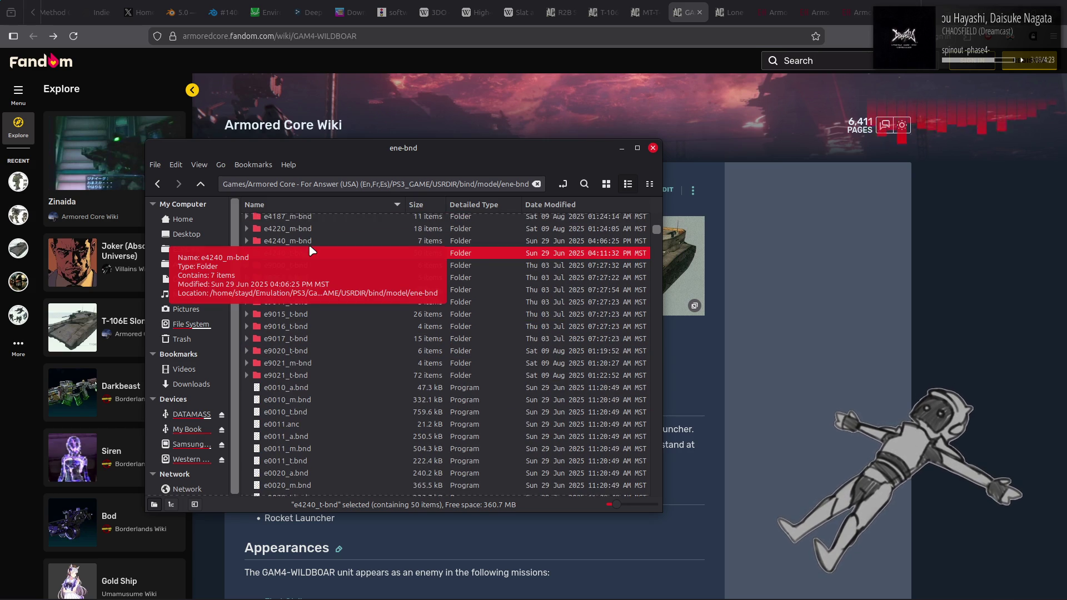
scroll(310, 250, down, 2)
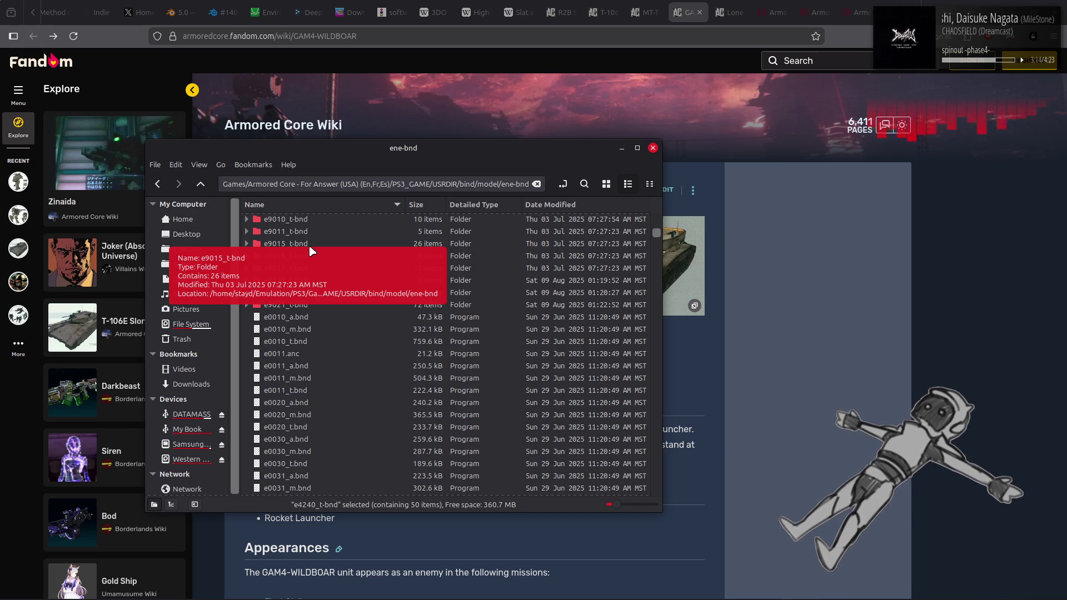
scroll(311, 252, up, 10)
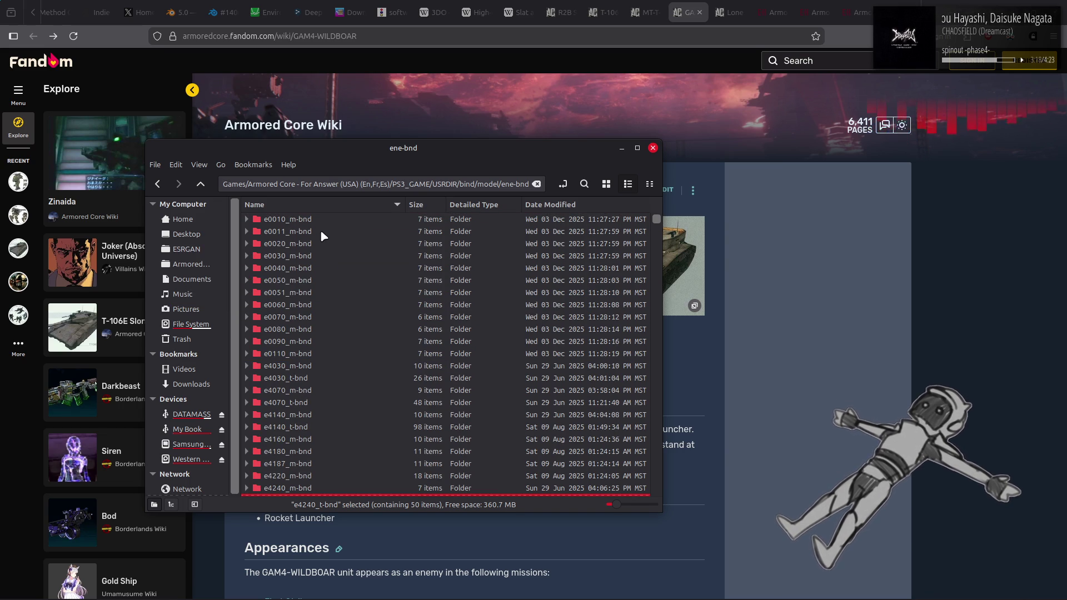
scroll(333, 266, down, 7)
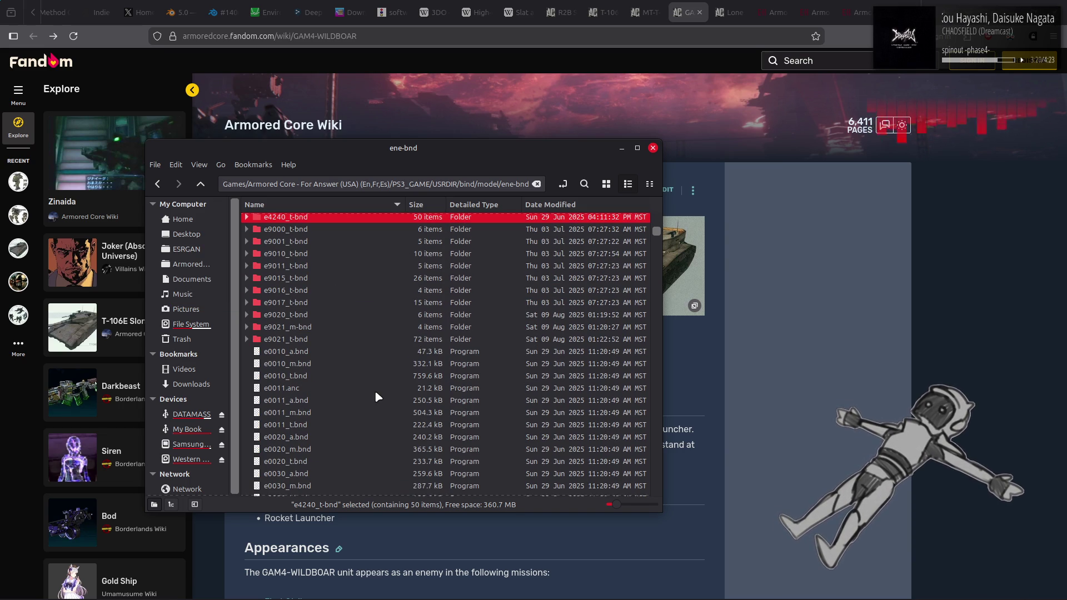
Select e0010_t.bnd and add e0020_t.bnd through e0050_t.bnd to the selection.
click(315, 374)
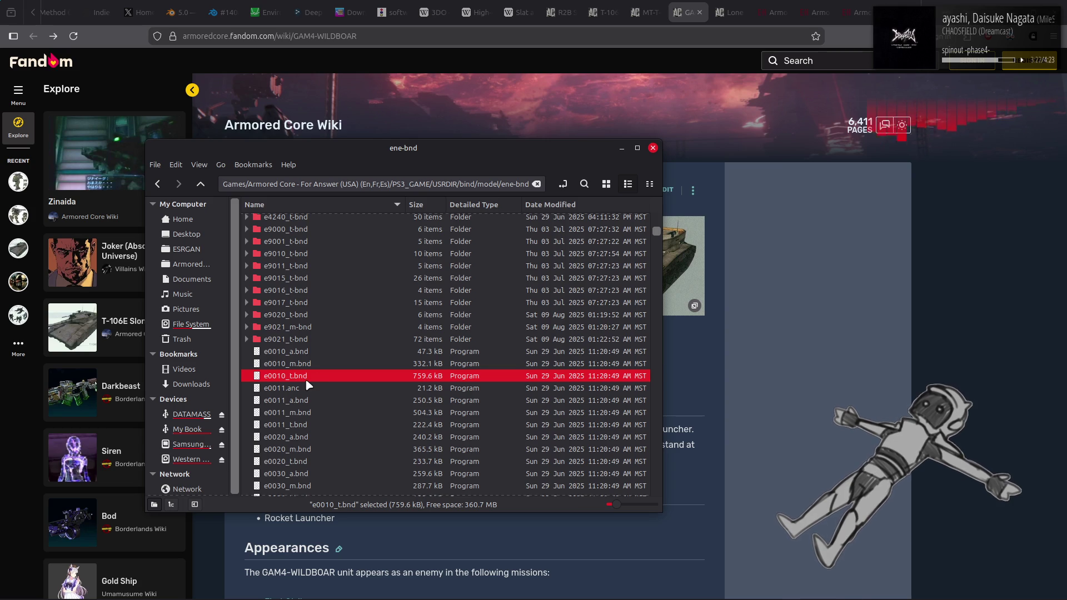
scroll(305, 379, up, 7)
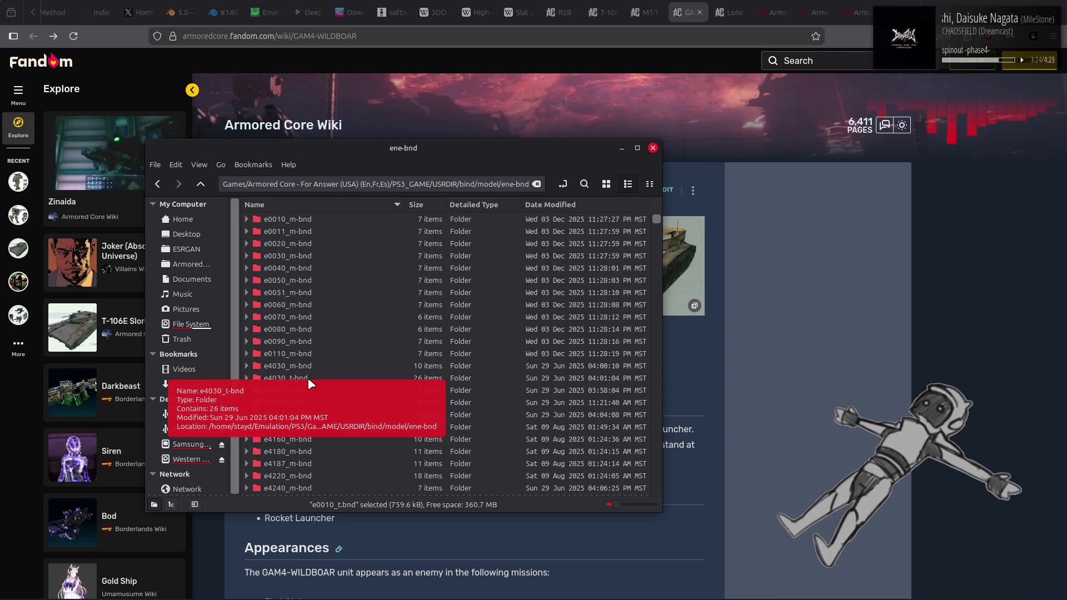
scroll(307, 379, down, 10)
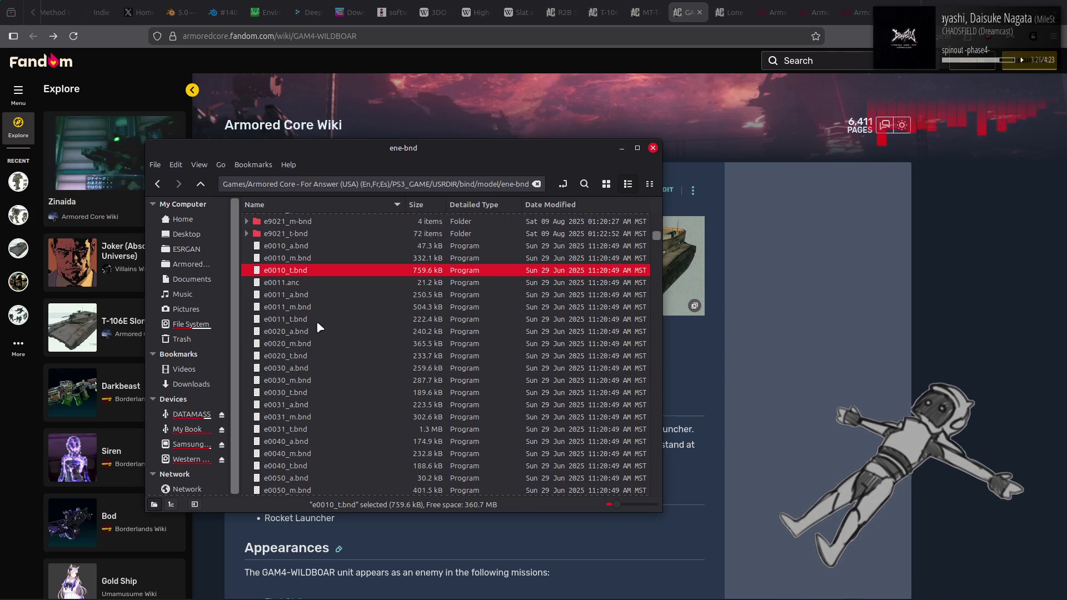
ctrl+click(320, 357)
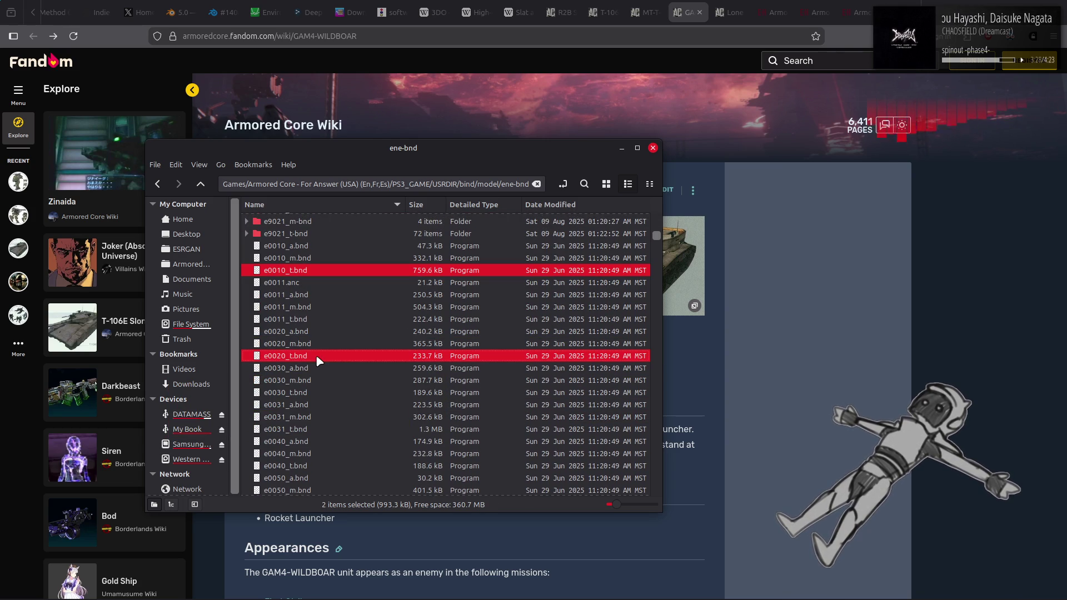
ctrl+click(319, 392)
scroll(319, 431, down, 3)
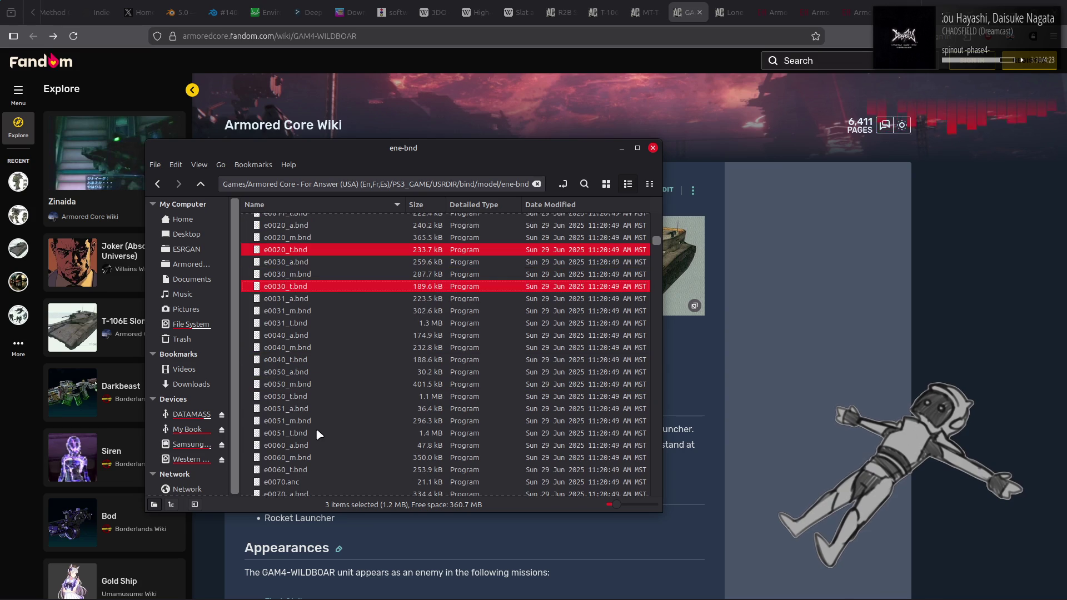
ctrl+click(309, 363)
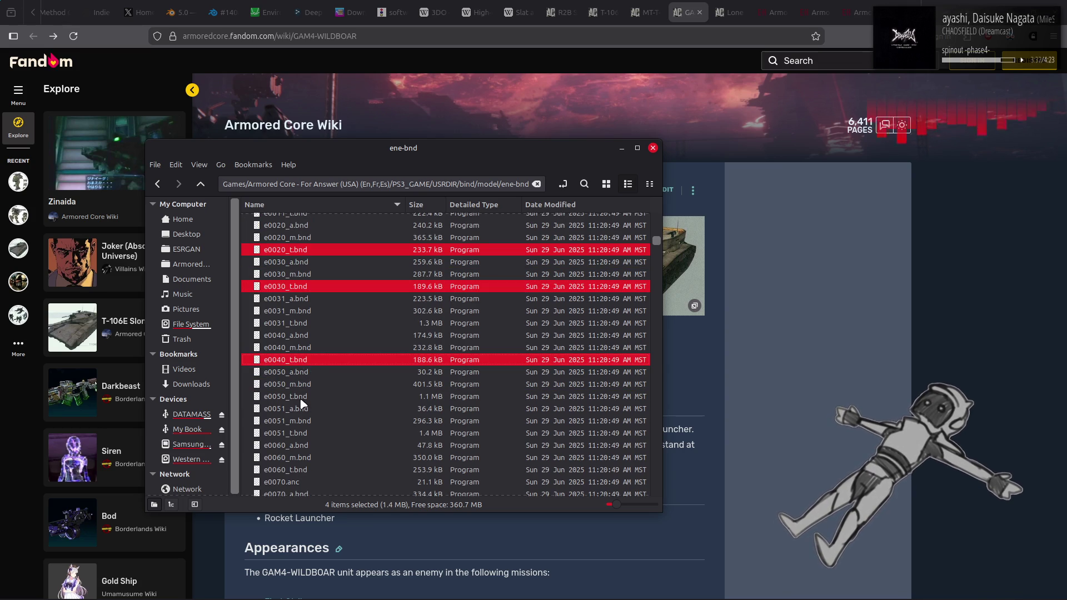
ctrl+click(301, 398)
Add e0060_t.bnd, e0070_t.bnd, e0080_t.bnd and e0090_t.bnd to the selection.
scroll(315, 412, down, 2)
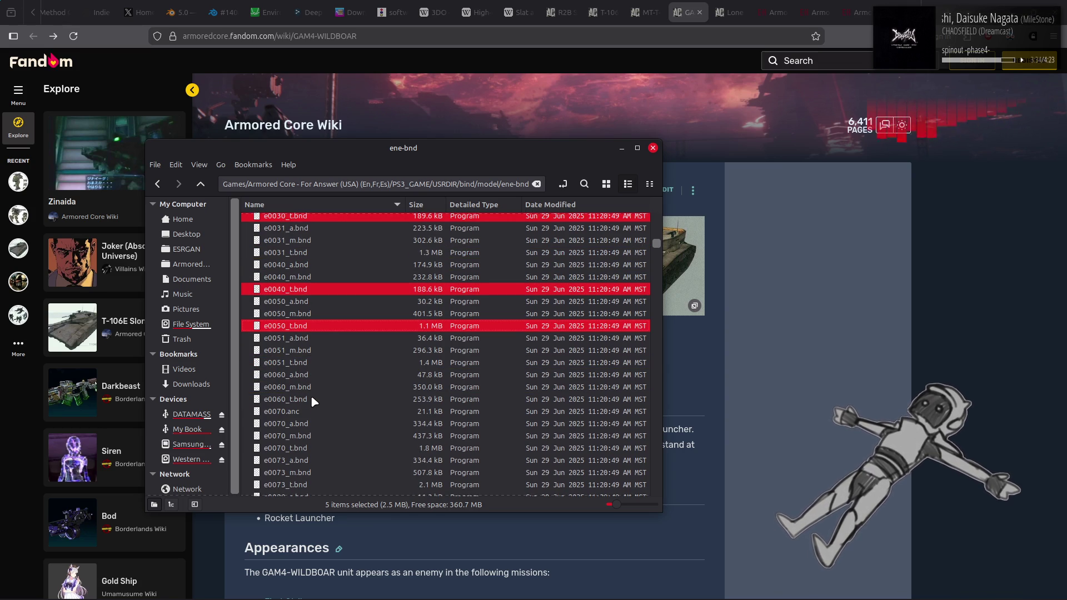
scroll(312, 398, up, 5)
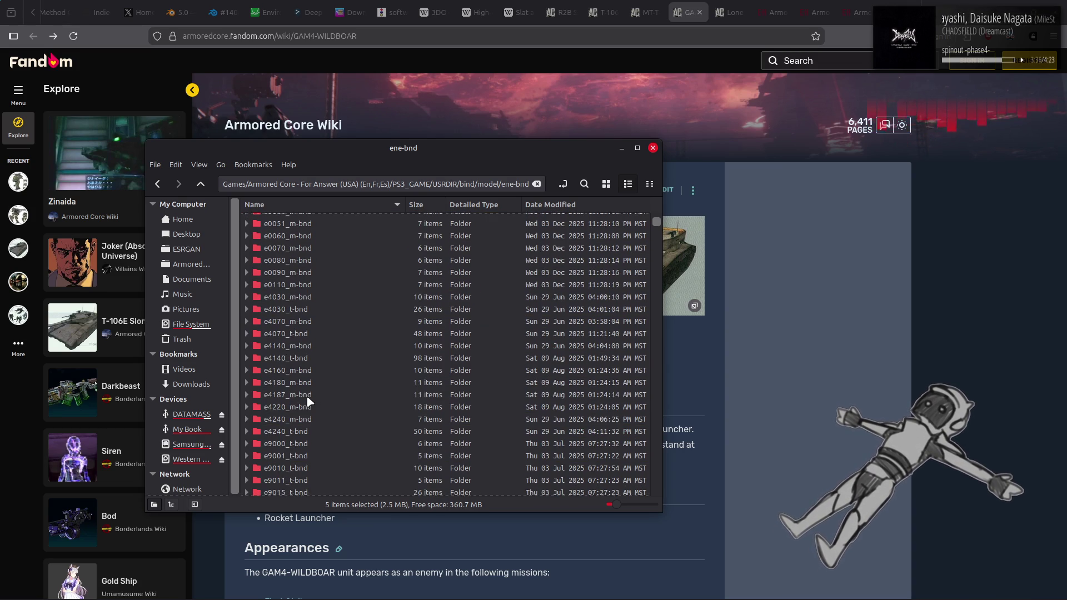
scroll(310, 400, down, 6)
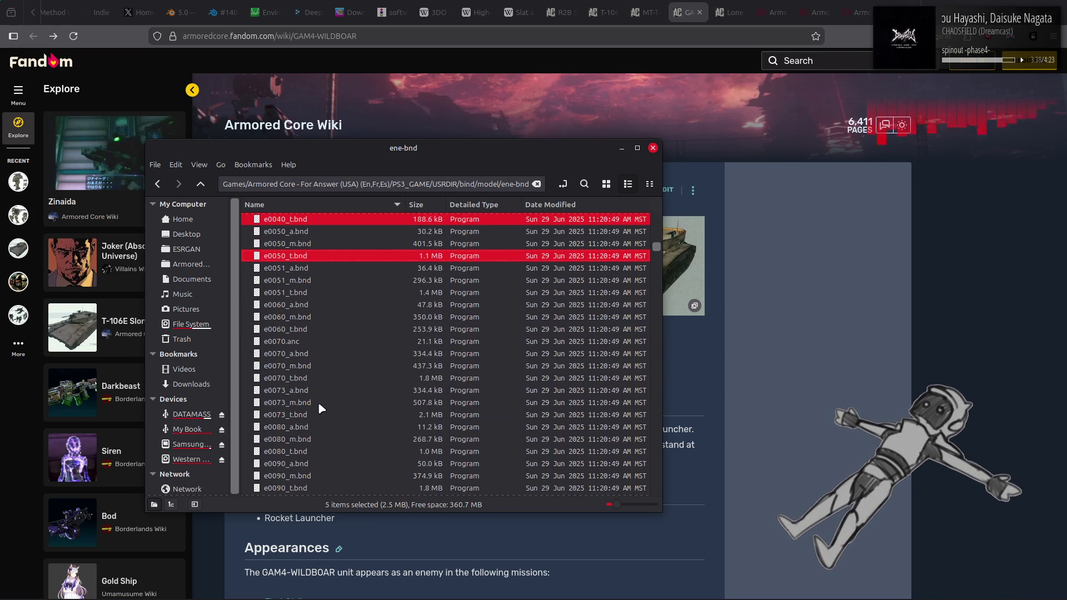
ctrl+click(295, 331)
ctrl+click(302, 379)
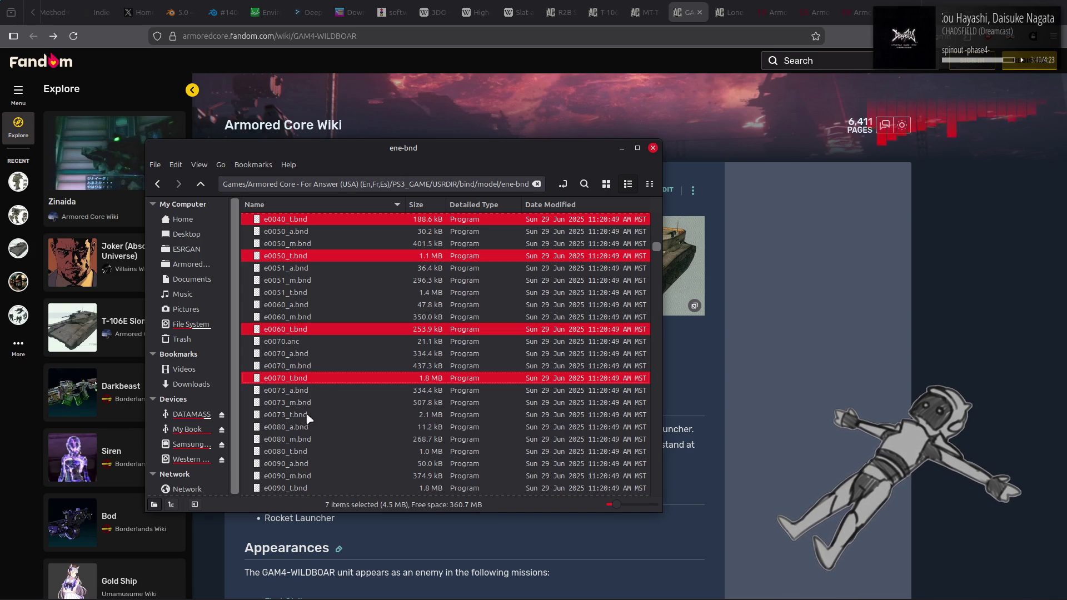
ctrl+click(304, 453)
scroll(315, 414, down, 3)
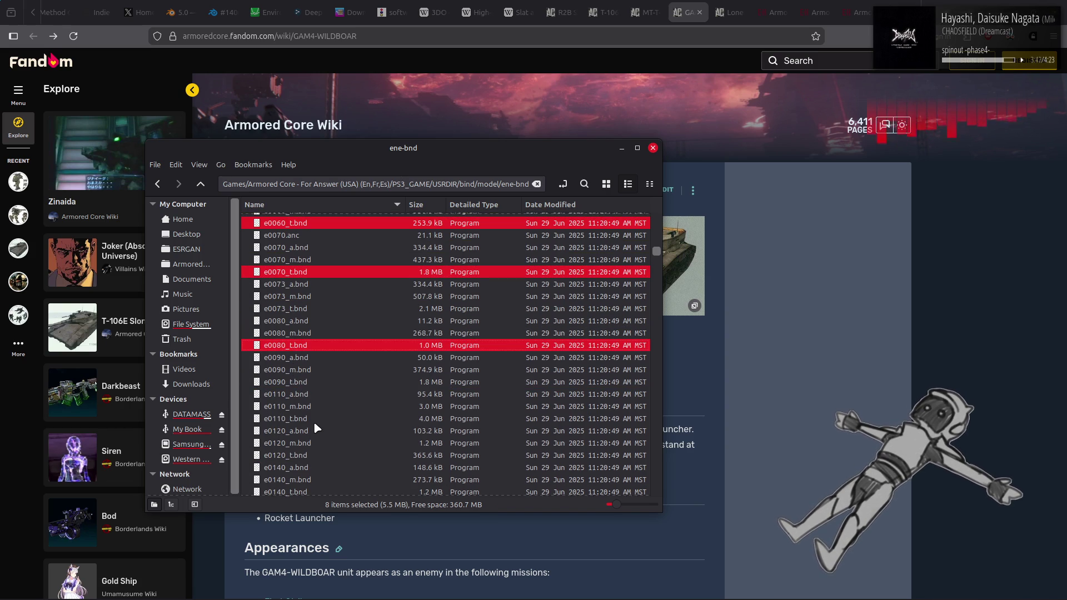
ctrl+click(298, 383)
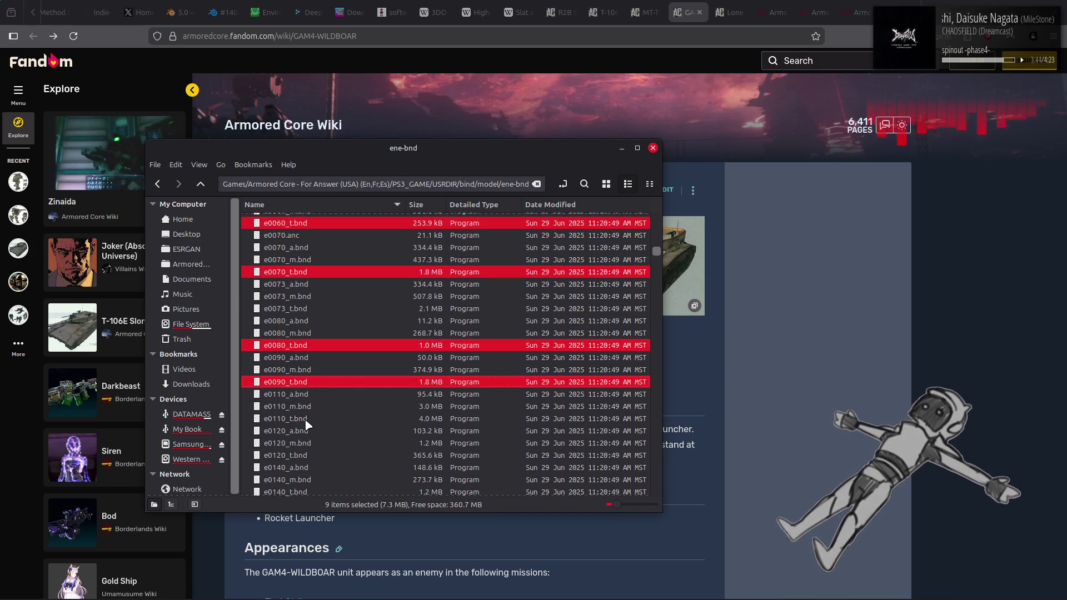
Unpack the nine selected archives, then unpack e0010.tpf inside the e0010_t-bnd folder.
right_click(304, 382)
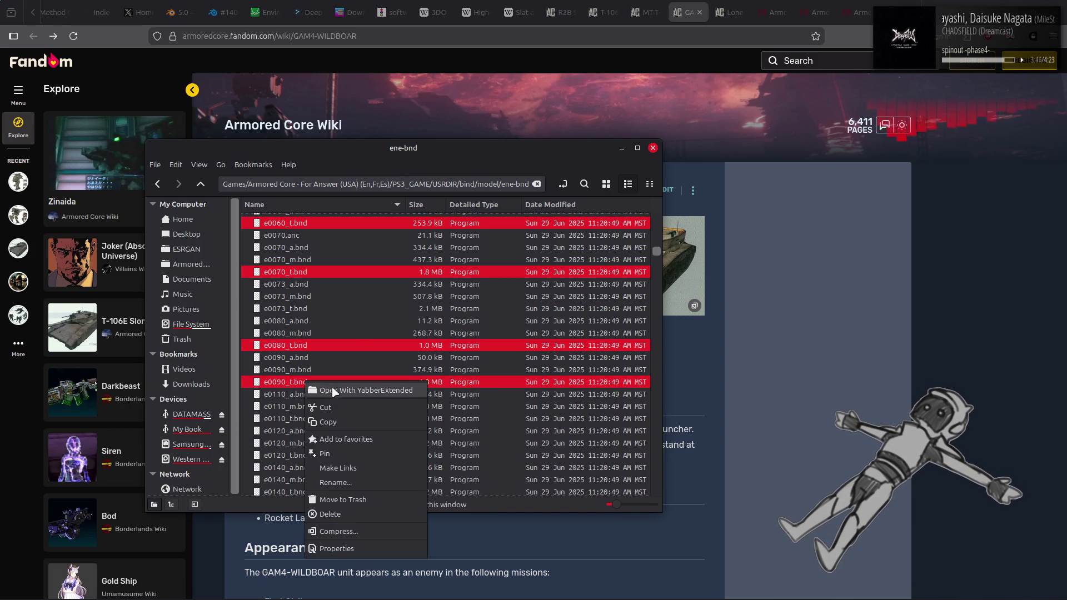
key(Escape)
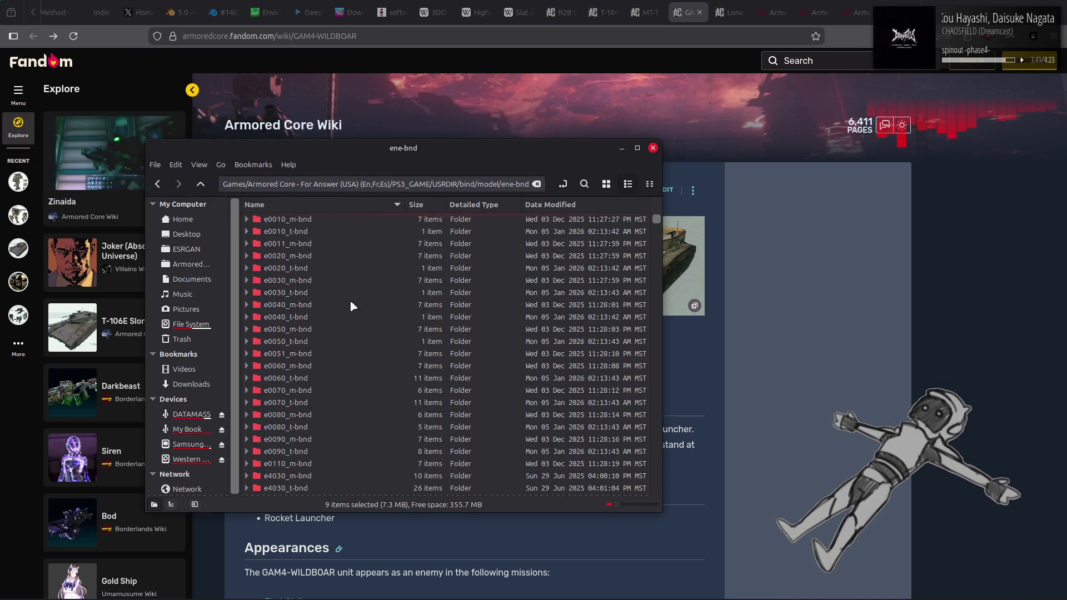
double_click(310, 231)
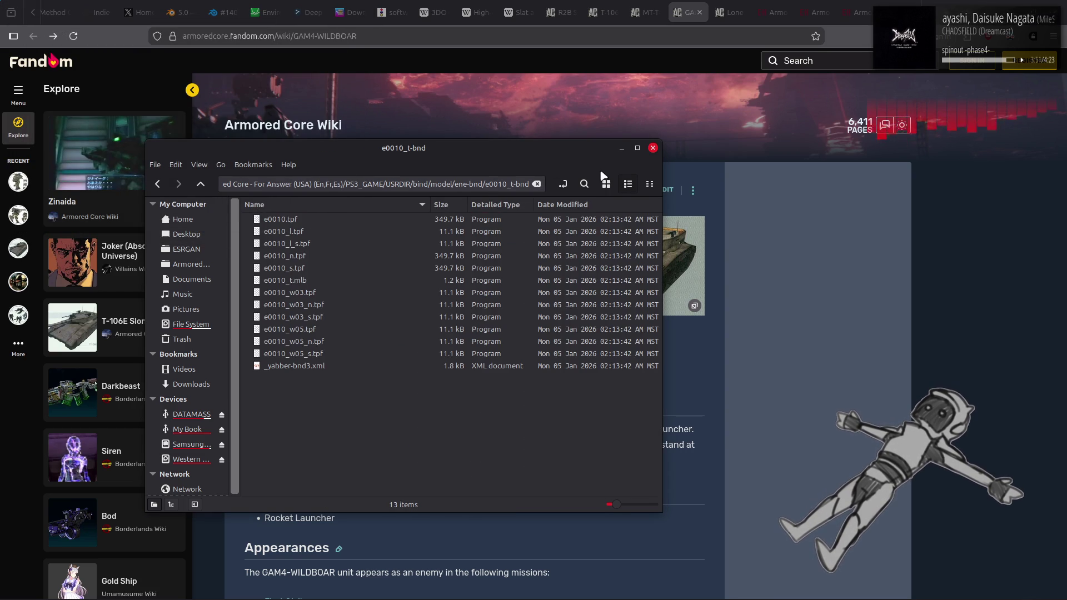
click(327, 223)
right_click(328, 221)
click(361, 228)
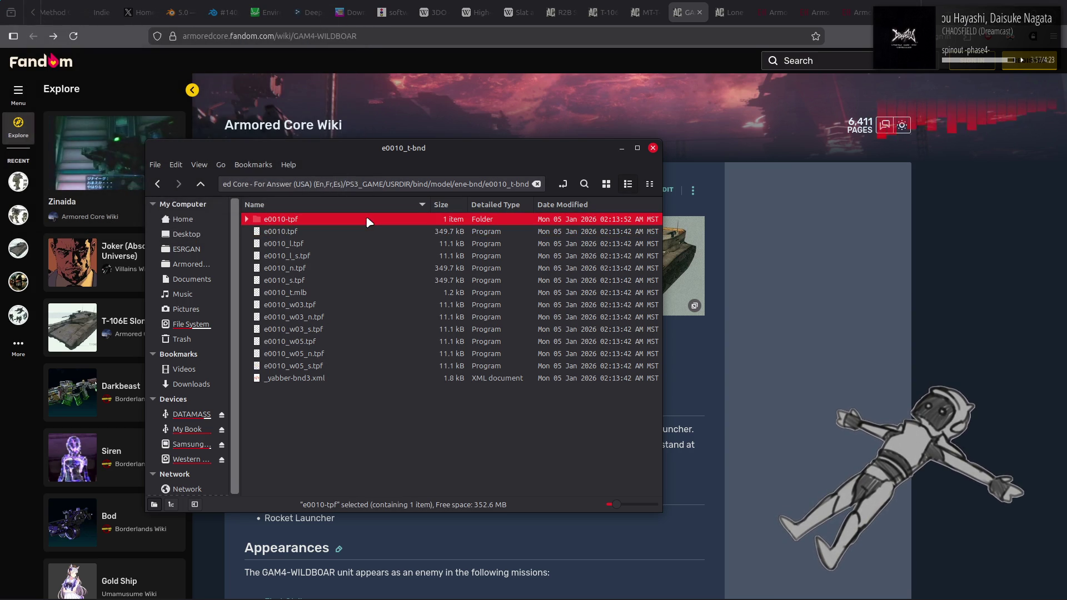
Select e0010.dds in the e0010-tpf folder's icon view and bring GIMP forward.
double_click(358, 219)
click(608, 184)
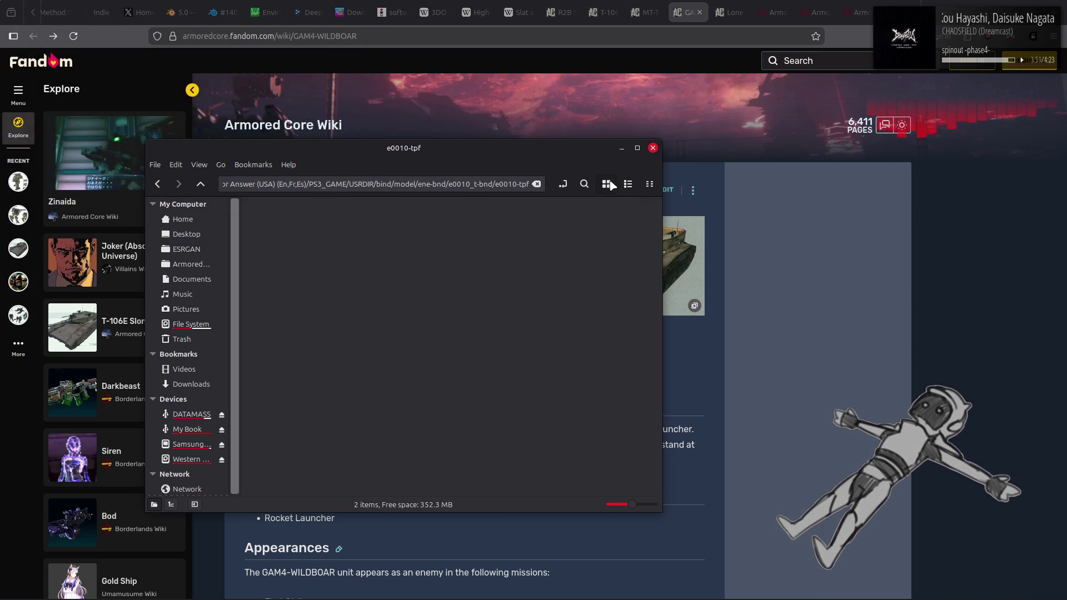
click(299, 246)
mouse_move(303, 589)
click(229, 586)
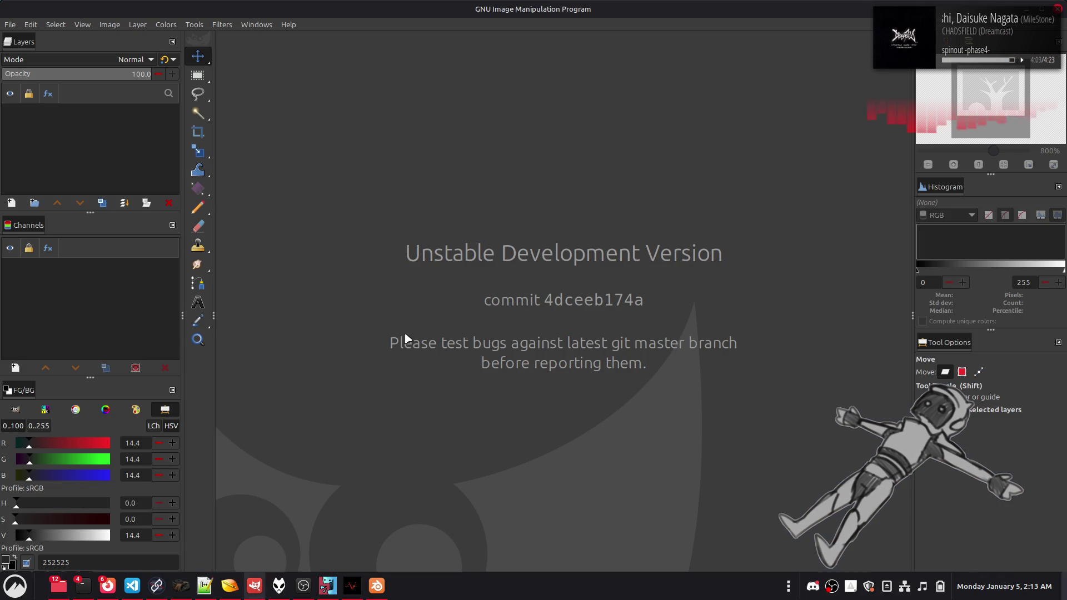
Open the 1024×512 e0010.dds texture in GIMP and zoom in and out to inspect it.
key(alt+Tab)
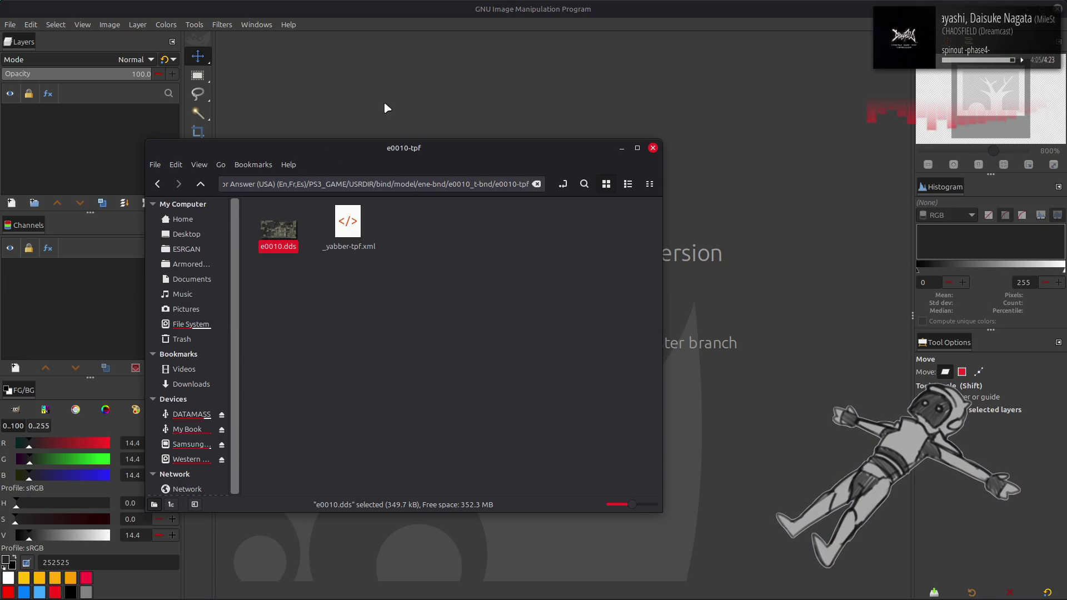
key(Return)
click(588, 336)
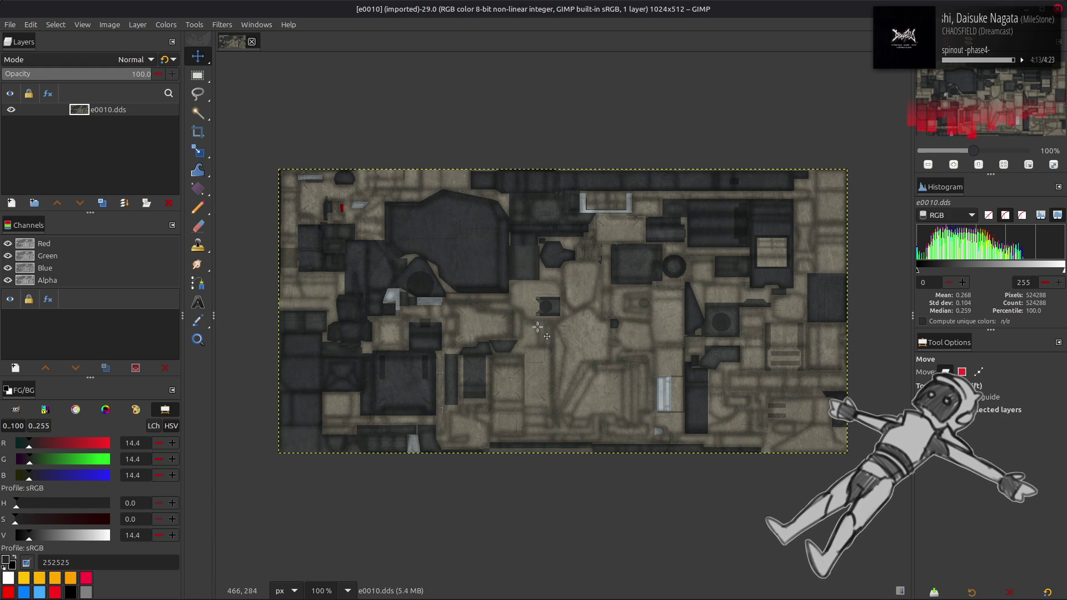
scroll(538, 327, up, 4)
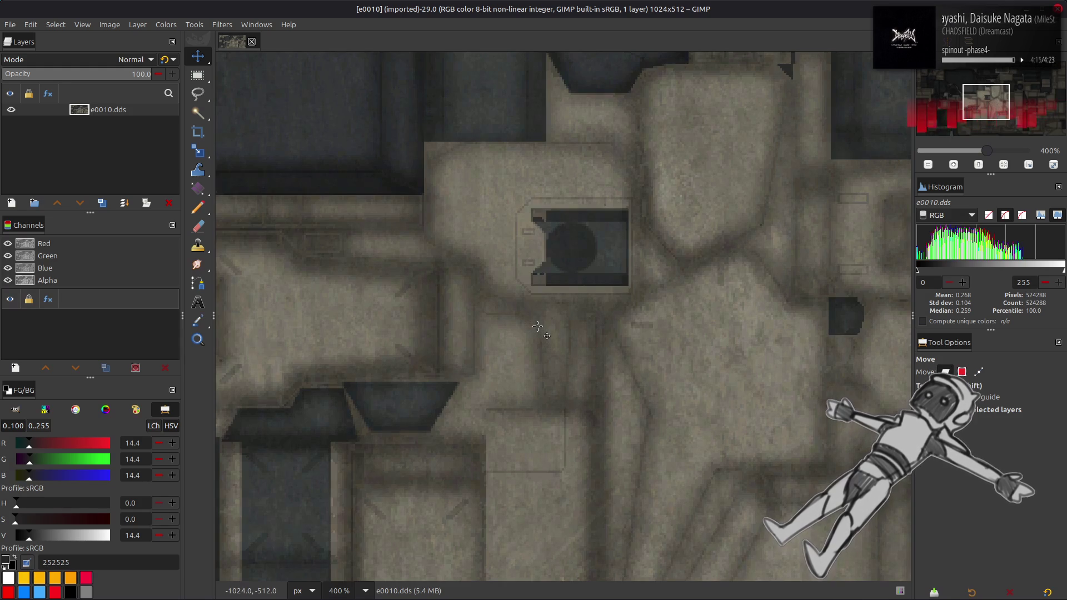
scroll(537, 326, down, 4)
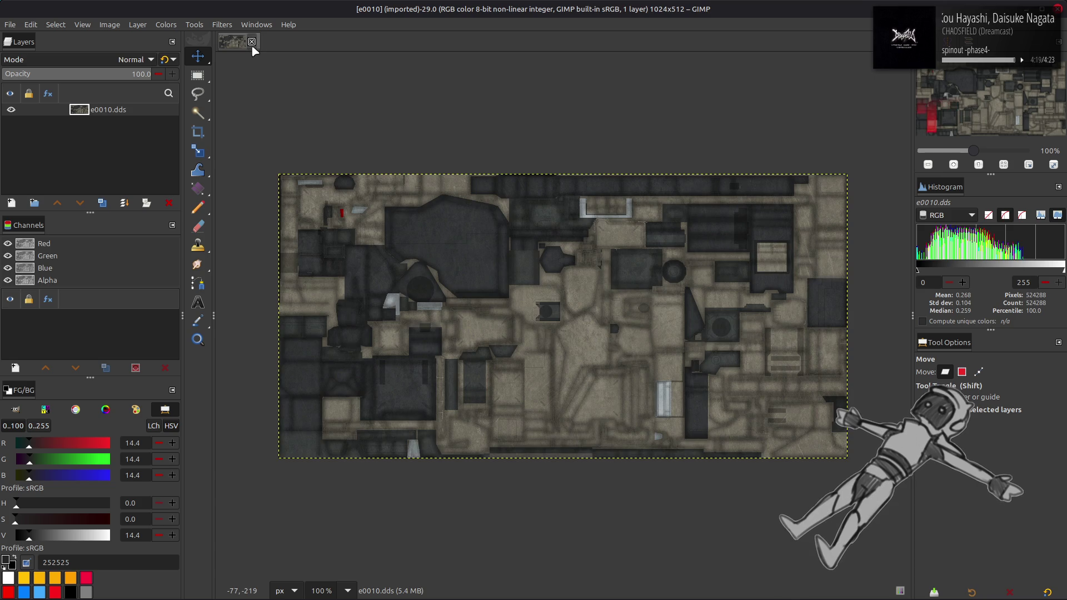
Close the e0010.dds image and return Nemo to the ene-bnd folder.
click(252, 42)
key(alt+Tab)
key(alt+Up)
key(alt+Up)
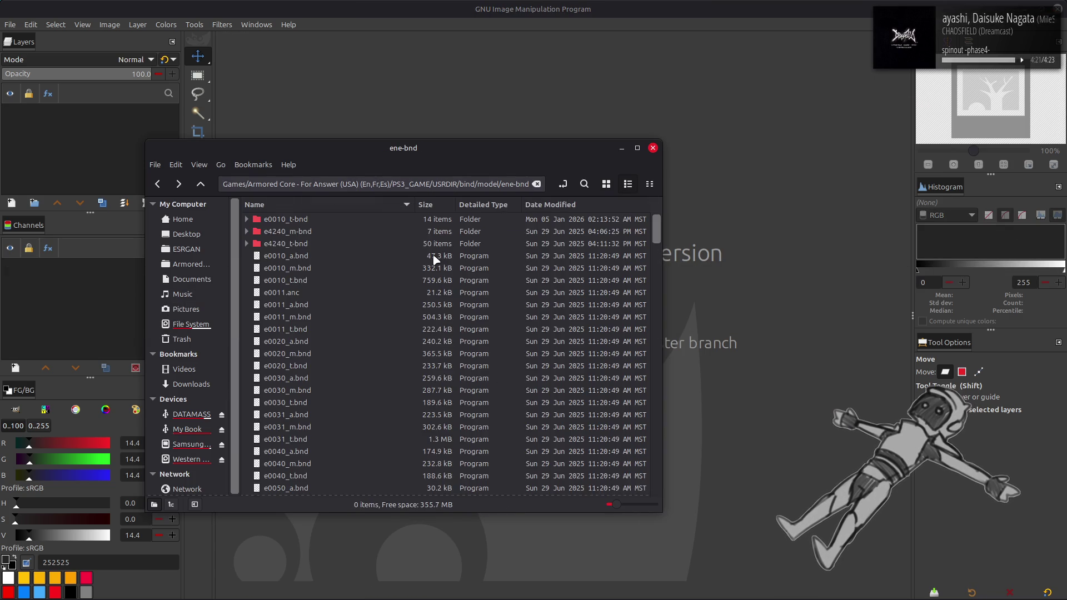
Unpack e0020.tpf from e0020_t-bnd and open the new e0020-tpf folder in icon view.
double_click(312, 268)
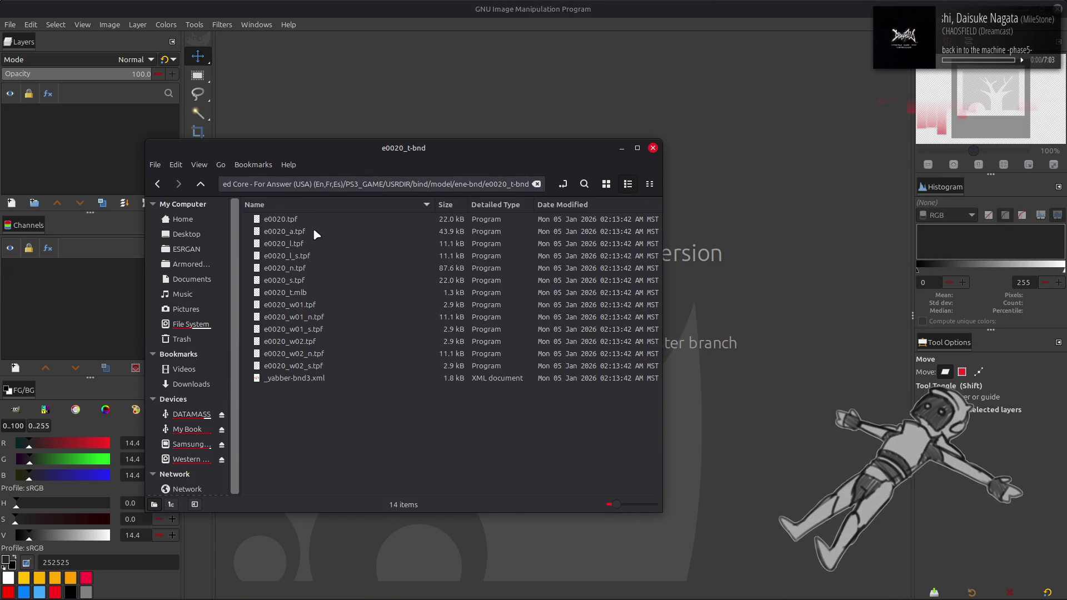
click(314, 220)
right_click(318, 220)
click(339, 228)
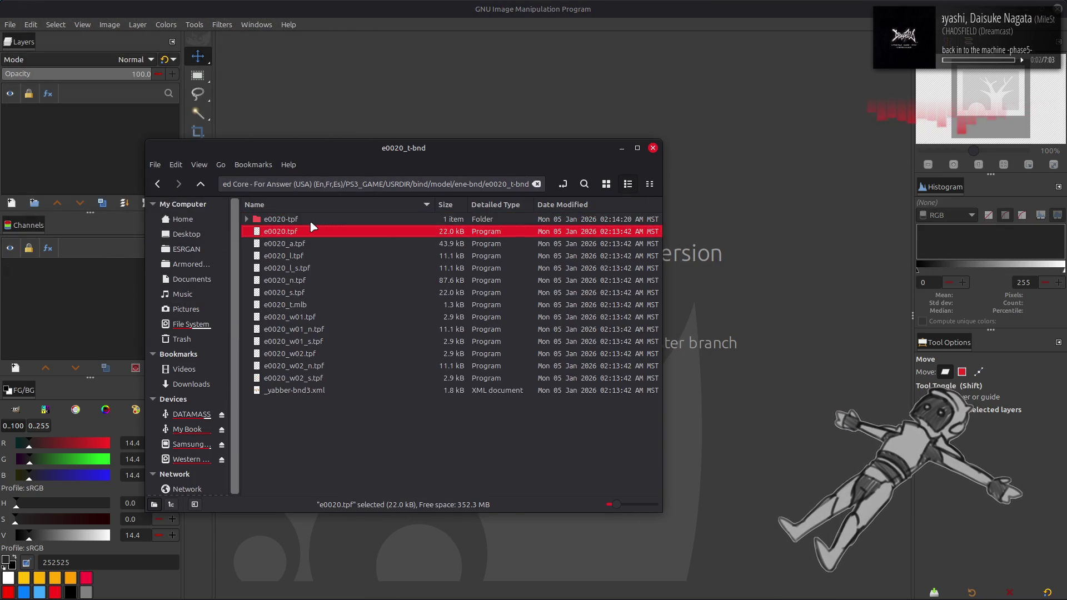
double_click(309, 220)
click(605, 185)
View the 256×128 e0020.dds in GIMP at 400%, close it, and return to e0020_t-bnd.
drag(278, 229, 499, 117)
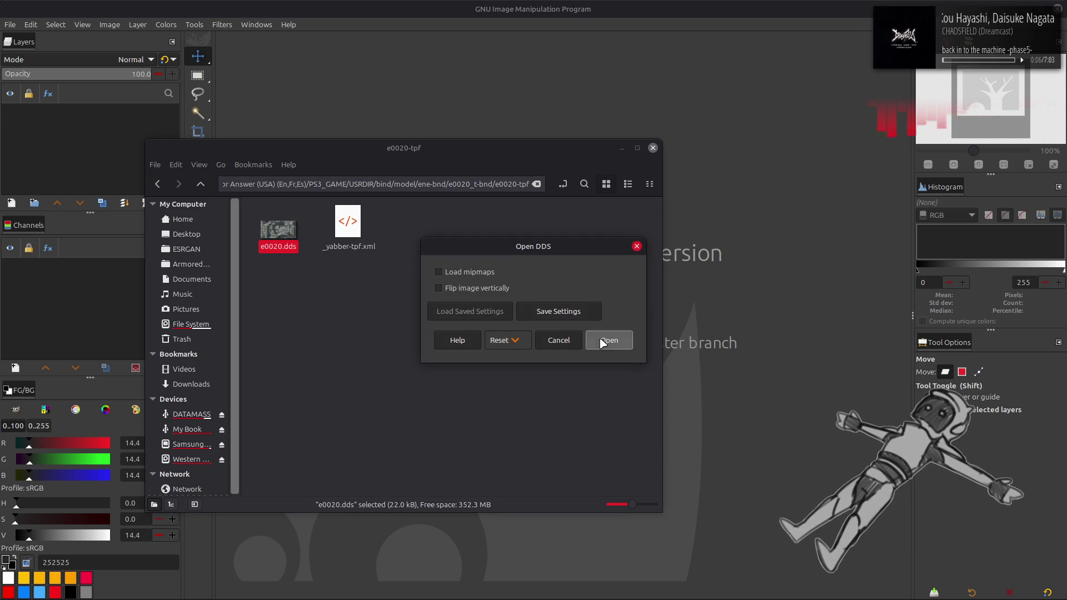
click(611, 338)
key(3)
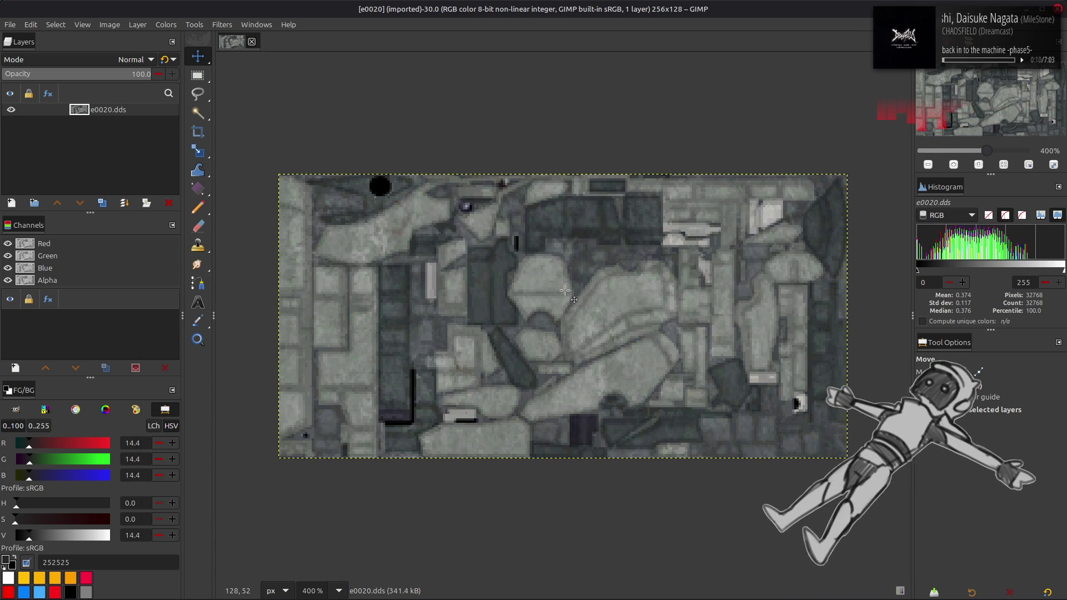
click(252, 41)
key(alt+Tab)
key(BackSpace)
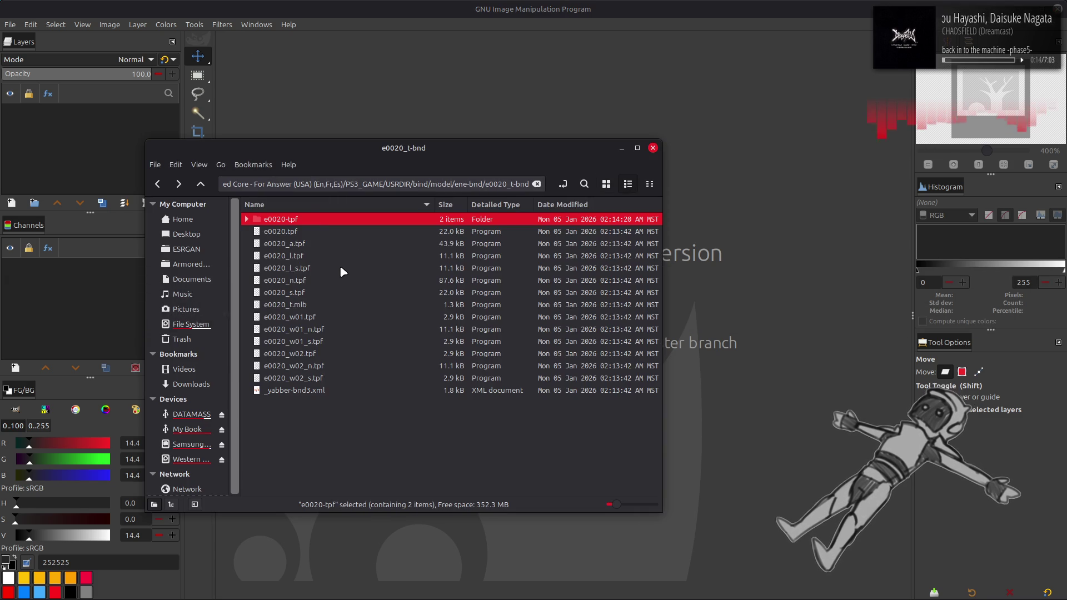
Check e0020_a.tpf, e0020_l.tpf and e0020.tpf, then go up to the parent folder.
click(312, 245)
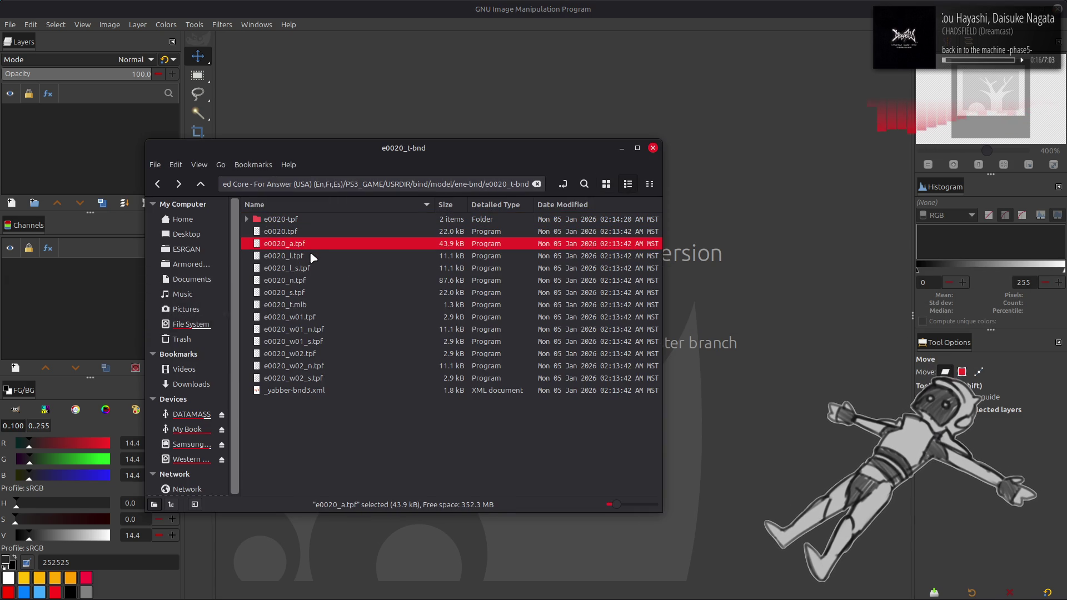
click(312, 256)
click(322, 232)
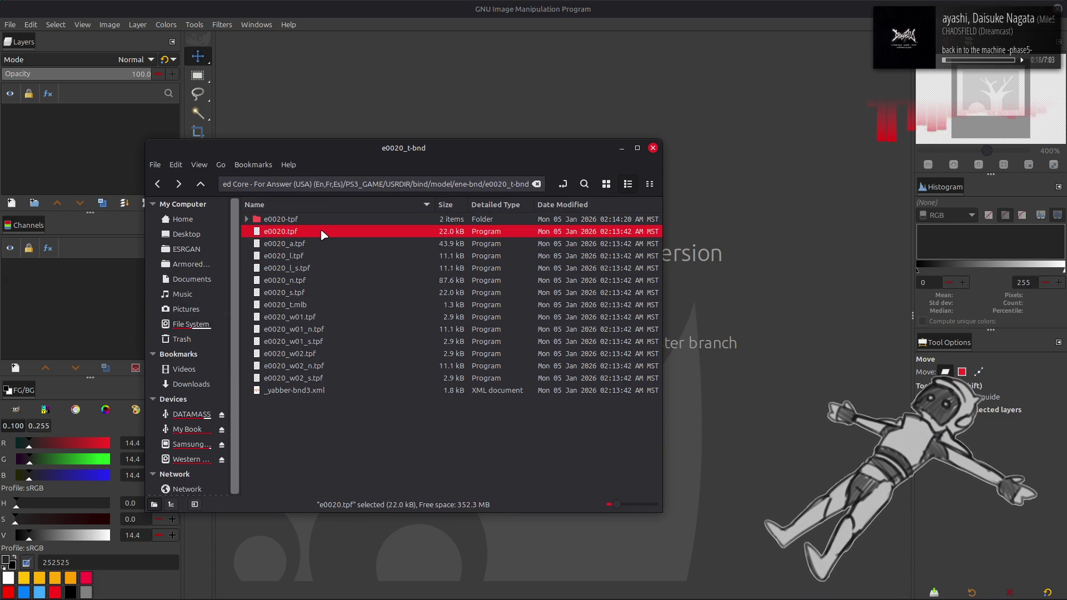
key(BackSpace)
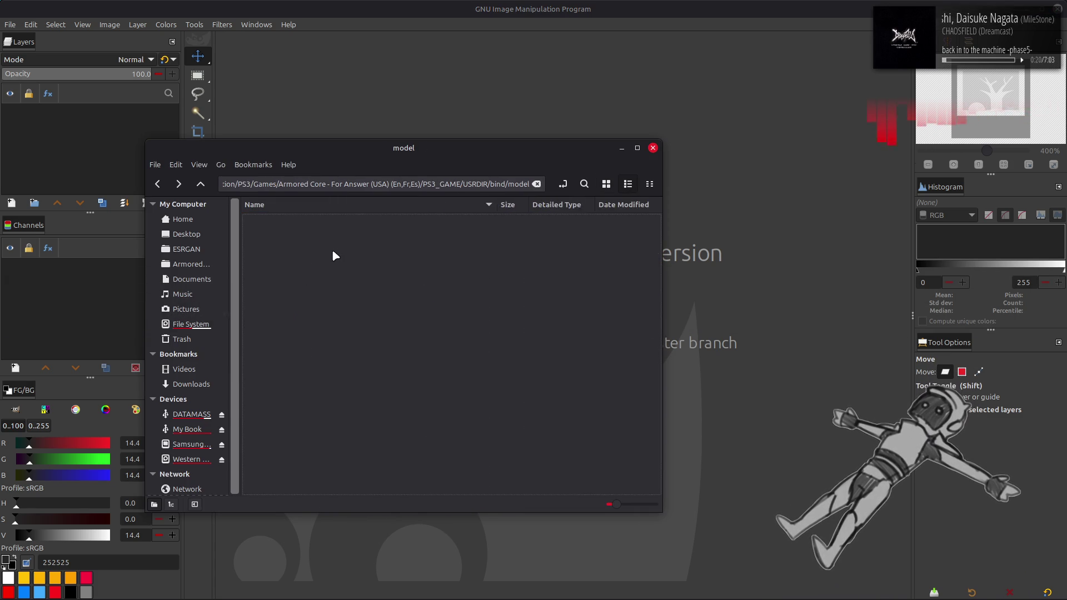
Unpack e0030.tpf from e0030_t-bnd and open the e0030-tpf folder in icon view.
double_click(314, 291)
click(339, 219)
right_click(339, 218)
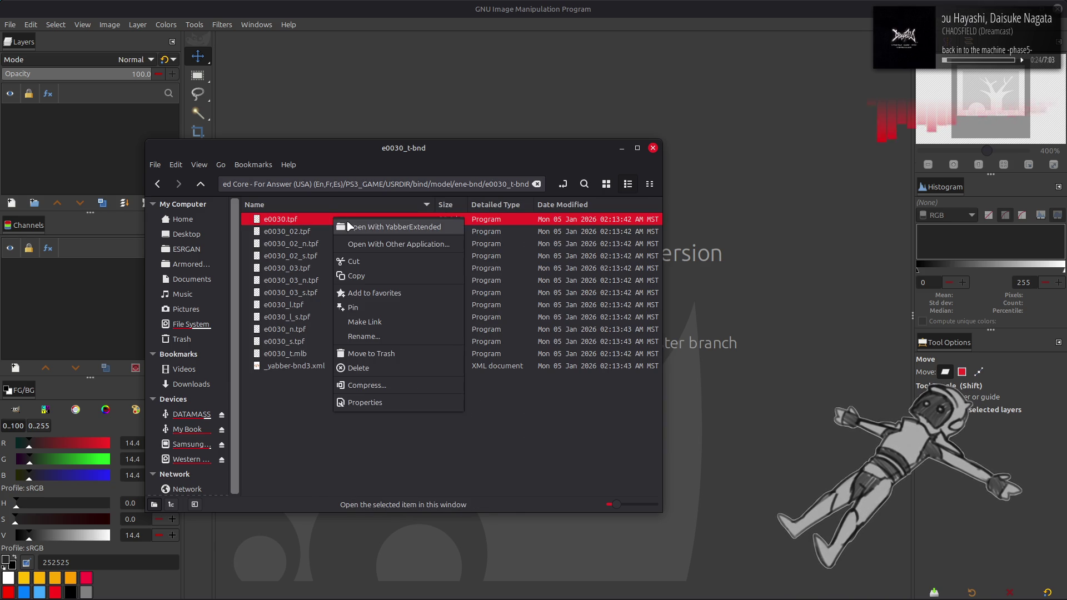
click(345, 226)
double_click(326, 219)
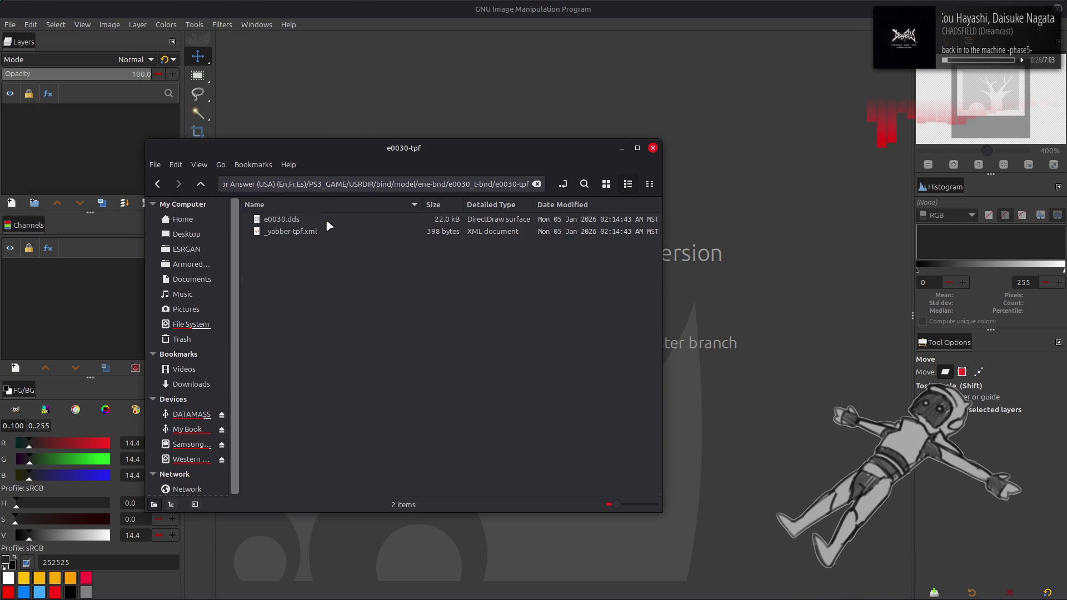
click(606, 184)
View e0030.dds in GIMP, close it, and return to the ene-bnd folder.
double_click(278, 230)
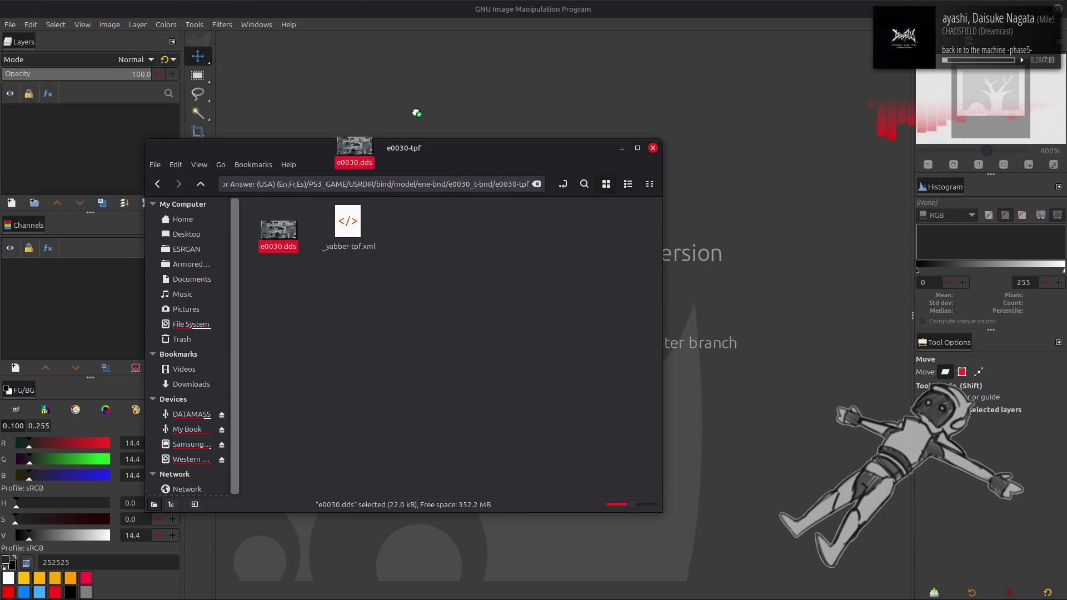
click(627, 342)
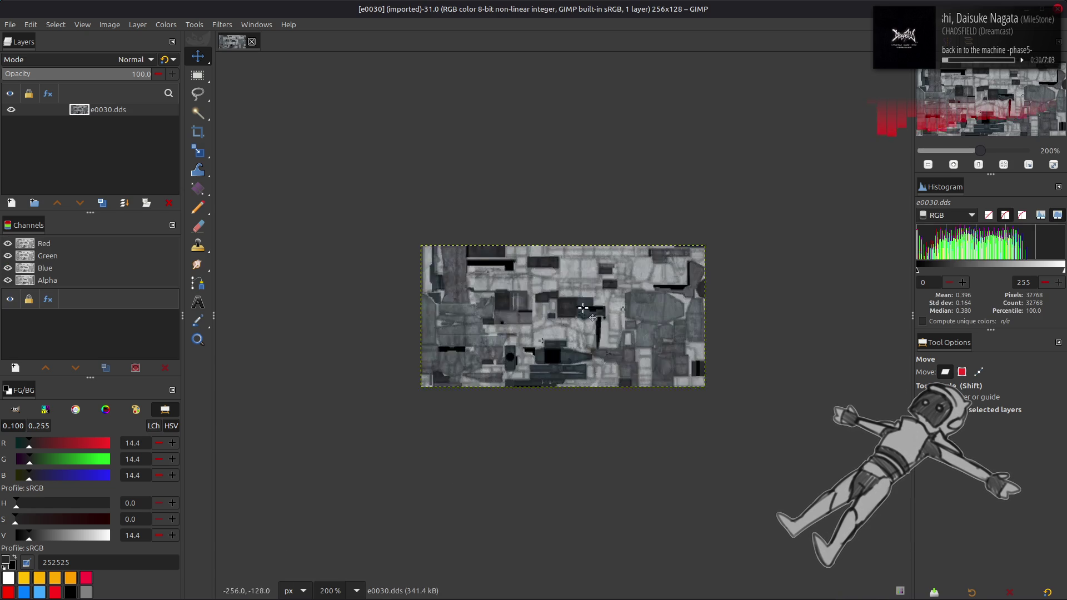
click(252, 41)
key(alt+Tab)
key(alt+Left)
key(alt+Left)
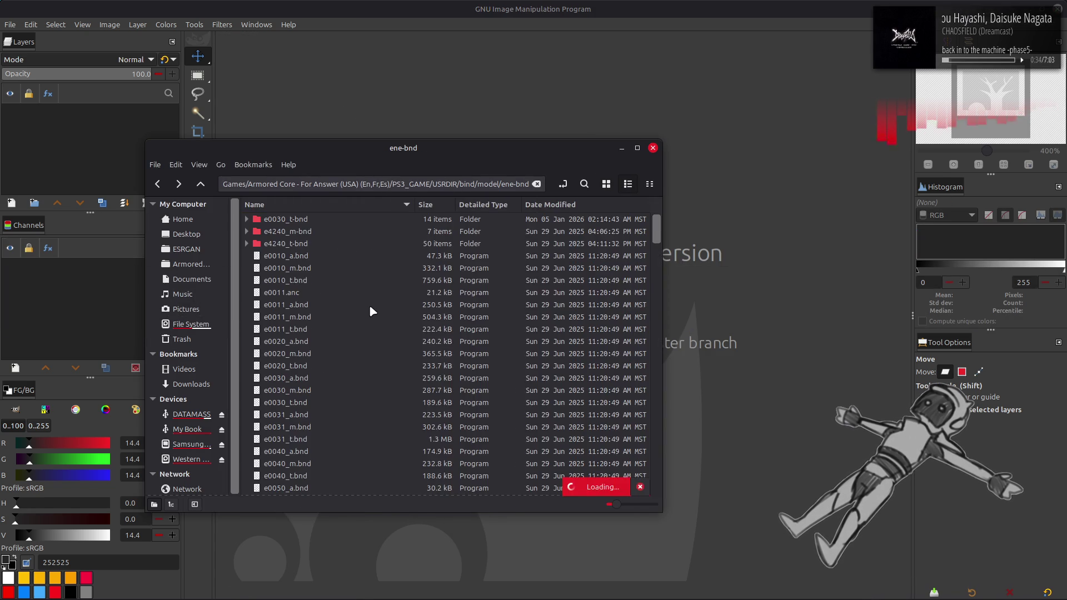
Unpack e0040_01.tpf from e0040_t-bnd and open the e0040_01-tpf folder in icon view.
click(309, 319)
double_click(309, 320)
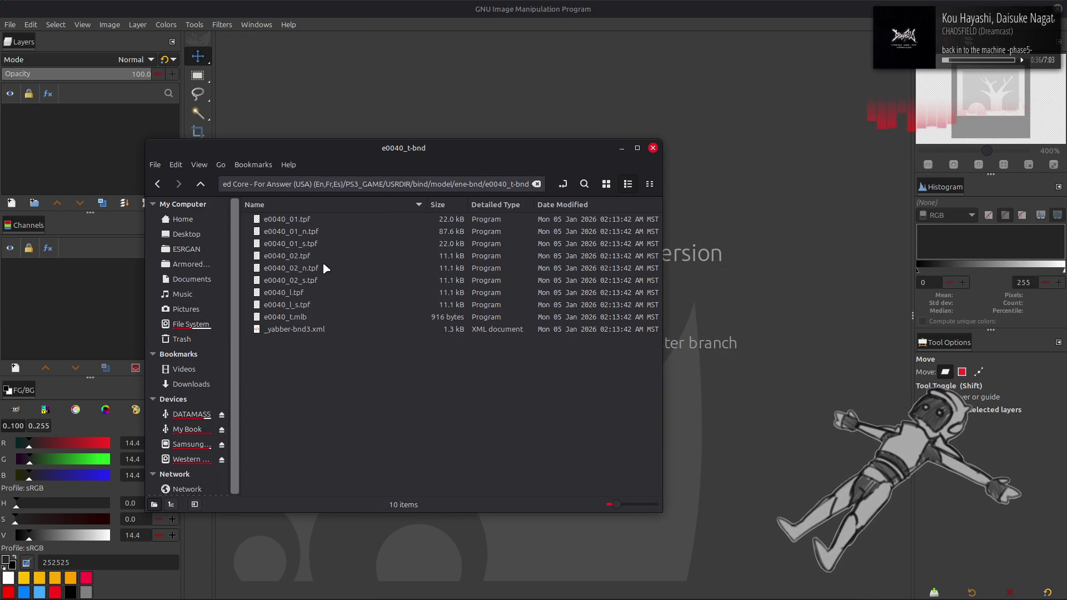
click(311, 220)
key(Return)
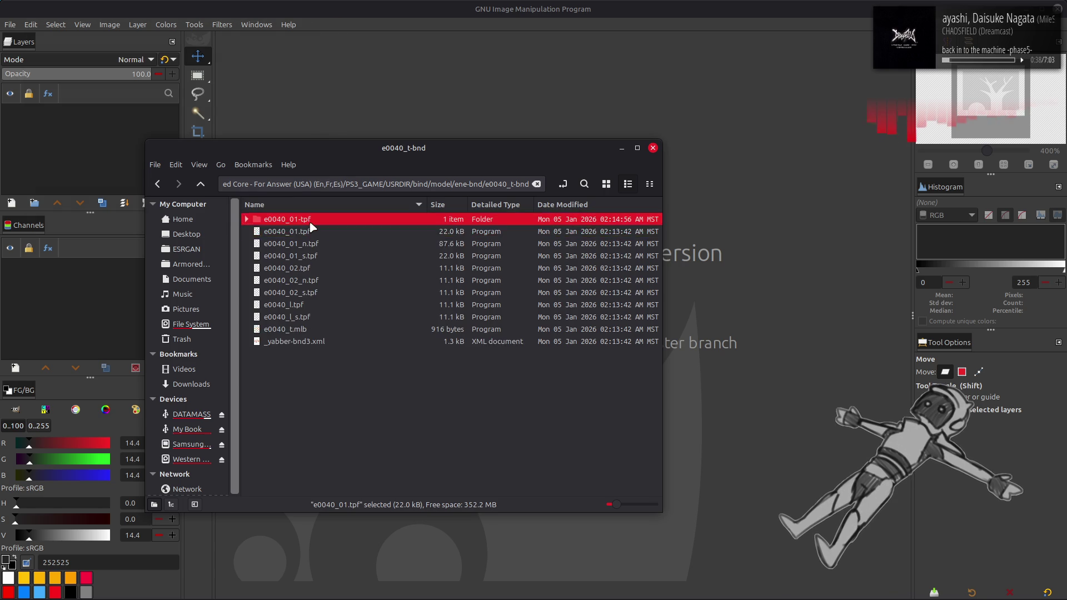
double_click(310, 222)
click(607, 184)
View e0040_01.dds in GIMP, close it, and return to the e0040_t-bnd folder.
click(278, 230)
key(Return)
click(612, 341)
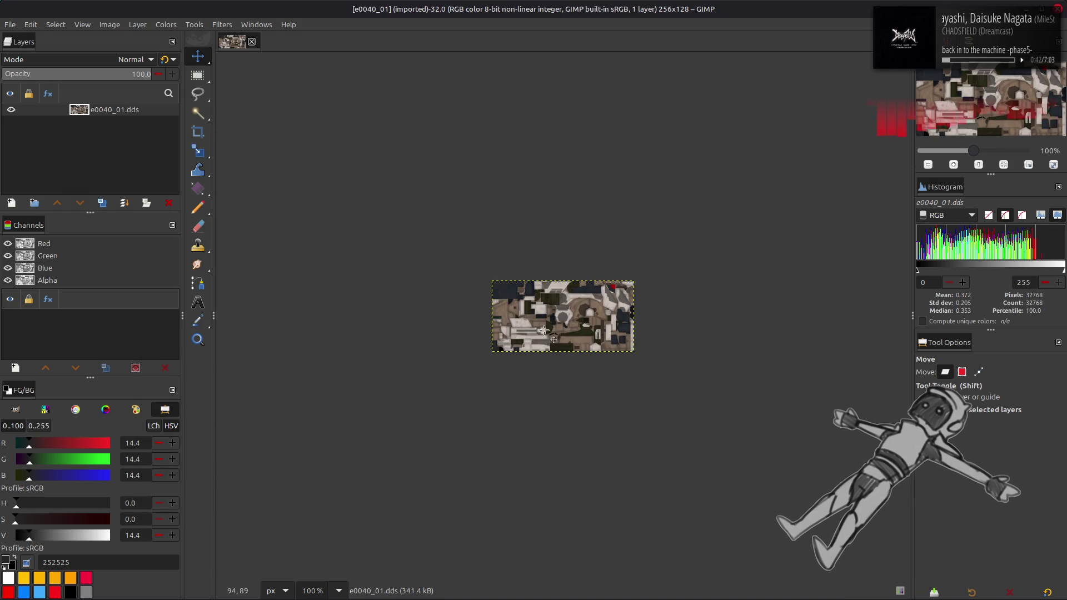
click(252, 42)
key(alt+Tab)
key(BackSpace)
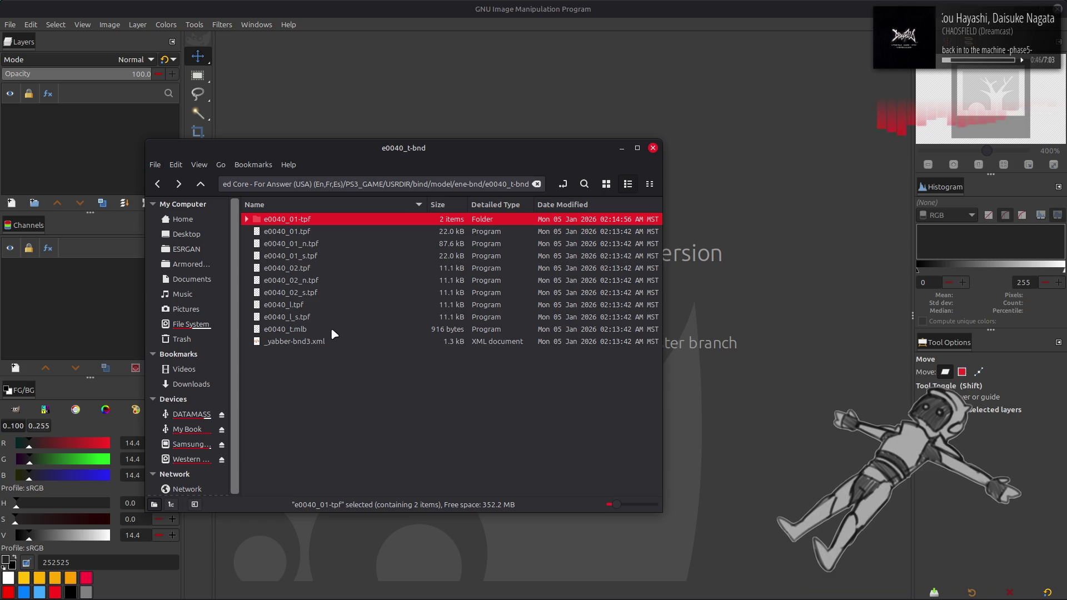
Check the available actions for e0040_t.mlb, then go up to ene-bnd.
click(321, 329)
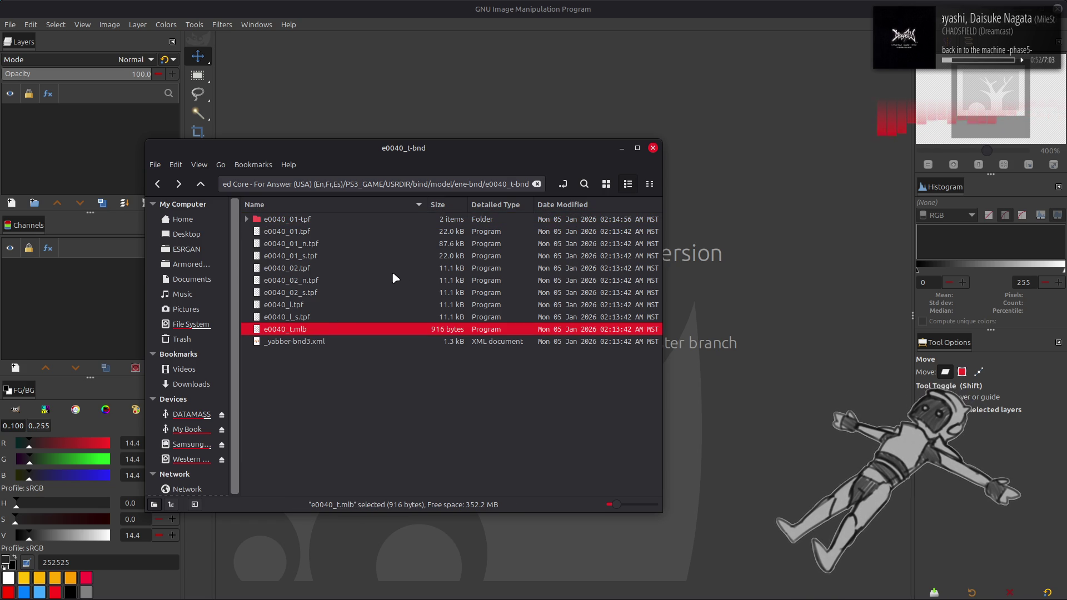
right_click(314, 335)
key(Escape)
key(alt+Up)
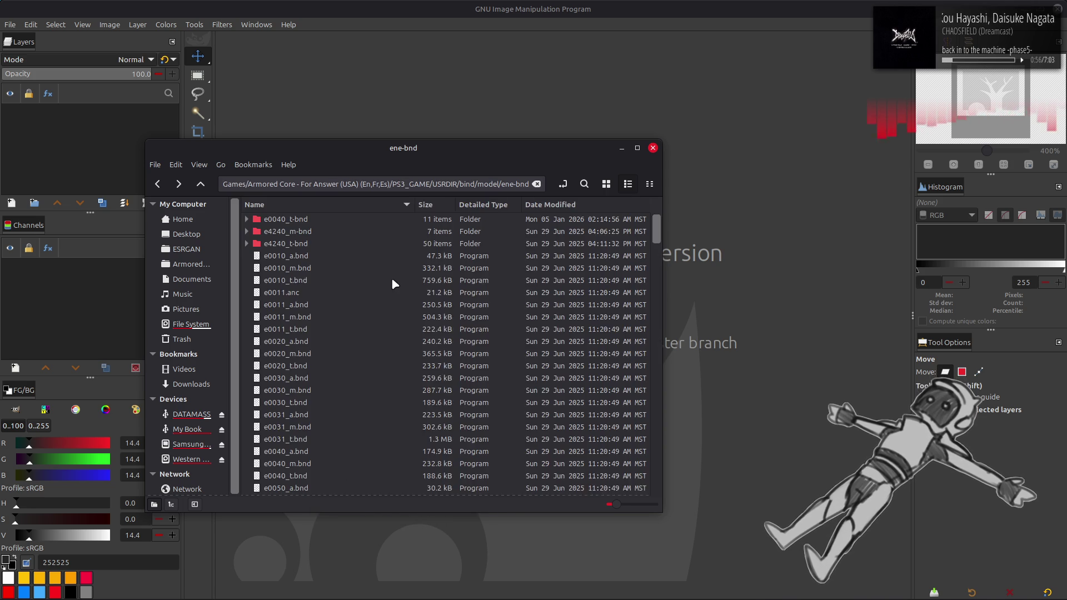
Unpack e0050.tpf from e0050_t-bnd and open e0050.dds in GIMP.
double_click(310, 341)
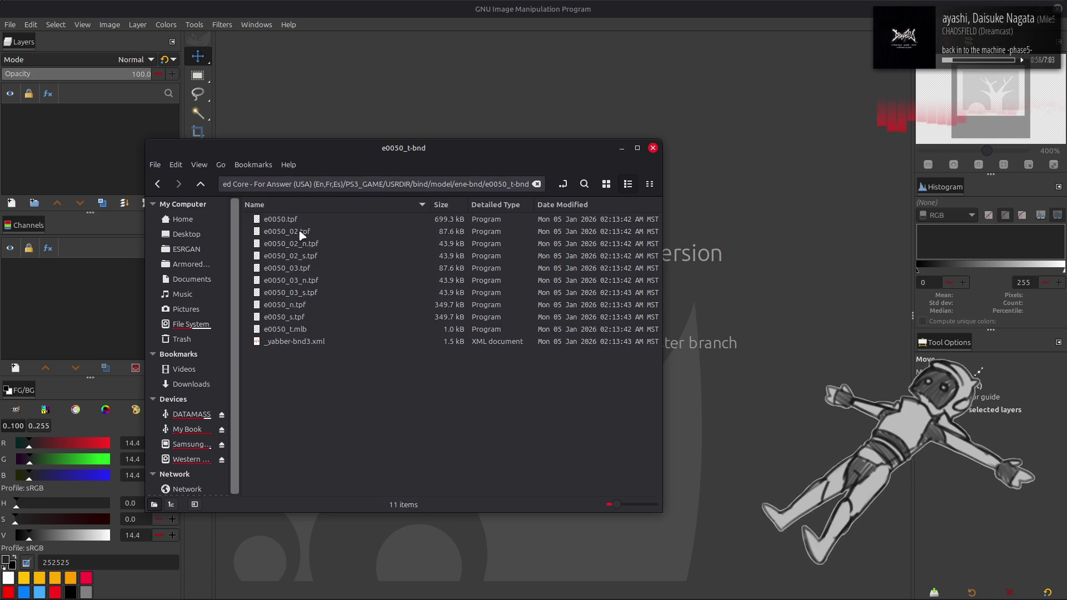
click(306, 231)
right_click(309, 229)
click(333, 233)
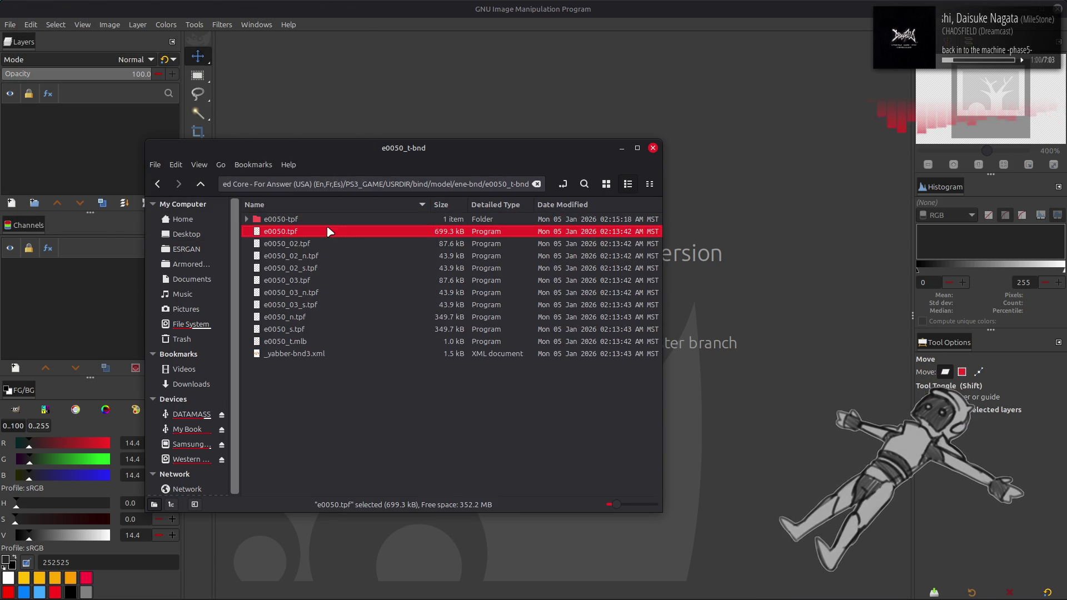
double_click(326, 220)
click(606, 185)
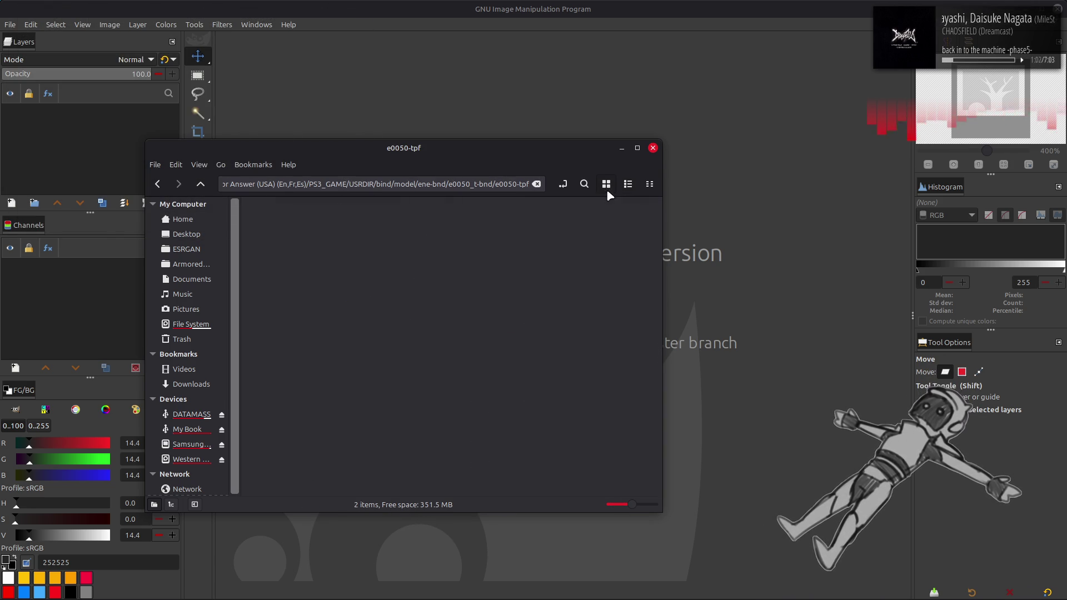
drag(278, 225, 411, 89)
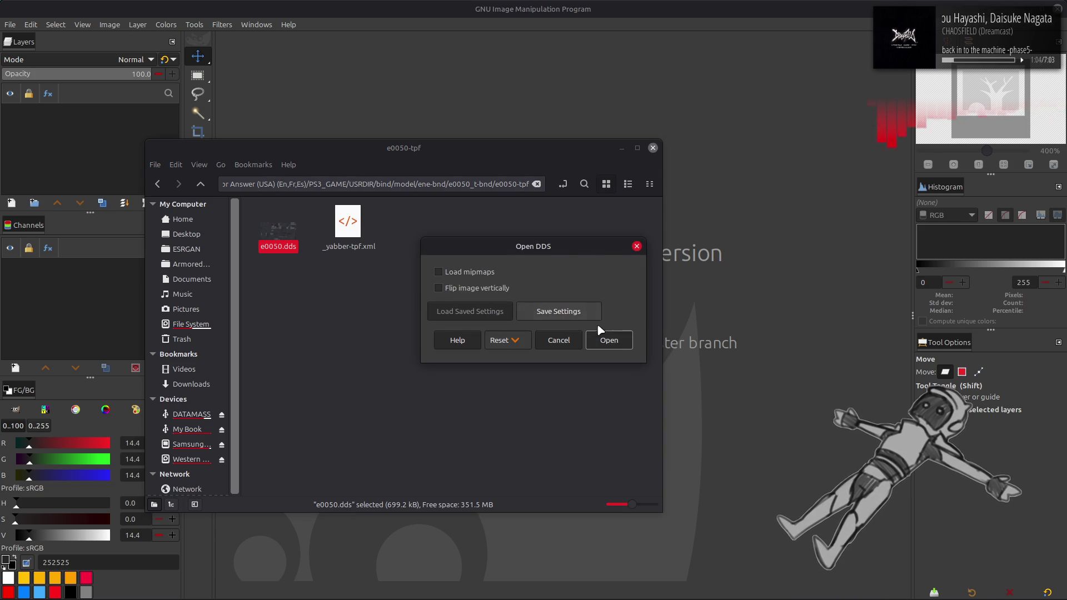
click(606, 339)
Preview the Alpha component via Extract Component, cancel, close the image, and return to Nemo.
click(170, 23)
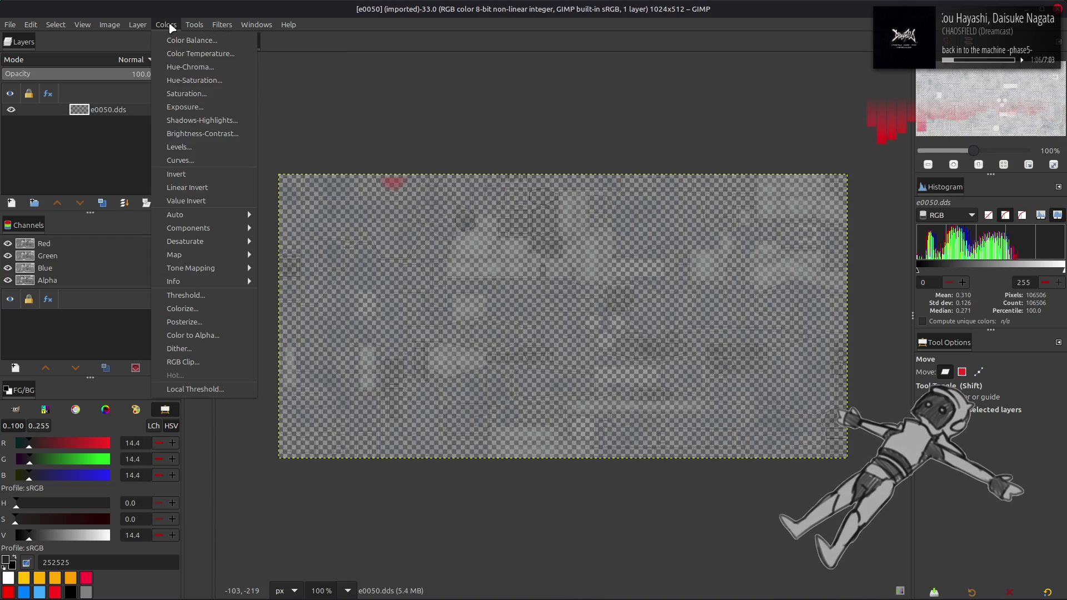
mouse_move(211, 228)
click(286, 241)
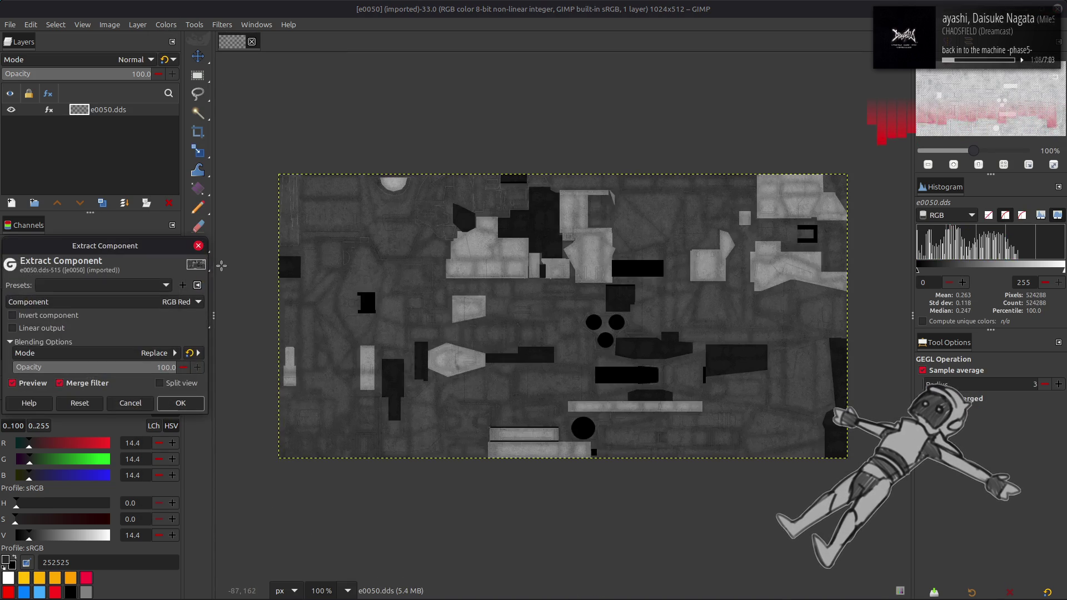
click(125, 301)
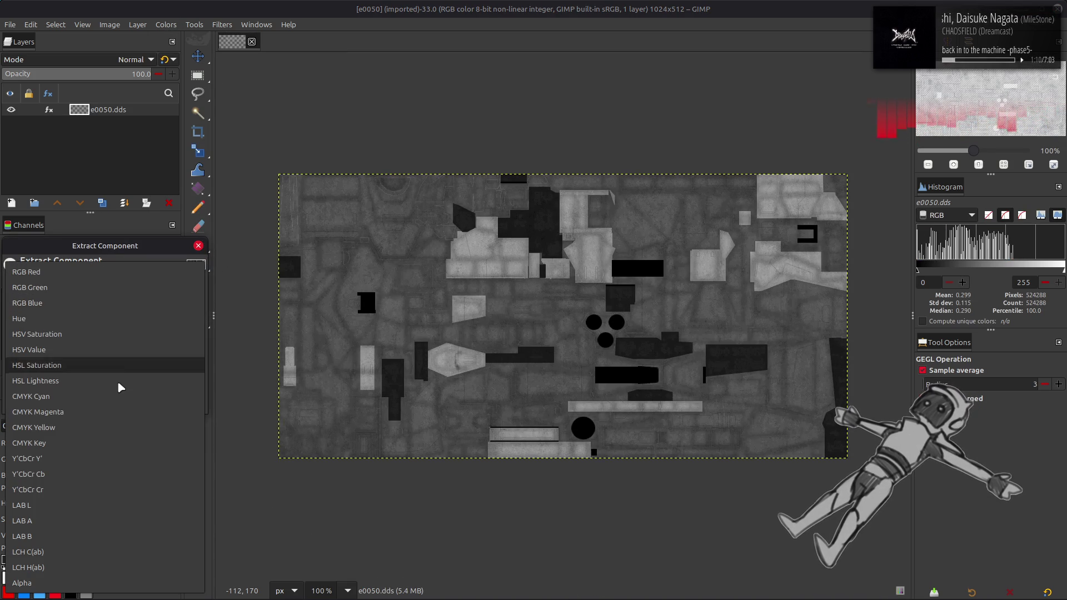
click(154, 584)
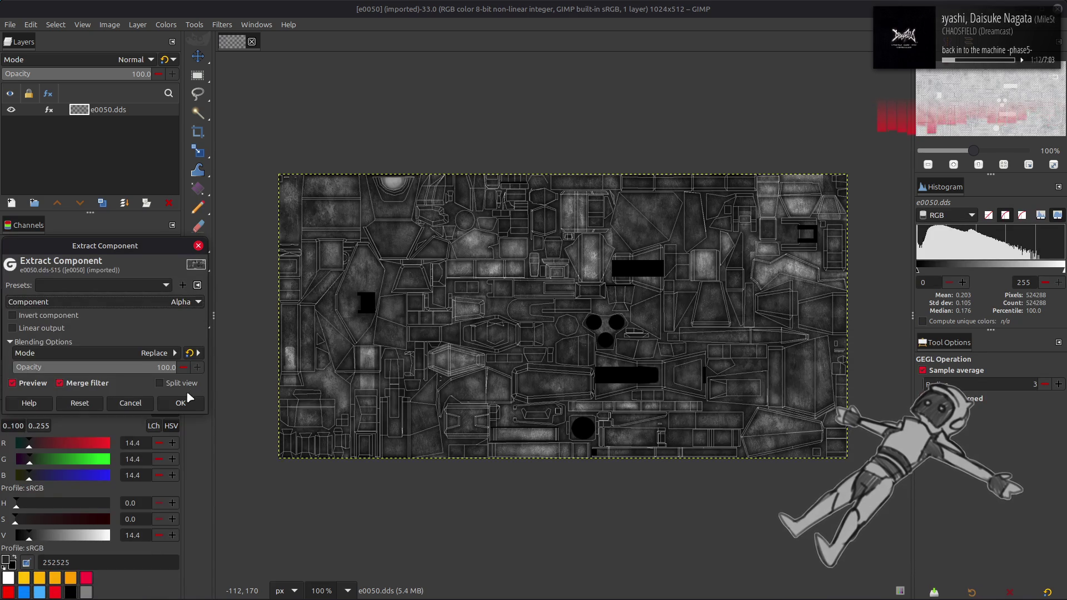
click(130, 403)
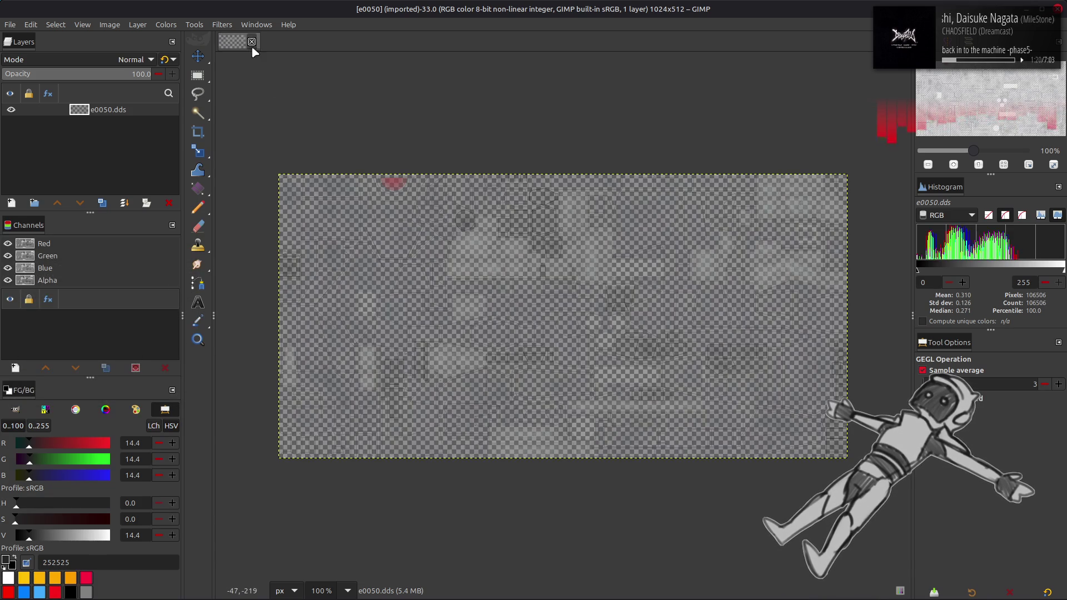
click(252, 41)
key(alt+Up)
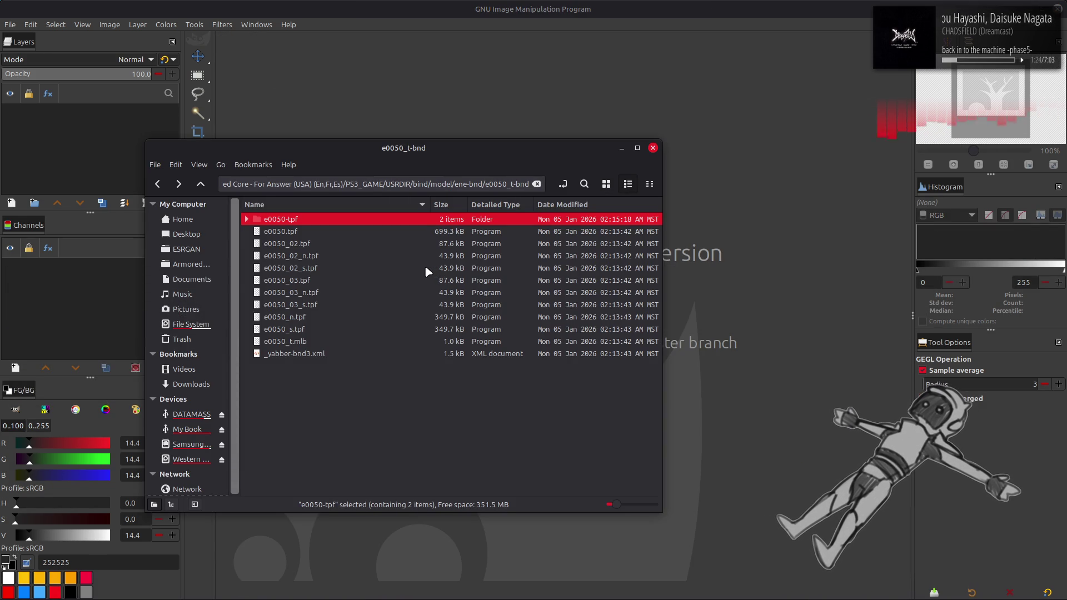
Unpack e0050_s.tpf, view e0050_s.dds in GIMP, close it, and return to e0050_t-bnd.
right_click(336, 334)
click(344, 340)
double_click(321, 218)
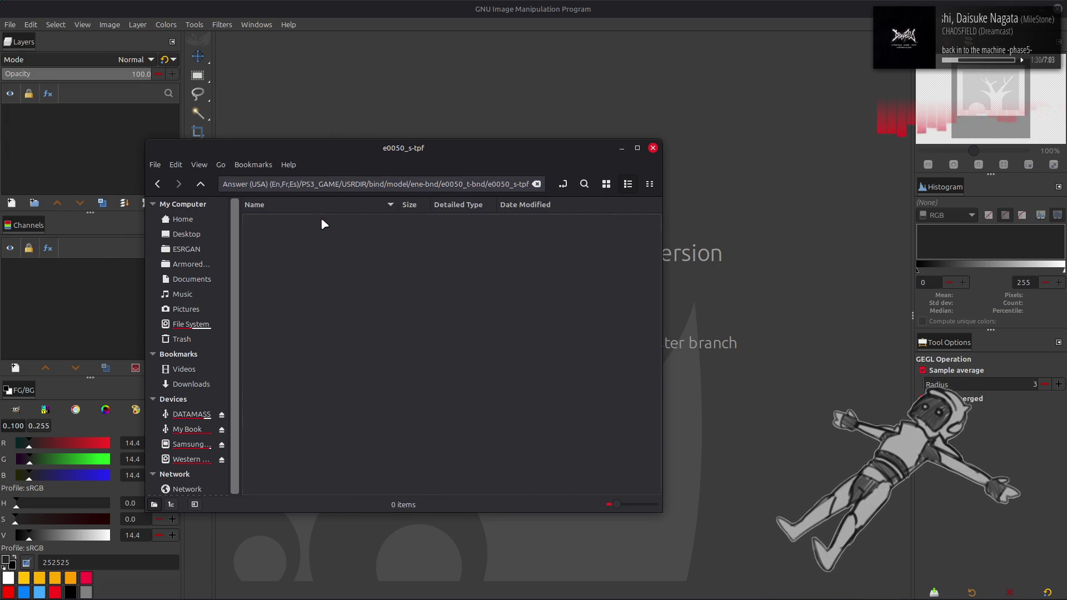
double_click(322, 217)
click(612, 340)
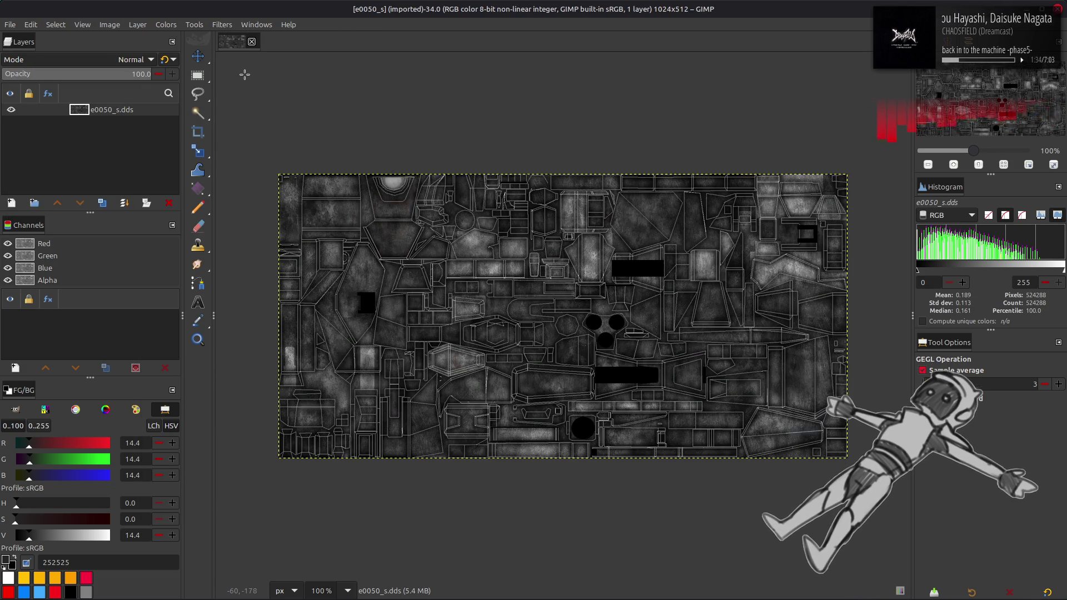
click(252, 41)
key(alt+Tab)
key(BackSpace)
key(BackSpace)
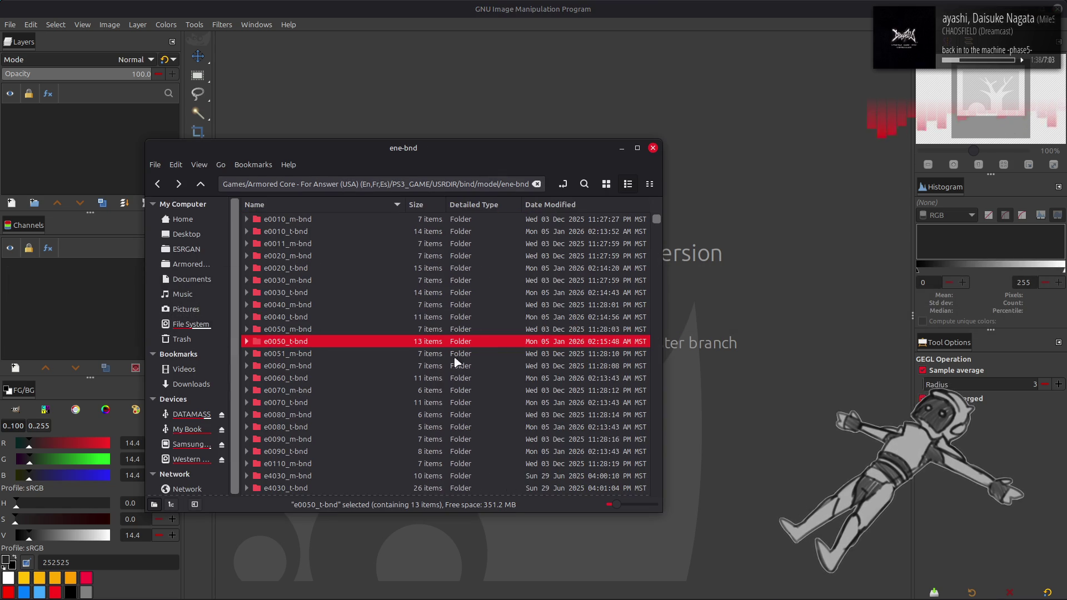
Unpack e0060.tpf from e0060_t-bnd and open e0060.dds in GIMP.
drag(537, 510, 537, 513)
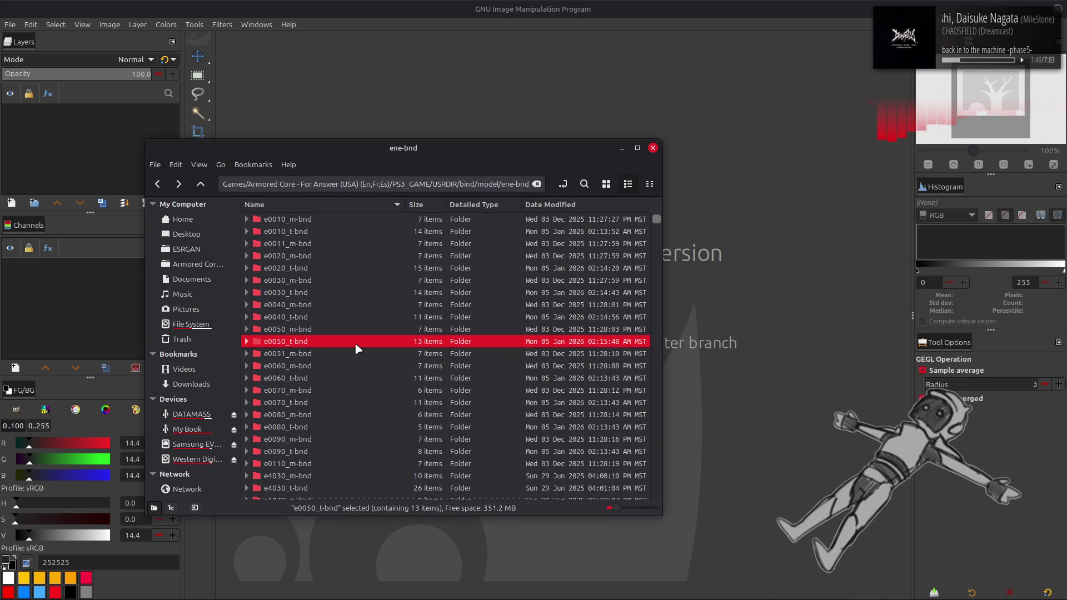
double_click(323, 375)
click(320, 221)
right_click(322, 221)
click(338, 232)
double_click(518, 224)
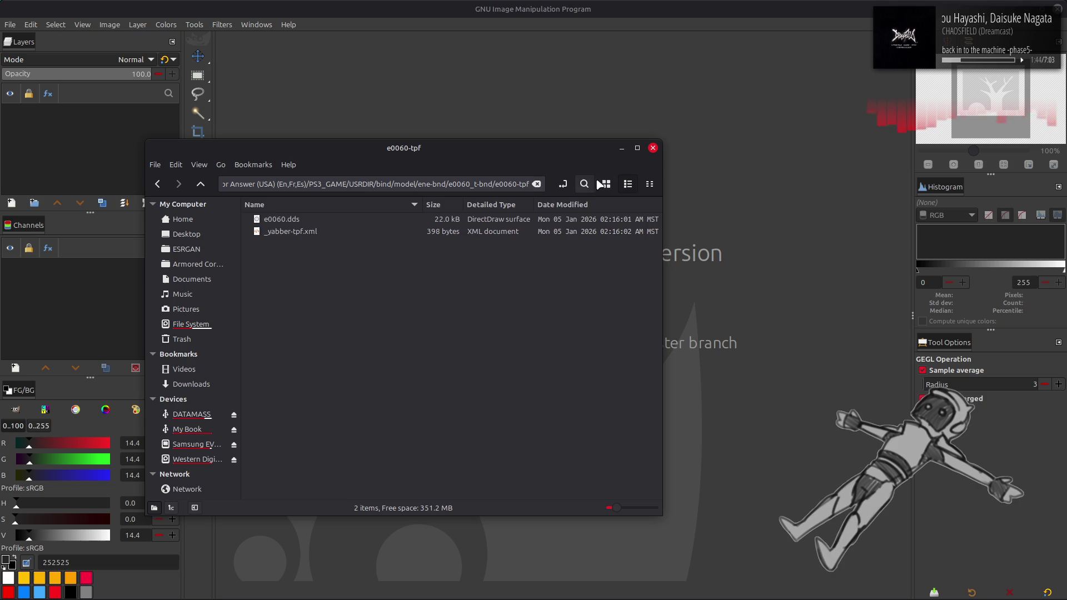
drag(278, 229, 434, 106)
click(609, 340)
Zoom e0060 to 400%, select then deselect the green patch, and close discarding changes.
key(3)
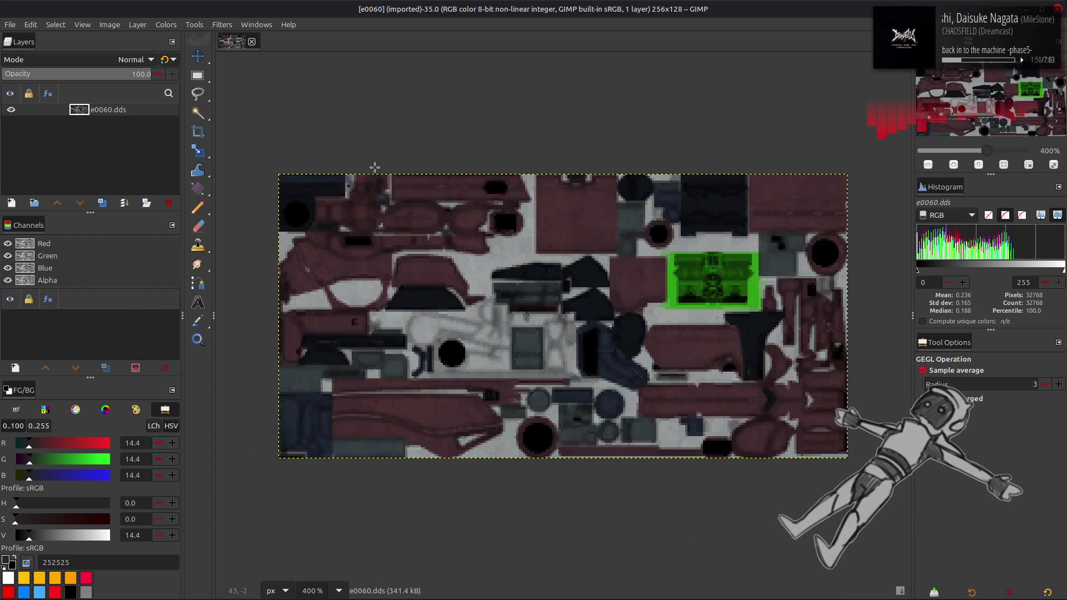
key(r)
drag(668, 252, 763, 307)
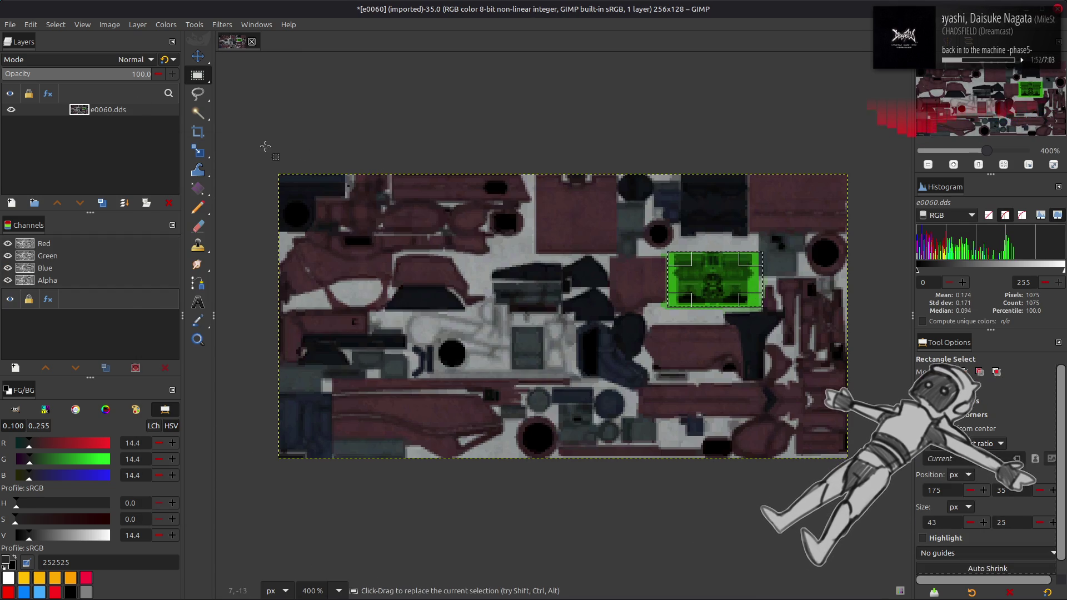
click(55, 24)
click(64, 51)
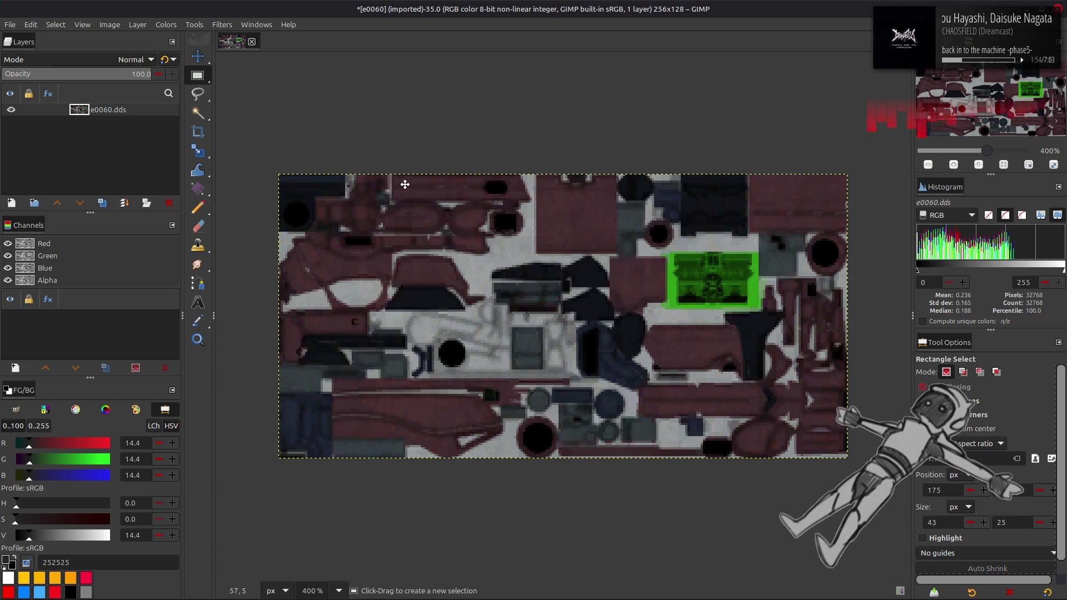
key(m)
click(251, 41)
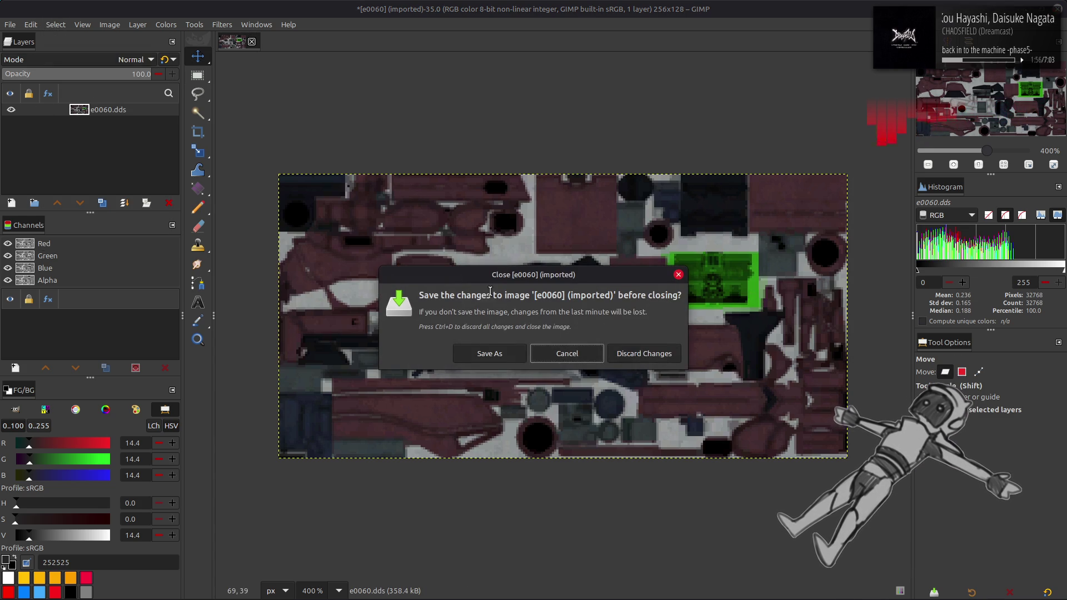
click(644, 356)
key(super+e)
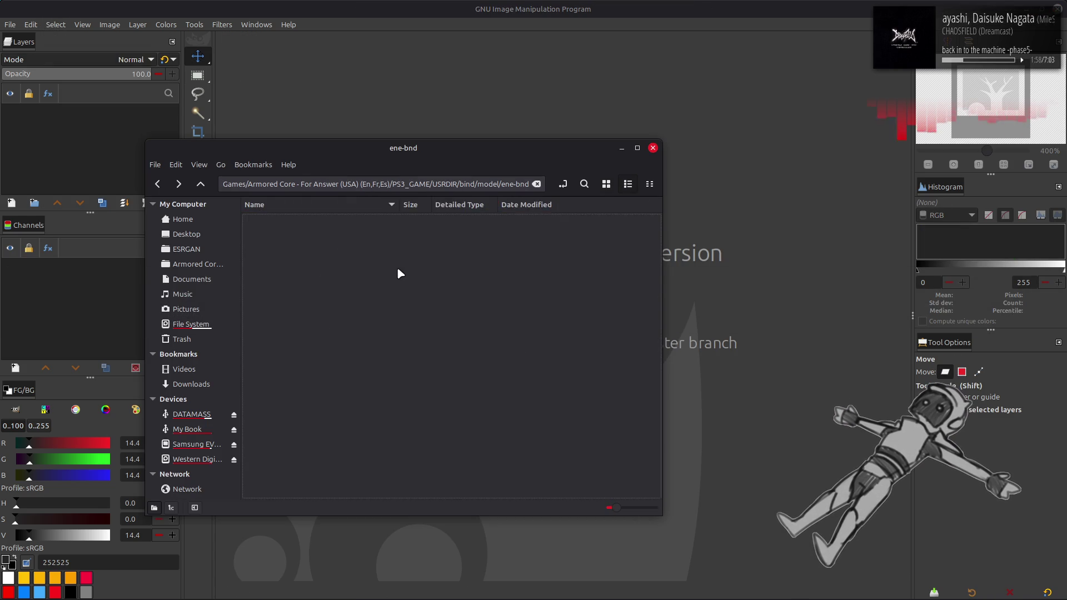
Unpack e0070_00.tpf with Yabber and open the new e0070_00-tpf folder in icon view.
double_click(307, 402)
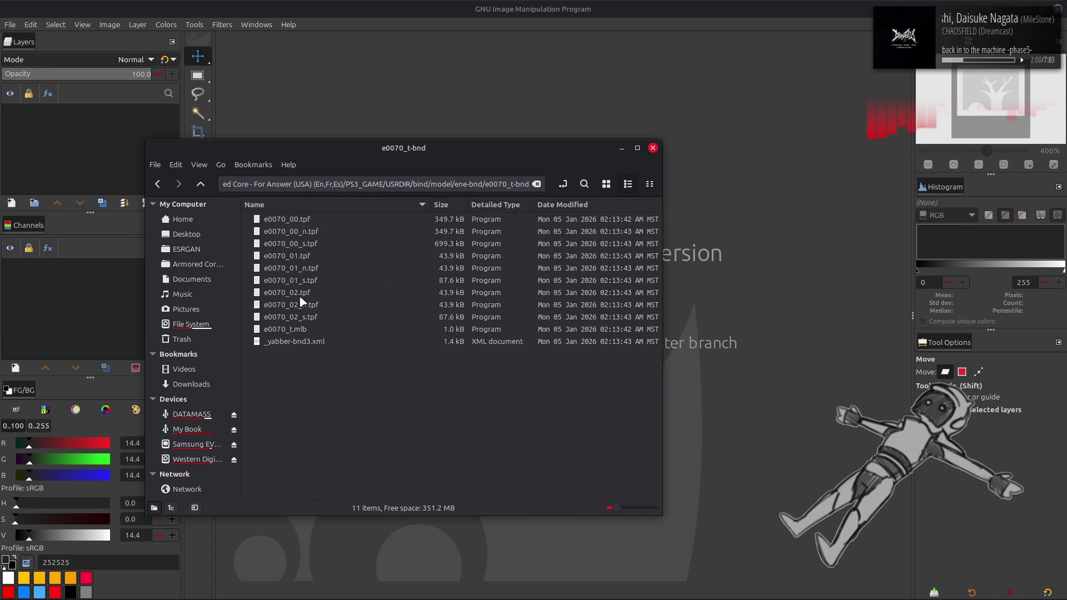
right_click(310, 219)
click(336, 228)
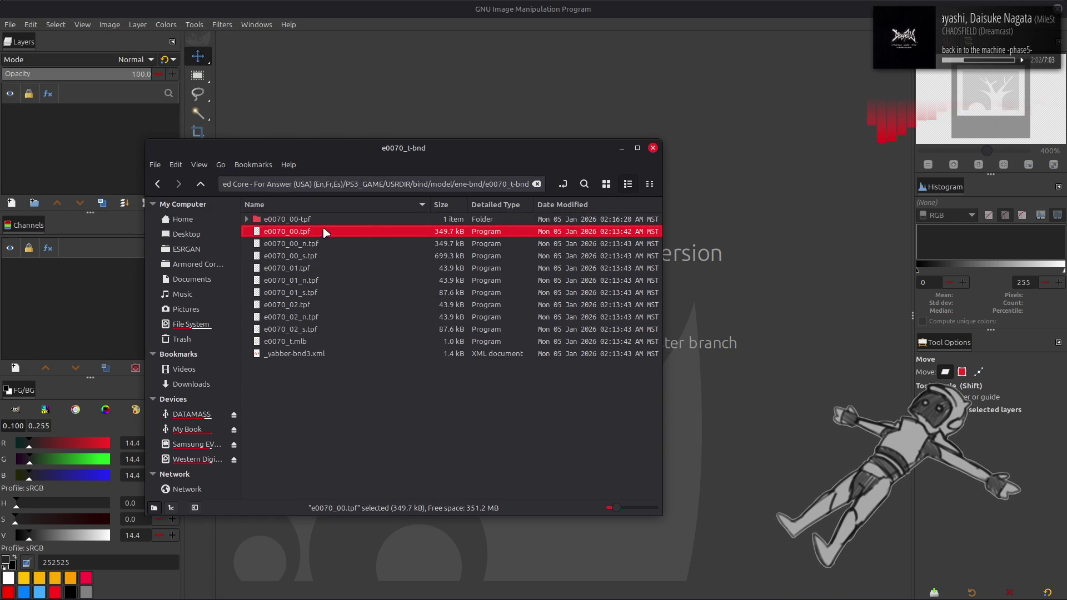
double_click(293, 220)
click(609, 184)
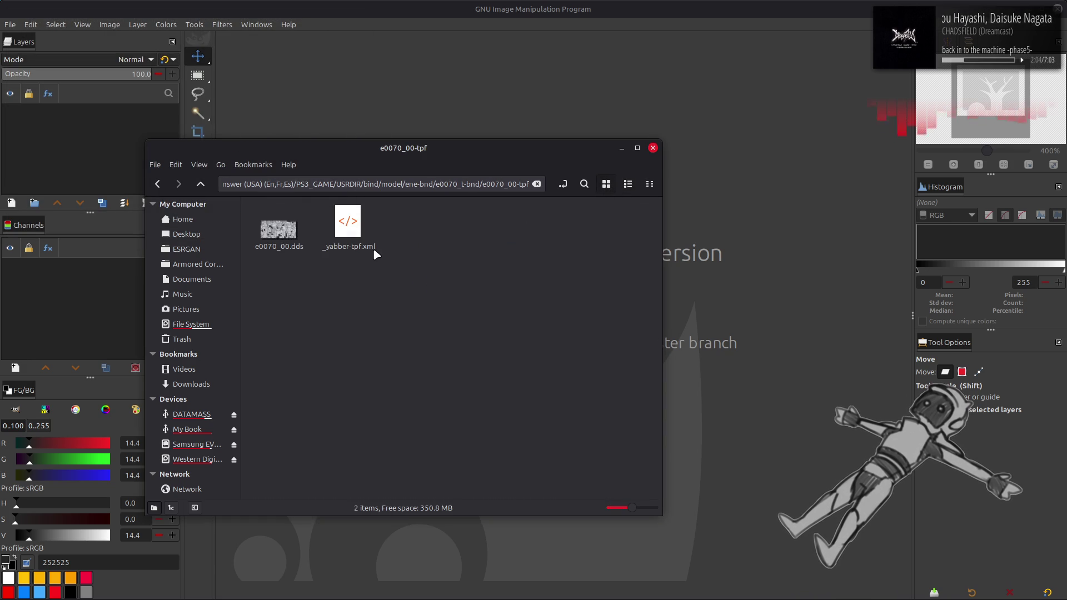
Load the 1024×512 e0070_00.dds into GIMP twice, closing it each time.
drag(274, 232, 408, 72)
click(610, 337)
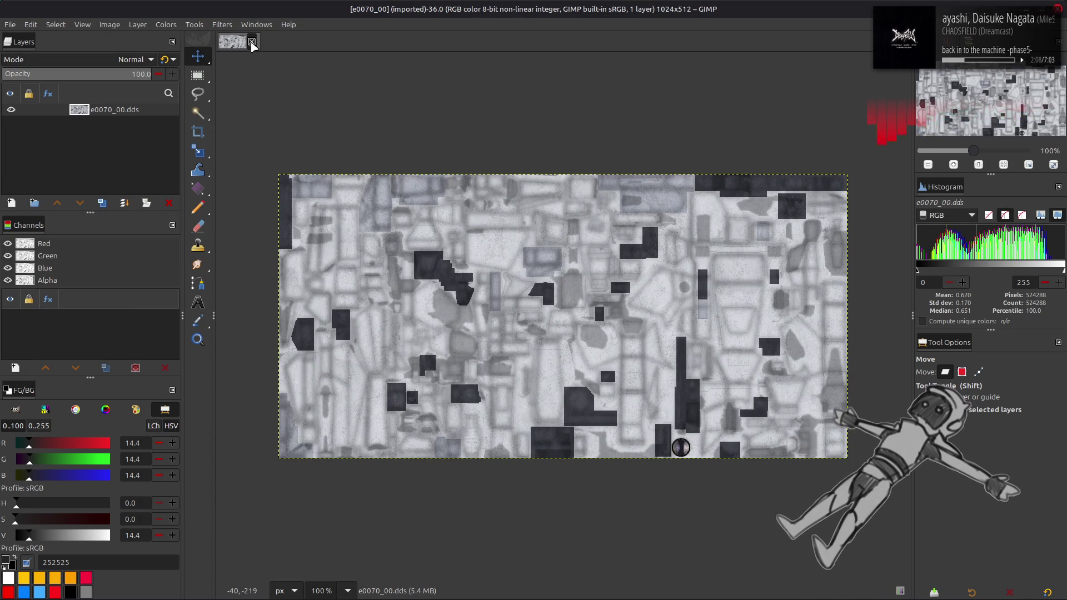
click(251, 43)
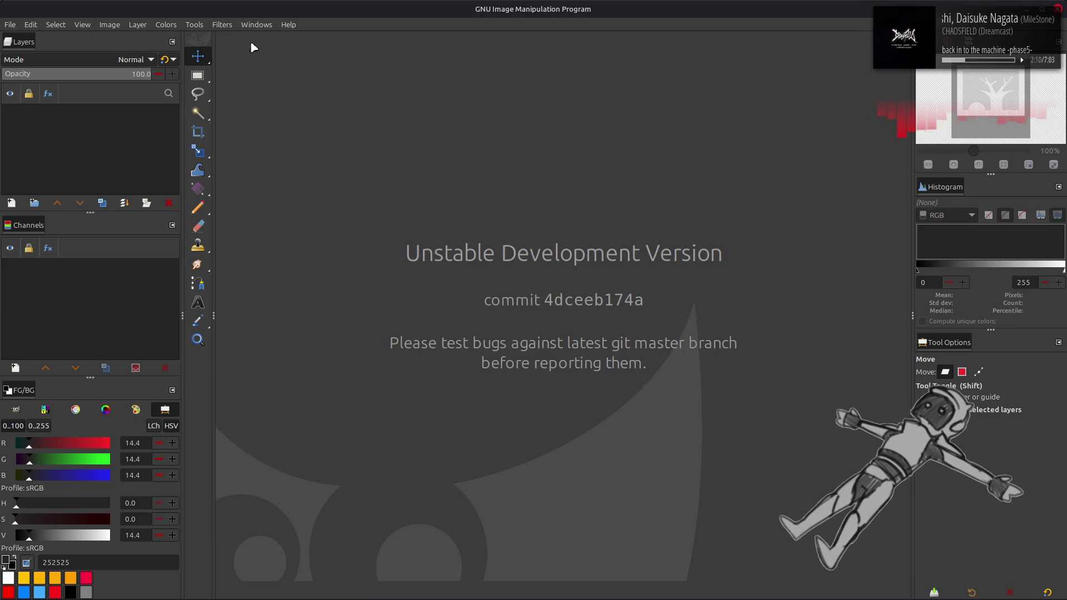
key(alt+Tab)
drag(278, 229, 398, 86)
click(595, 341)
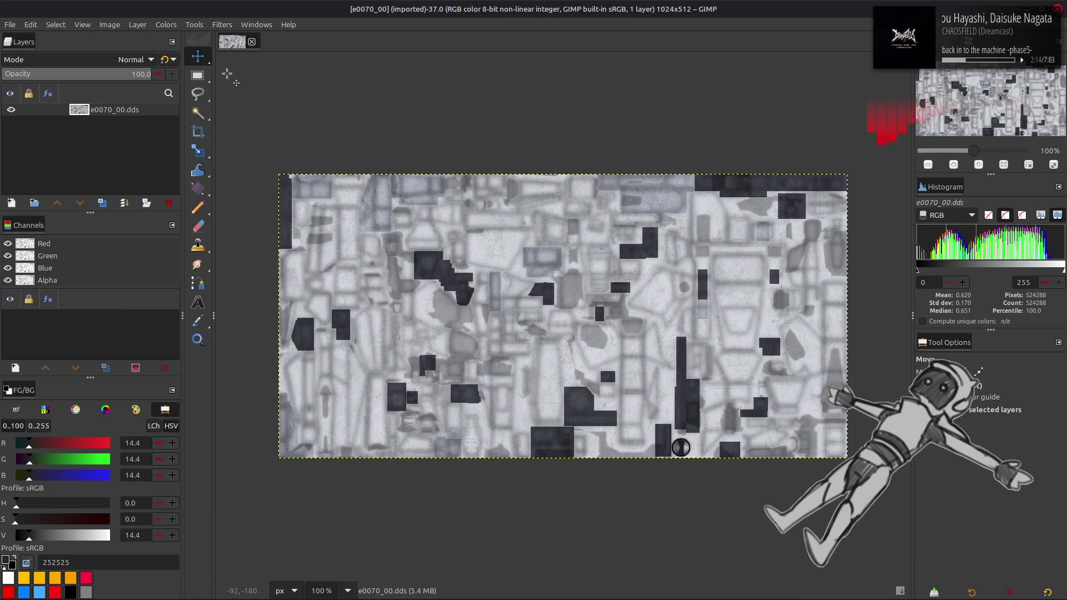
click(252, 42)
key(alt+Tab)
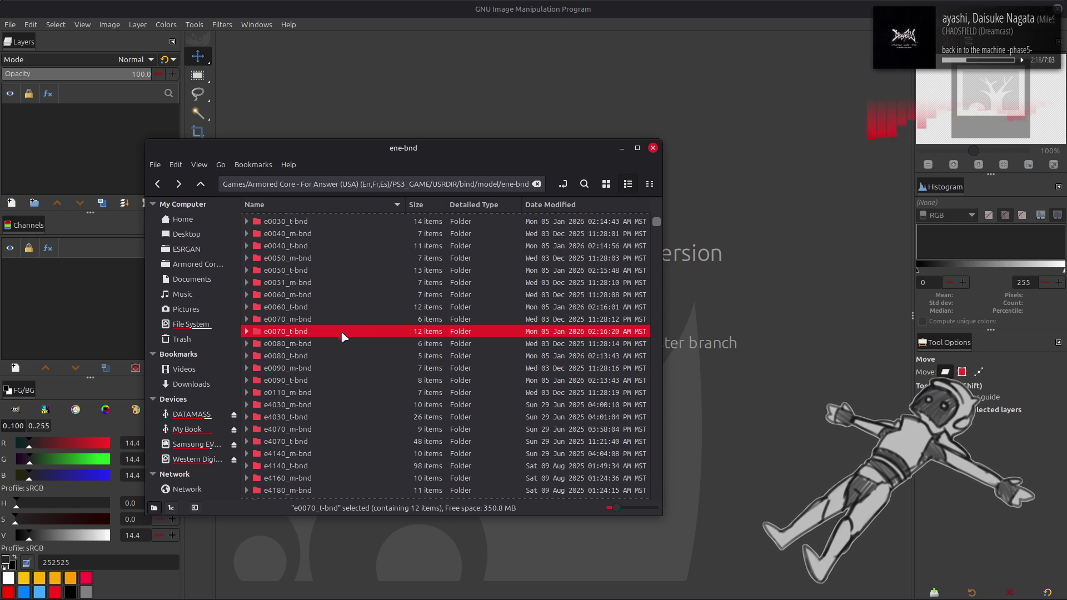
Unpack e0080.tpf with Yabber and open the e0080-tpf folder in icon view.
double_click(320, 356)
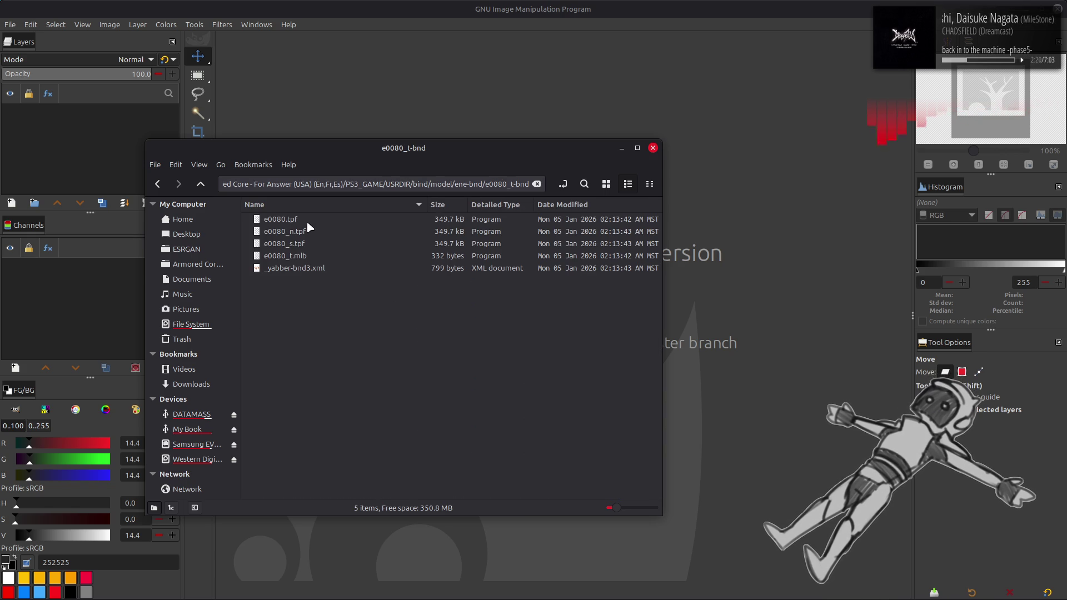
click(312, 220)
right_click(311, 220)
click(339, 225)
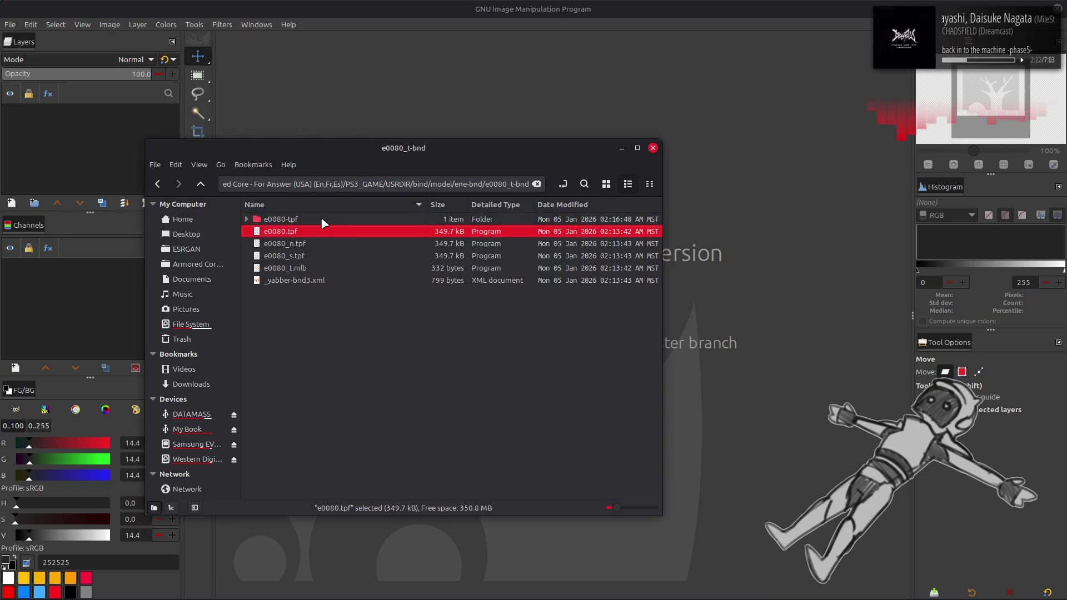
double_click(412, 221)
click(607, 184)
Open e0080.dds in GIMP and inspect it at 400%, 200% and 100%, panning to the dark block.
mouse_move(278, 229)
mouse_down()
mouse_move(362, 170)
mouse_move(678, 346)
mouse_up()
click(558, 338)
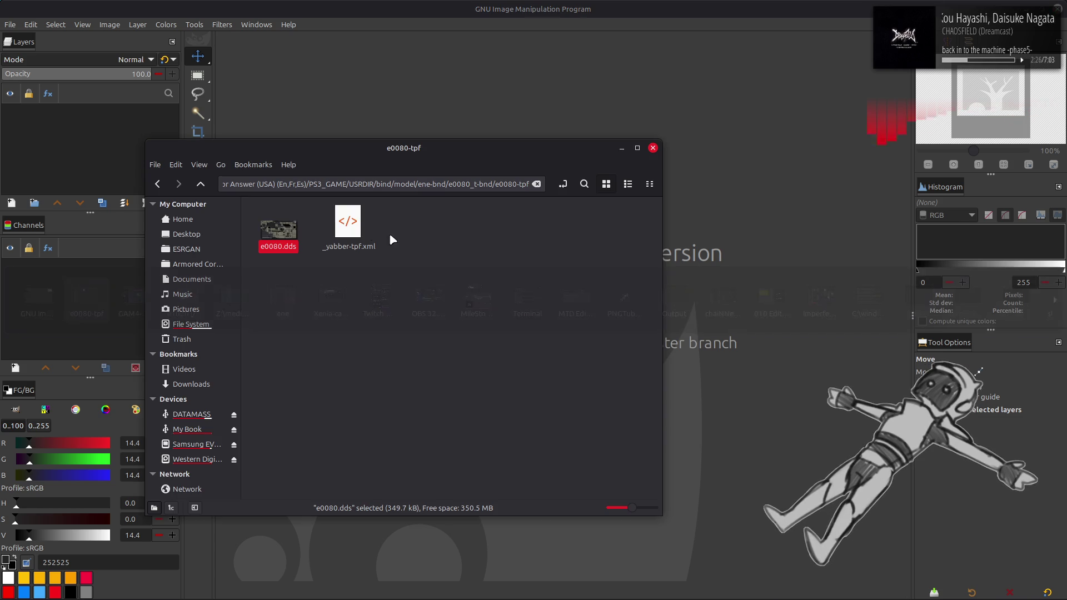
double_click(298, 222)
click(615, 341)
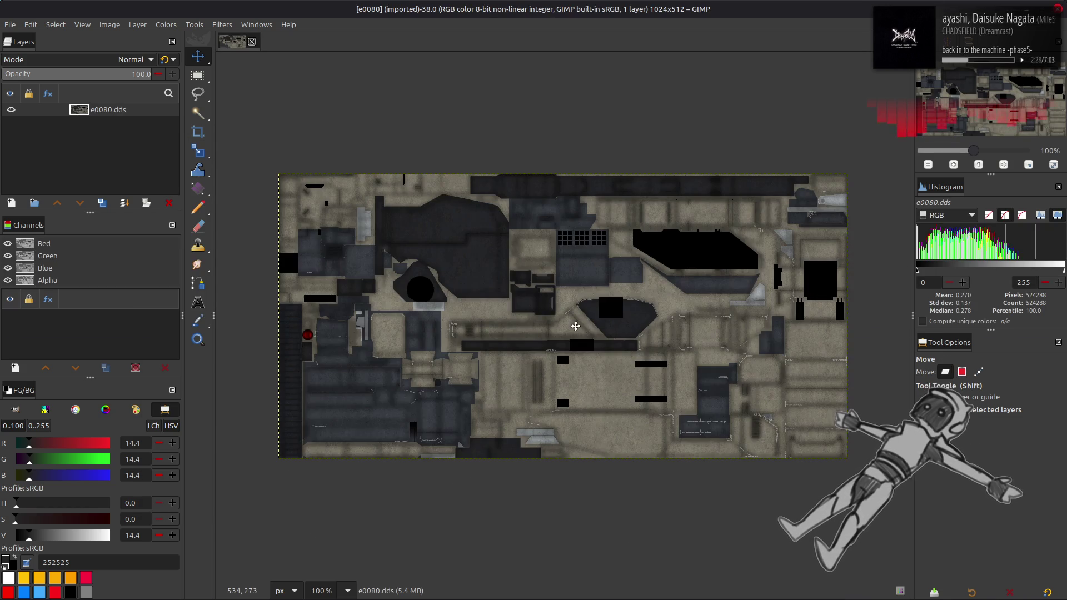
key(3)
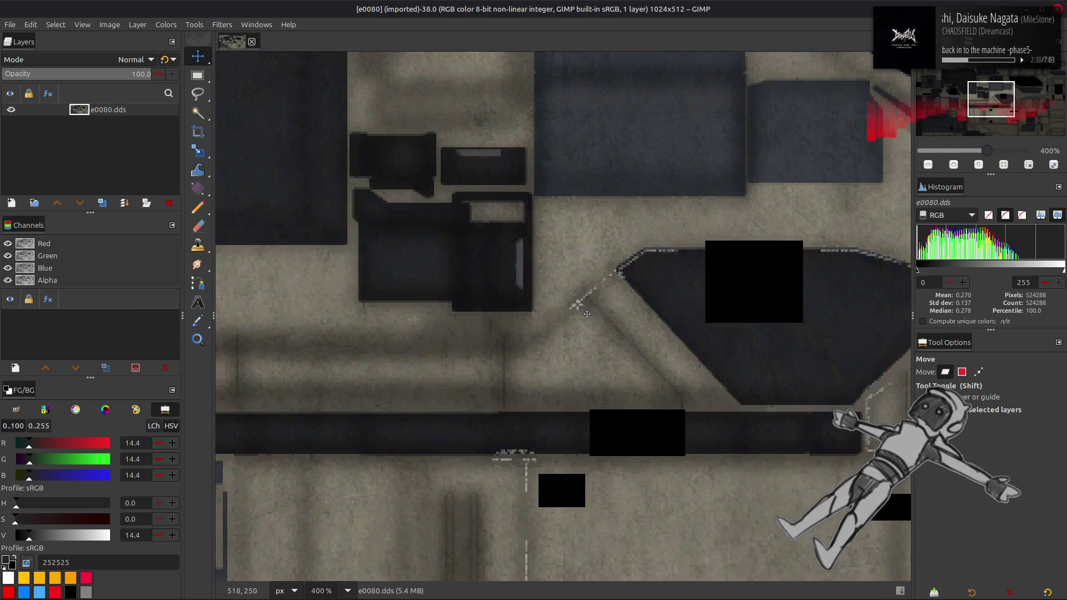
key(2)
drag(681, 304, 337, 208)
key(3)
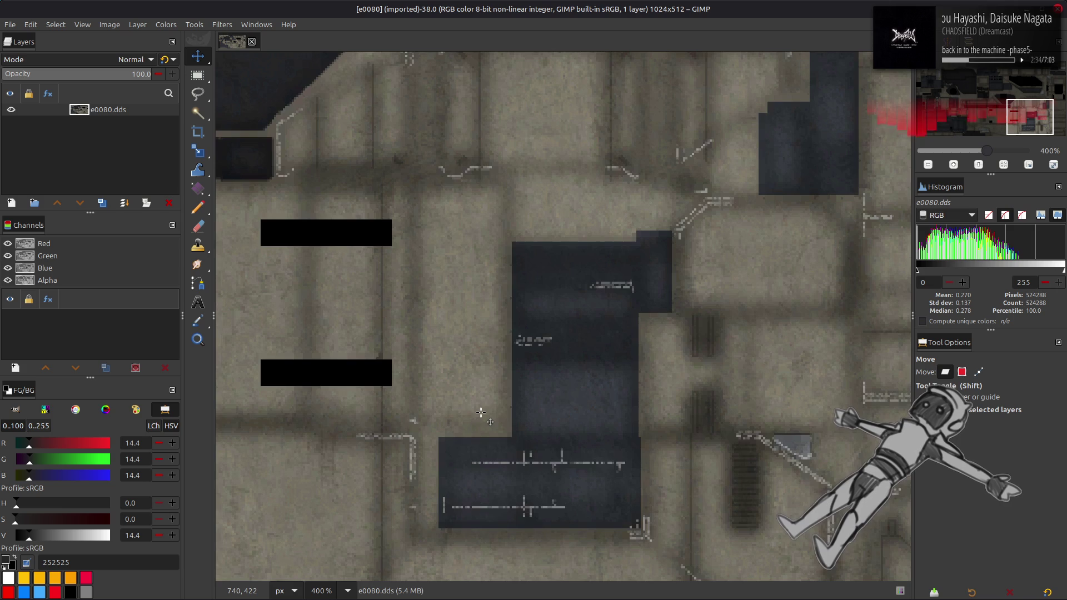
scroll(481, 412, up, 10)
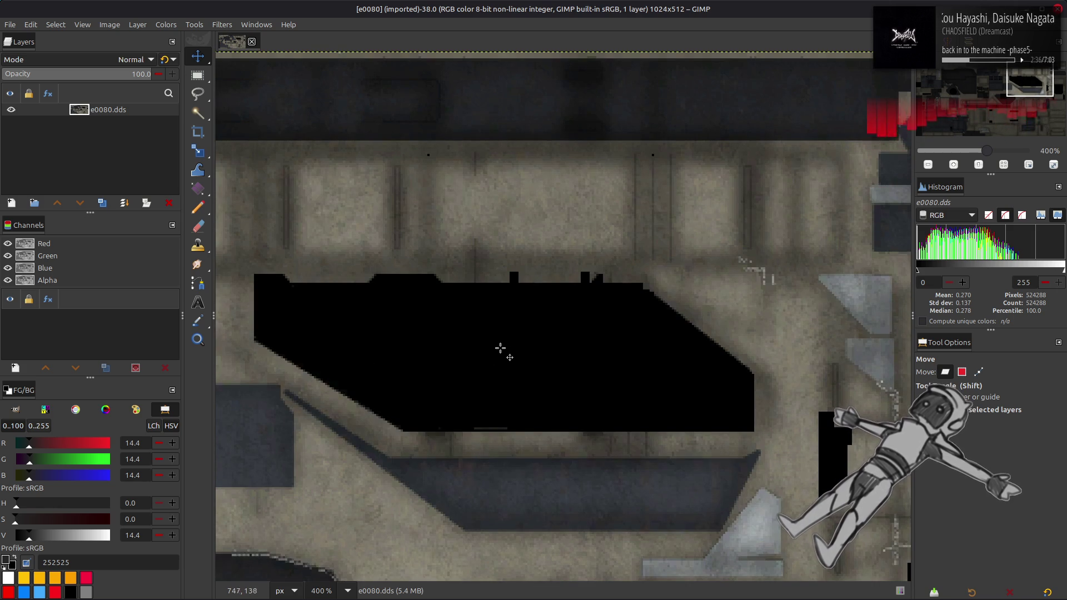
key(2)
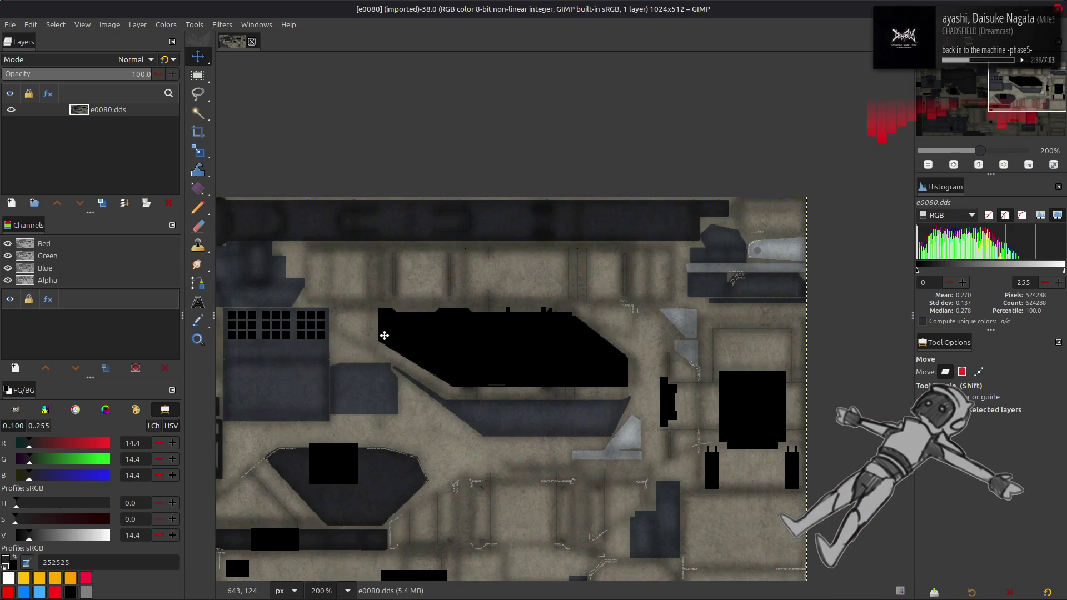
key(1)
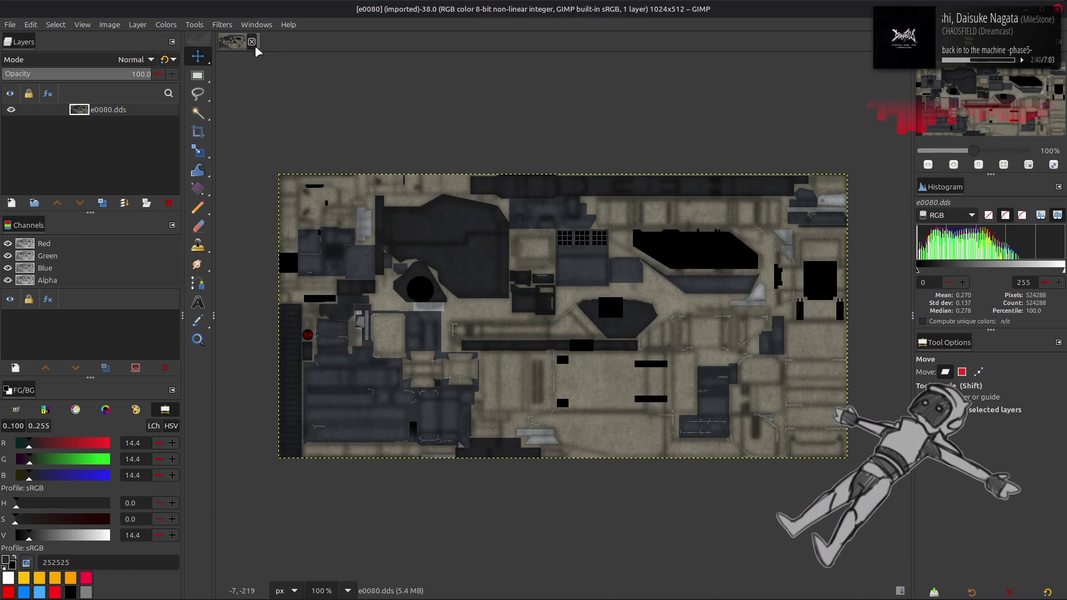
Close the e0080 image, go up to ene-bnd and open e0090_t-bnd.
click(252, 41)
key(alt+Up)
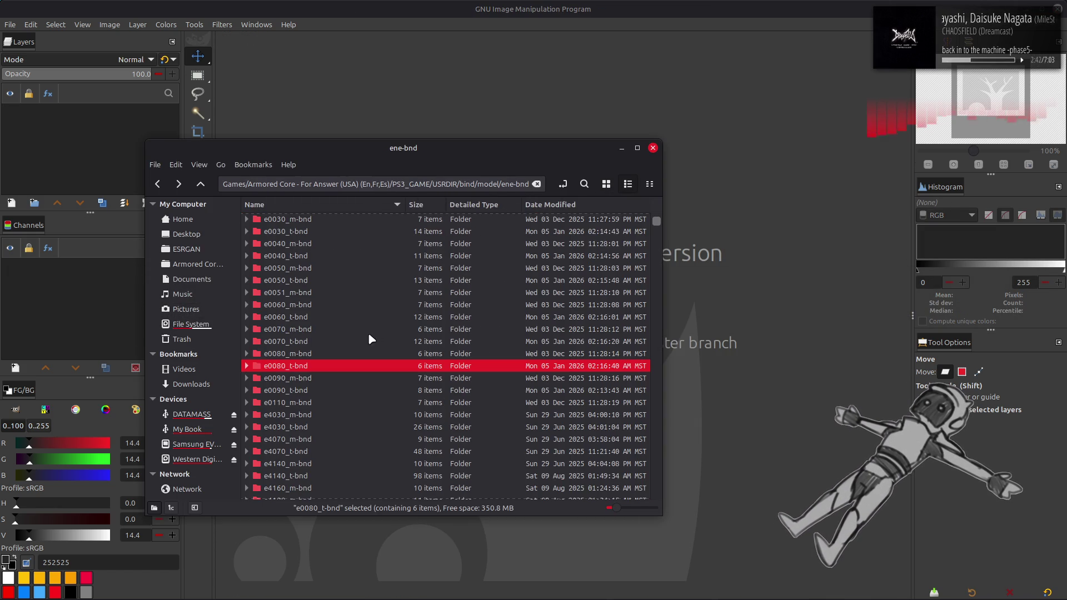
double_click(328, 389)
Unpack e0090.tpf with Yabber and open e0090.dds from e0090-tpf in GIMP.
right_click(303, 222)
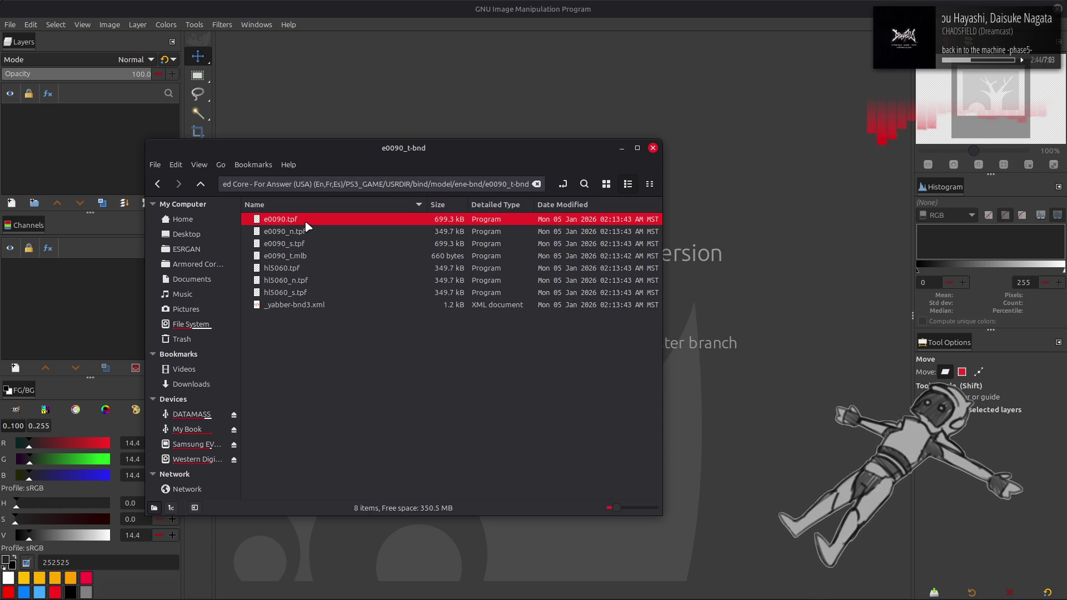
click(325, 231)
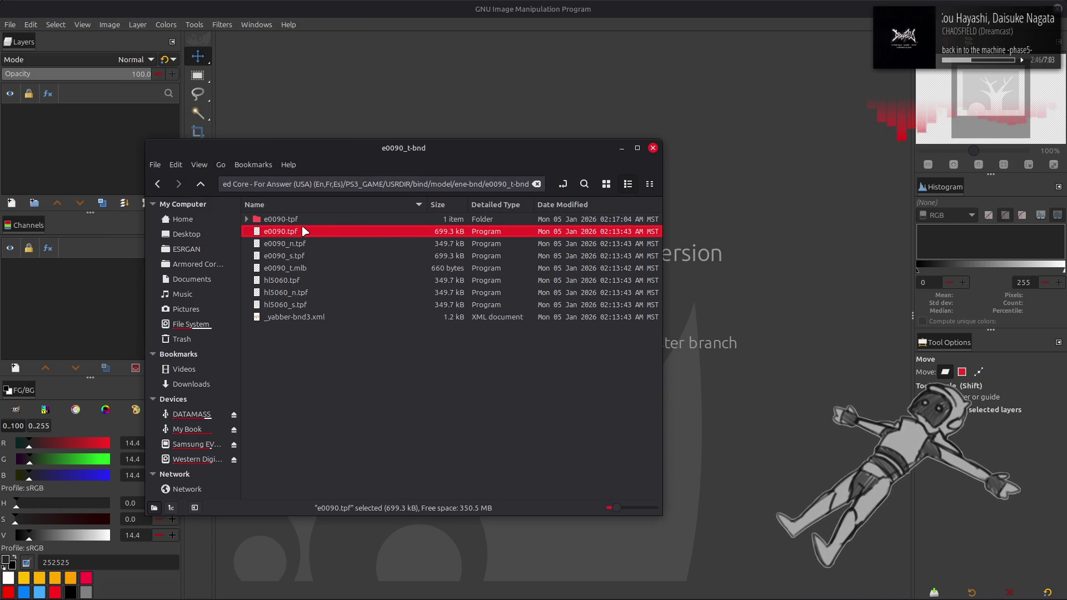
double_click(305, 219)
click(607, 184)
click(291, 239)
key(Return)
click(615, 351)
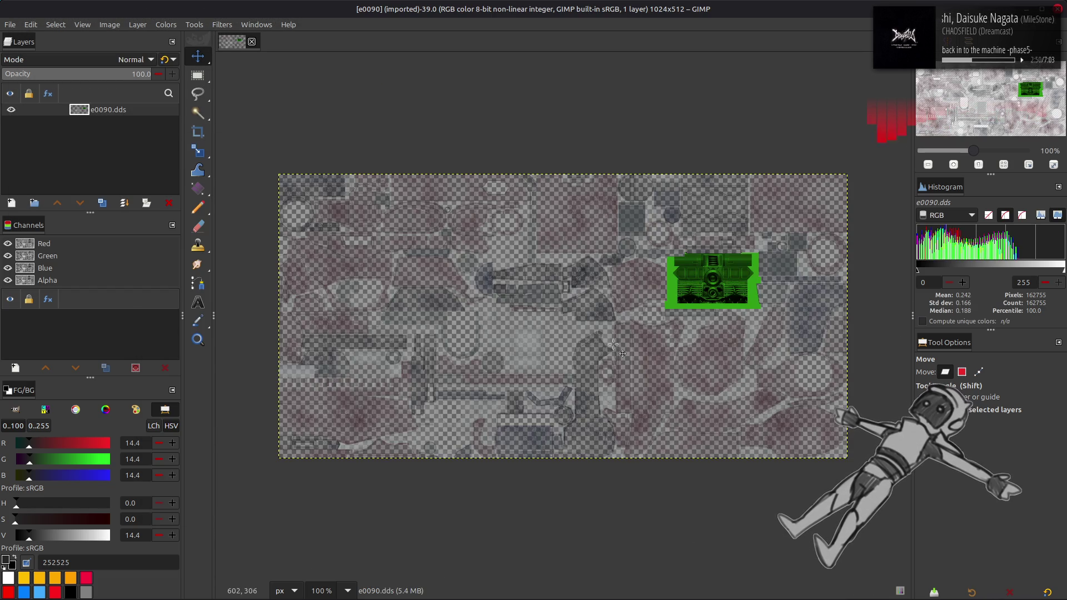
Preview the texture's Alpha component in Extract Component, then cancel.
click(166, 24)
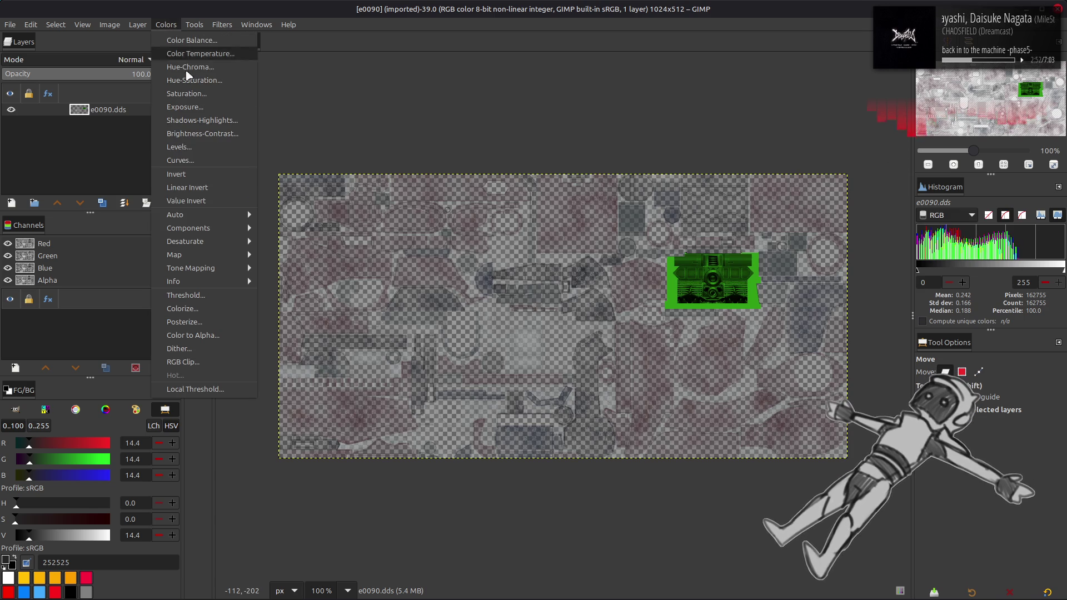
mouse_move(234, 232)
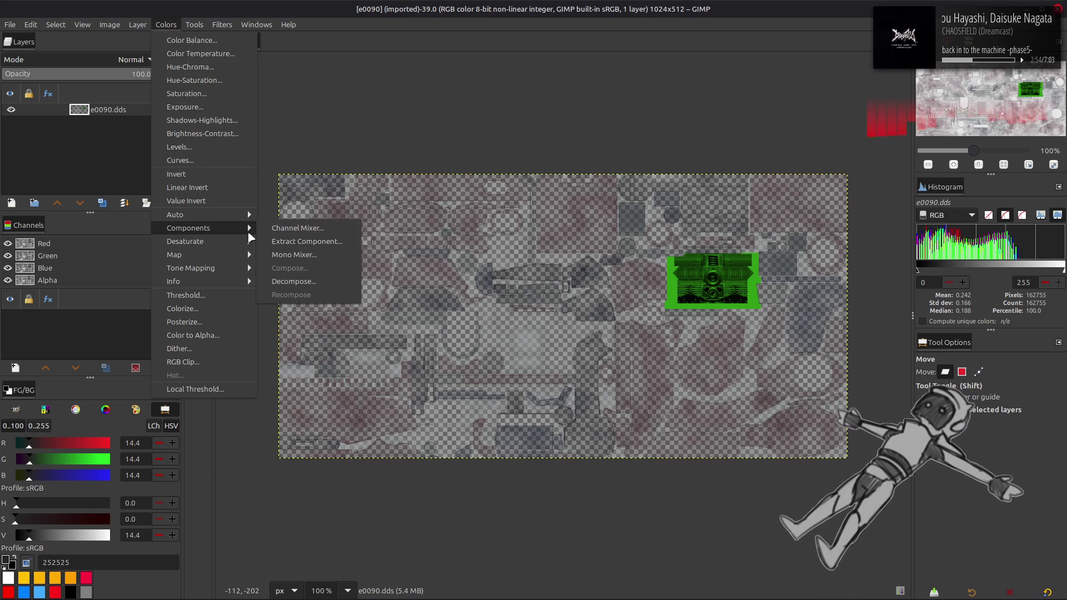
click(295, 242)
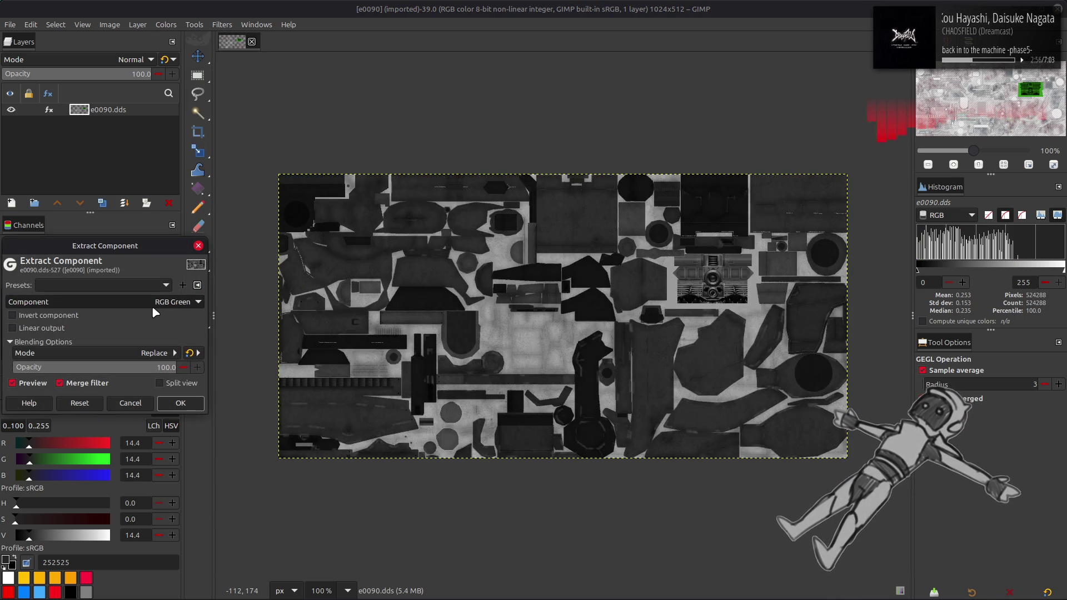
click(155, 304)
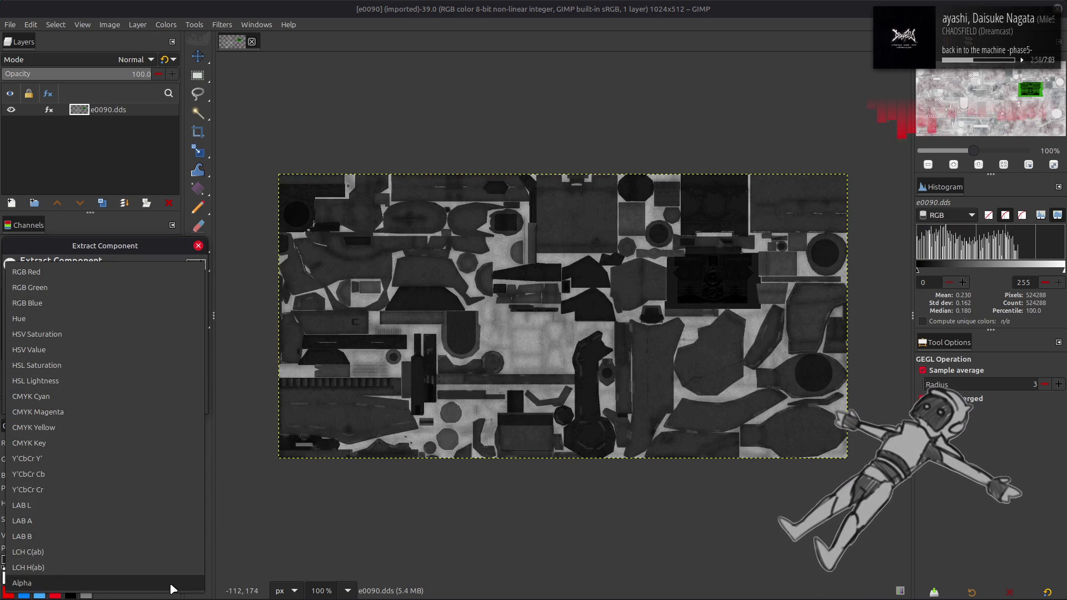
click(167, 583)
click(141, 400)
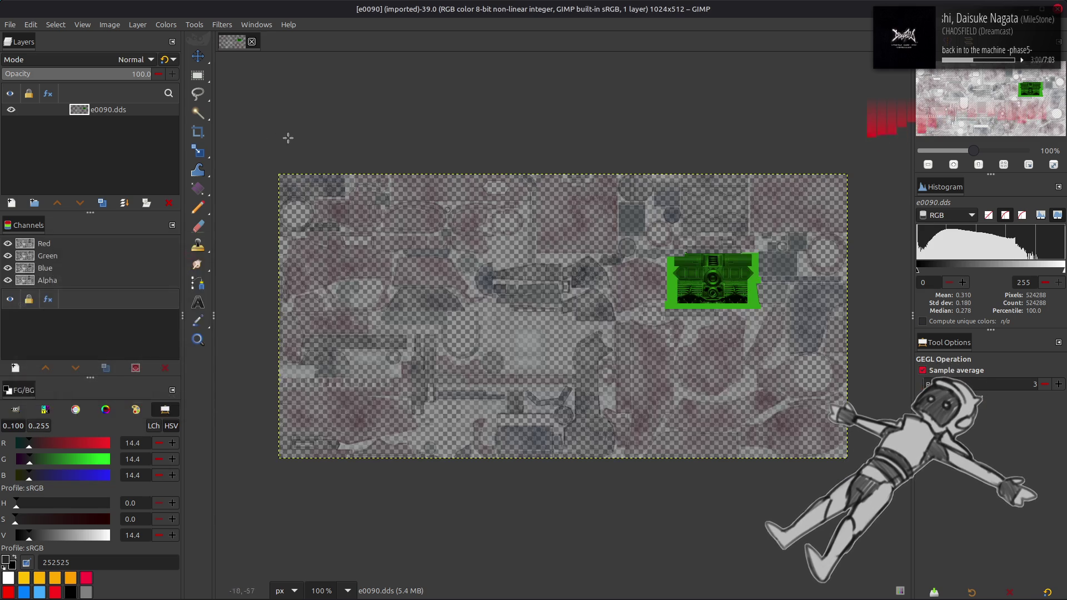
Close the e0090 image and return to the ene-bnd folder in Nemo.
click(252, 42)
key(alt+Tab)
key(BackSpace)
key(BackSpace)
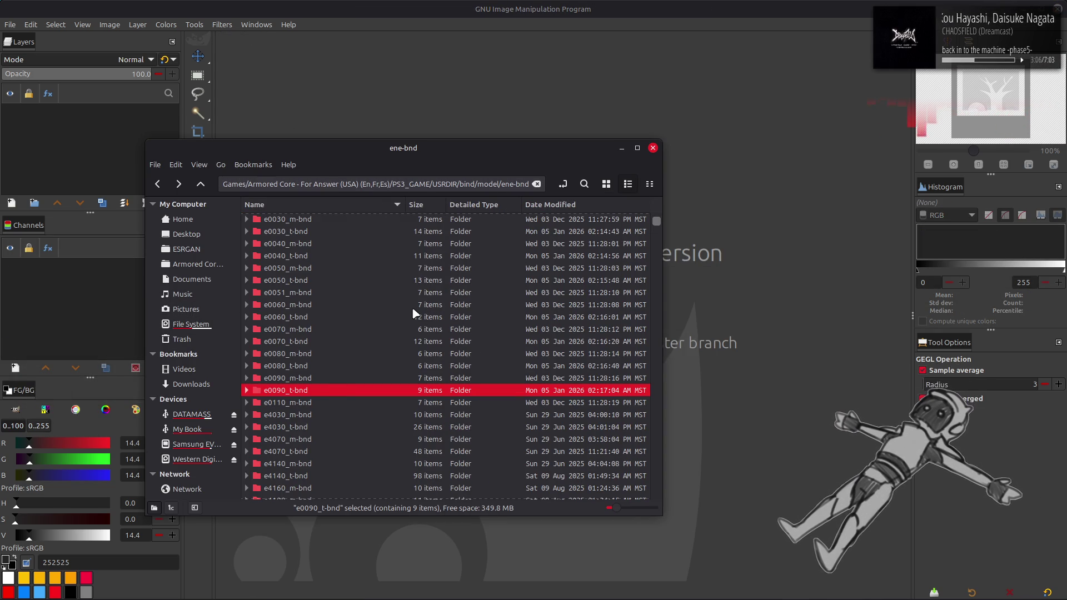
Unpack e0110, e0120, e0140, e0150 and e0170 _t.bnd archives together with Yabber.
scroll(413, 314, down, 10)
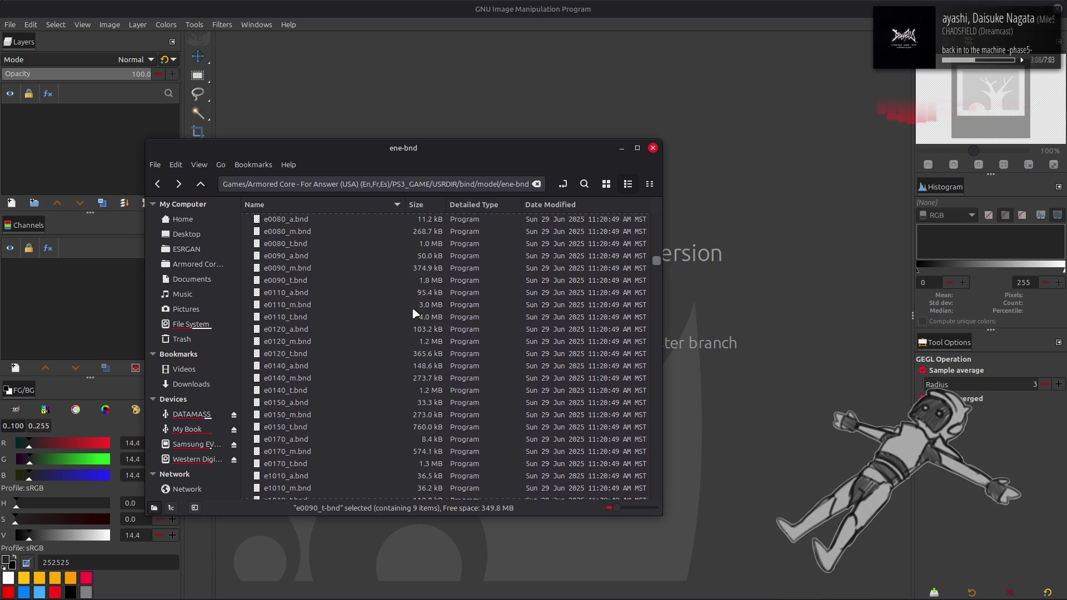
click(311, 354)
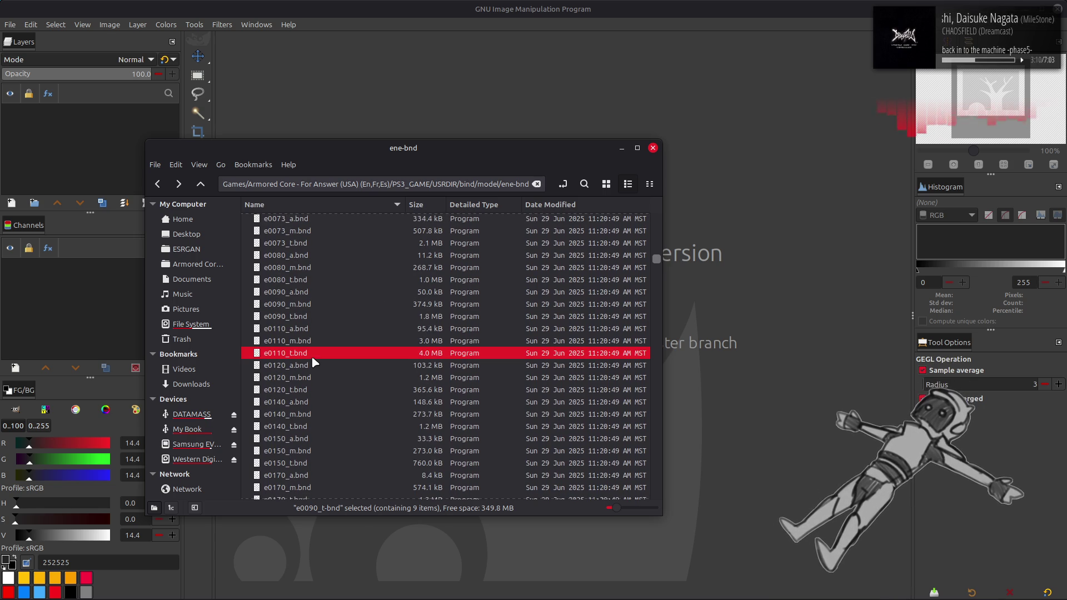
ctrl+click(315, 390)
ctrl+click(311, 427)
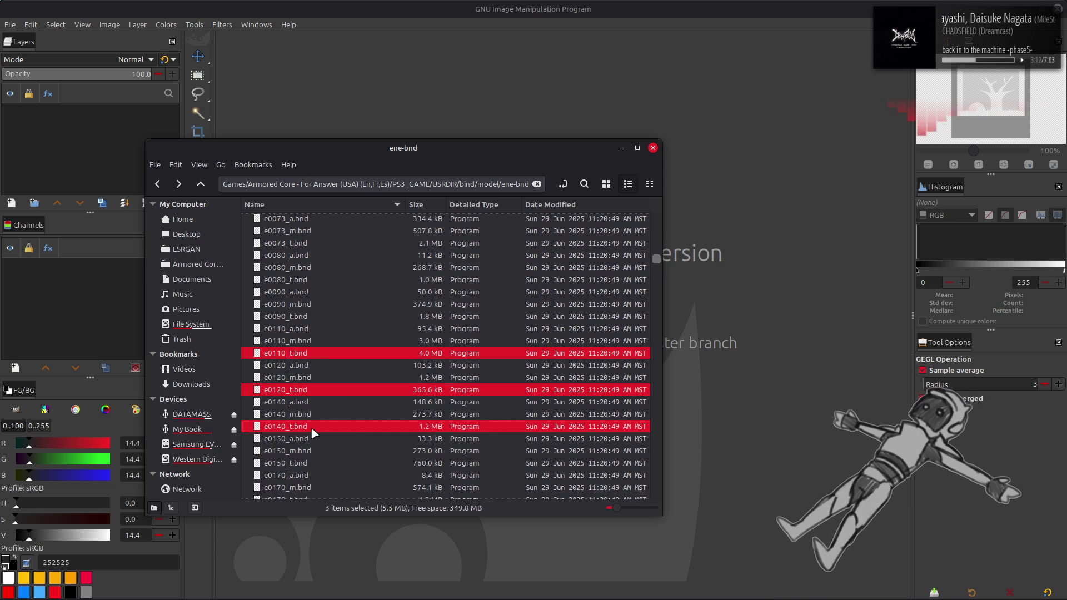
ctrl+click(312, 465)
scroll(308, 434, down, 4)
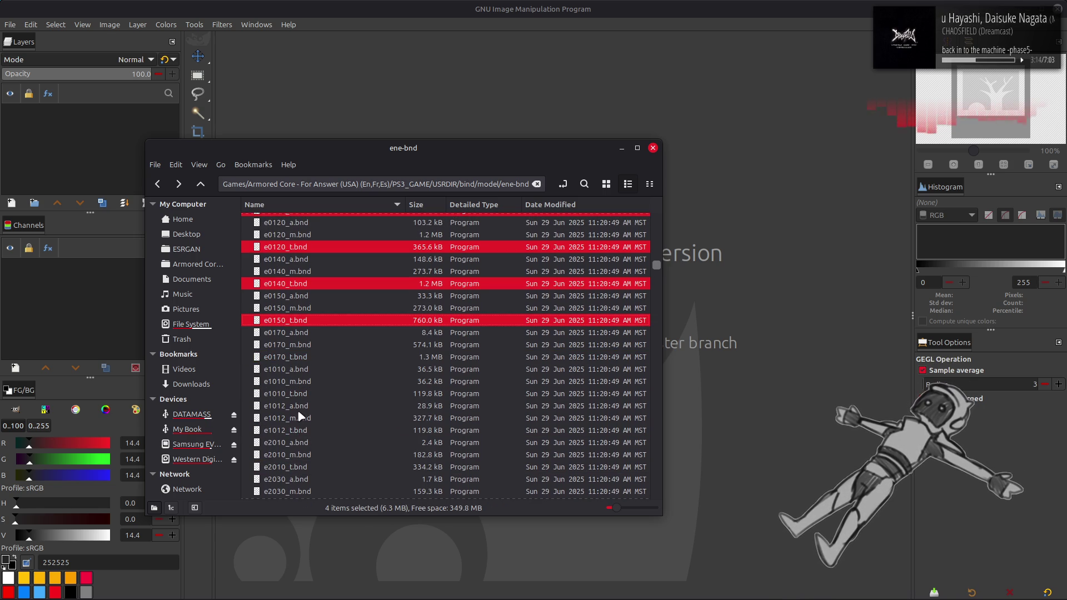
ctrl+click(311, 360)
right_click(317, 359)
click(334, 366)
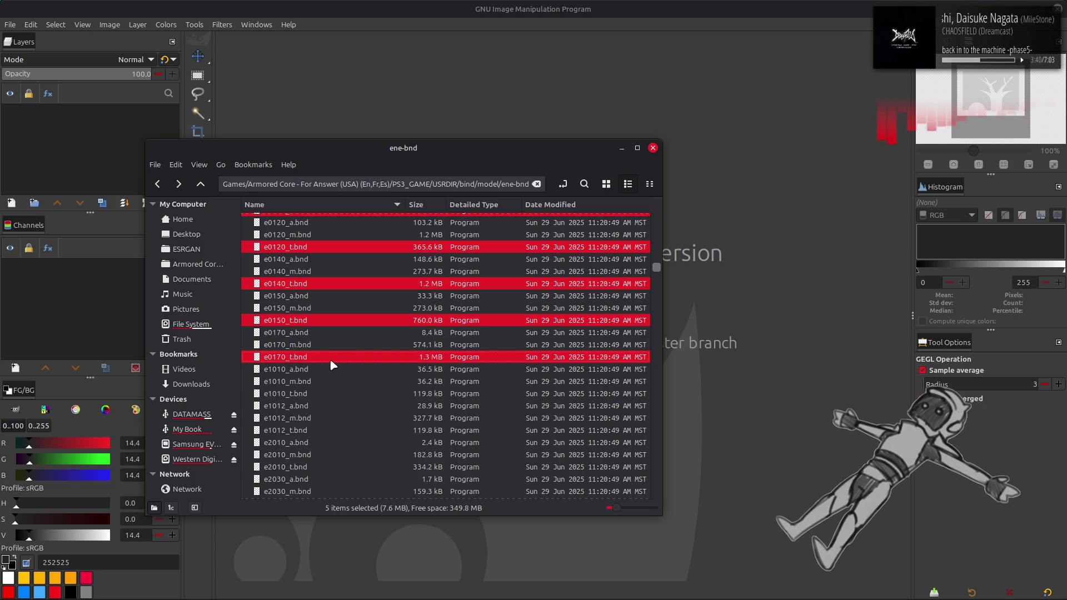
Unpack e1010_t.bnd and e1012_t.bnd together with YabberExtended.
click(315, 395)
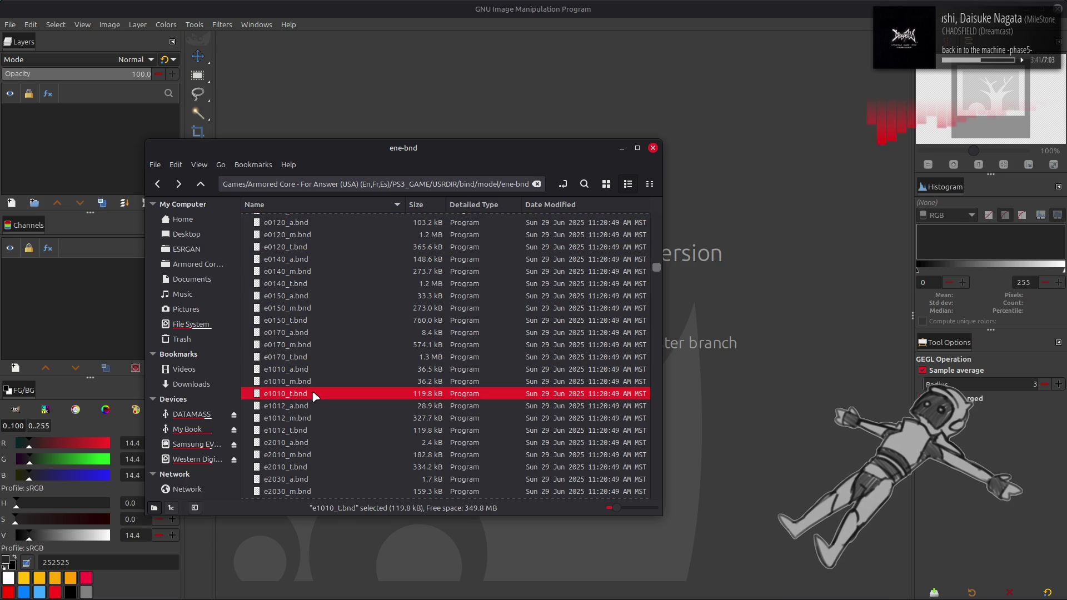
ctrl+click(315, 430)
right_click(314, 431)
click(345, 265)
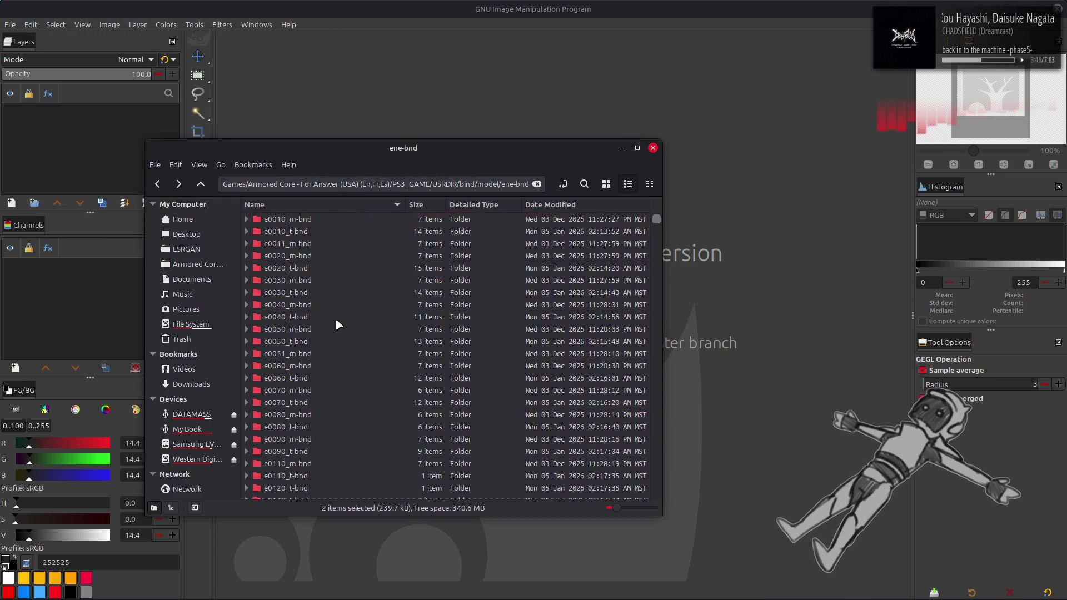
Unpack e0110_01.tpf with YabberExtended and open its e0110_01.dds in GIMP.
scroll(335, 318, down, 5)
click(296, 347)
double_click(294, 335)
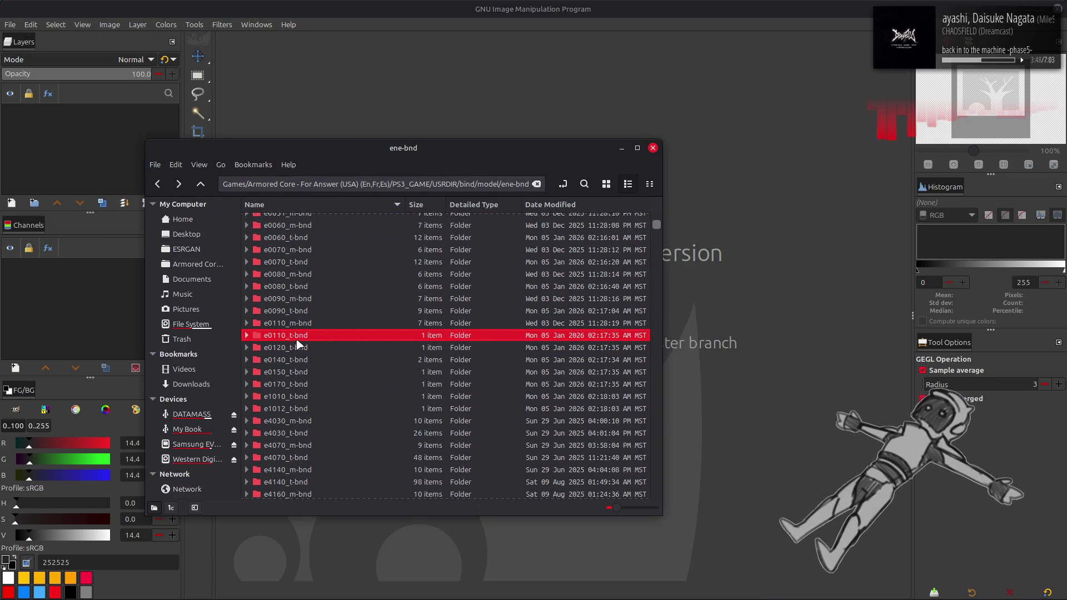
click(307, 223)
right_click(321, 227)
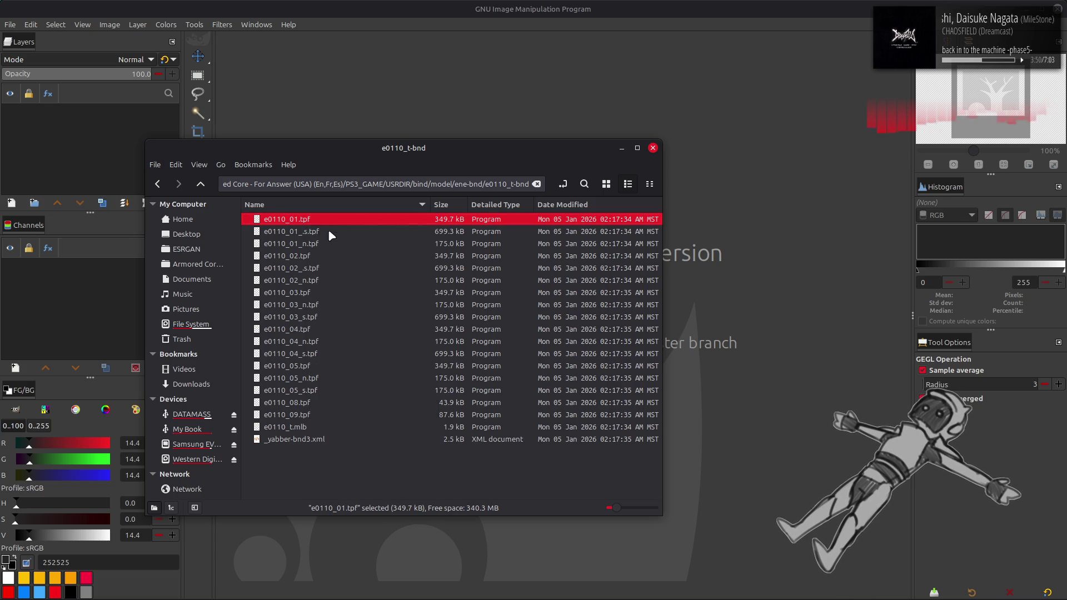
click(328, 229)
double_click(306, 219)
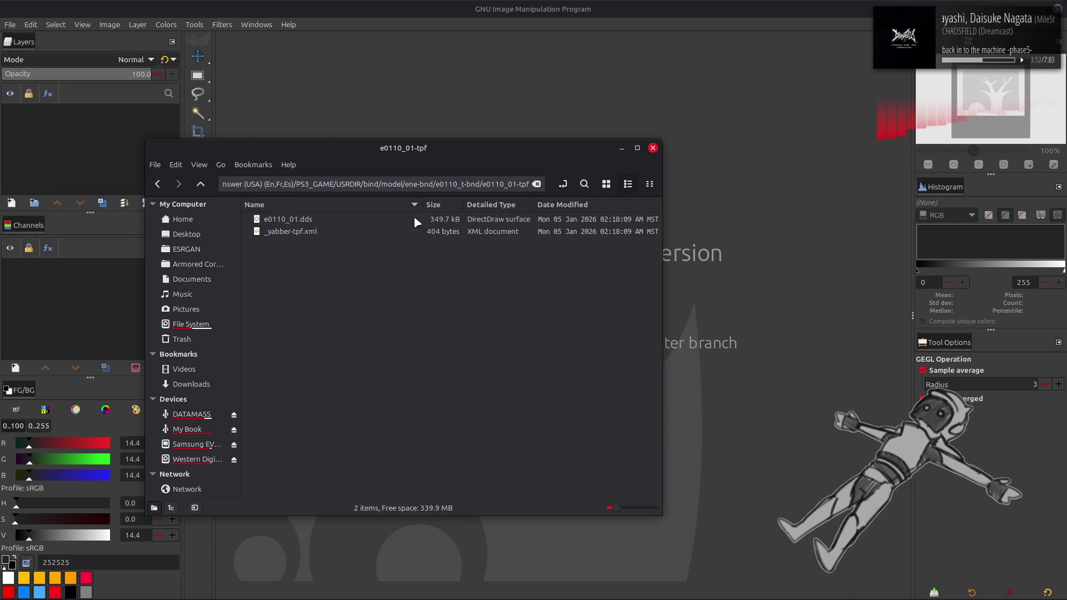
click(607, 184)
double_click(278, 222)
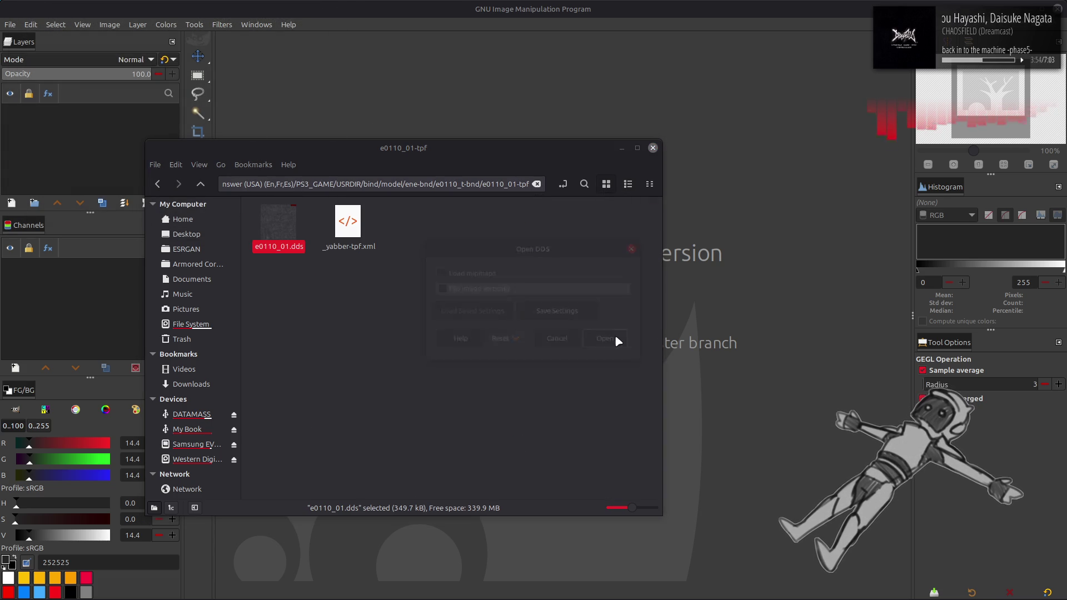
click(608, 341)
Preview the Blue and Alpha components in Extract Component, then cancel.
click(166, 25)
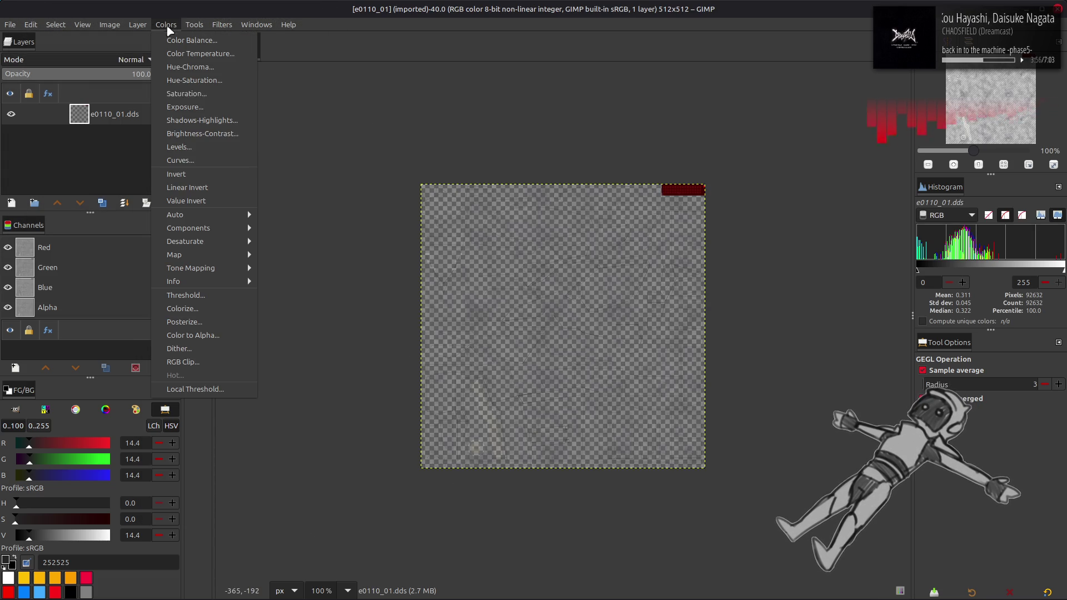
mouse_move(230, 235)
click(295, 240)
click(186, 302)
click(124, 301)
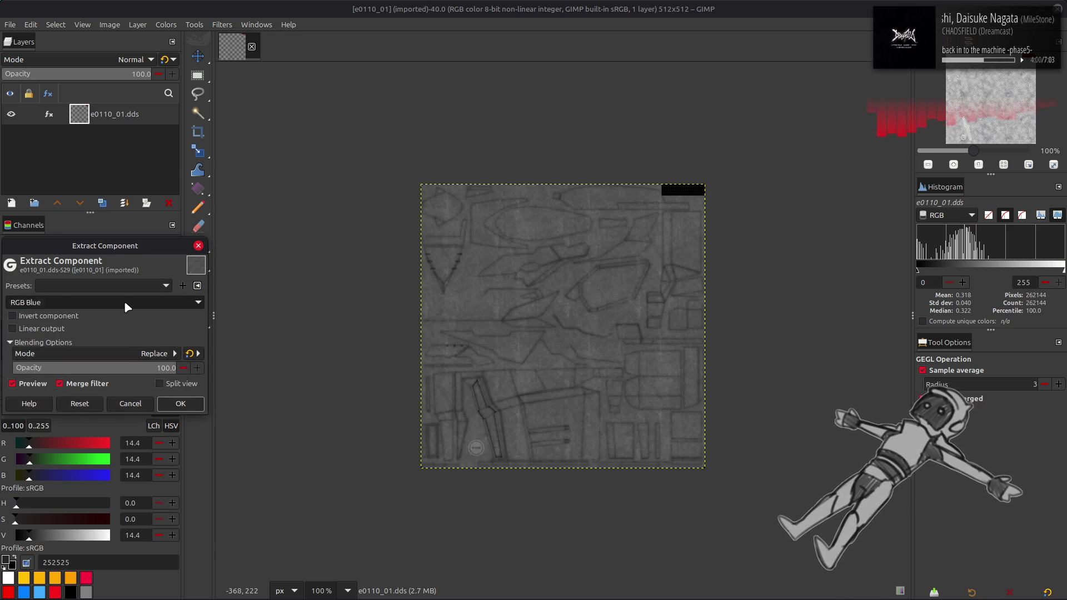
click(125, 301)
click(120, 556)
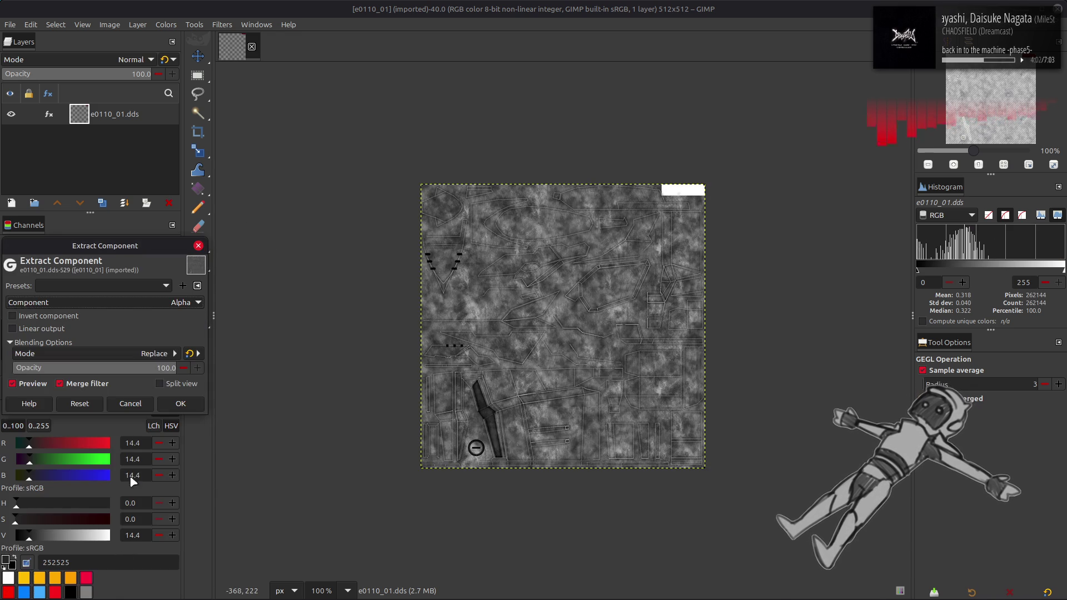
click(133, 404)
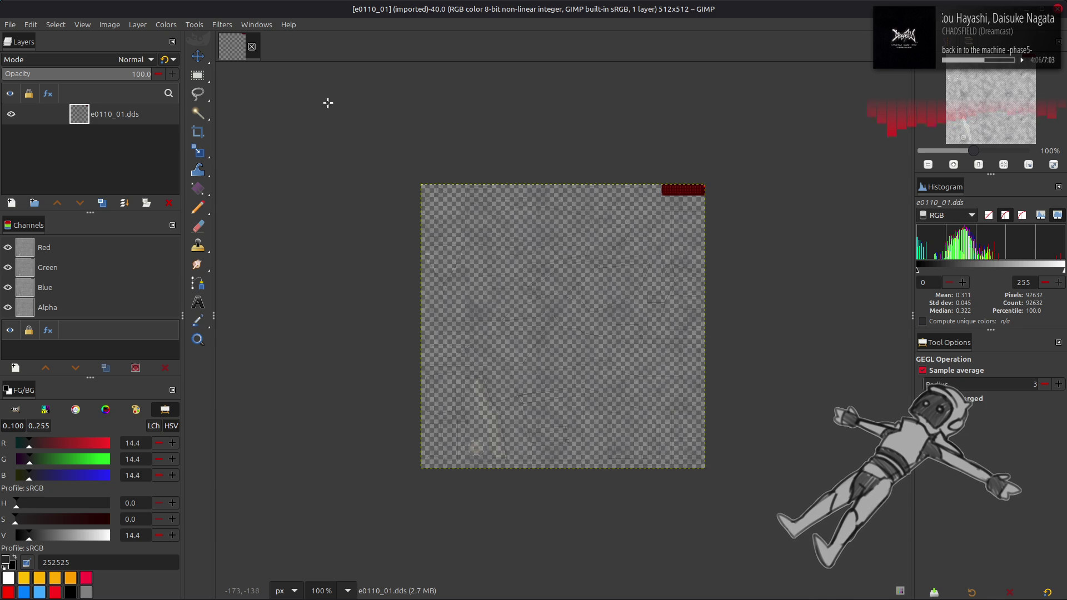
Close the e0110_01 image and go back to the e0110_t-bnd folder.
click(252, 46)
key(alt+Tab)
key(alt+Left)
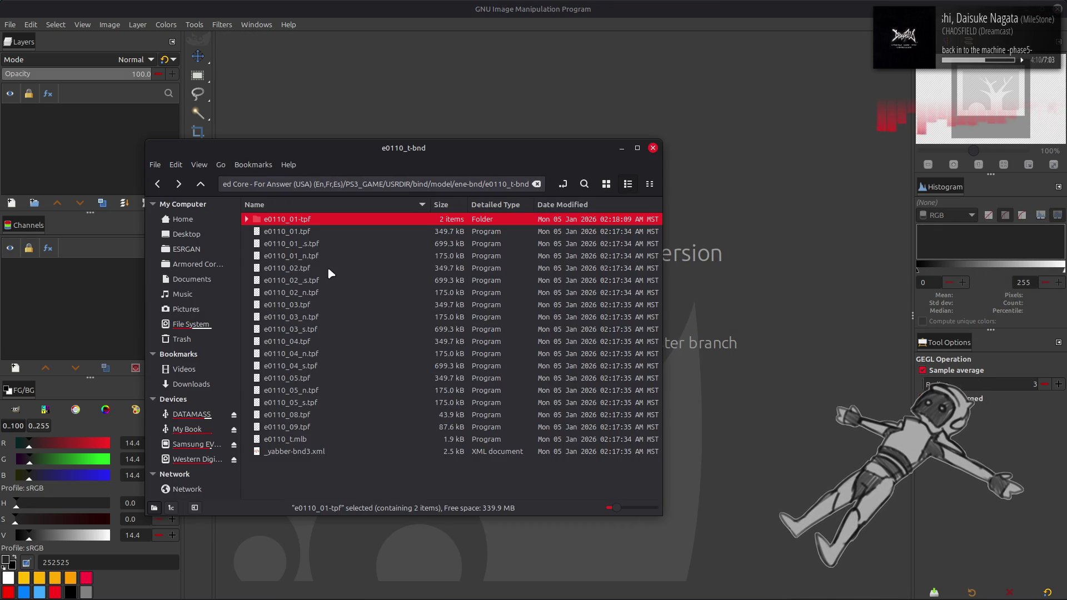
Unpack e0120_01.tpf from e0120_t-bnd with YabberExtended.
key(alt+Left)
double_click(315, 357)
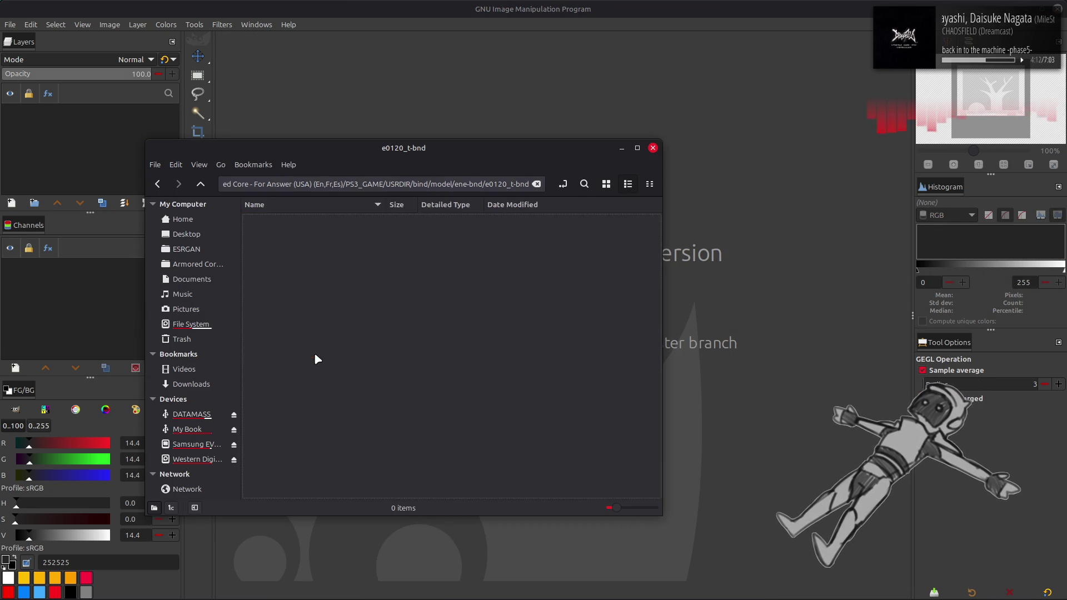
click(312, 220)
right_click(313, 222)
click(332, 230)
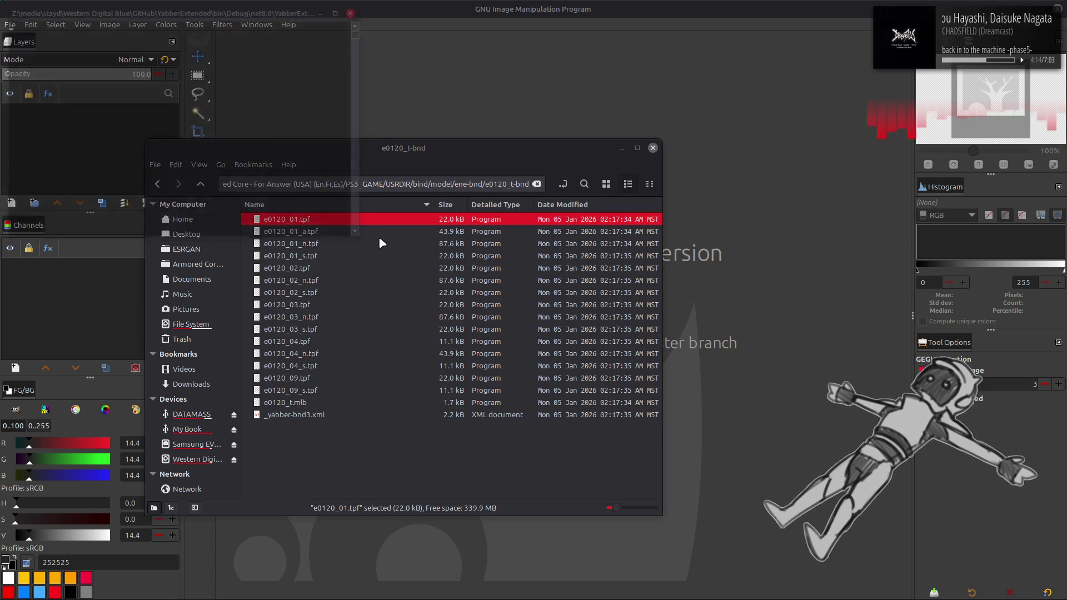
View e0120_01.dds in GIMP at 400%, close it and return to ene-bnd.
double_click(334, 220)
click(606, 184)
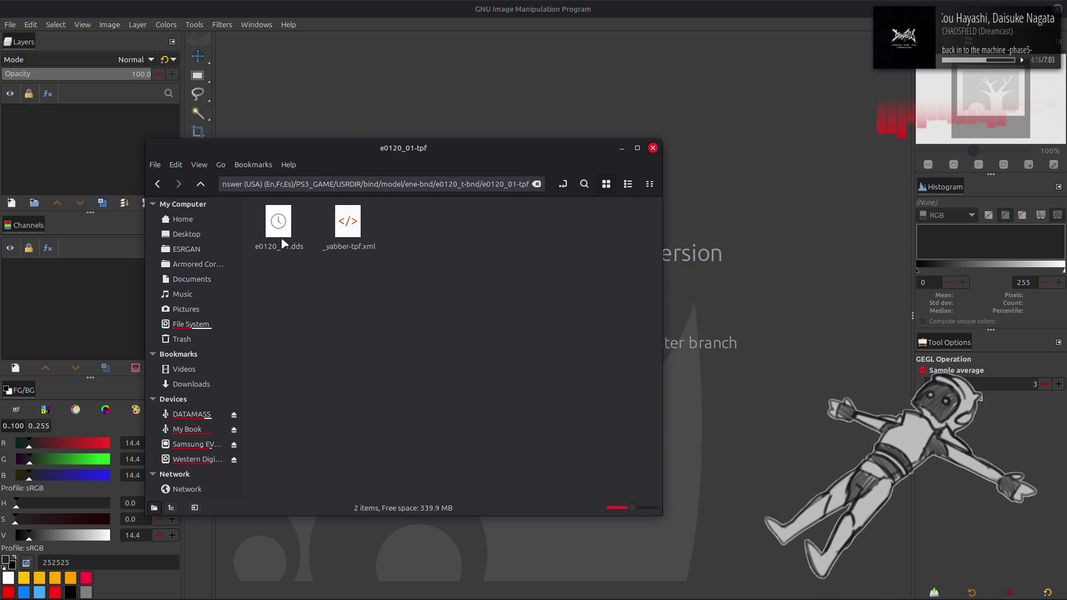
double_click(281, 231)
click(610, 340)
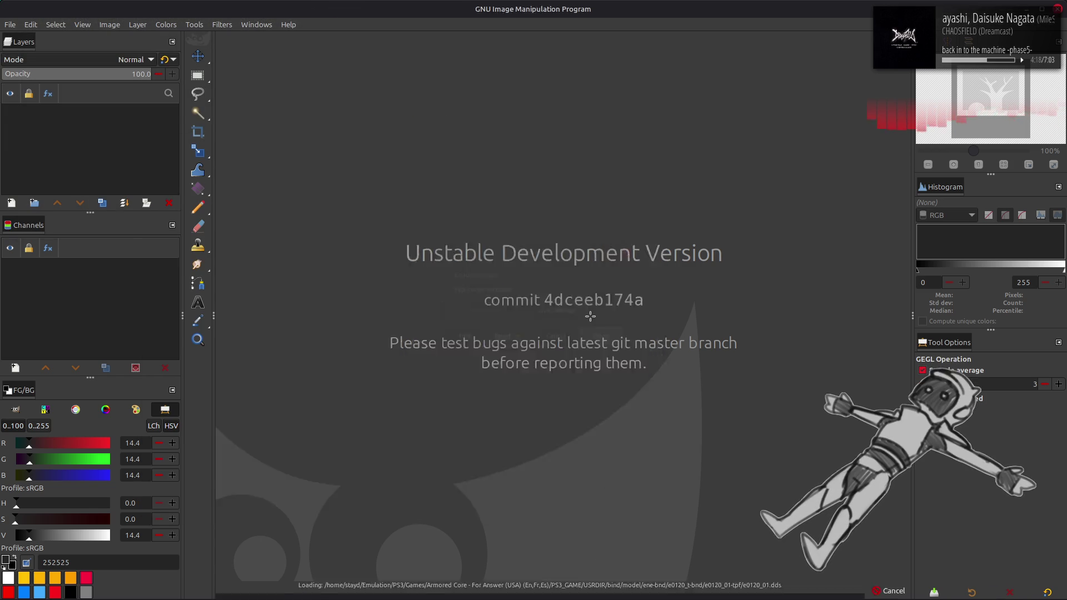
key(3)
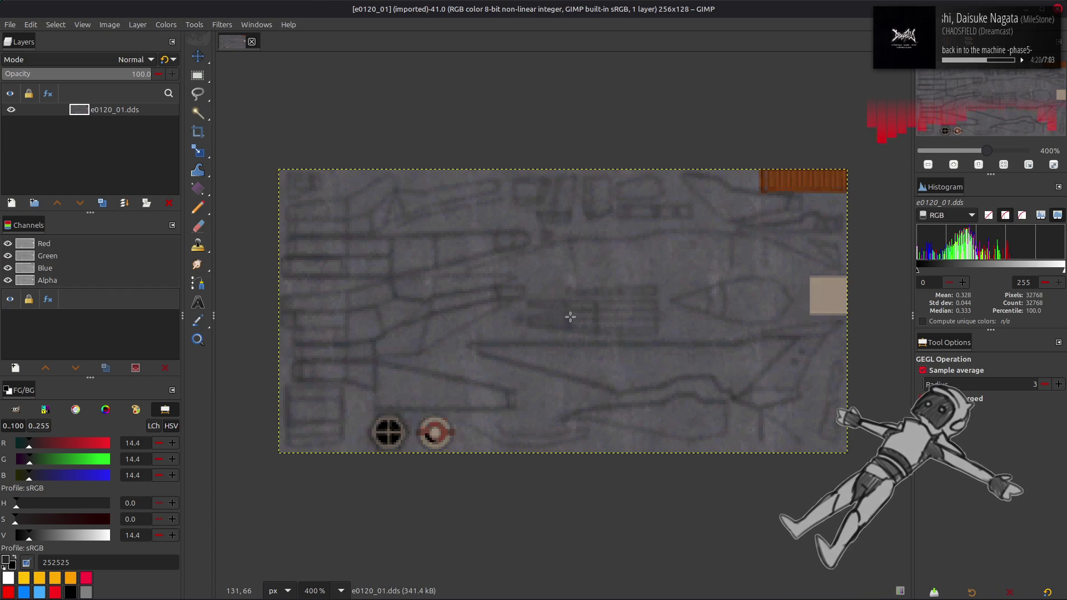
key(m)
click(252, 42)
key(alt+Tab)
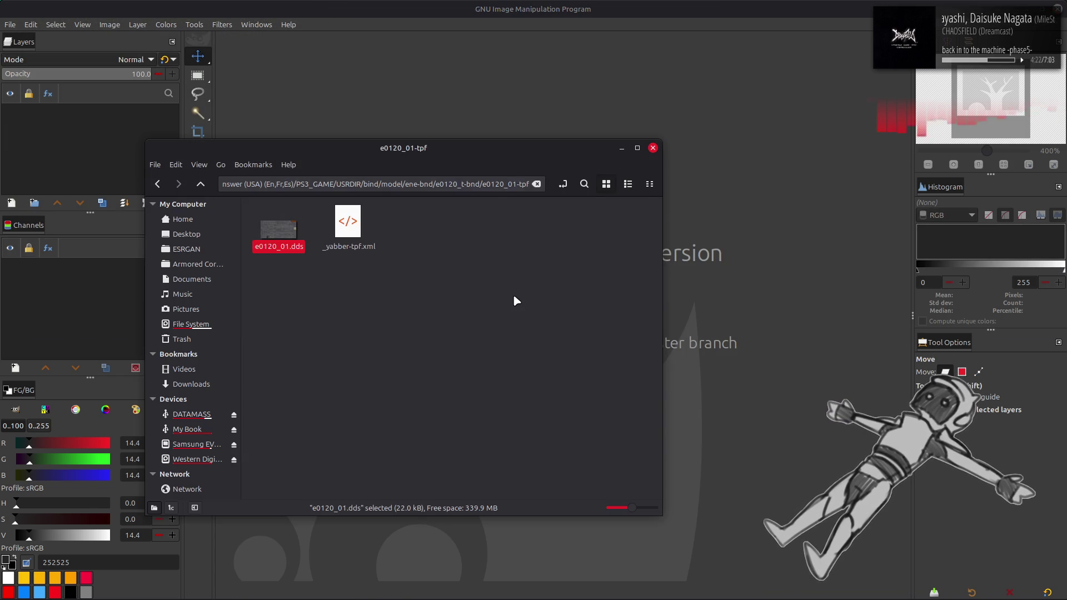
key(alt+Up)
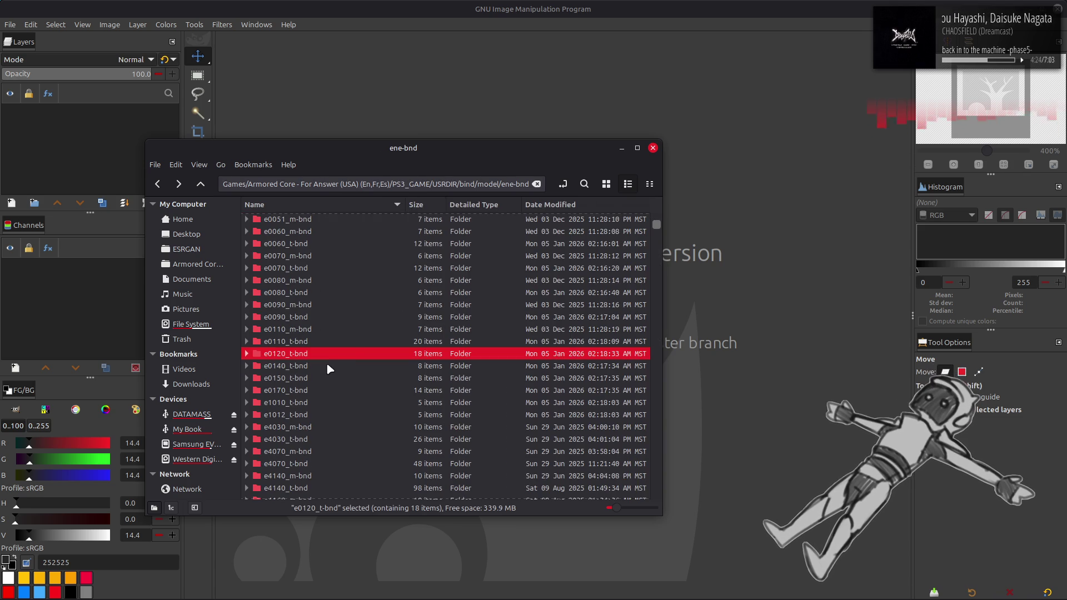
Unpack e0140.tpf with YabberExtended and open the e0140-tpf folder as thumbnails.
double_click(326, 357)
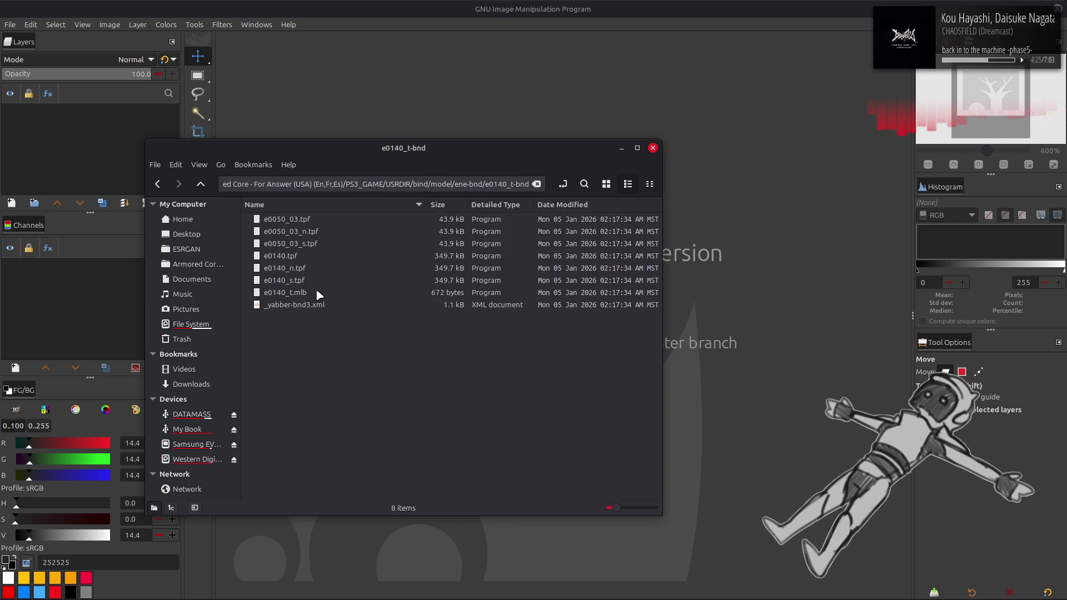
right_click(314, 255)
click(342, 262)
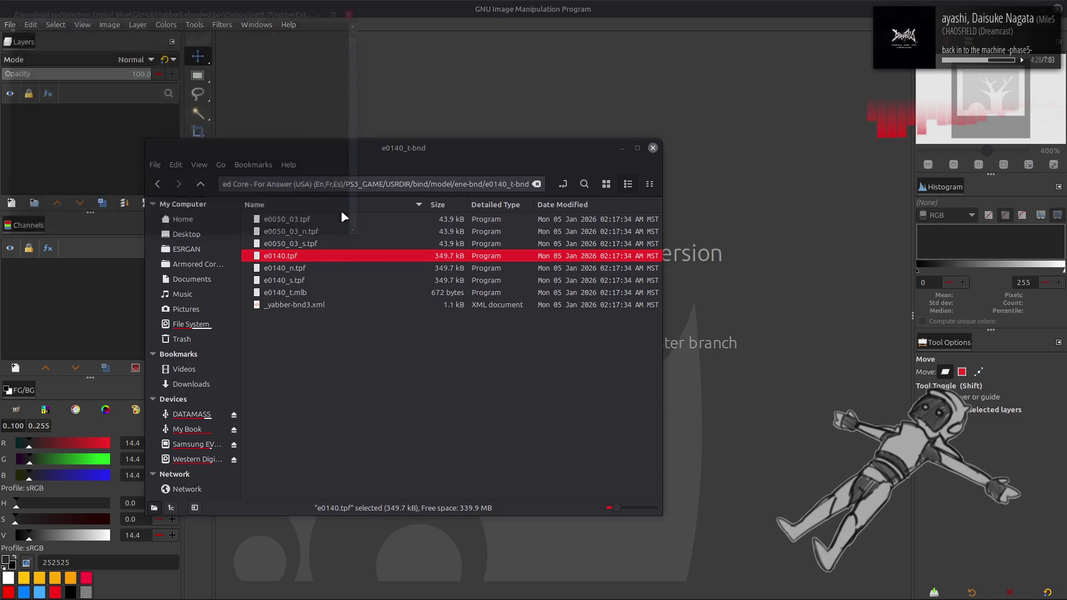
double_click(340, 218)
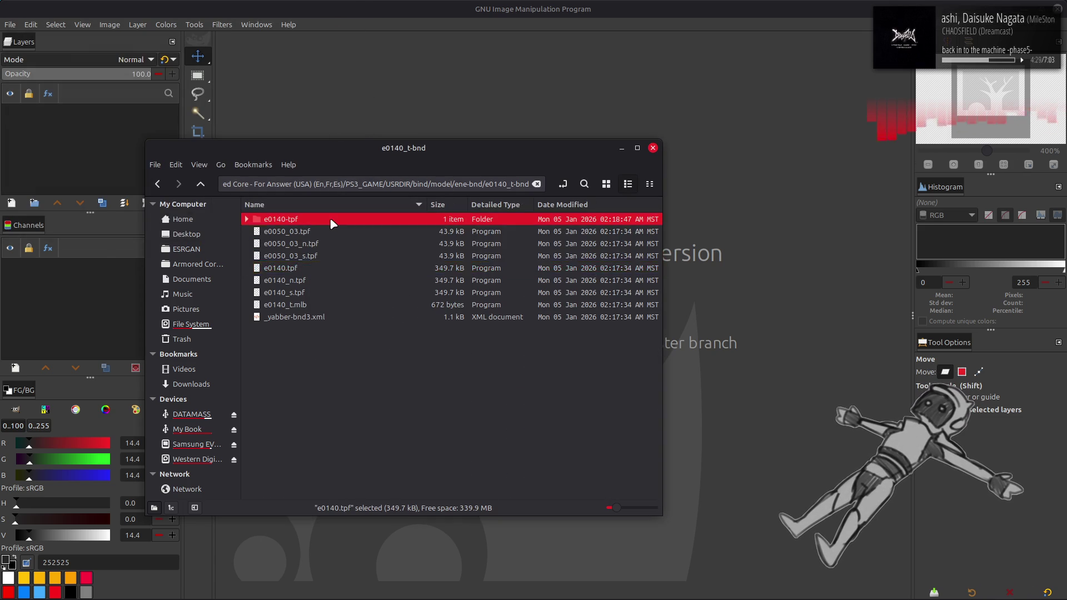
click(606, 184)
View the 1024×512 e0140.dds in GIMP, close it and return to ene-bnd.
drag(278, 230, 424, 97)
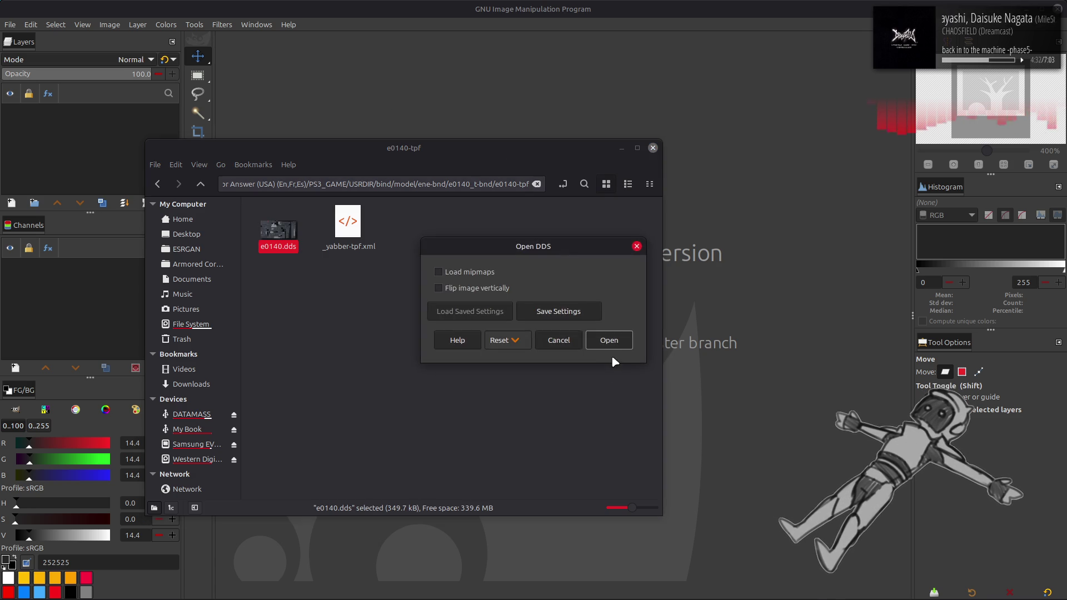
click(610, 340)
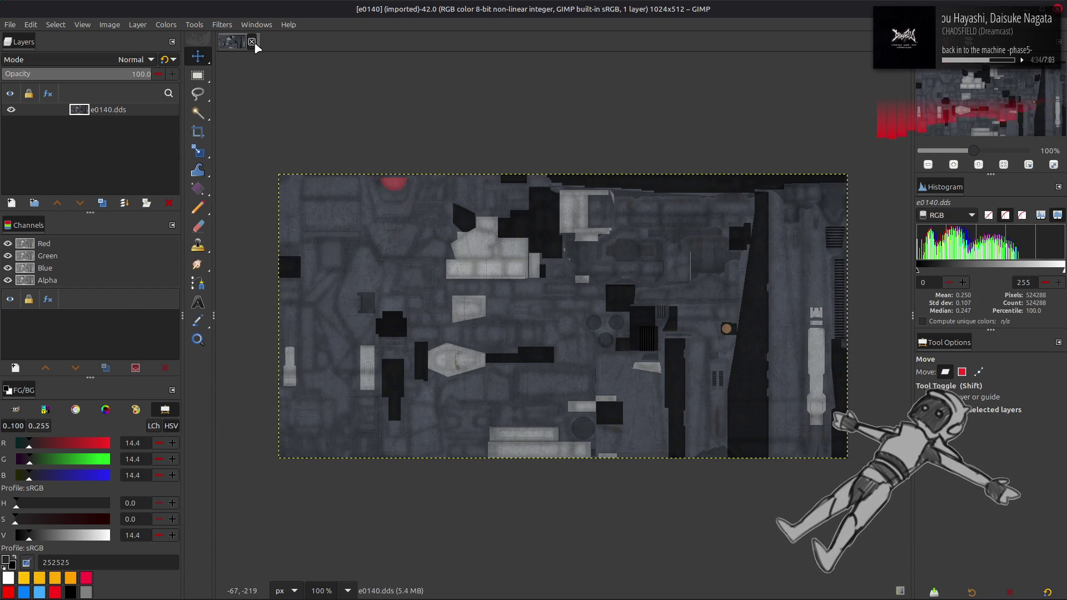
click(253, 43)
key(alt+Tab)
key(BackSpace)
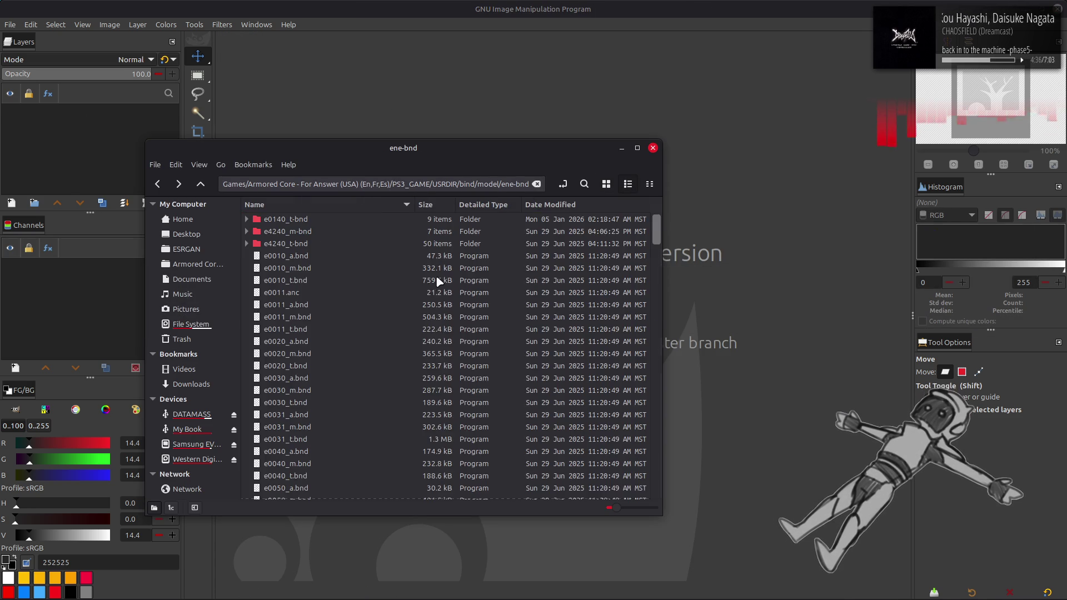
Unpack e0150_01.tpf, view e0150_01.dds in GIMP, then return to ene-bnd.
double_click(338, 376)
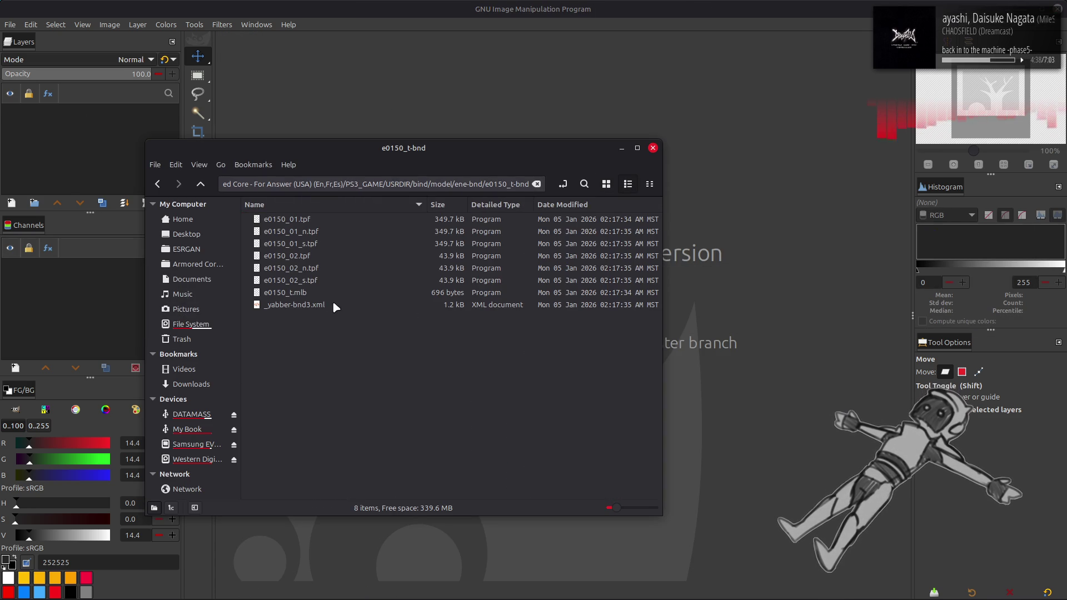
right_click(315, 225)
click(328, 227)
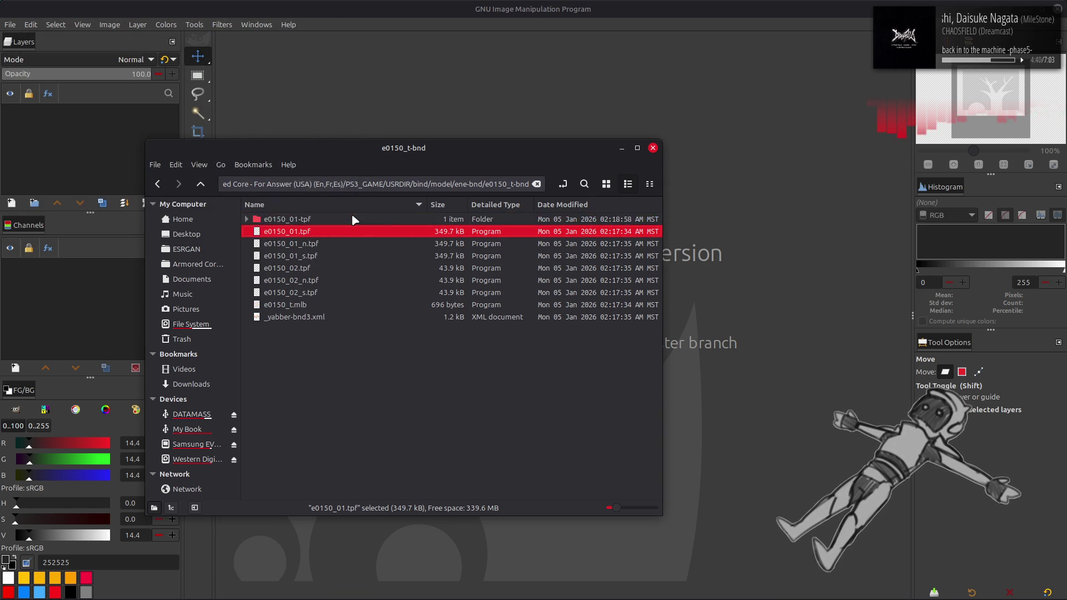
click(607, 184)
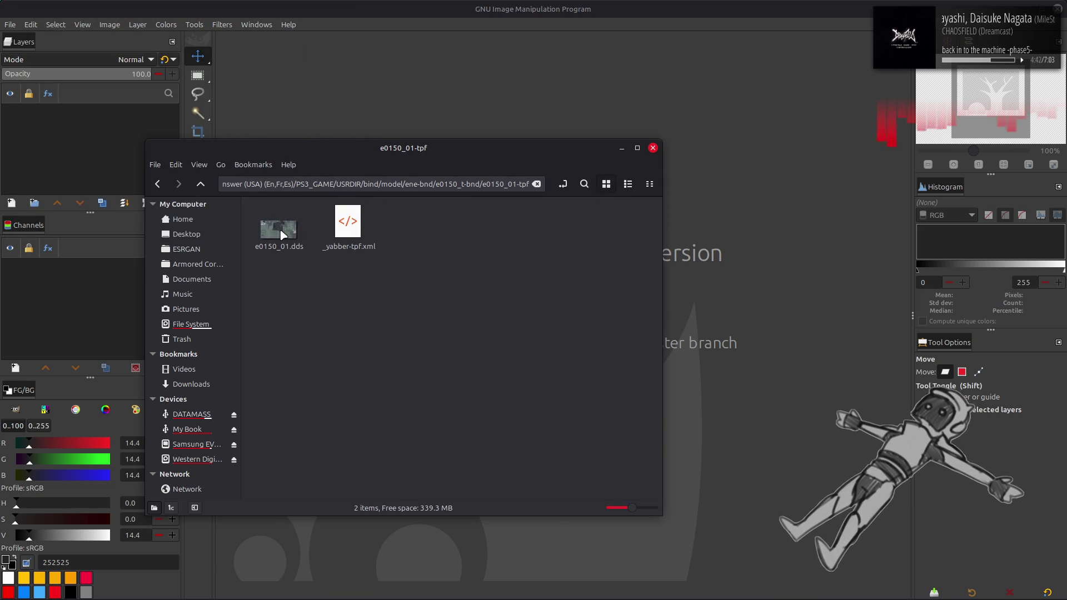
key(Return)
key(Return)
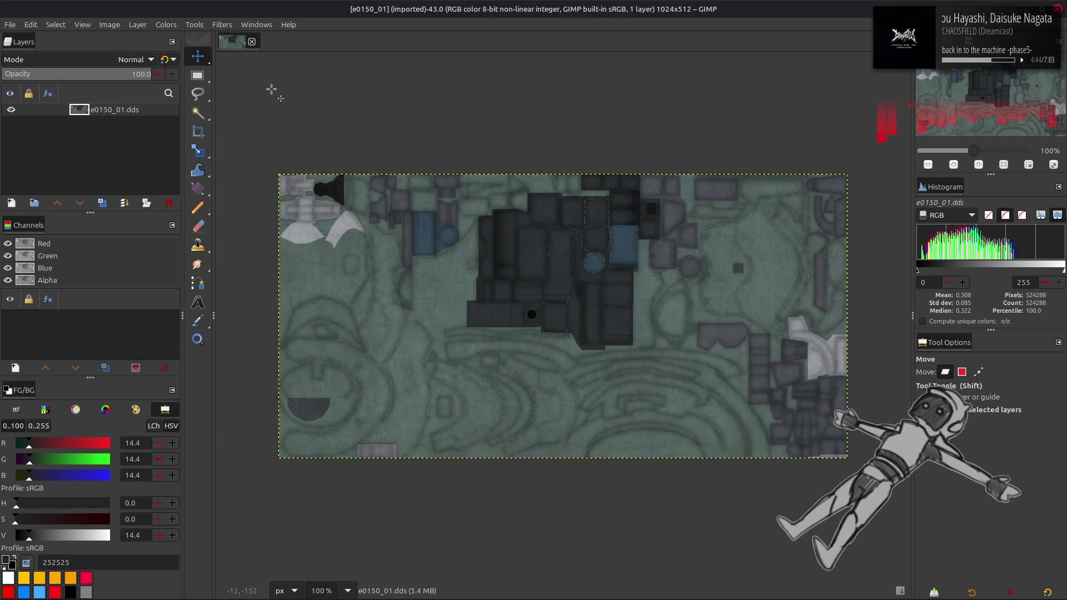
click(251, 41)
key(alt+Tab)
key(BackSpace)
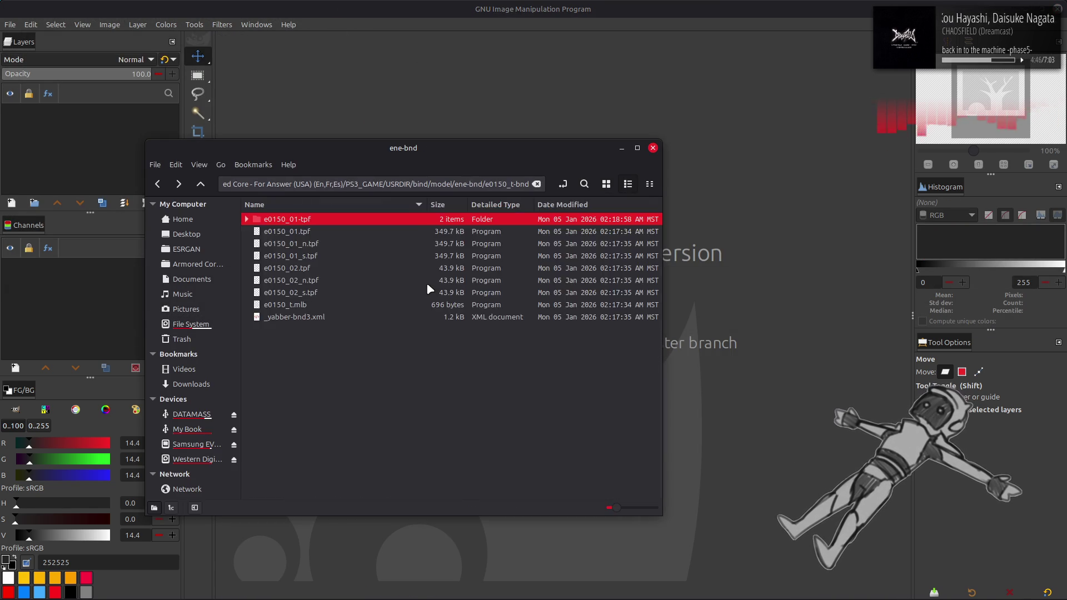
key(BackSpace)
Unpack e0170.tpf from e0170_t-bnd into an e0170-tpf folder.
double_click(304, 395)
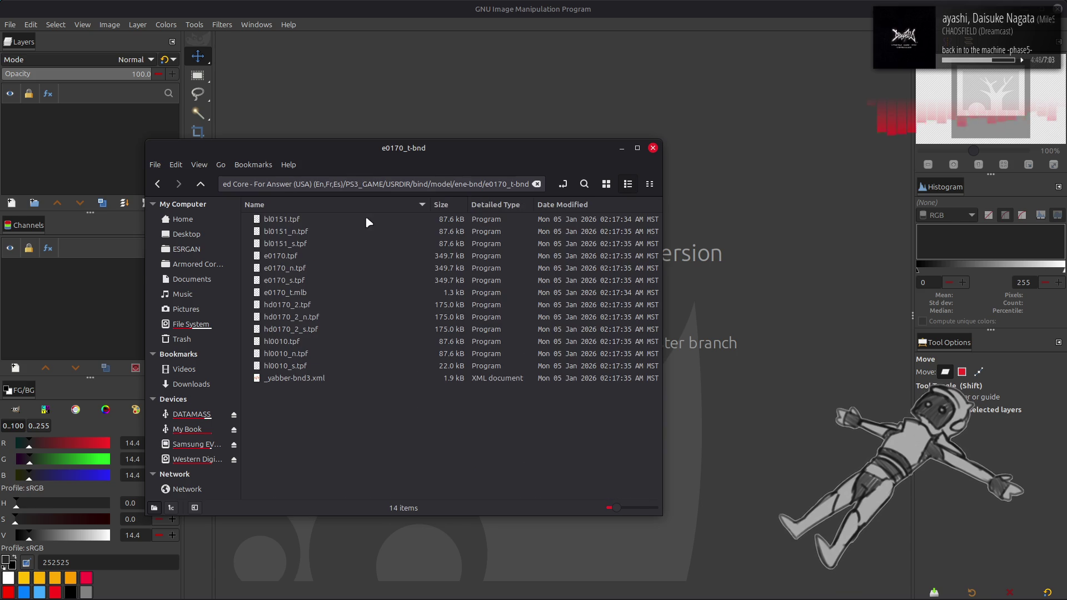
click(341, 220)
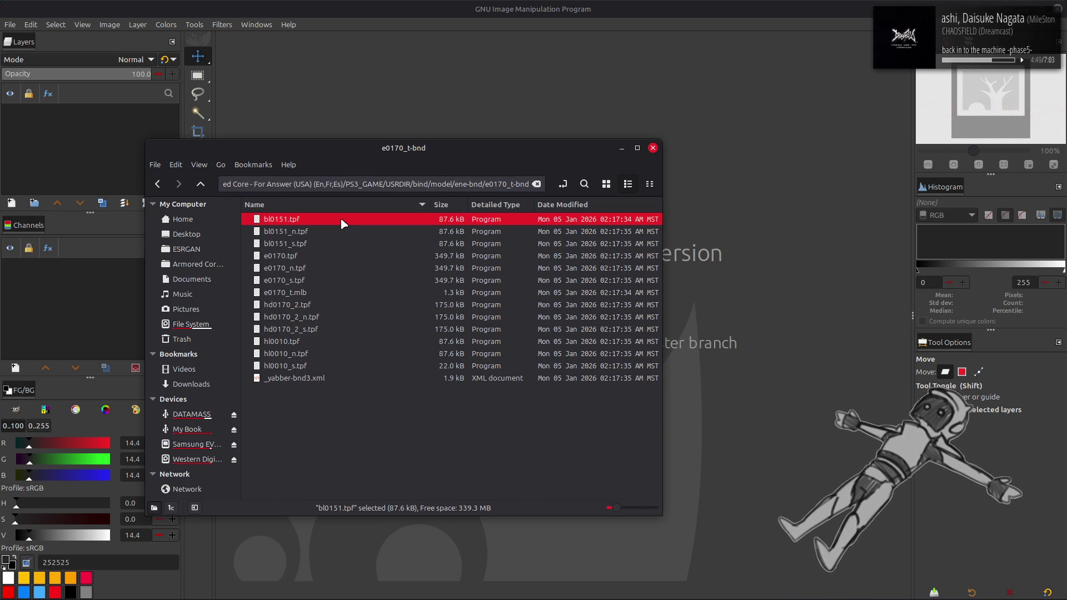
click(323, 256)
right_click(323, 256)
click(334, 264)
View the 1024×512 e0170.dds in GIMP and close it.
double_click(310, 223)
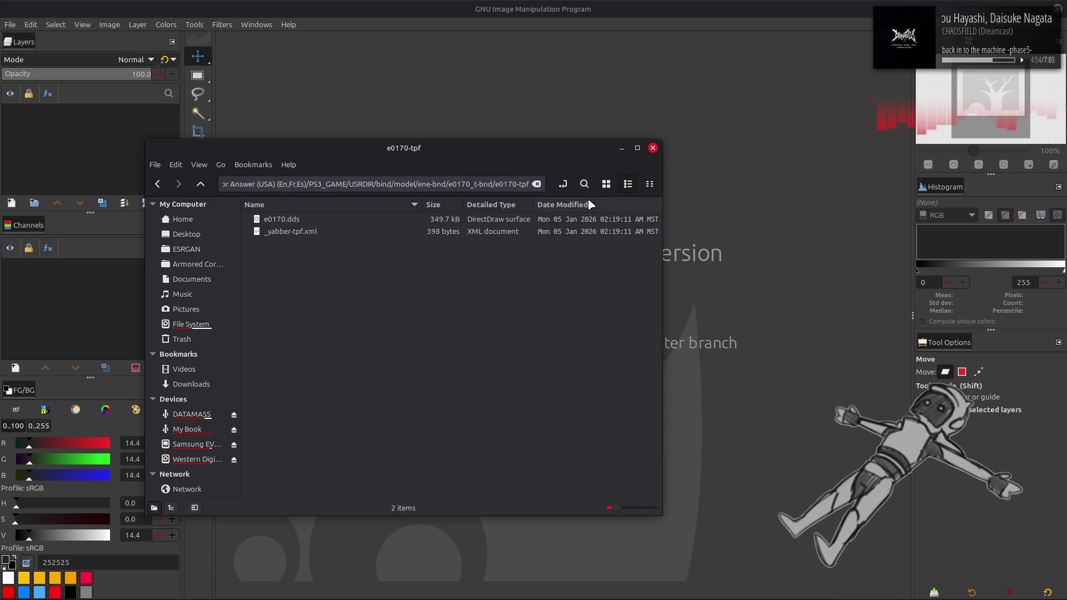
click(606, 184)
drag(281, 234, 405, 98)
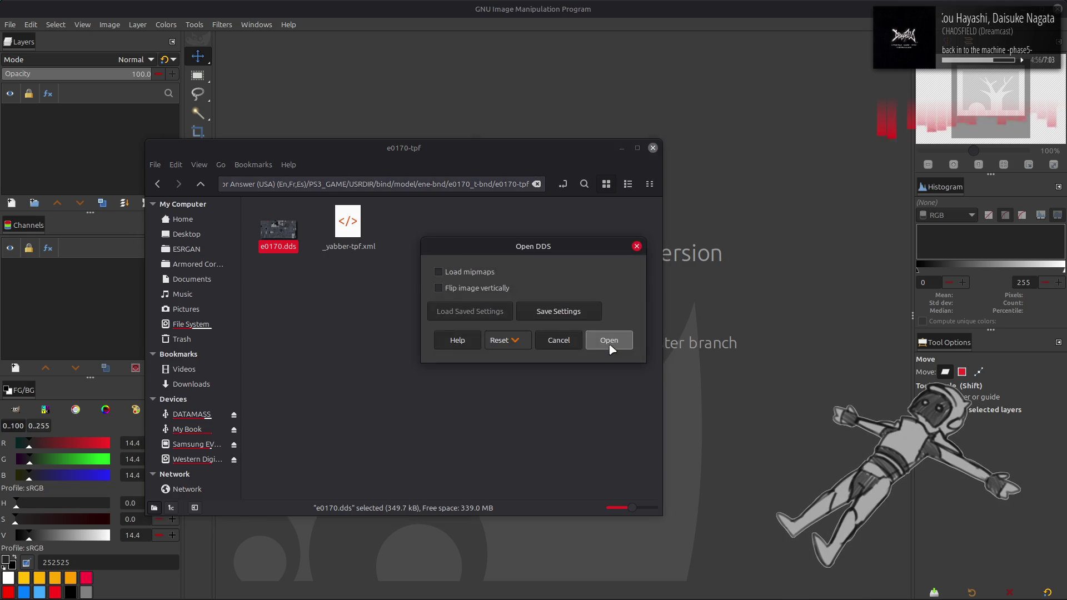
click(615, 342)
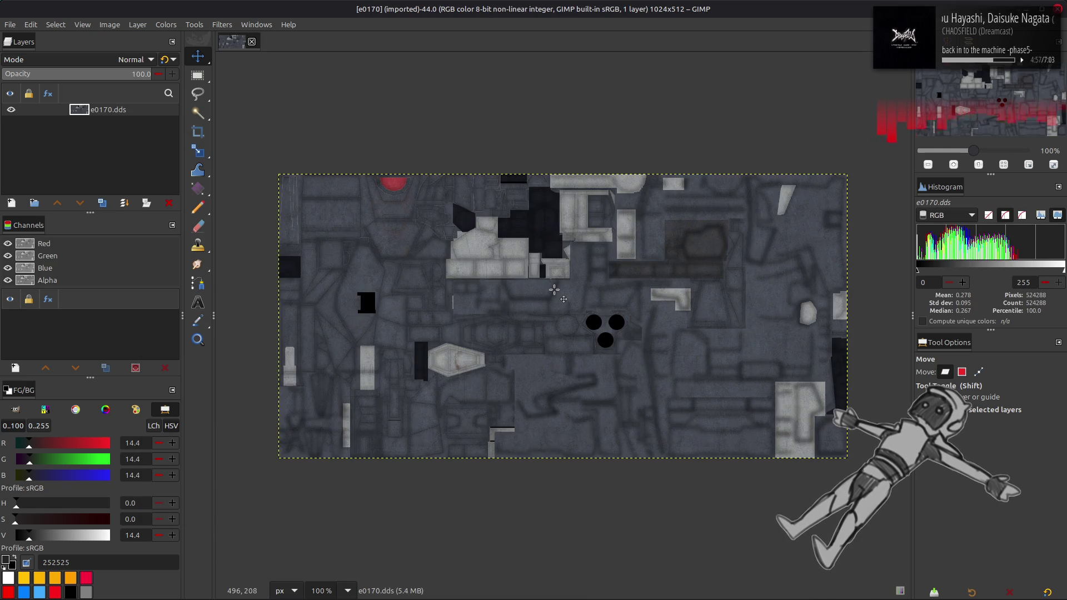
click(252, 42)
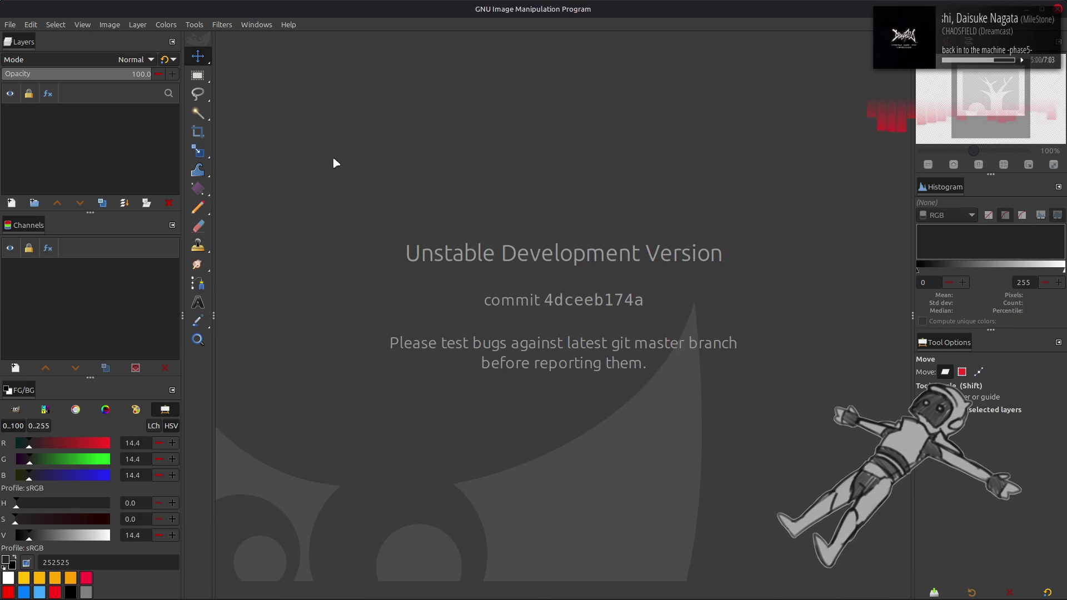
Return to ene-bnd and unpack e1010.tpf from e1010_t-bnd with YabberExtended.
key(alt+Tab)
key(BackSpace)
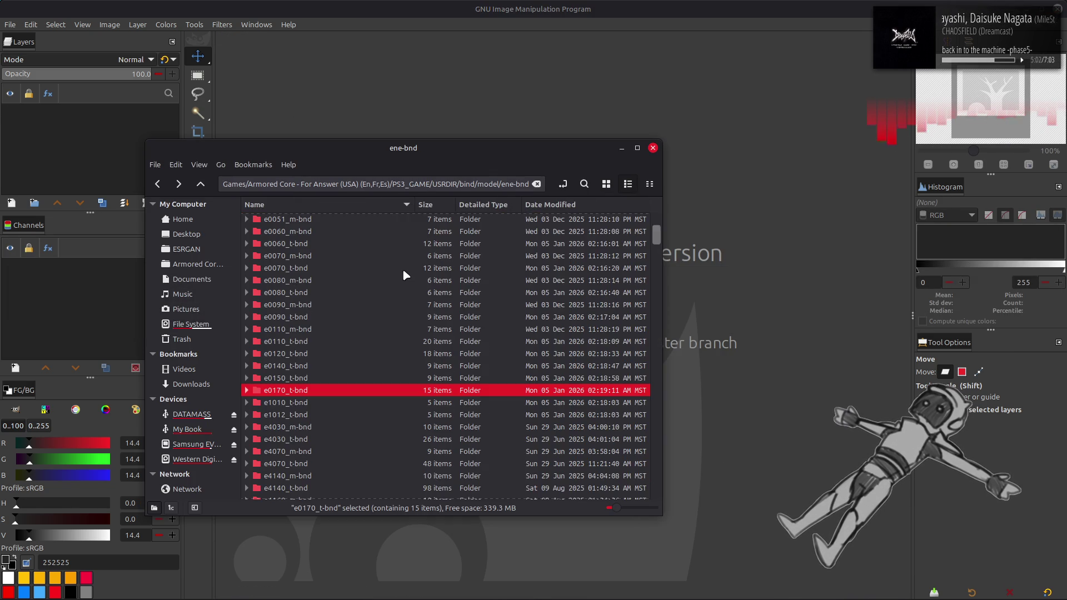
double_click(318, 405)
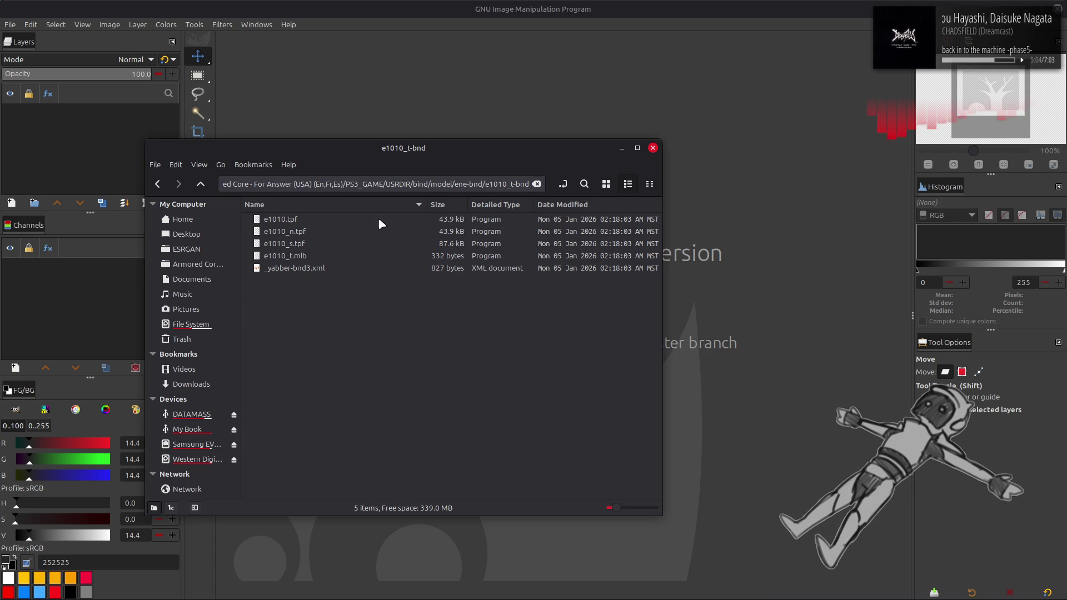
right_click(381, 224)
click(422, 229)
Load the 256×256 e1010.dds into GIMP and scroll around its details.
double_click(414, 218)
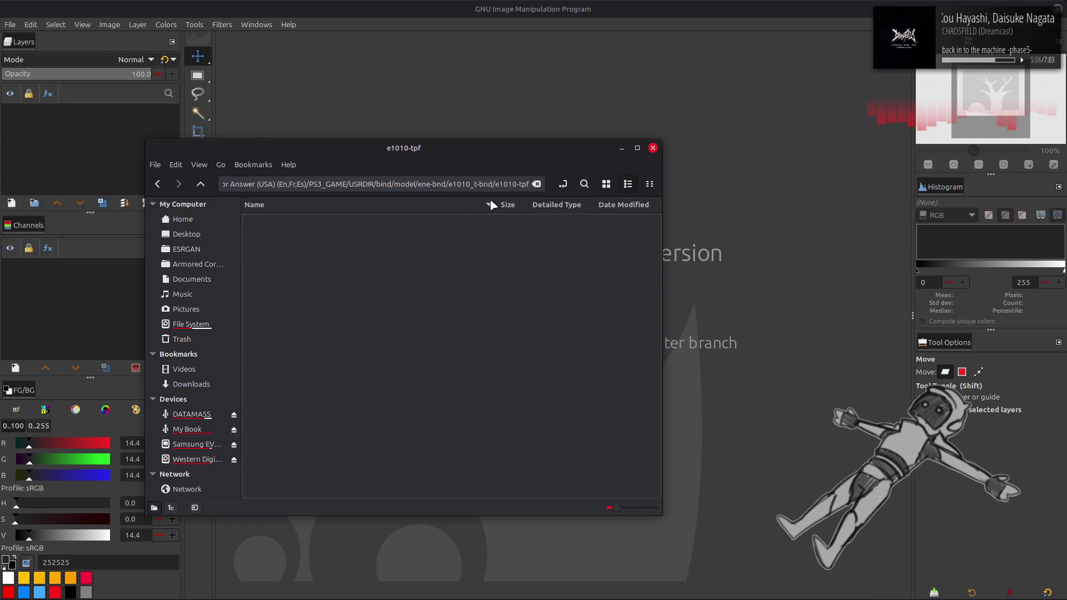
click(608, 184)
drag(296, 227, 351, 103)
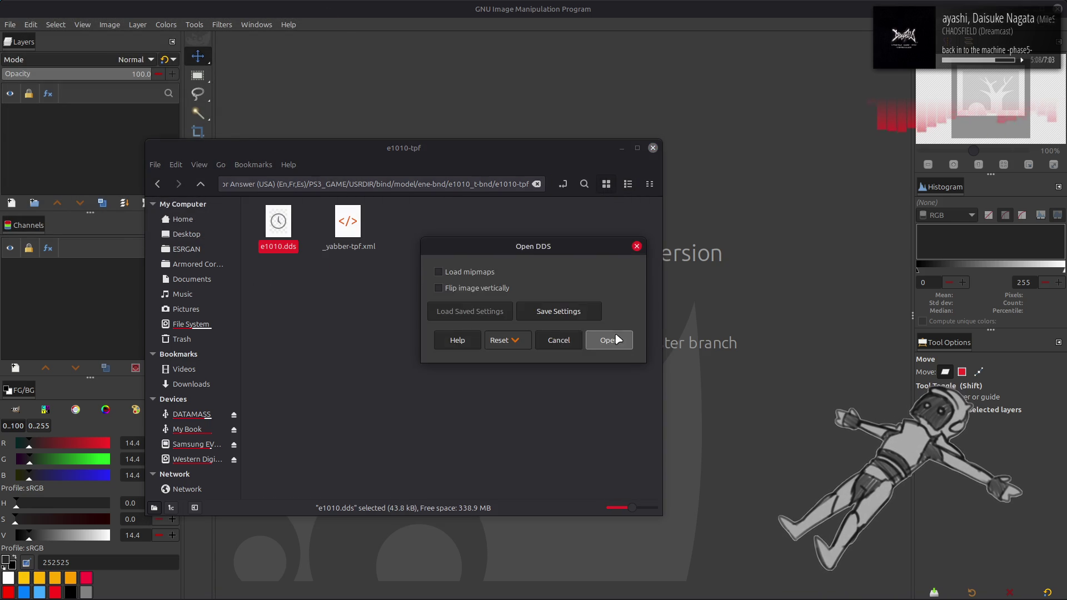
click(608, 341)
scroll(514, 297, up, 2)
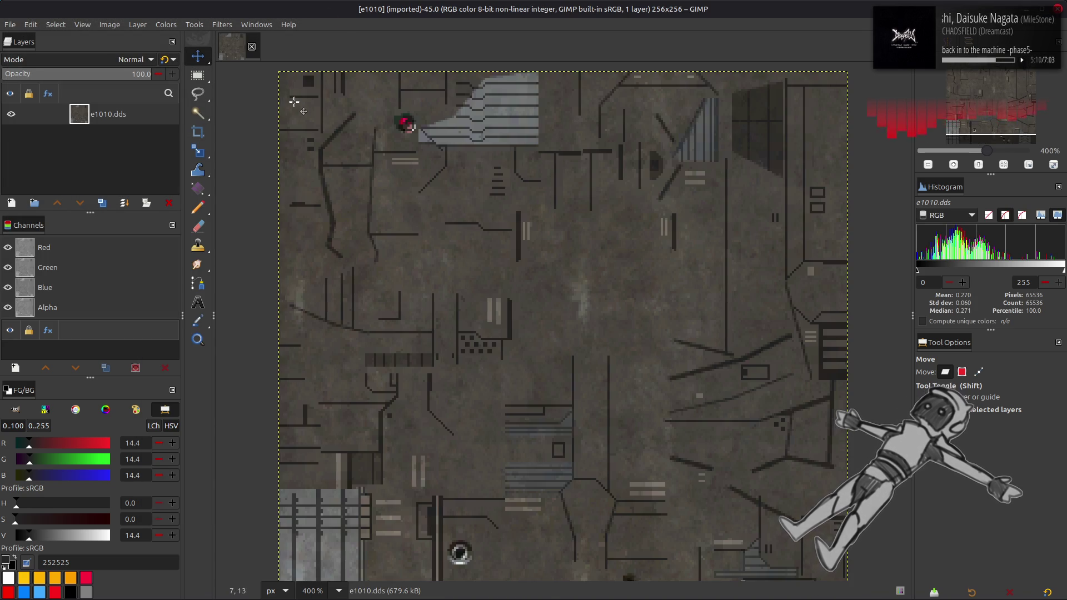
scroll(293, 101, down, 2)
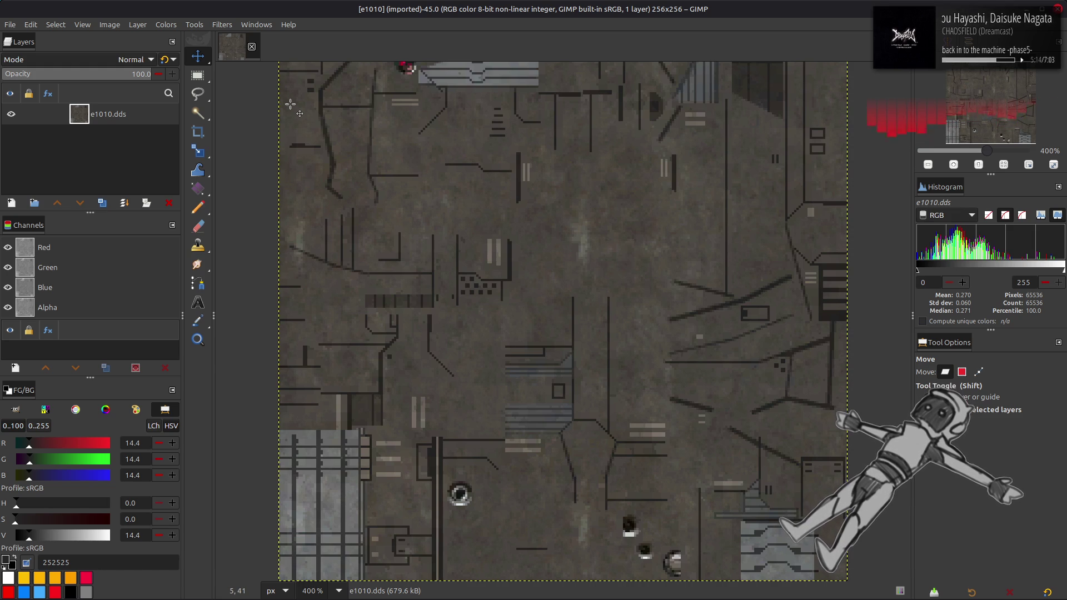
scroll(290, 105, up, 2)
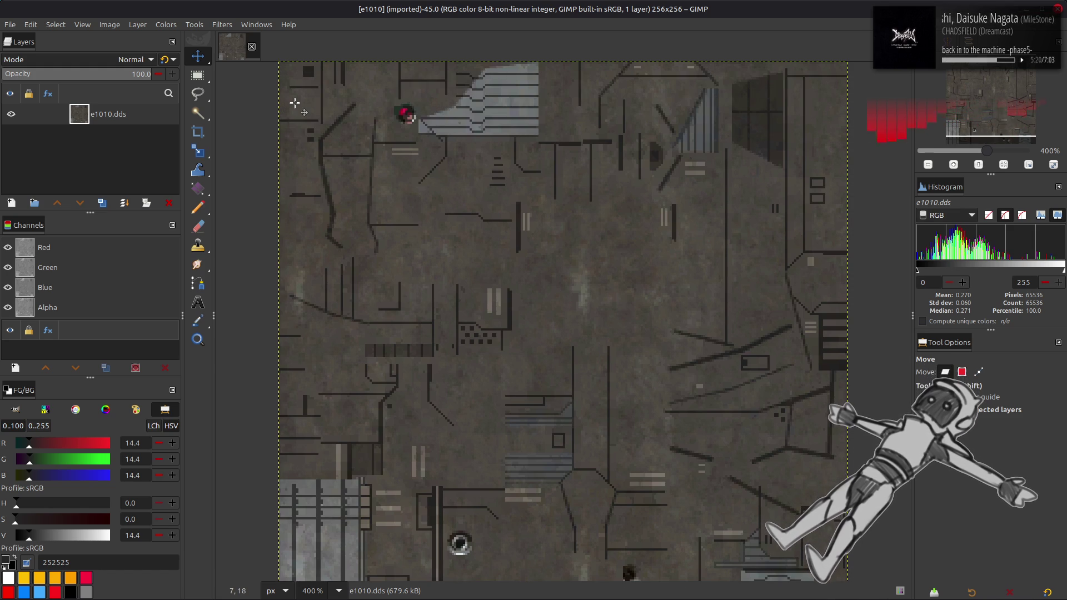
scroll(295, 103, down, 2)
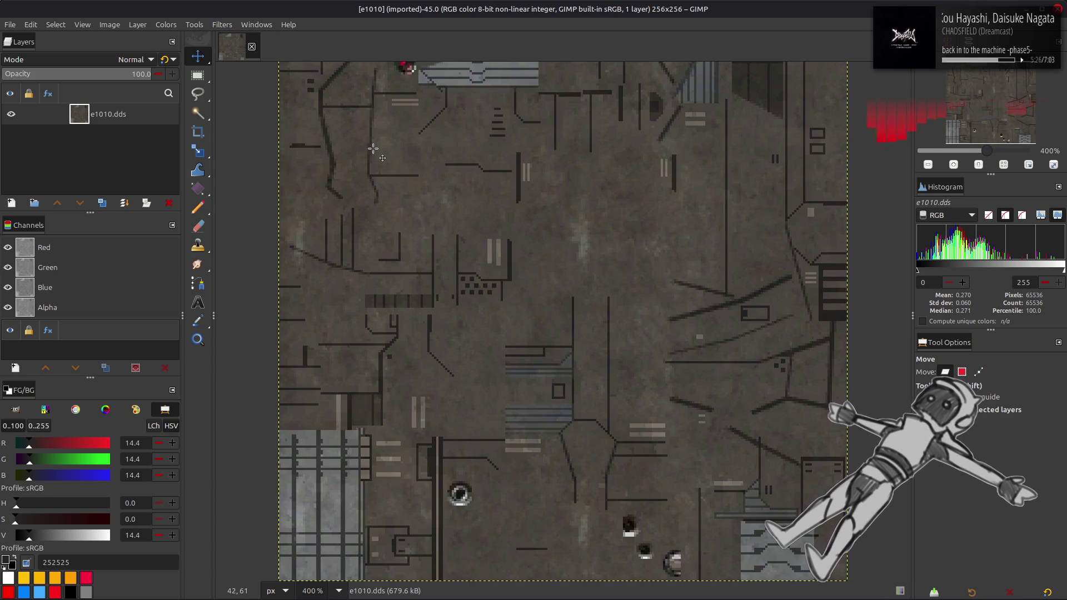
scroll(373, 148, up, 2)
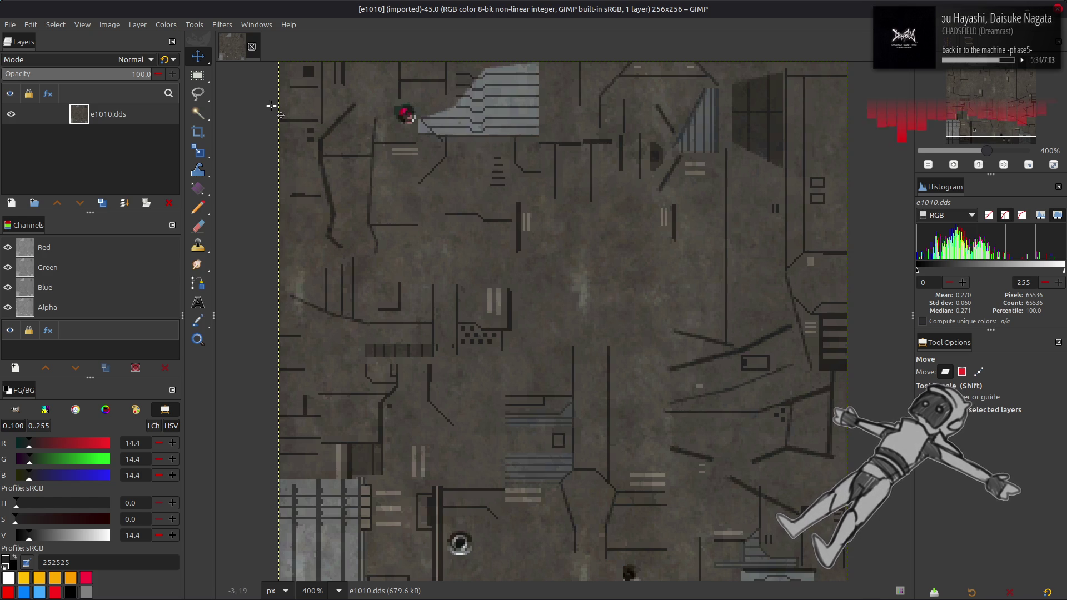
Close the e1010 image and unpack e1010.tpf inside the e1012_t-bnd folder.
click(251, 46)
key(alt+Up)
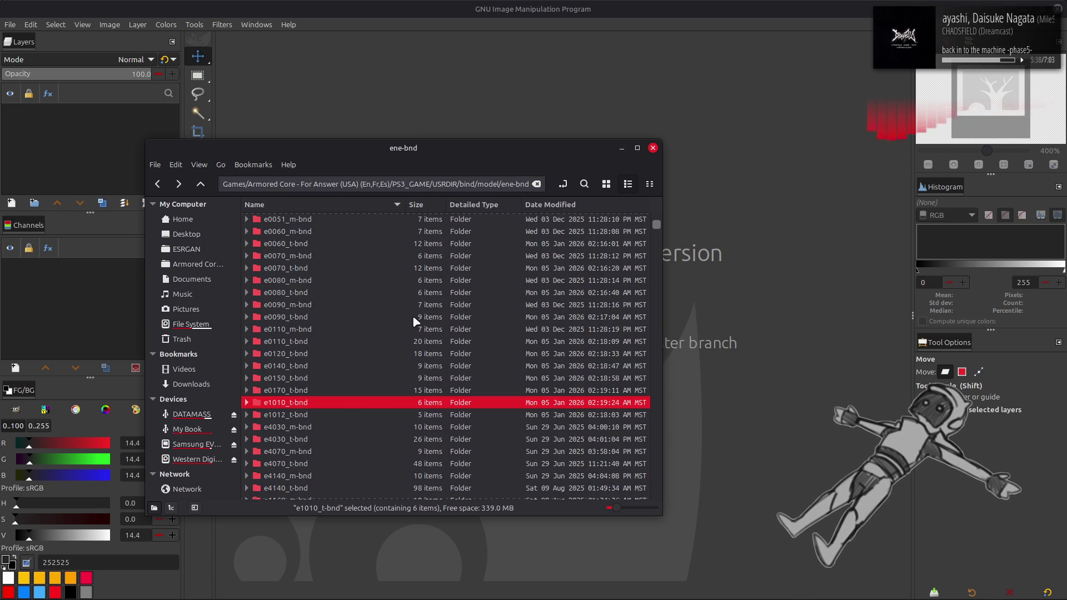
double_click(318, 415)
click(333, 221)
right_click(337, 220)
click(371, 228)
View the unpacked e1010.dds texture in GIMP at 400% zoom, then close it.
double_click(376, 216)
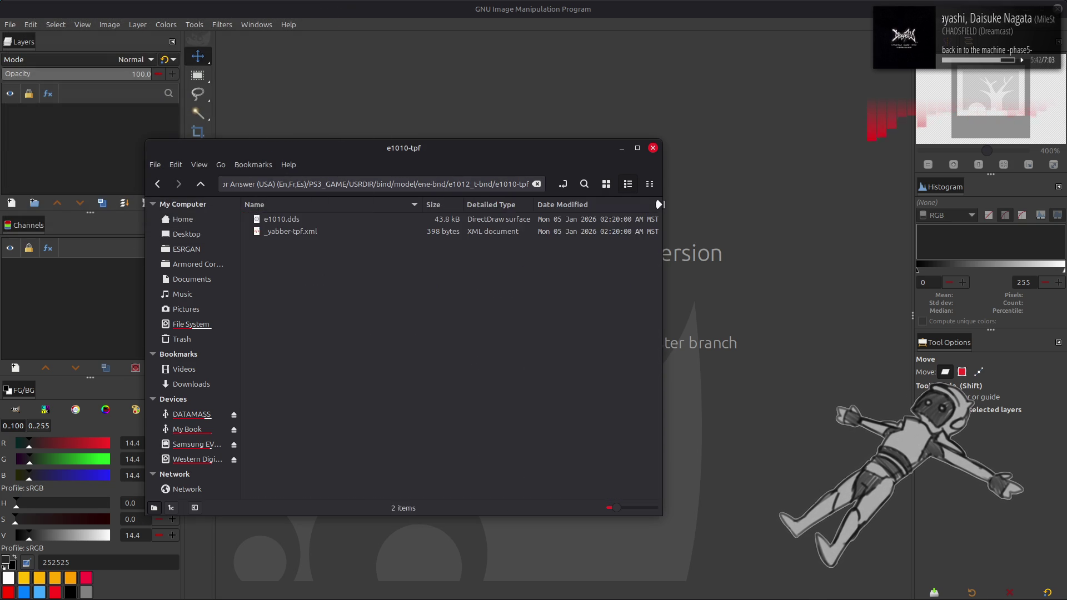
key(ctrl+1)
drag(278, 221, 392, 92)
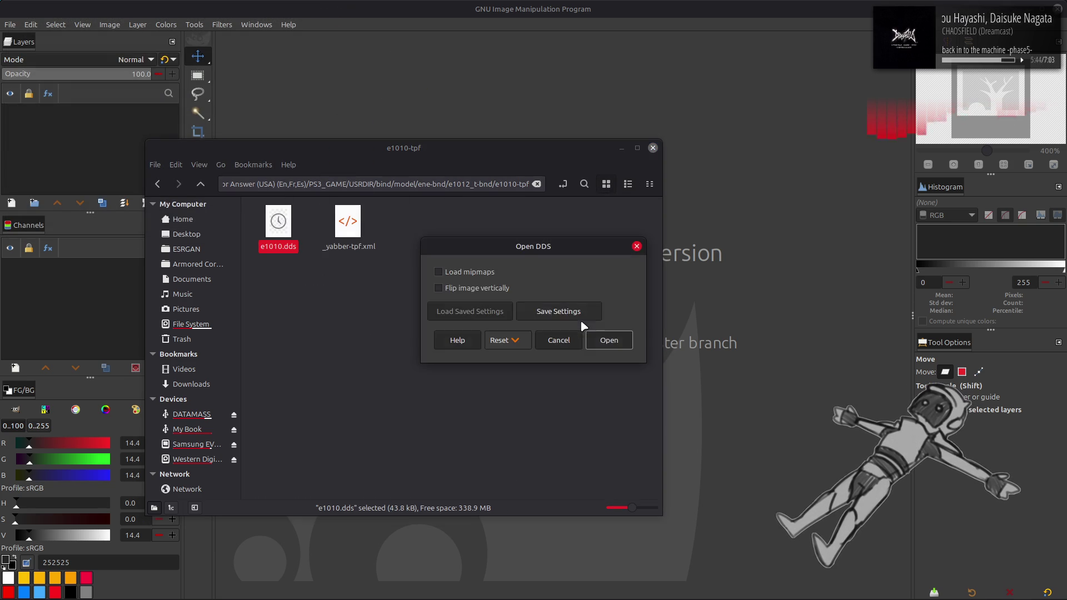
click(623, 340)
key(4)
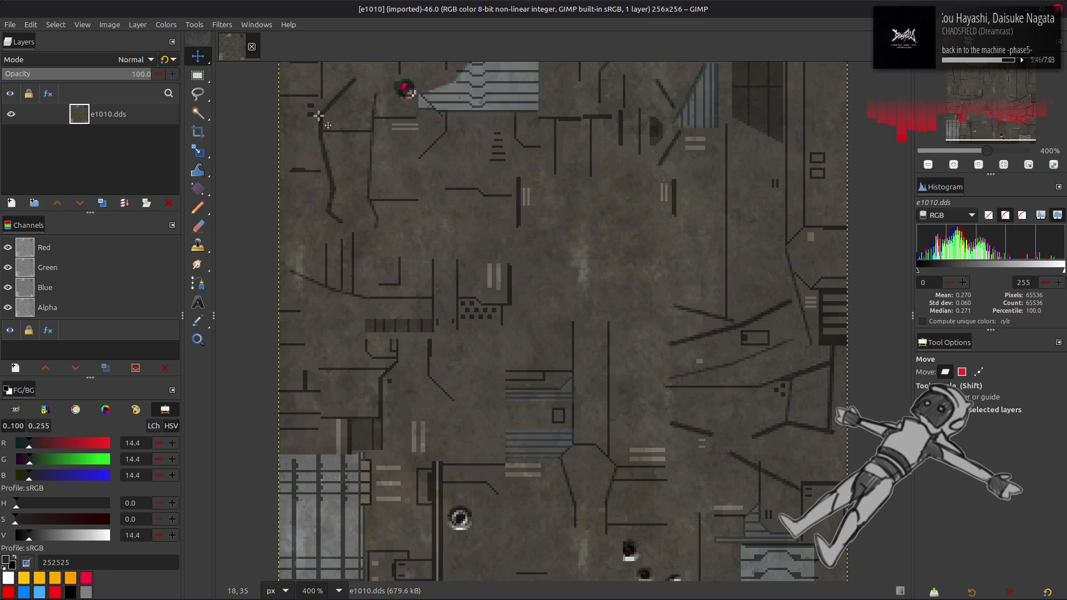
click(252, 46)
Back in ene-bnd, select the e2010_t, e2030_t and e2040_t.bnd archives.
key(alt+Tab)
key(alt+Up)
key(alt+Up)
key(Down)
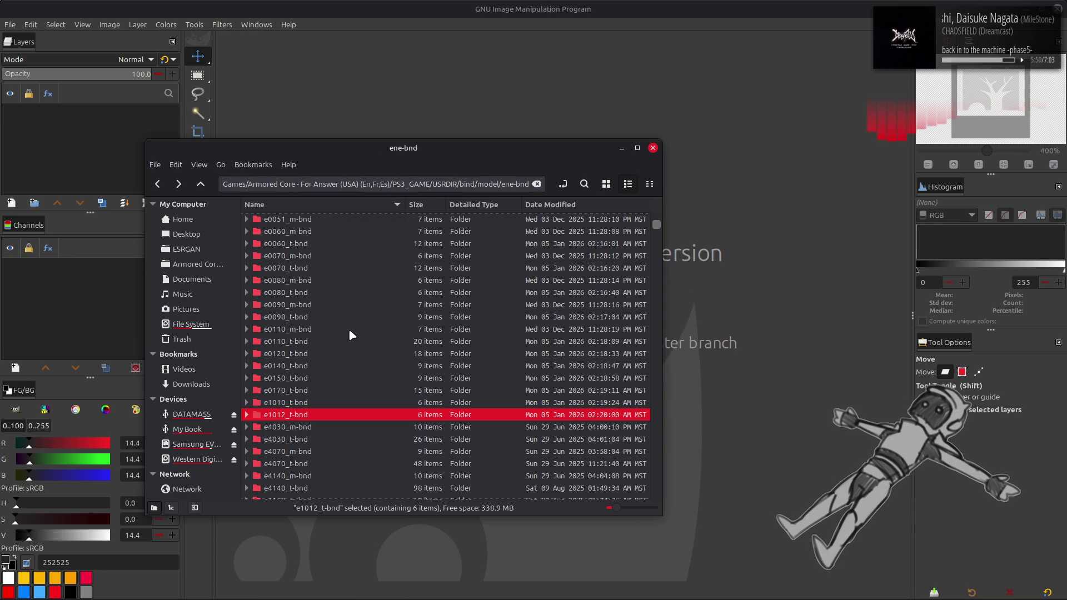
scroll(349, 329, down, 10)
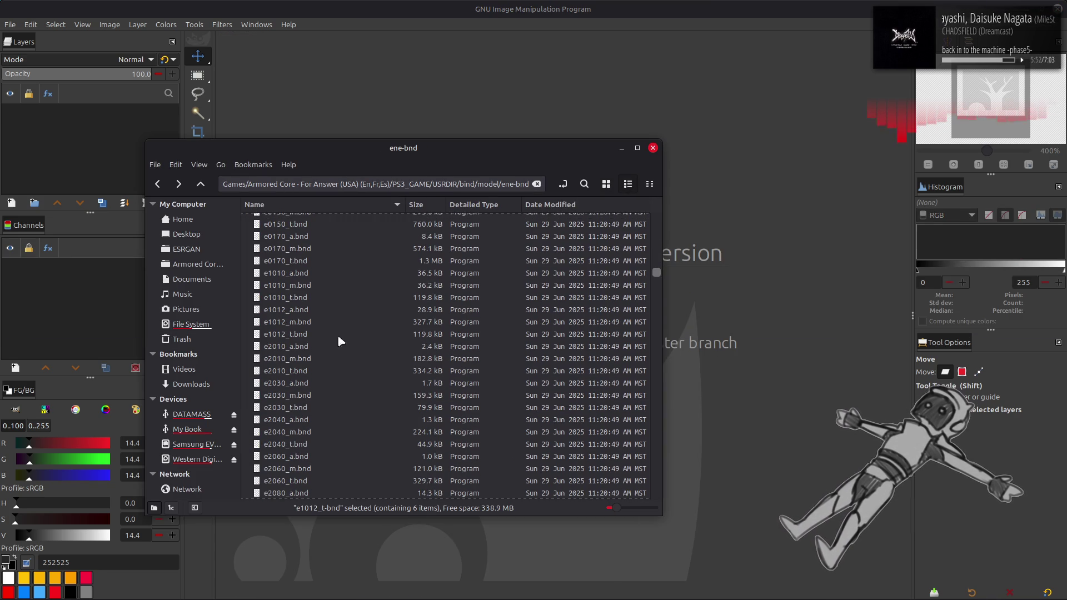
click(334, 372)
scroll(333, 373, down, 3)
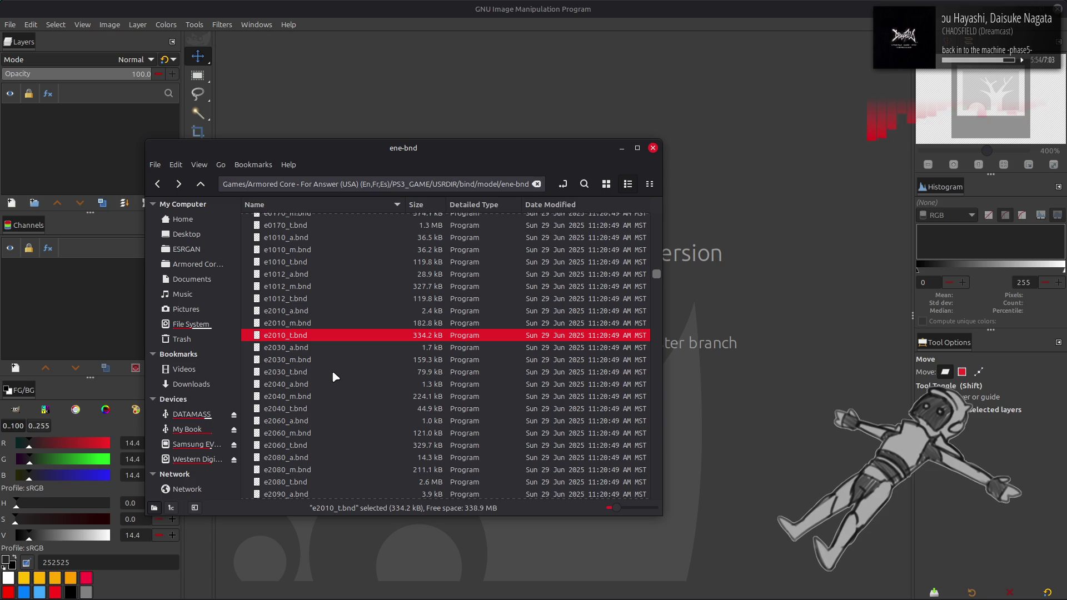
ctrl+click(318, 370)
ctrl+click(319, 412)
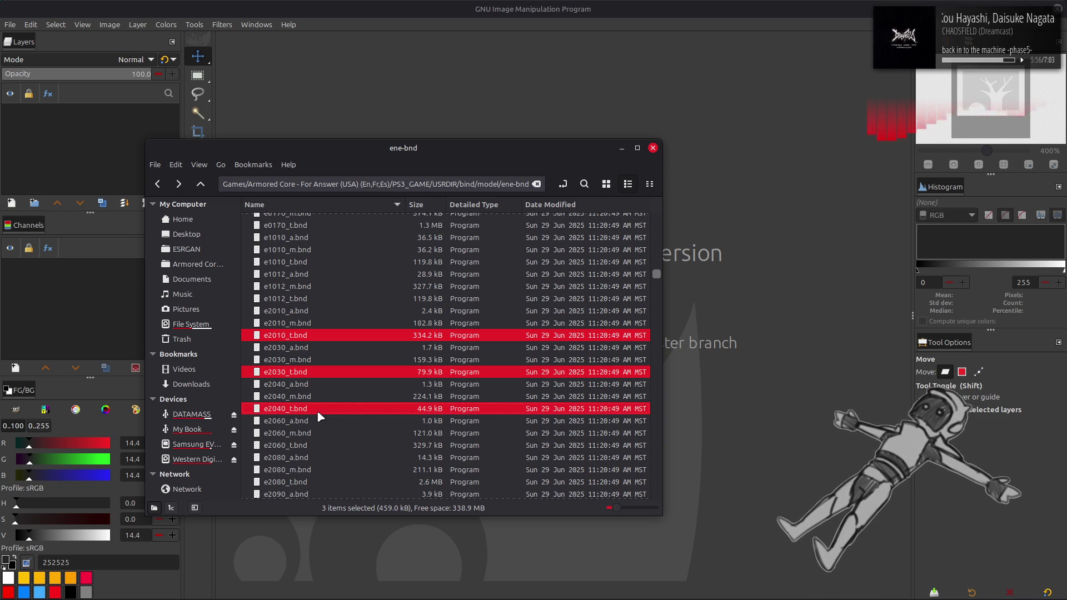
Add e2060_t, e2080_t and e2090_t.bnd to the selection and unpack all six with Yabber.
ctrl+click(308, 448)
scroll(321, 389, down, 4)
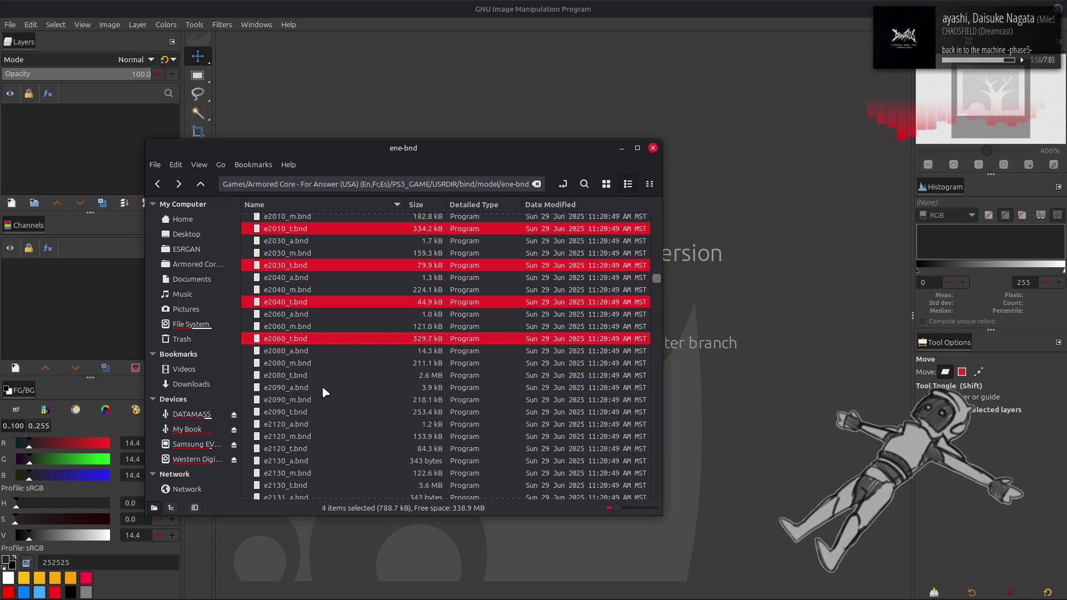
ctrl+click(309, 376)
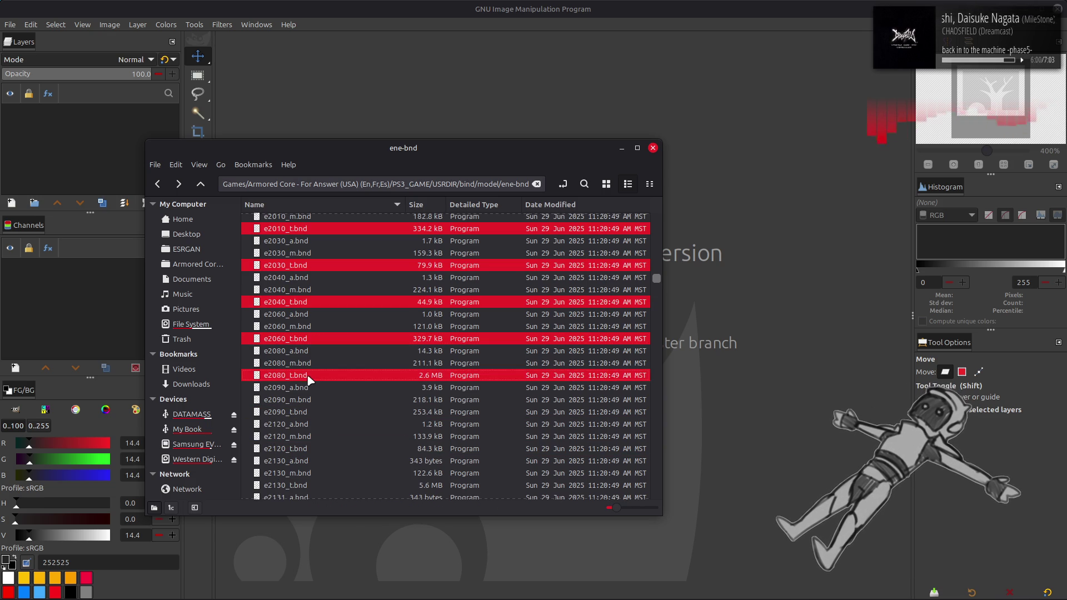
ctrl+click(313, 412)
right_click(312, 413)
key(Escape)
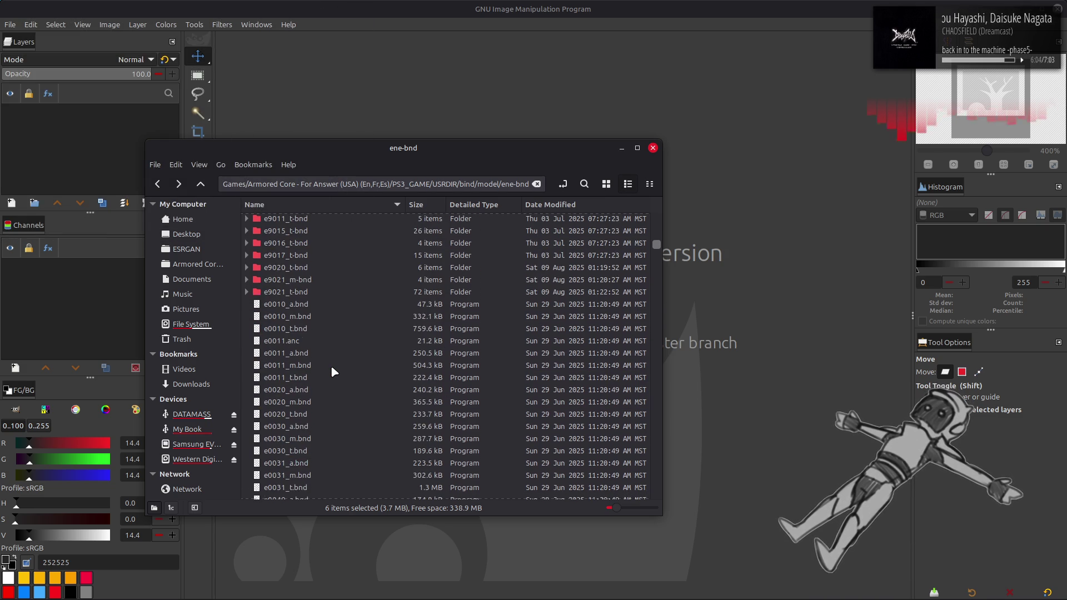
scroll(328, 367, up, 5)
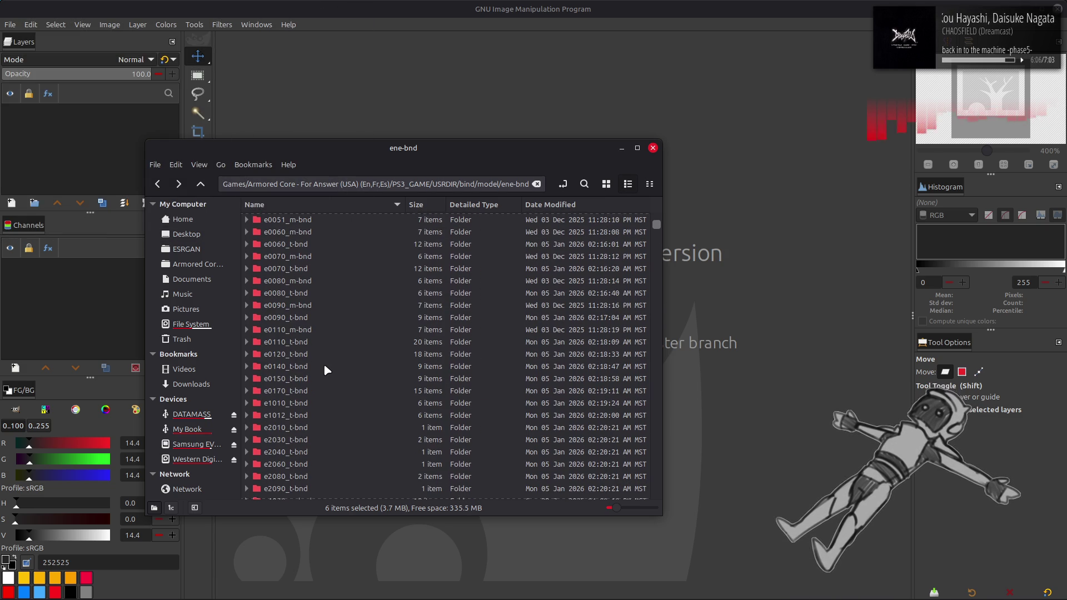
scroll(304, 364, down, 3)
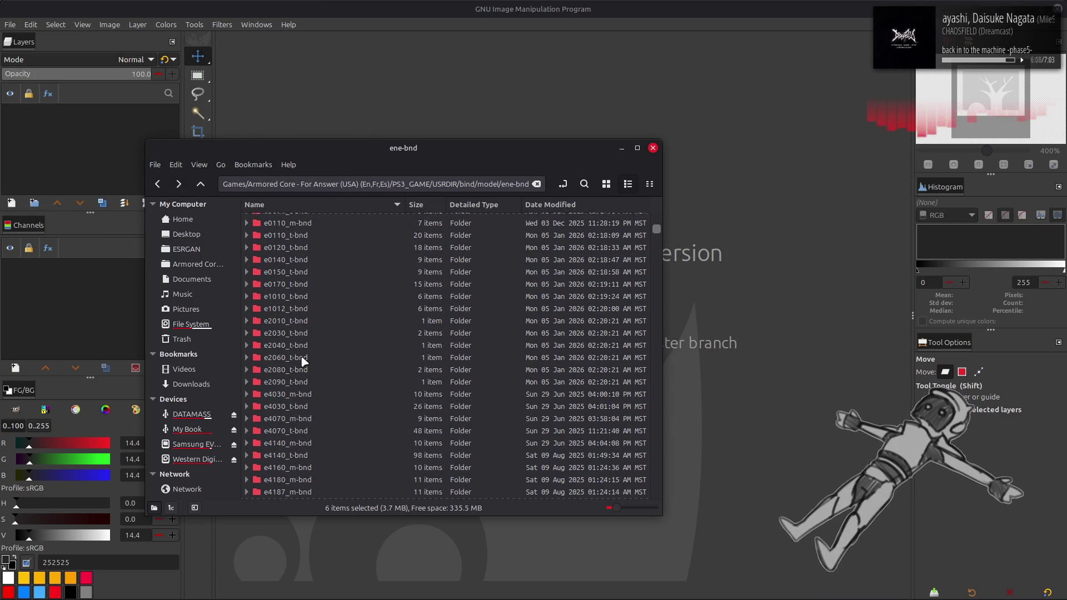
Unpack e2010.tpf and view e2010.dds in GIMP, then close it and return to ene-bnd.
double_click(289, 321)
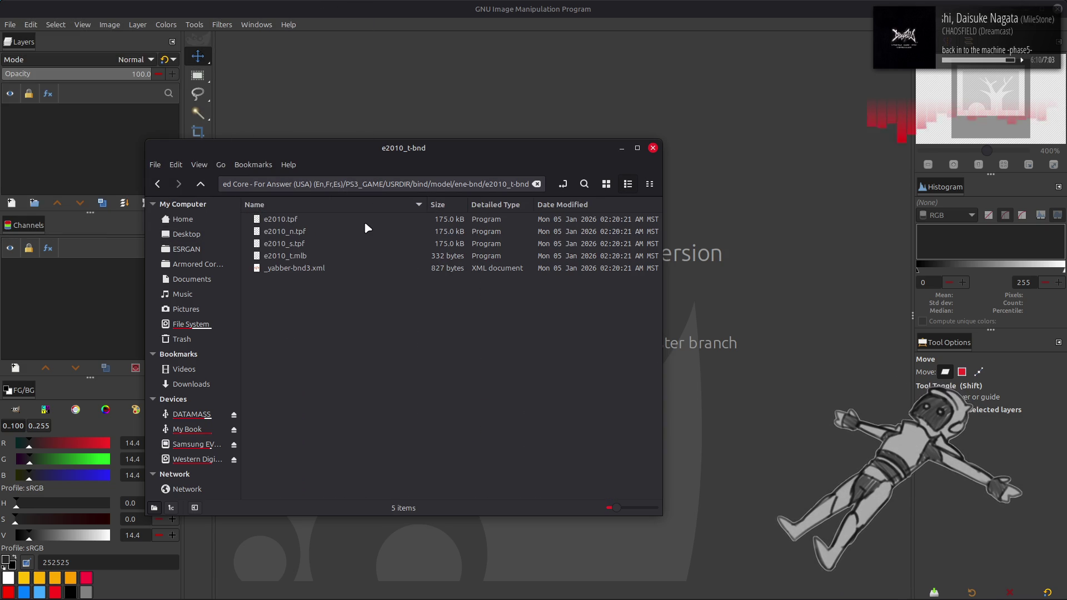
double_click(366, 224)
double_click(373, 216)
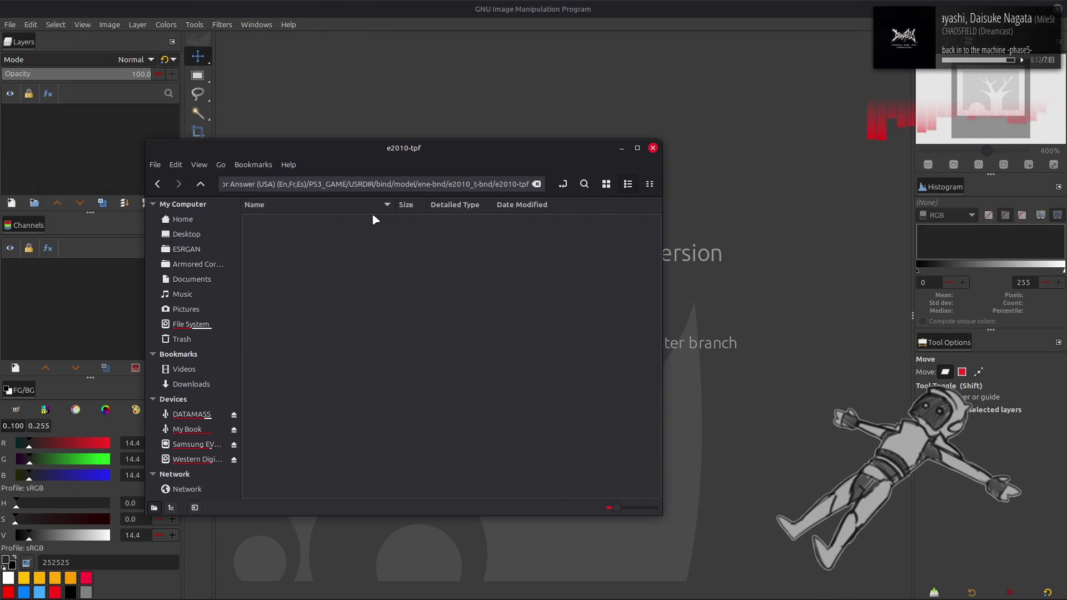
click(606, 183)
mouse_move(278, 222)
mouse_down()
mouse_move(351, 136)
mouse_move(673, 268)
mouse_up()
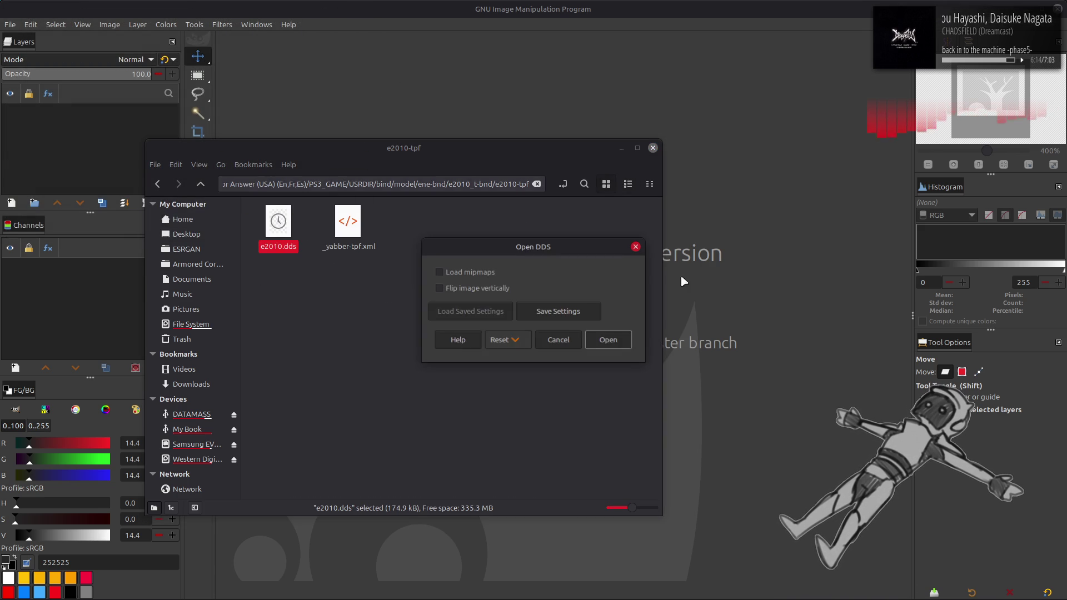
click(609, 338)
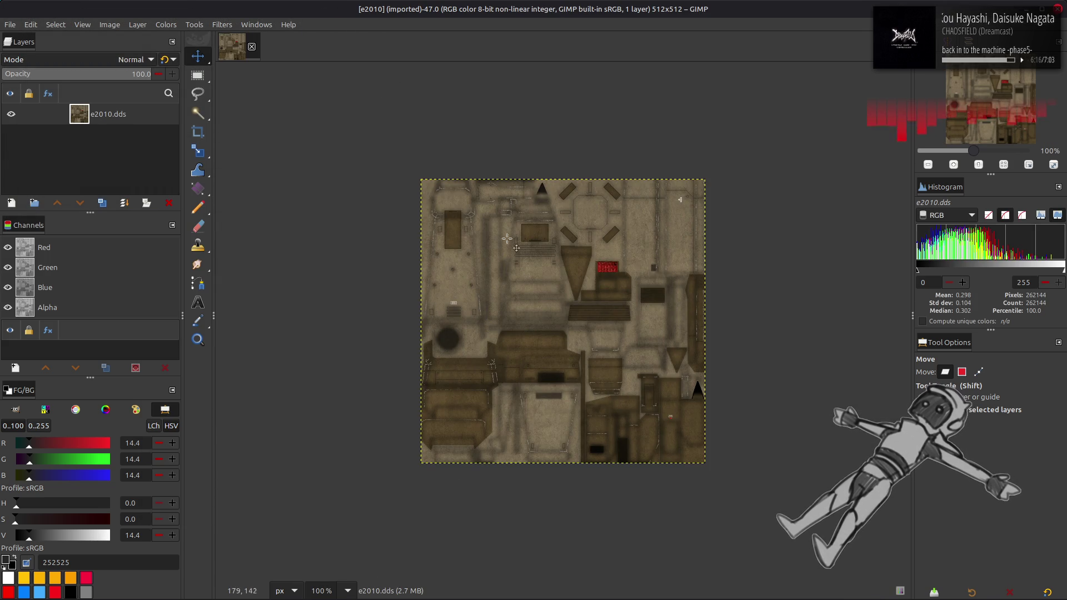
click(252, 47)
key(alt+Tab)
key(alt+Up)
key(alt+Up)
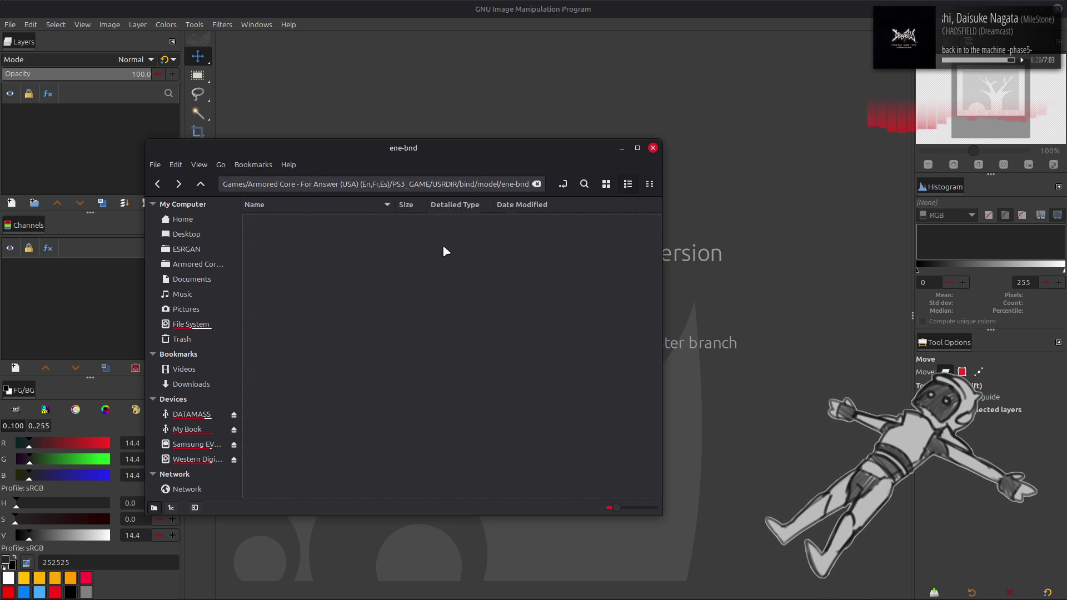
Unpack e2030.tpf and view the 128×64 e2030.dds texture in GIMP, then close it.
double_click(334, 340)
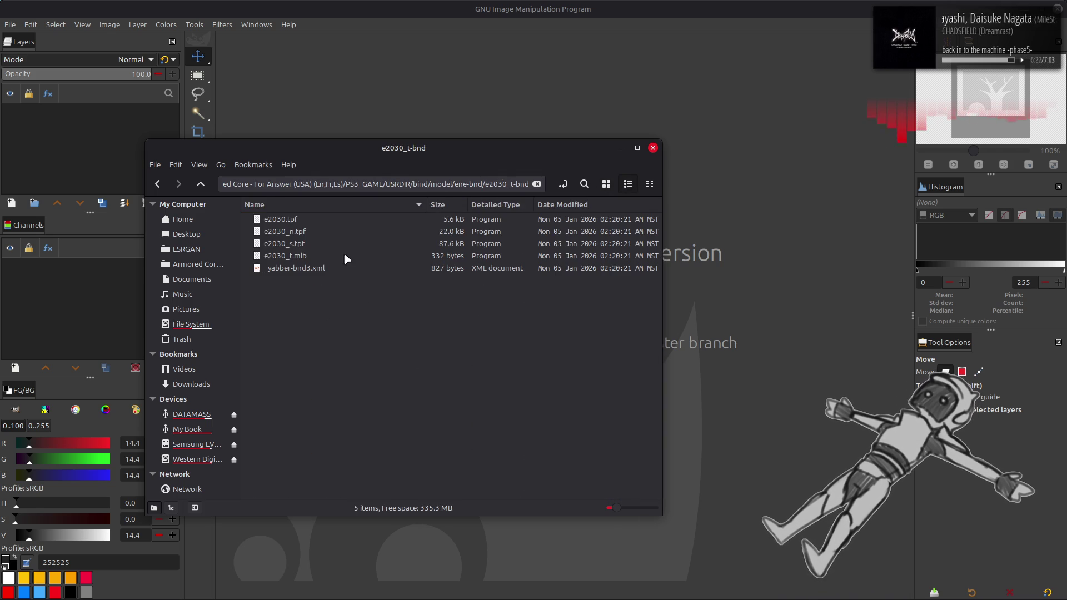
right_click(321, 222)
click(339, 227)
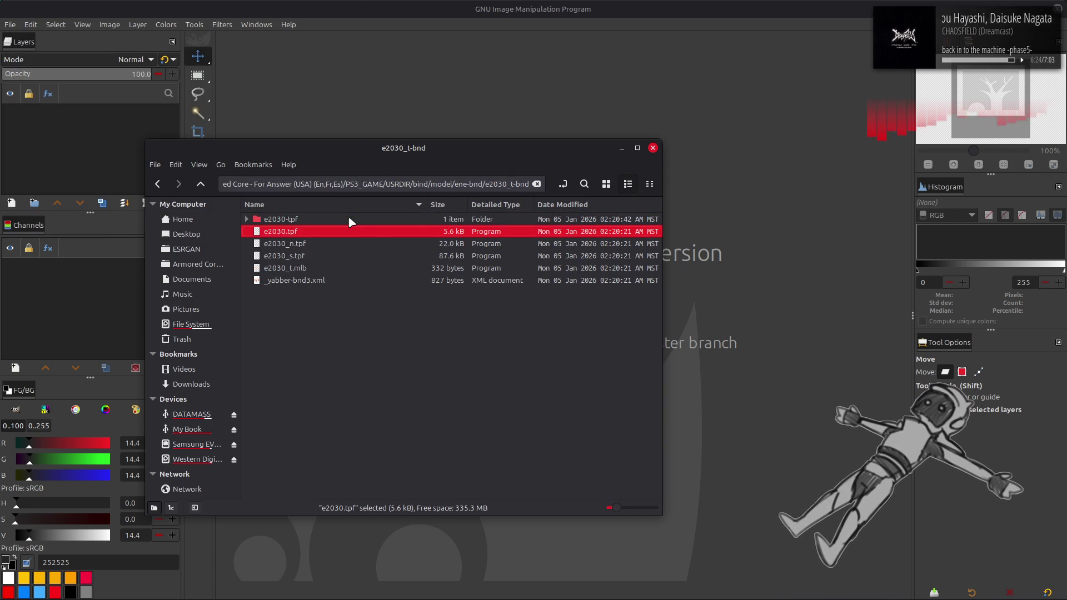
double_click(350, 222)
click(606, 184)
double_click(278, 229)
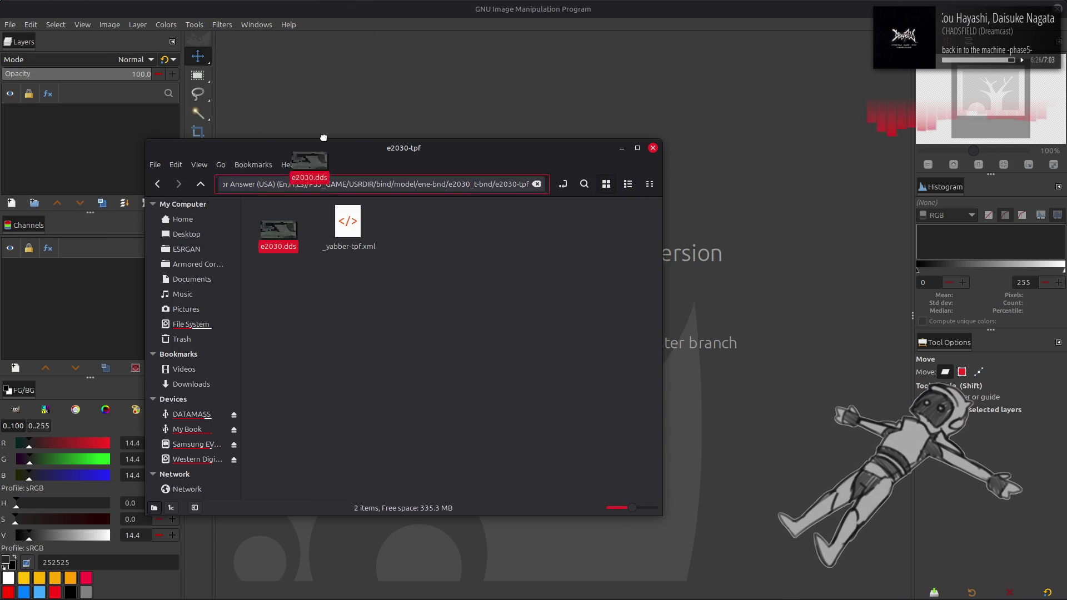
click(612, 341)
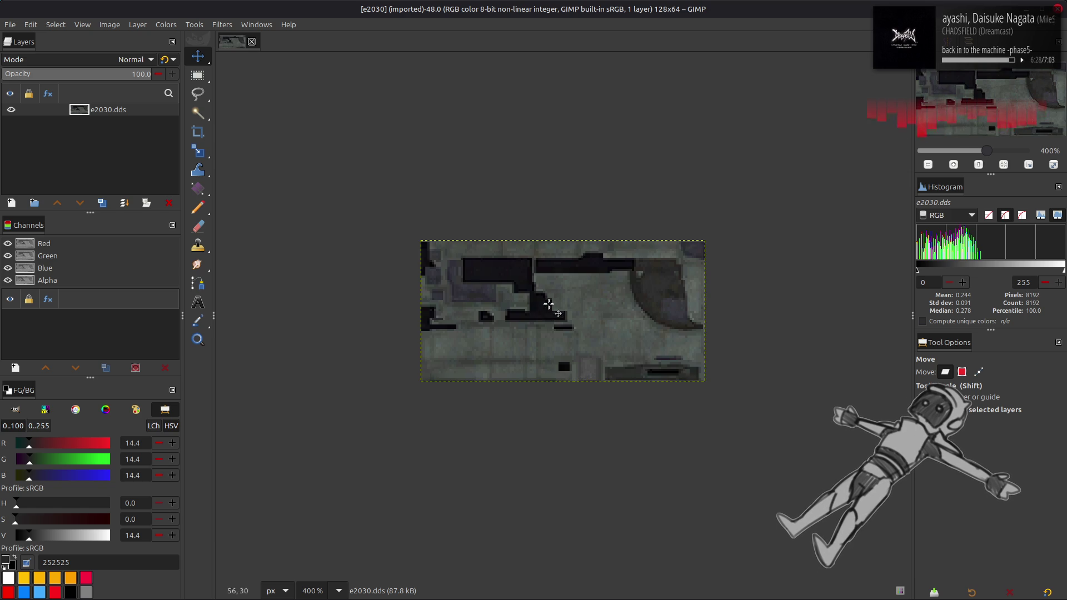
click(251, 41)
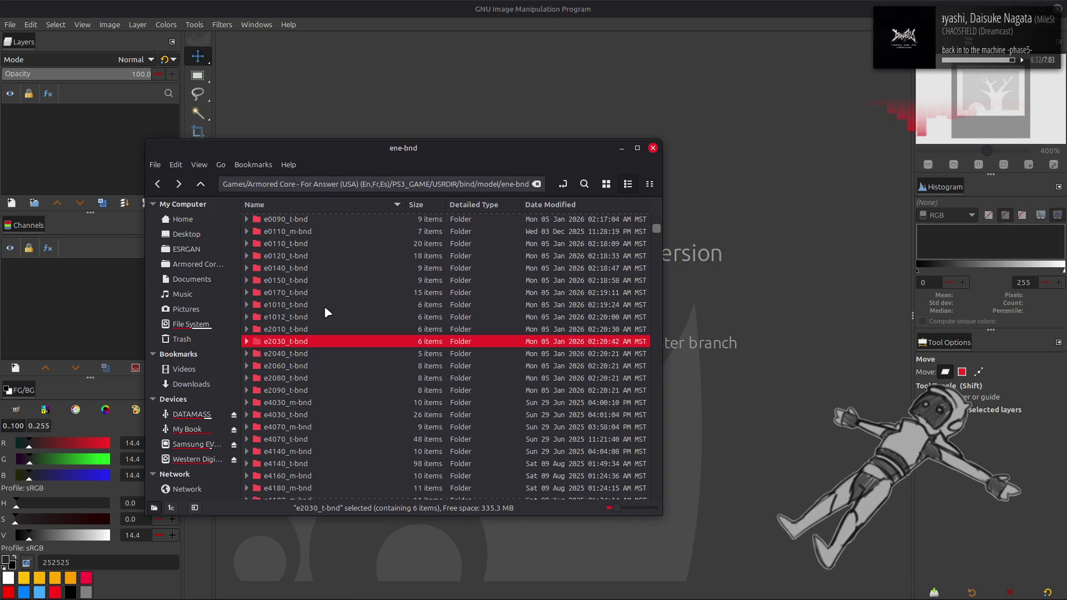
Unpack e2040.tpf and view the 256×128 e2040.dds texture in GIMP, then close it.
double_click(308, 354)
click(333, 219)
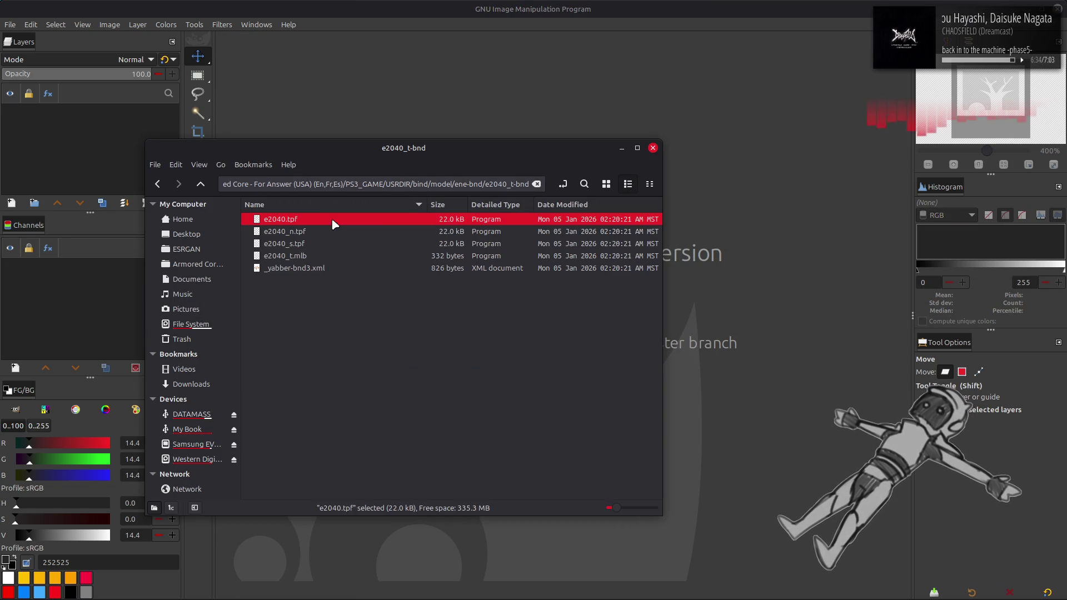
double_click(431, 225)
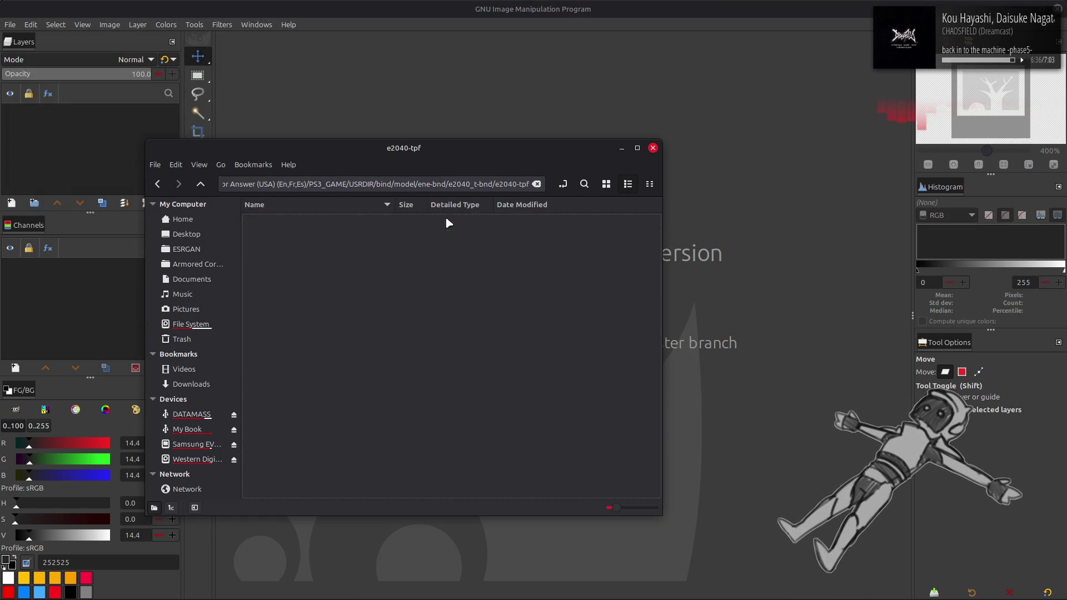
click(606, 184)
drag(281, 229, 379, 100)
click(612, 342)
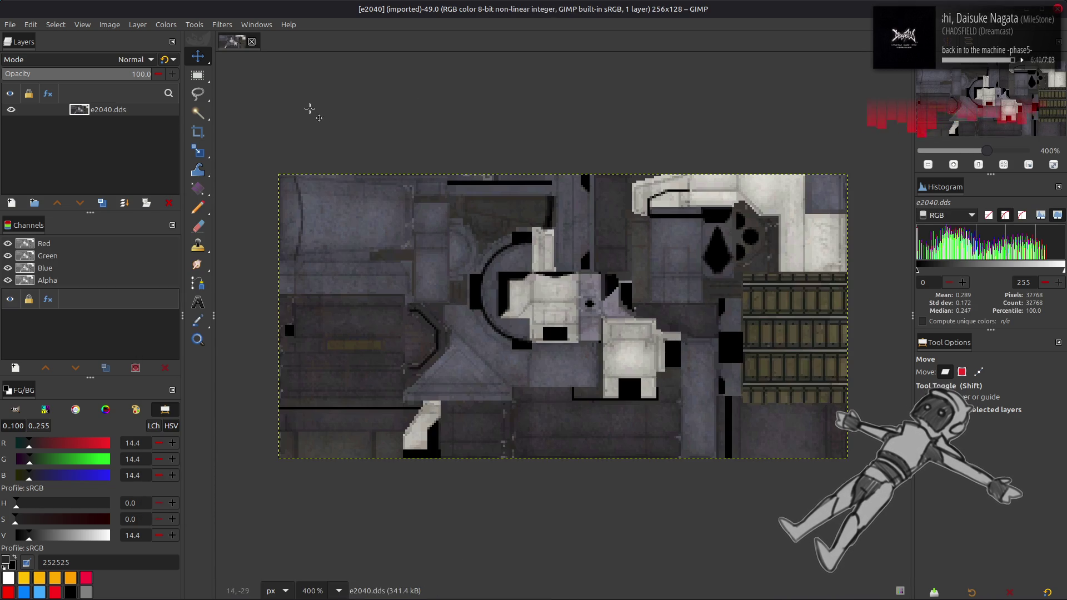
click(252, 42)
key(alt+Tab)
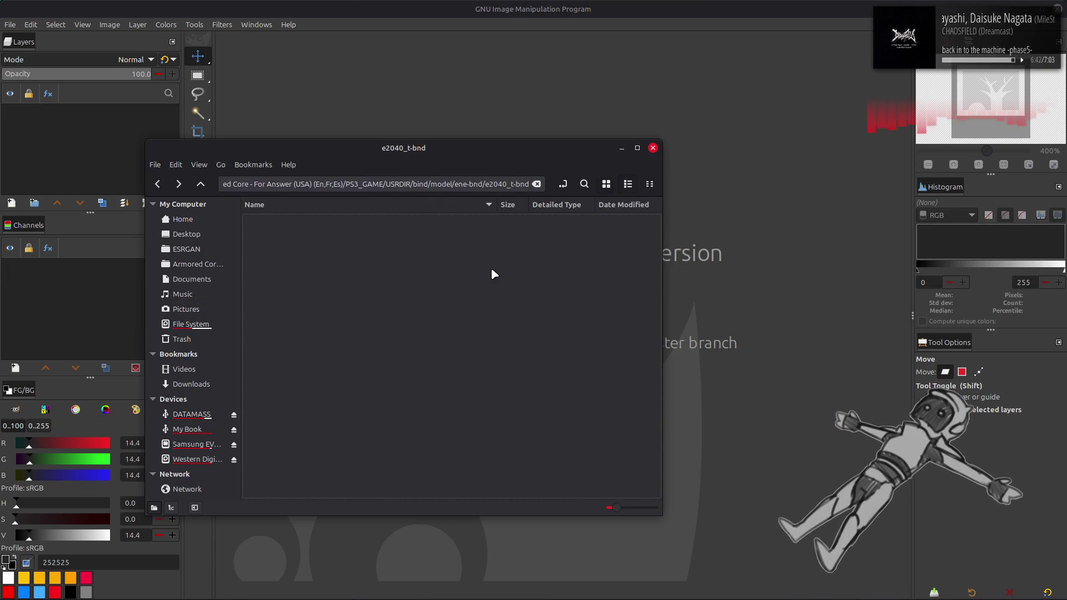
Unpack o4031_01.tpf in e2060_t-bnd and view o4031_01.dds in GIMP, then close it.
double_click(328, 367)
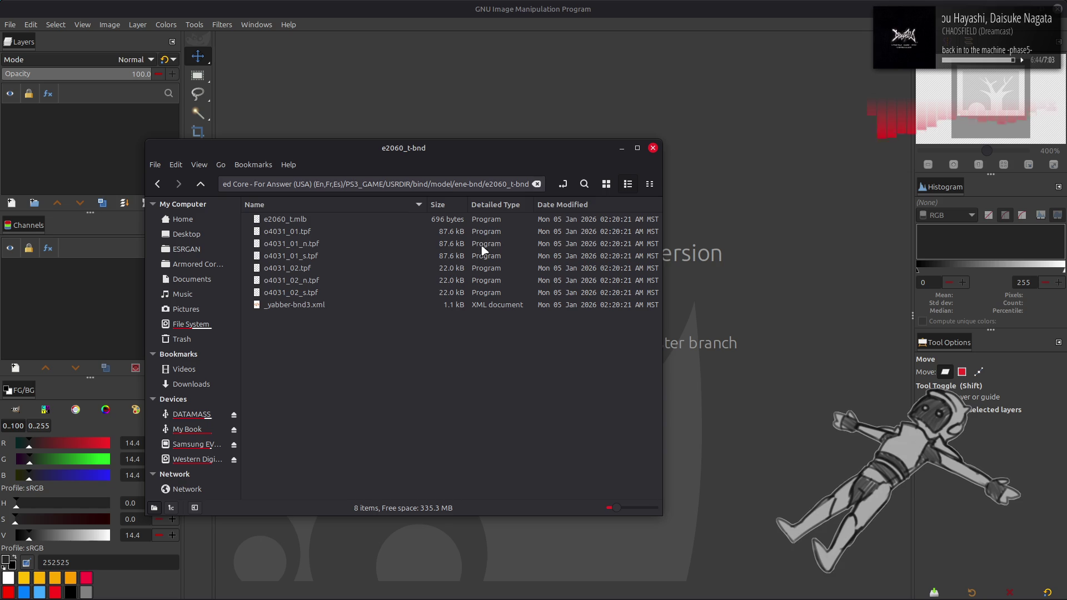
click(355, 234)
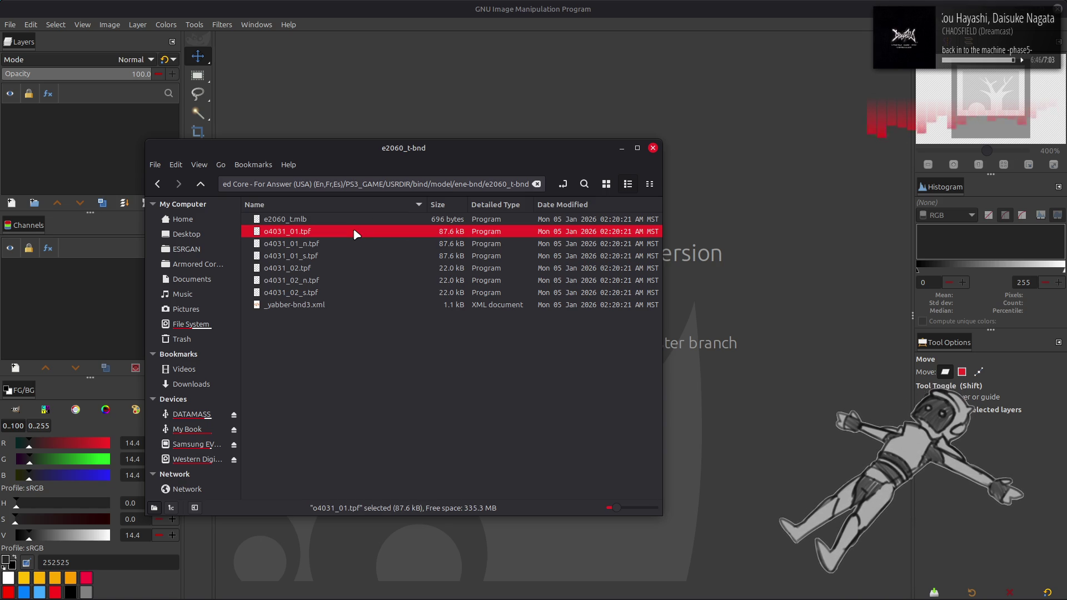
right_click(356, 233)
click(367, 238)
double_click(362, 217)
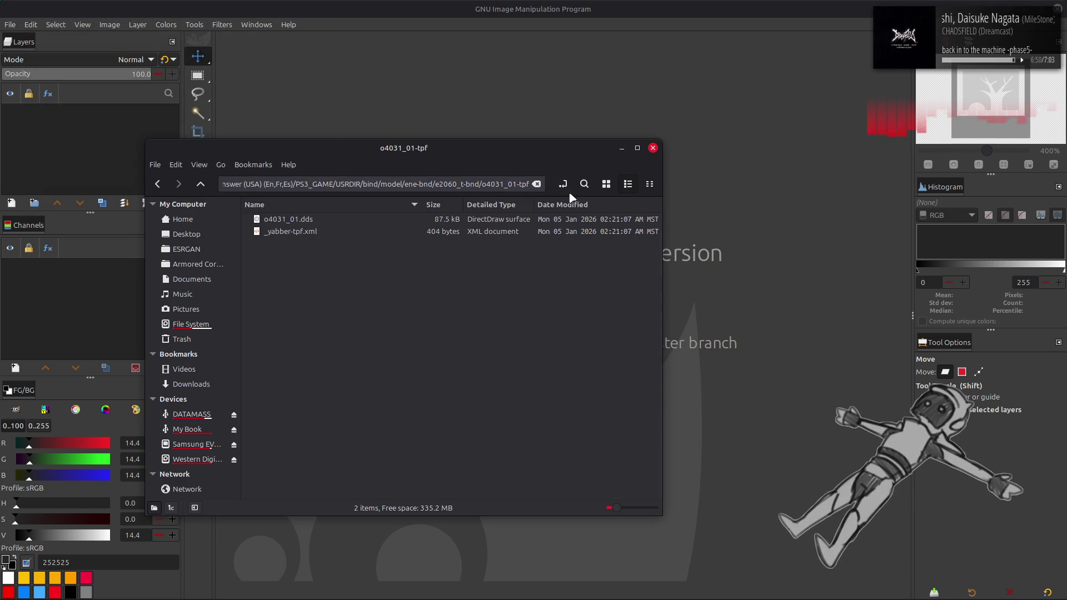
click(608, 185)
mouse_move(278, 222)
mouse_down()
mouse_move(388, 105)
mouse_move(551, 326)
mouse_up()
key(Return)
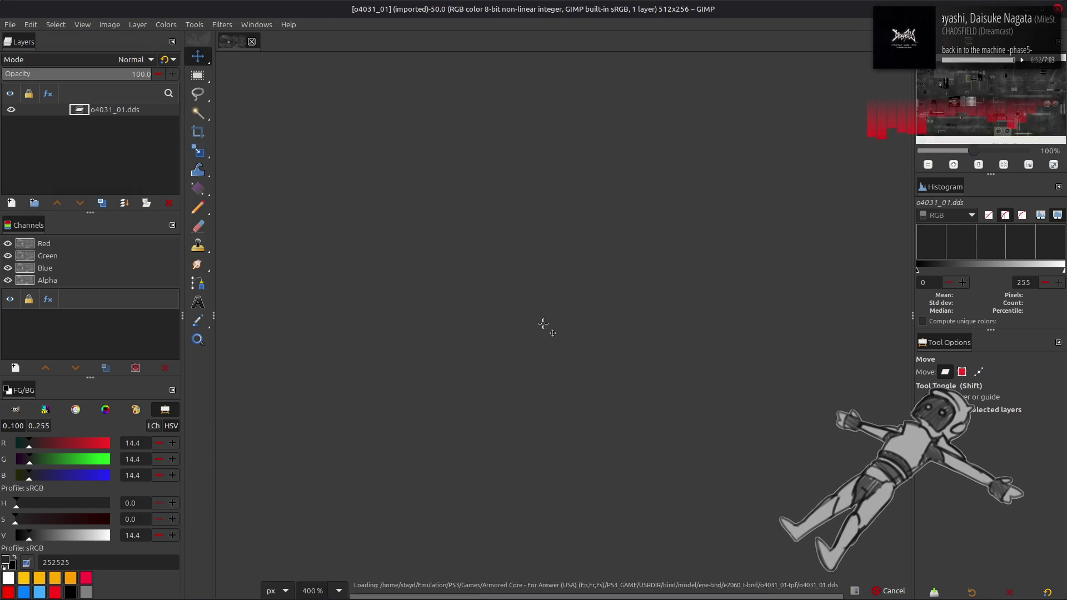
scroll(547, 325, up, 2)
scroll(543, 324, down, 2)
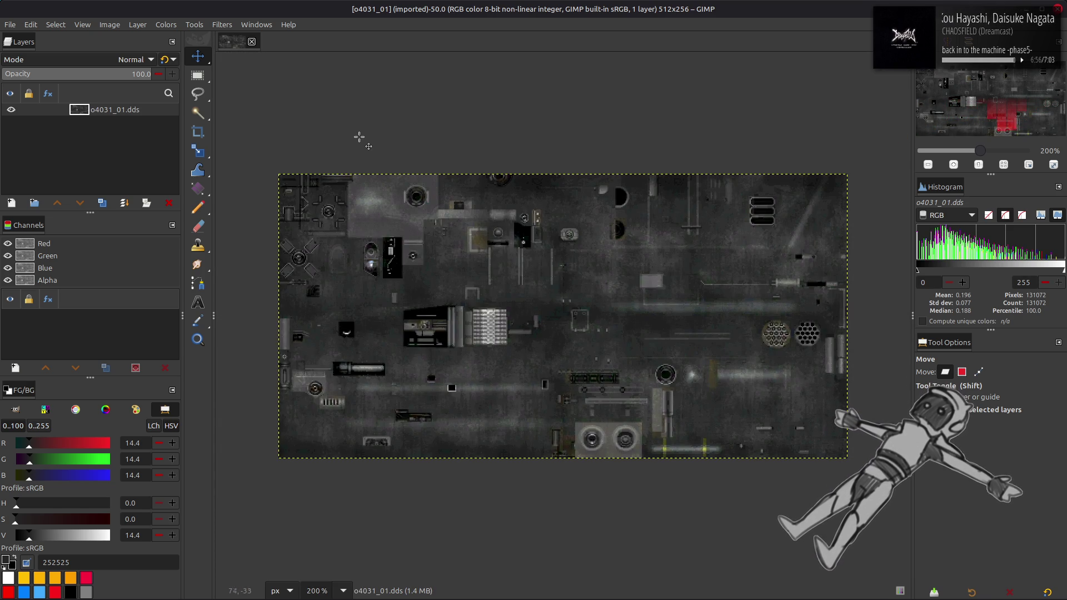
click(251, 41)
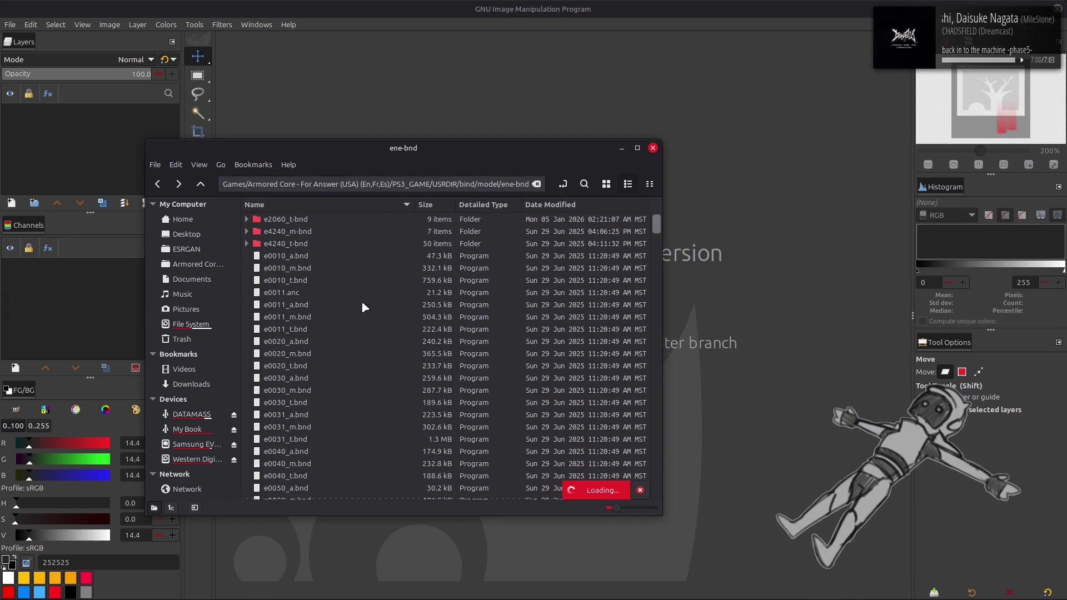
Unpack e2080_01.tpf and open the 1024×1024 e2080_01.dds in GIMP, leaving it open.
double_click(327, 373)
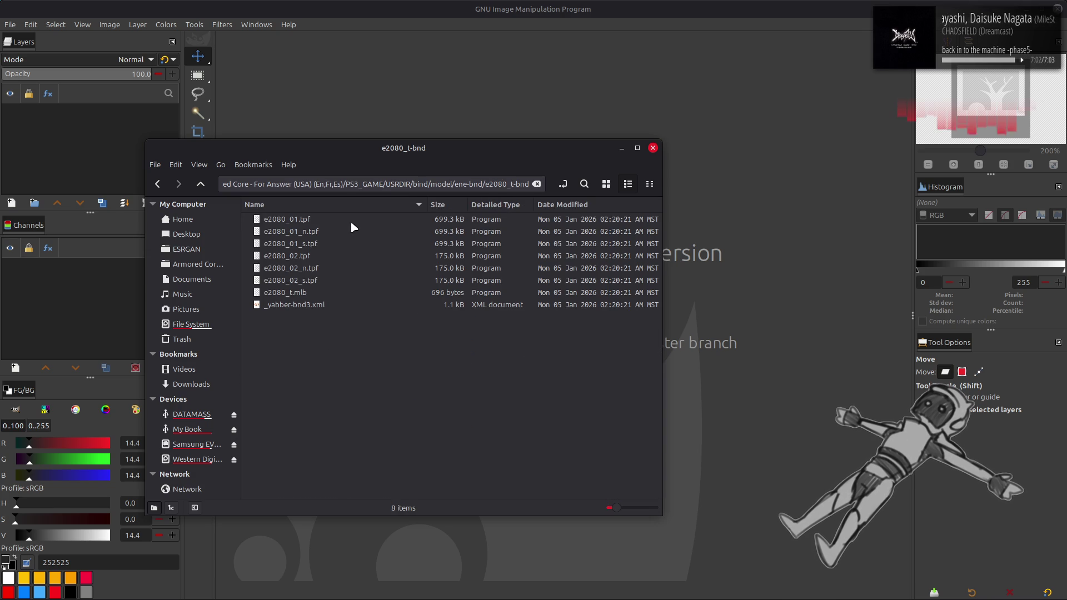
click(351, 221)
right_click(351, 221)
click(366, 232)
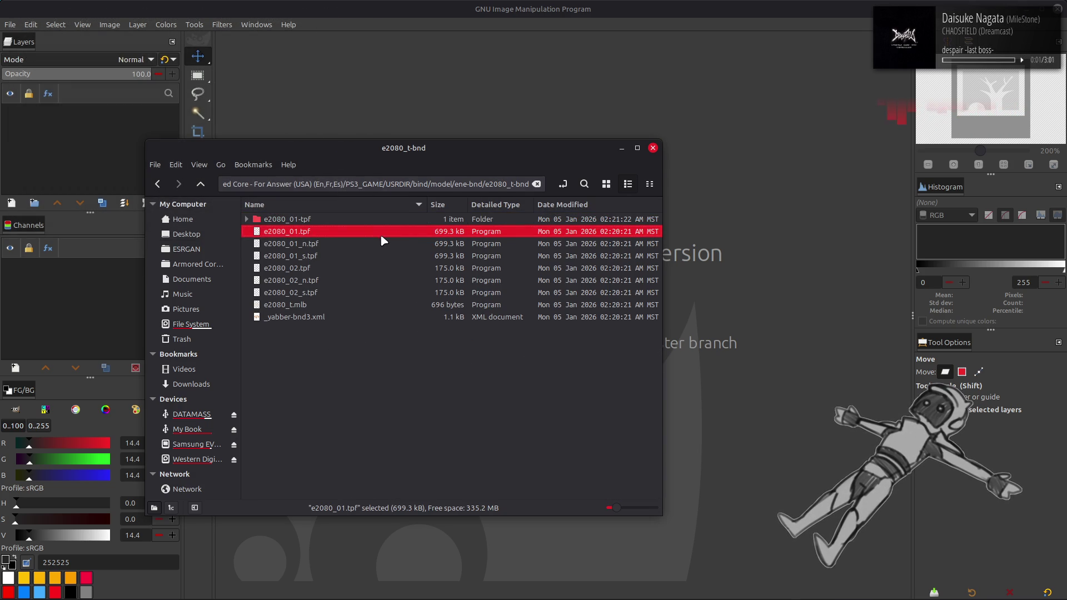
double_click(402, 220)
click(607, 184)
double_click(278, 222)
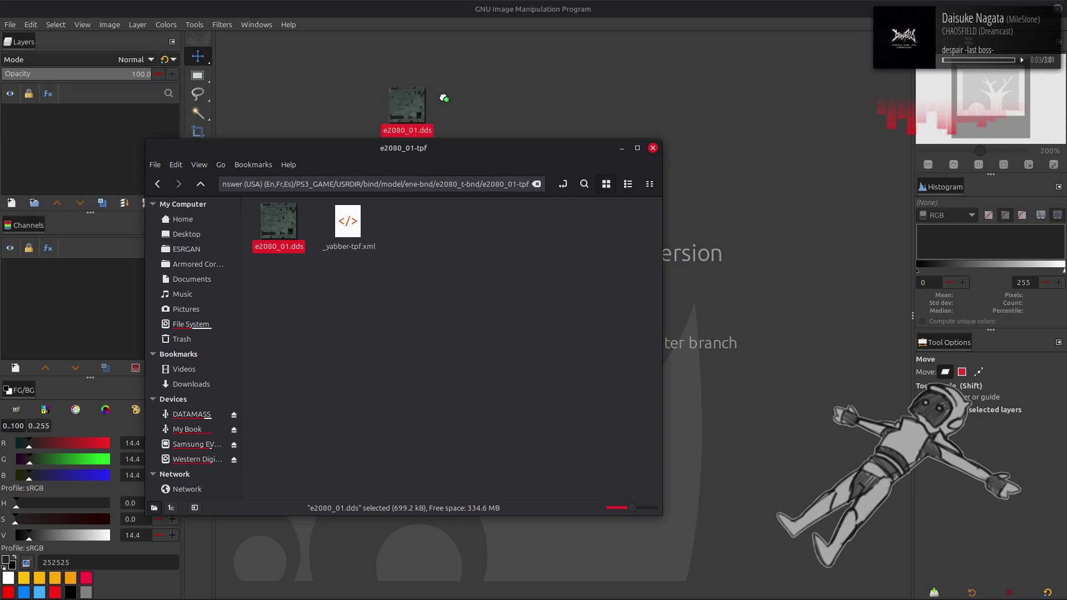
click(607, 340)
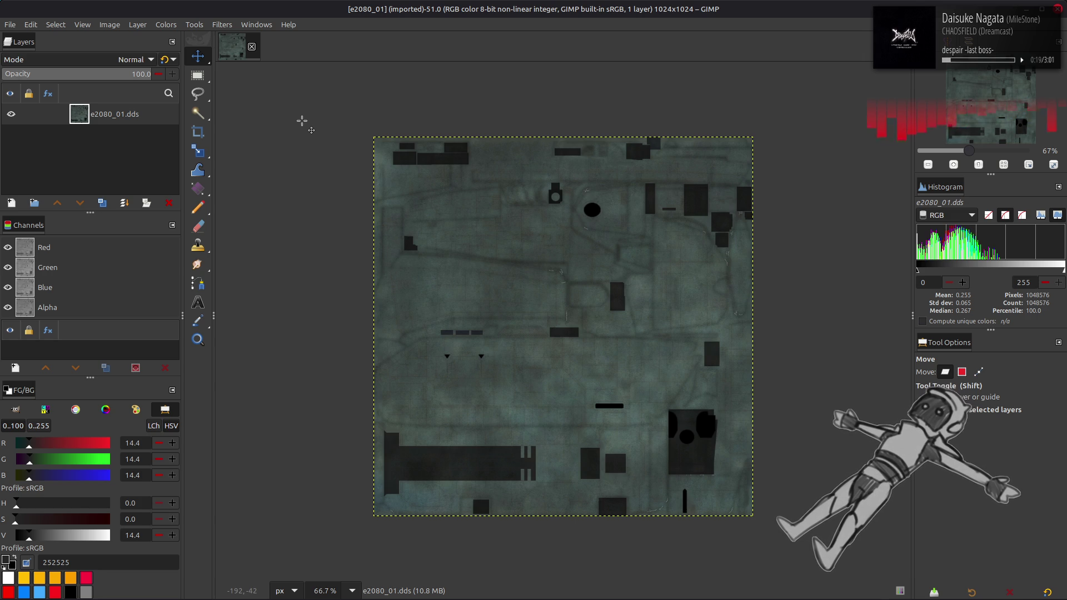
key(alt+Tab)
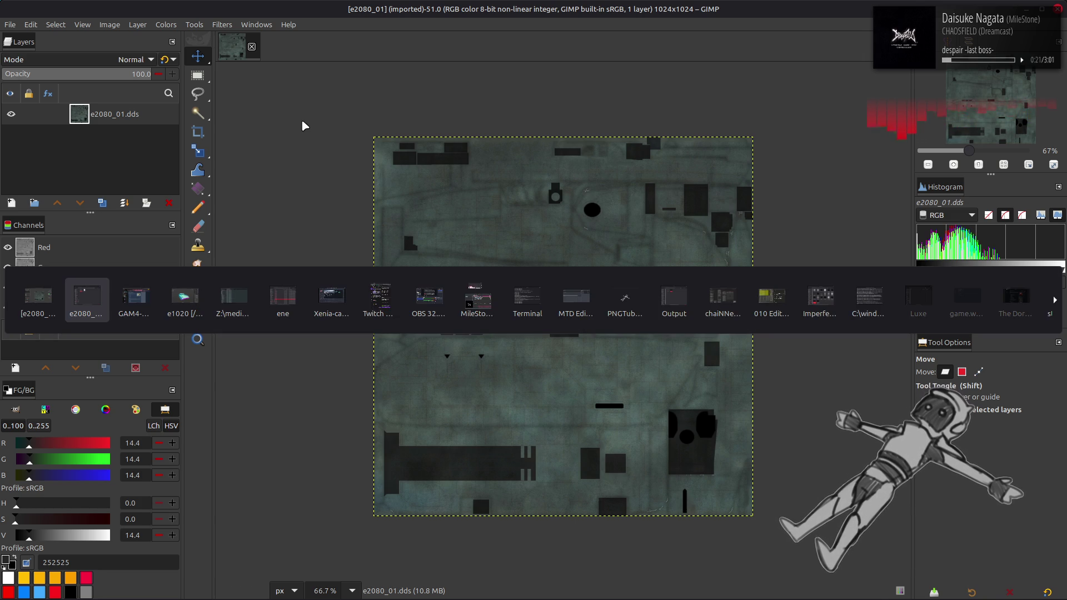
key(Tab)
key(Tab)
key(Tab)
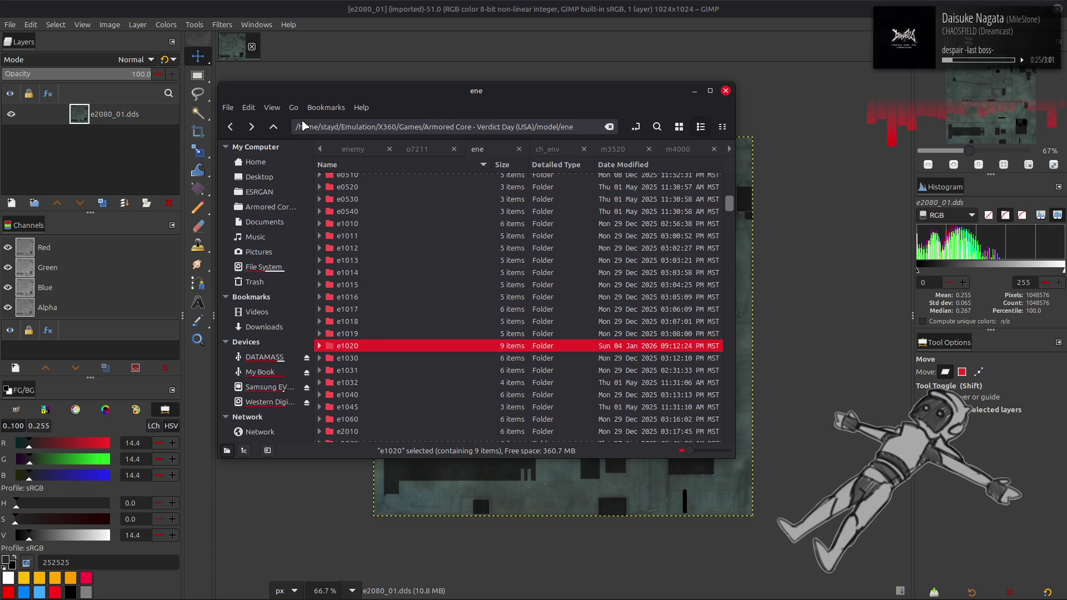
Drop e1020_1 (copy).dds from e1020/e1020-tpf-dcx onto the e2080_01 image as a 512×512 layer.
key(Return)
click(412, 195)
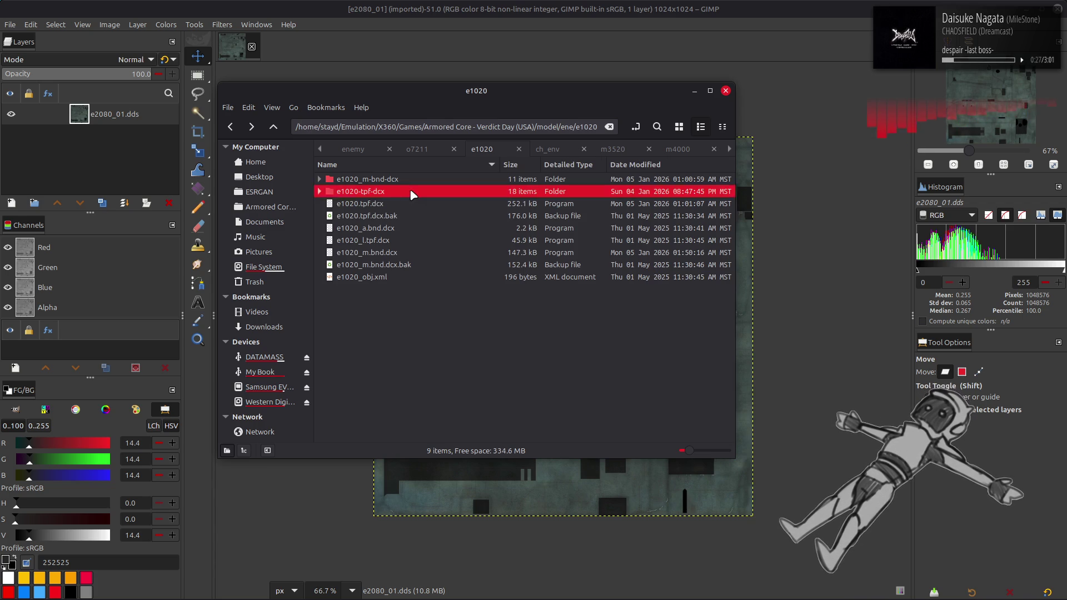
double_click(412, 192)
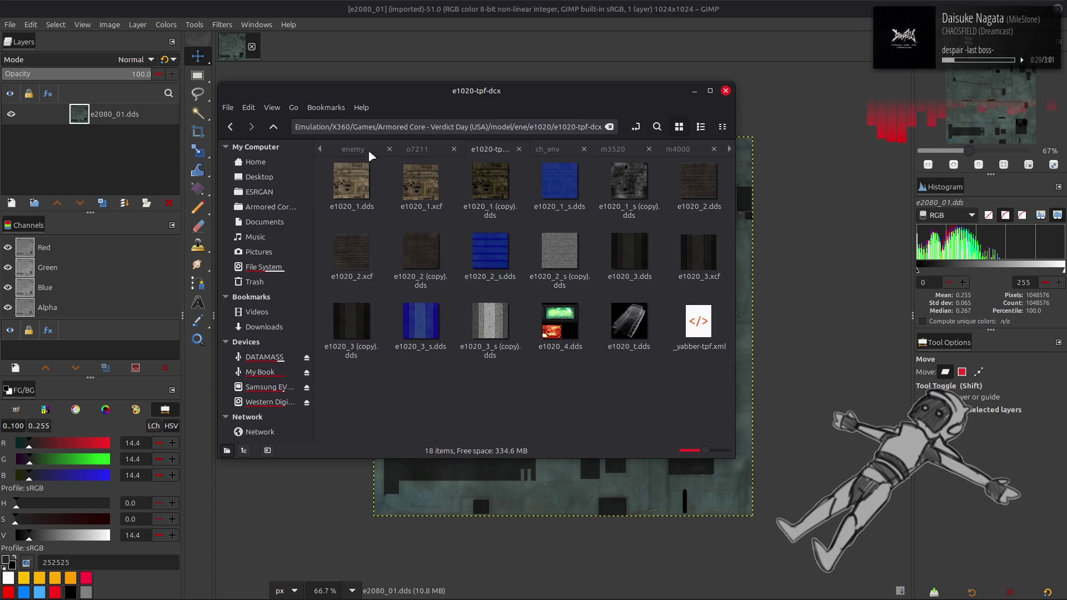
click(409, 5)
key(alt+Tab)
drag(351, 184, 828, 326)
mouse_move(490, 183)
mouse_down()
mouse_move(756, 309)
mouse_move(713, 351)
mouse_up()
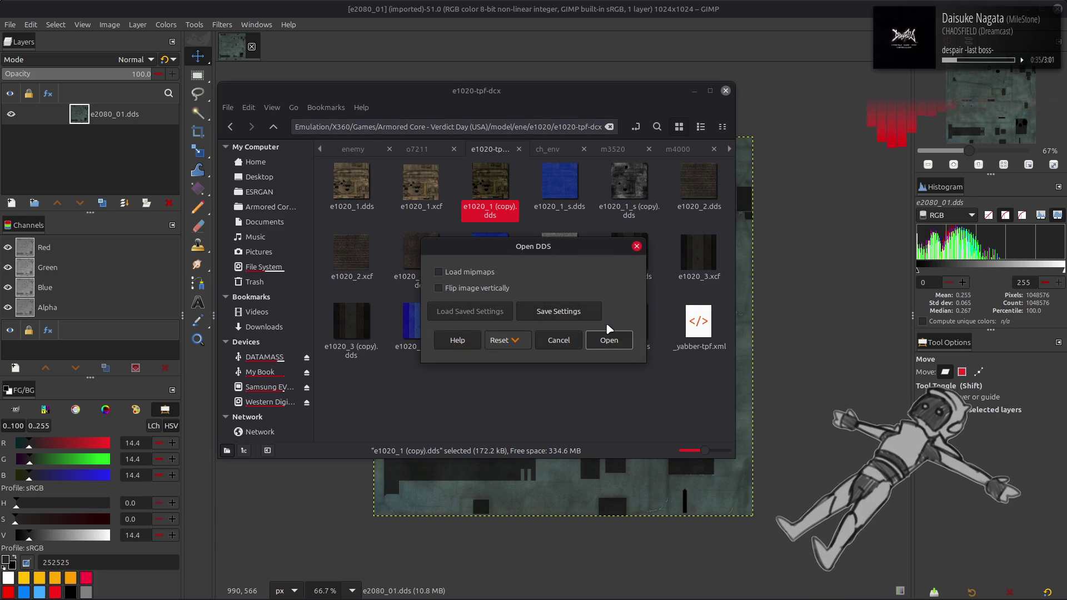
click(610, 340)
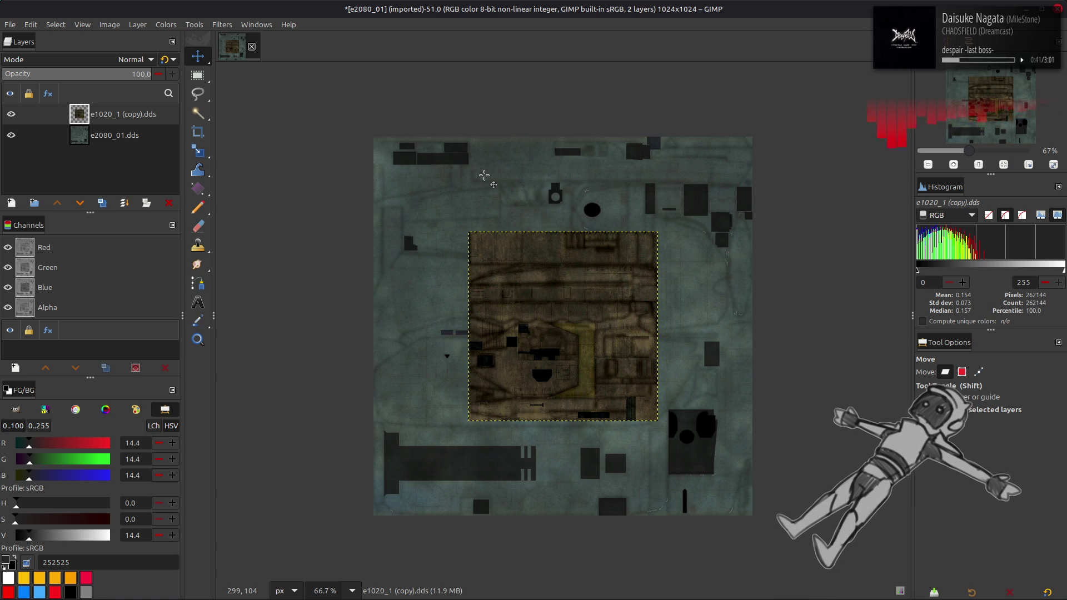
click(138, 24)
Scale the e1020_1 (copy) layer to a width of 1024 px.
click(162, 201)
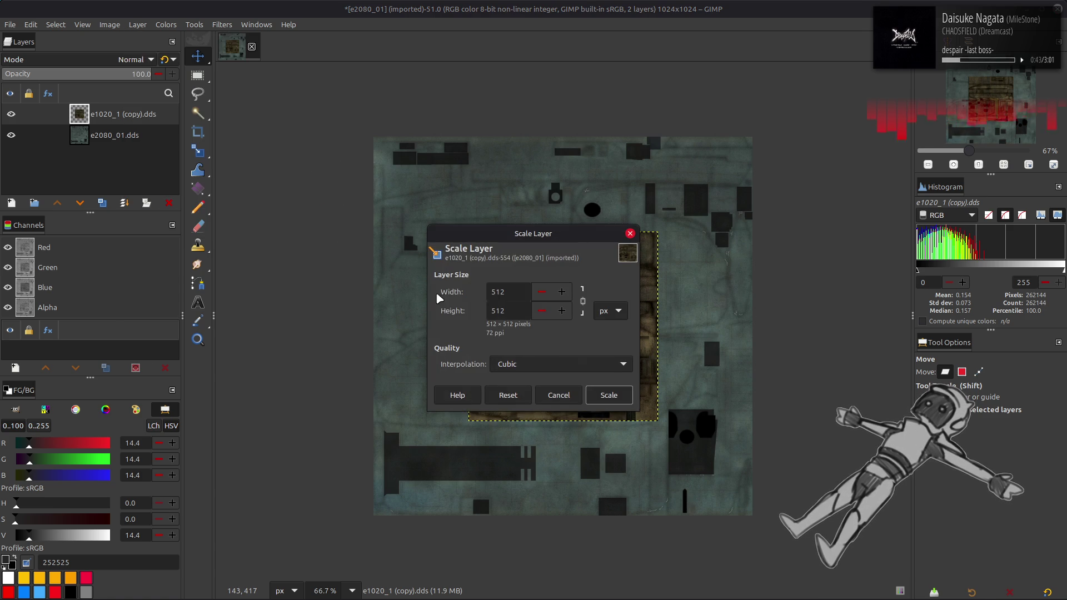
double_click(499, 291)
text(1)
text(24)
scroll(553, 366, down, 2)
click(609, 395)
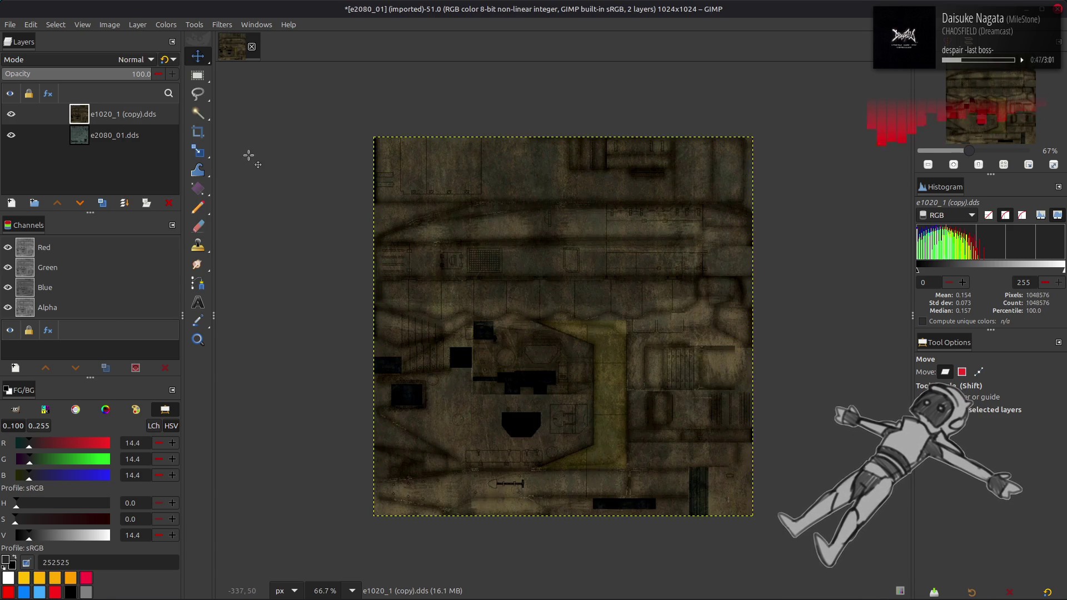
Toggle the e1020 layer's visibility repeatedly to compare it against the e2080_01 texture.
click(11, 114)
click(11, 114)
click(11, 114)
click(11, 114)
click(11, 115)
click(11, 115)
click(11, 115)
click(11, 115)
click(12, 115)
click(12, 115)
click(11, 116)
Delete the e1020 layer and close the e2080_01 image, discarding changes.
click(169, 203)
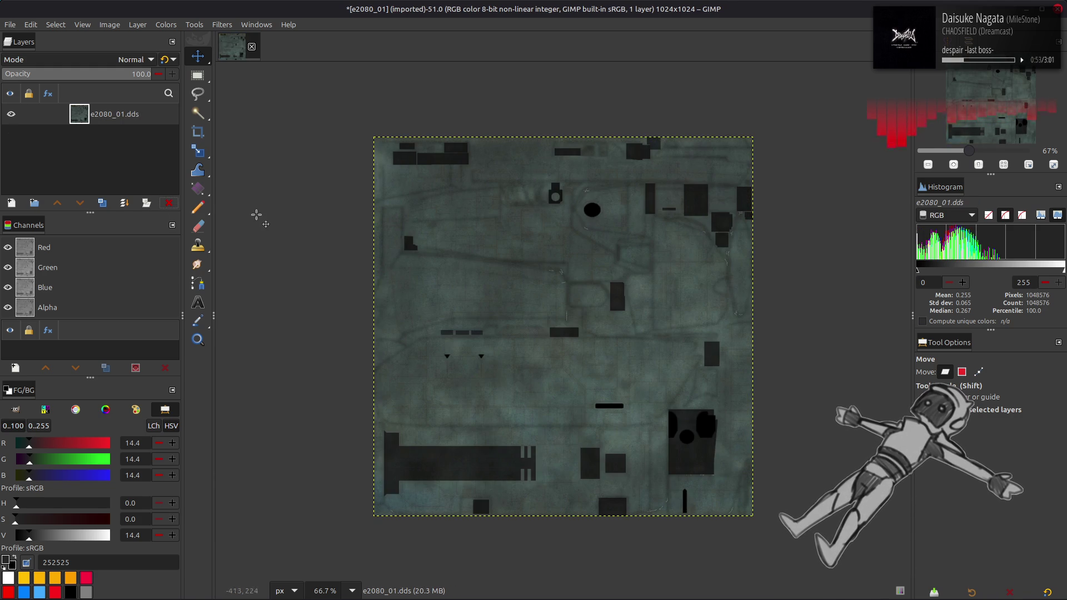
click(252, 46)
click(648, 356)
key(alt+Tab)
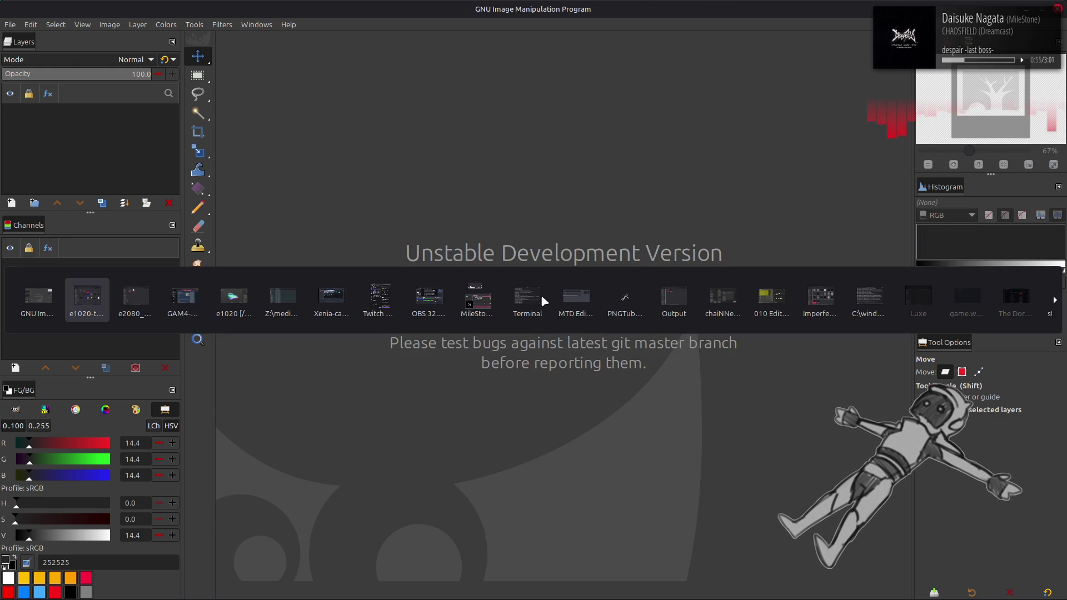
Unpack e2090_01.tpf inside the e2090_t-bnd folder.
key(alt+Up)
scroll(372, 366, up, 4)
double_click(333, 393)
right_click(310, 221)
click(336, 233)
View the 256×256 e2090_01.dds in GIMP, close it, and return to ene-bnd.
double_click(356, 219)
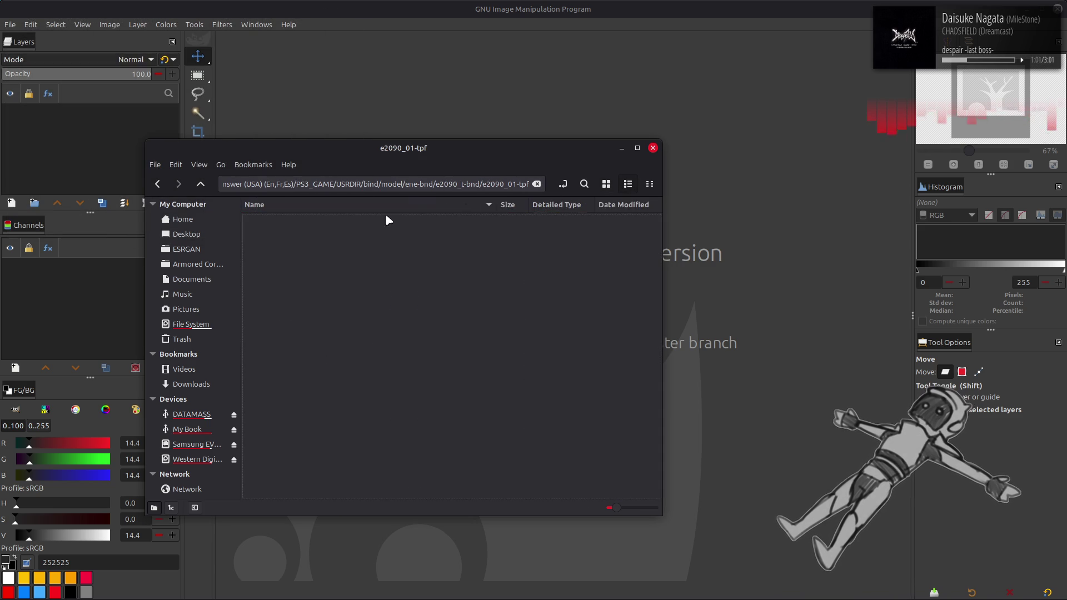
click(607, 184)
drag(278, 222, 389, 89)
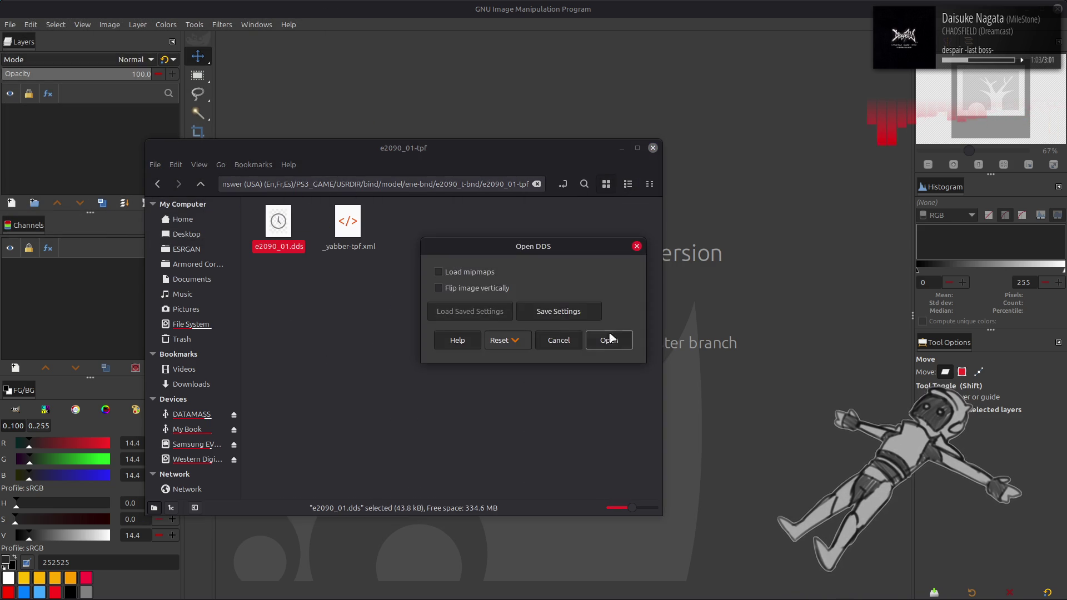
click(612, 338)
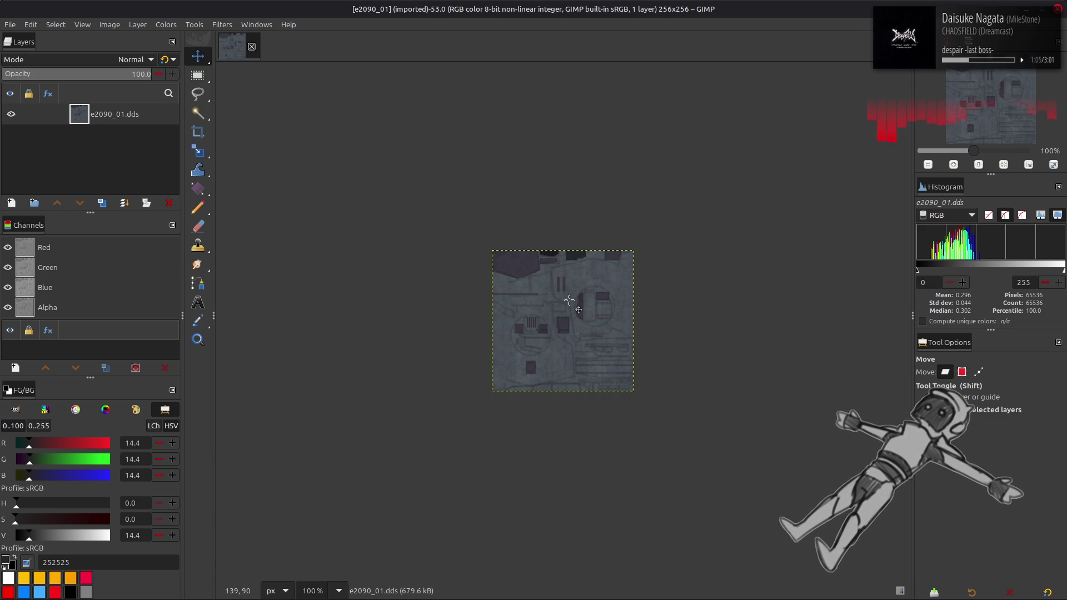
scroll(569, 300, up, 4)
scroll(353, 165, down, 2)
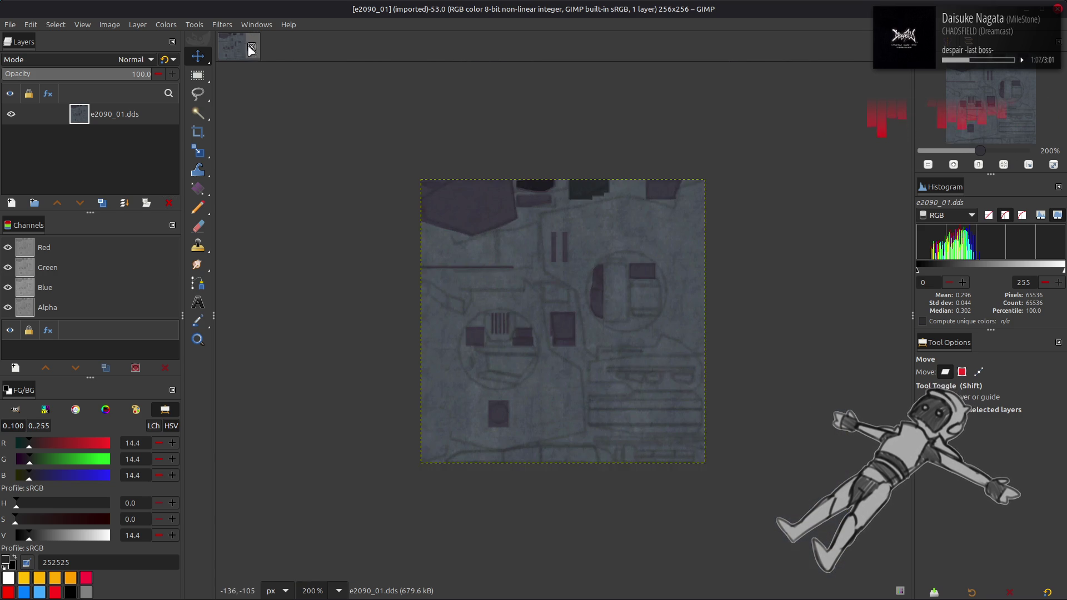
click(252, 46)
key(alt+Tab)
key(alt+Up)
key(alt+Up)
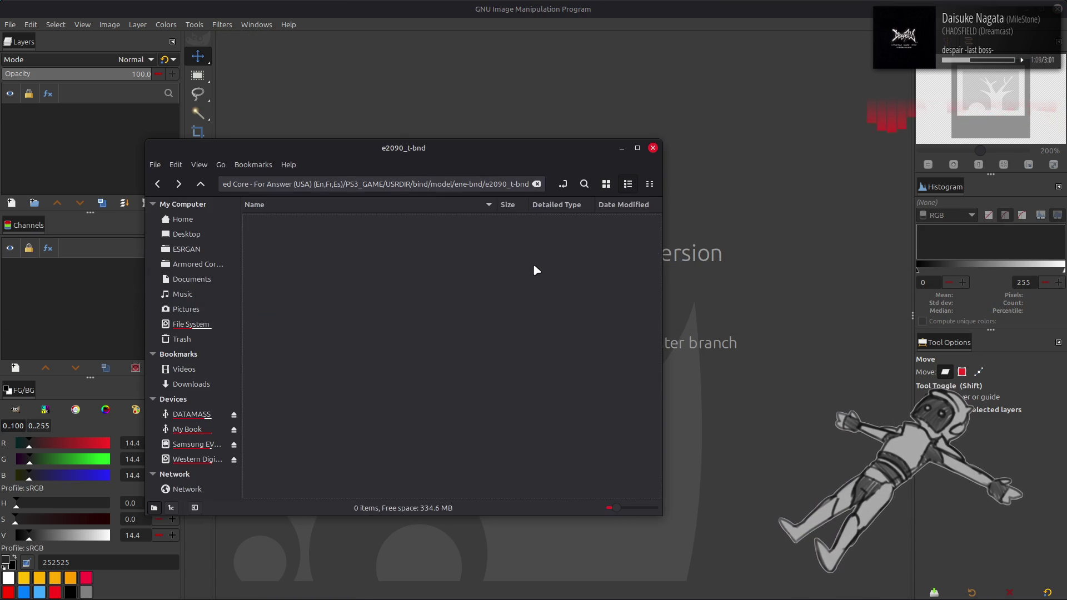
Select the e2120_t, e2130_t, e3010_t and e3020_t.bnd archives.
scroll(428, 276, down, 10)
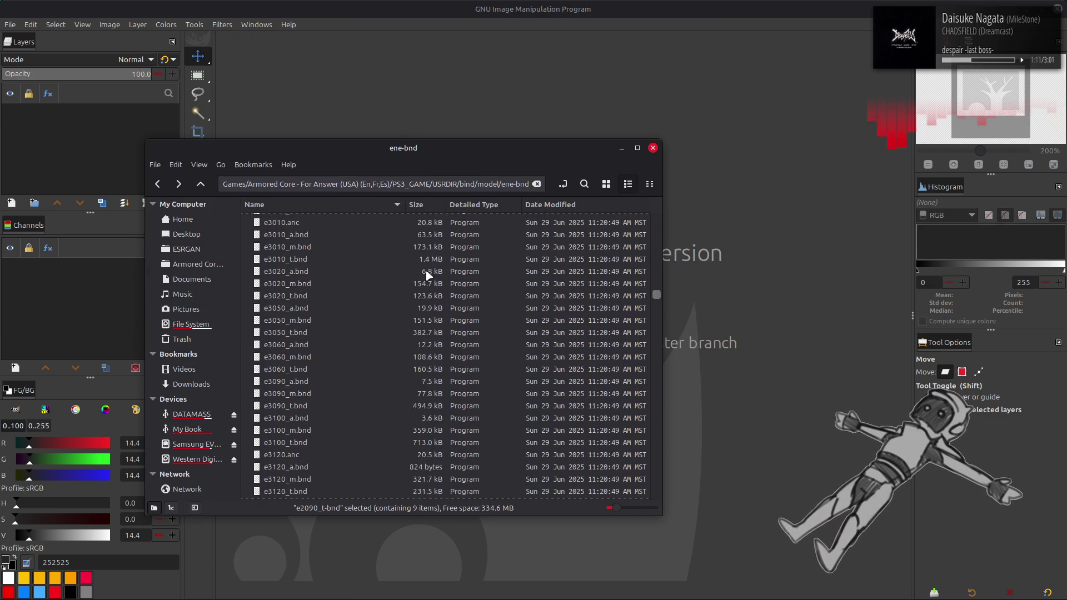
scroll(381, 340, down, 4)
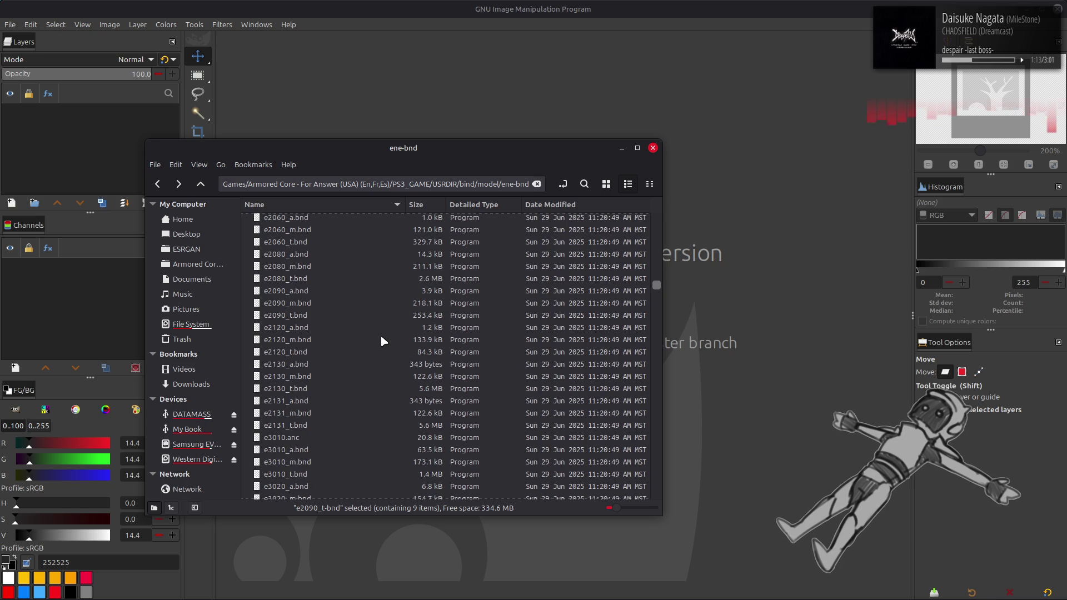
click(302, 354)
ctrl+click(308, 389)
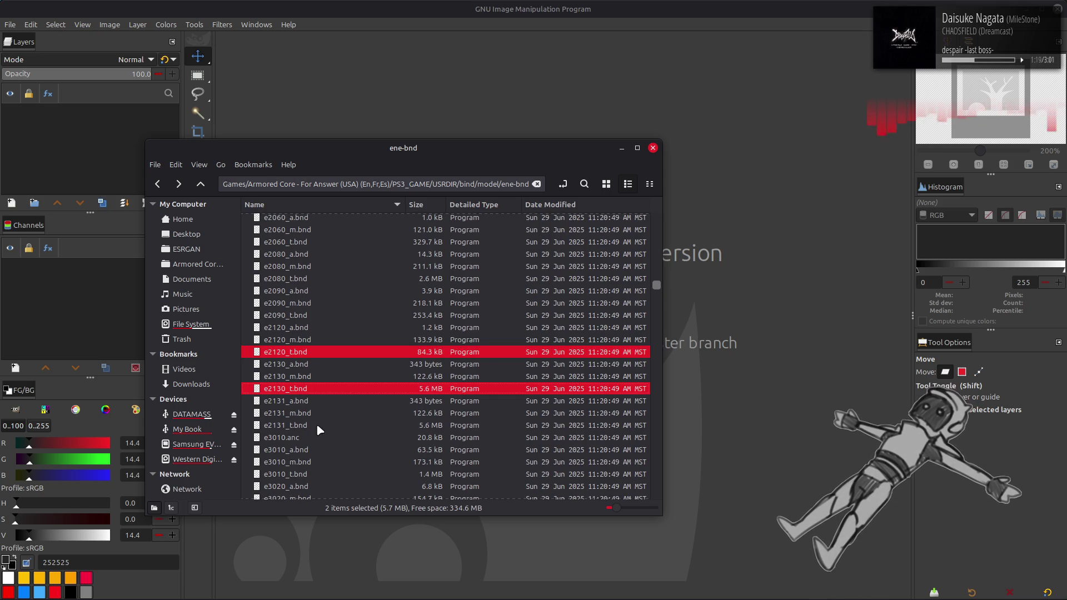
scroll(318, 427, down, 2)
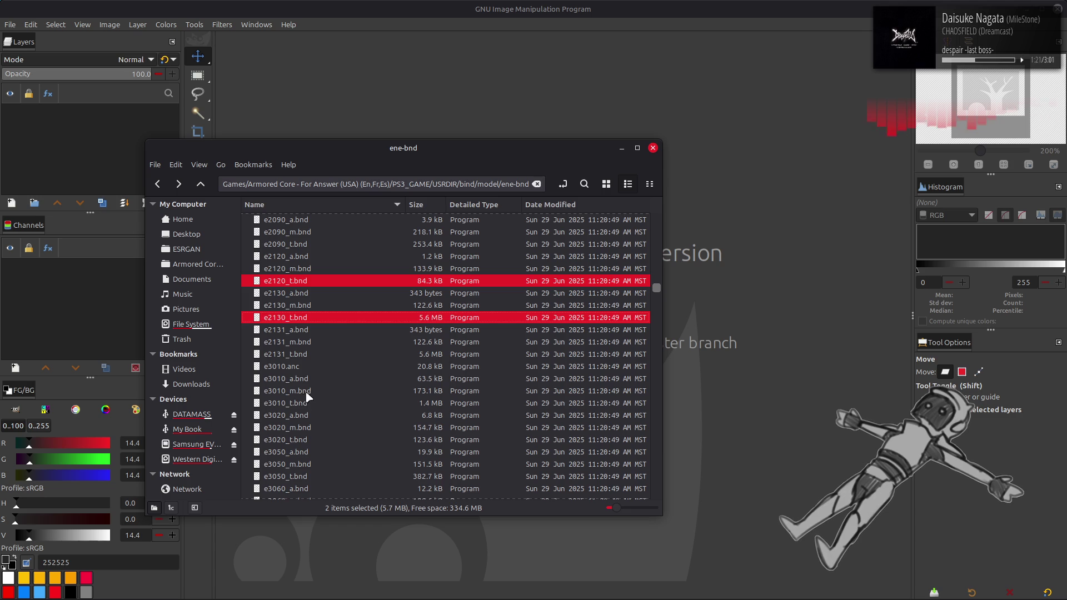
ctrl+click(302, 405)
ctrl+click(307, 440)
Add e3050_t, e3060_t and e3090_t.bnd to the selection and unpack all seven.
scroll(315, 410, down, 3)
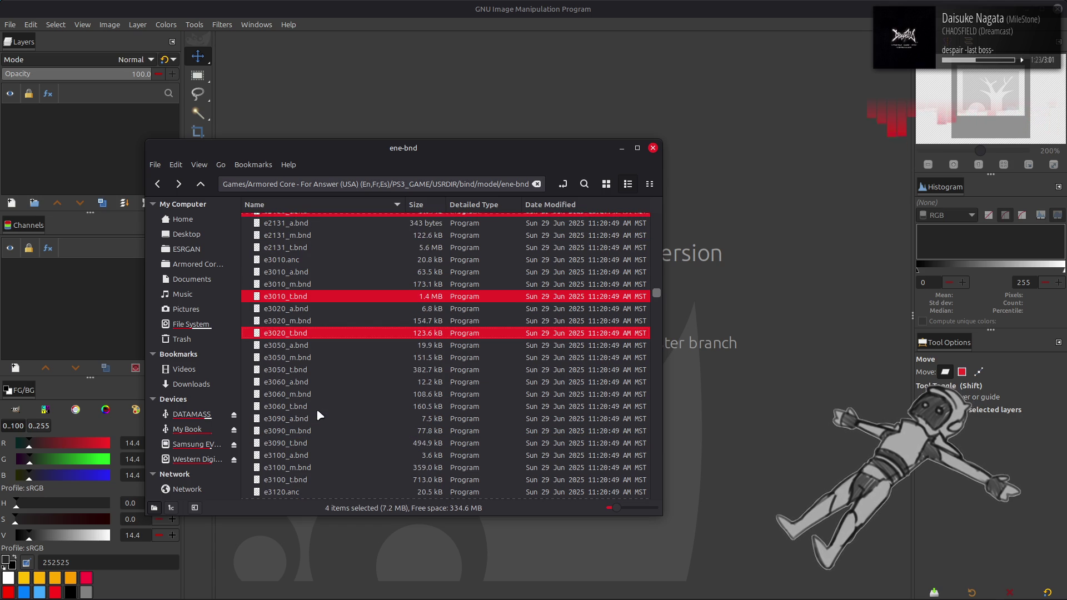
ctrl+click(304, 373)
ctrl+click(305, 407)
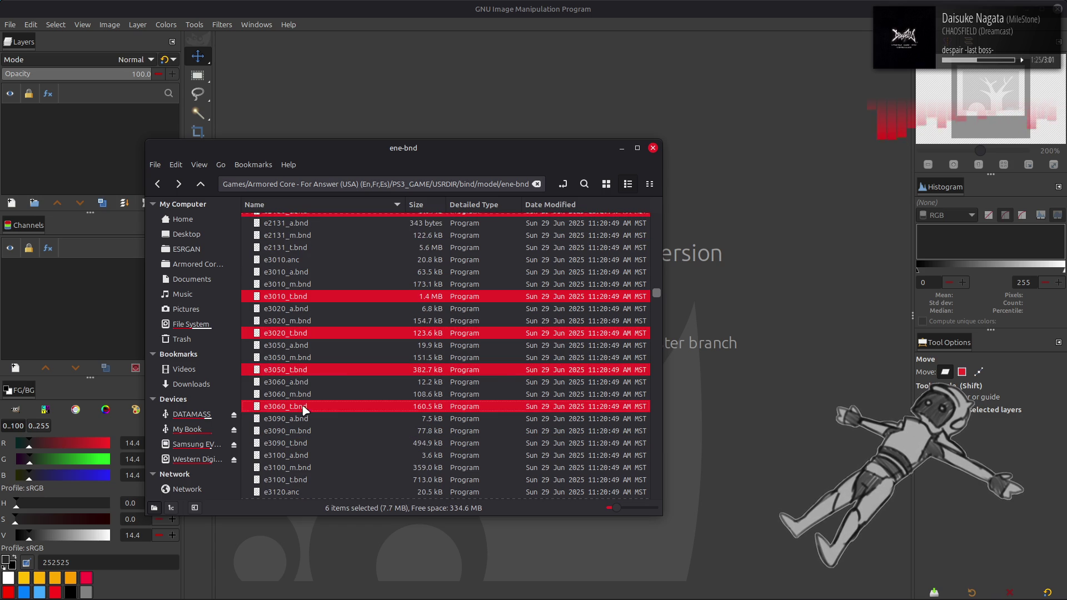
ctrl+click(304, 444)
right_click(304, 443)
click(355, 280)
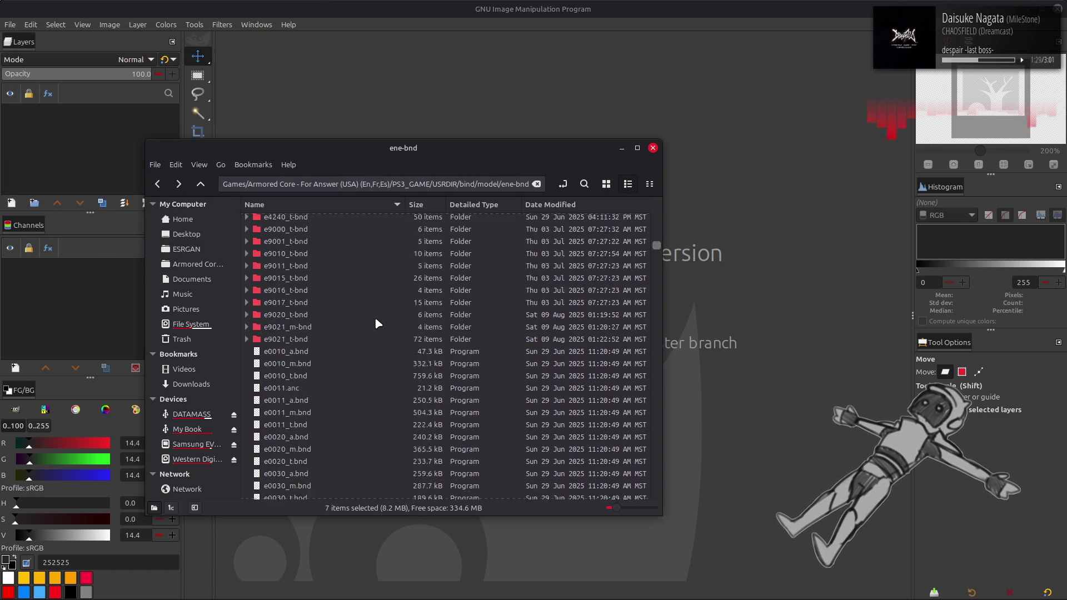
scroll(376, 318, down, 15)
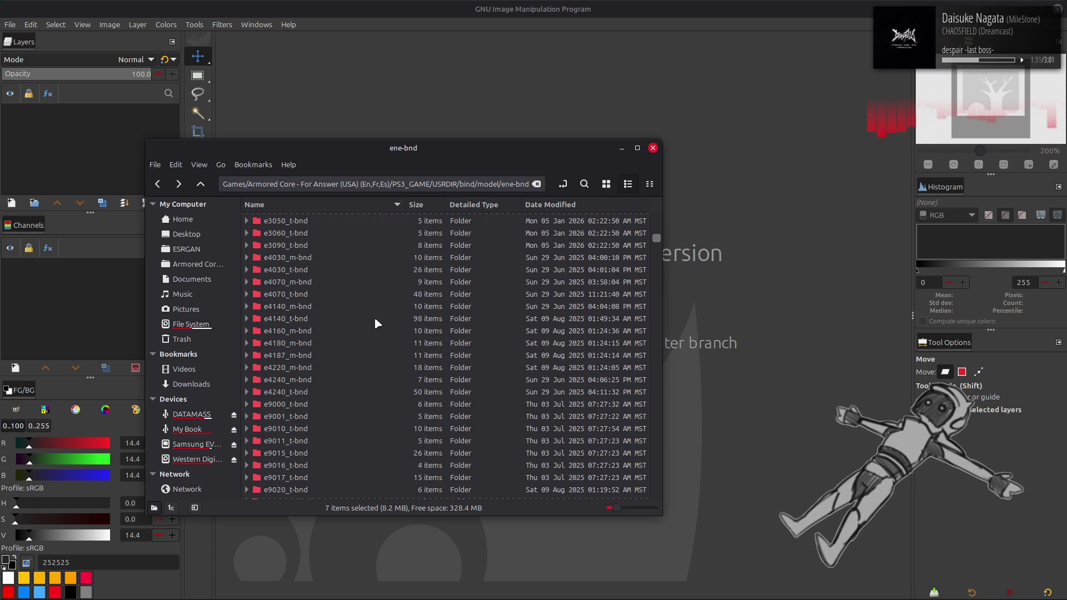
scroll(369, 317, up, 1)
double_click(312, 314)
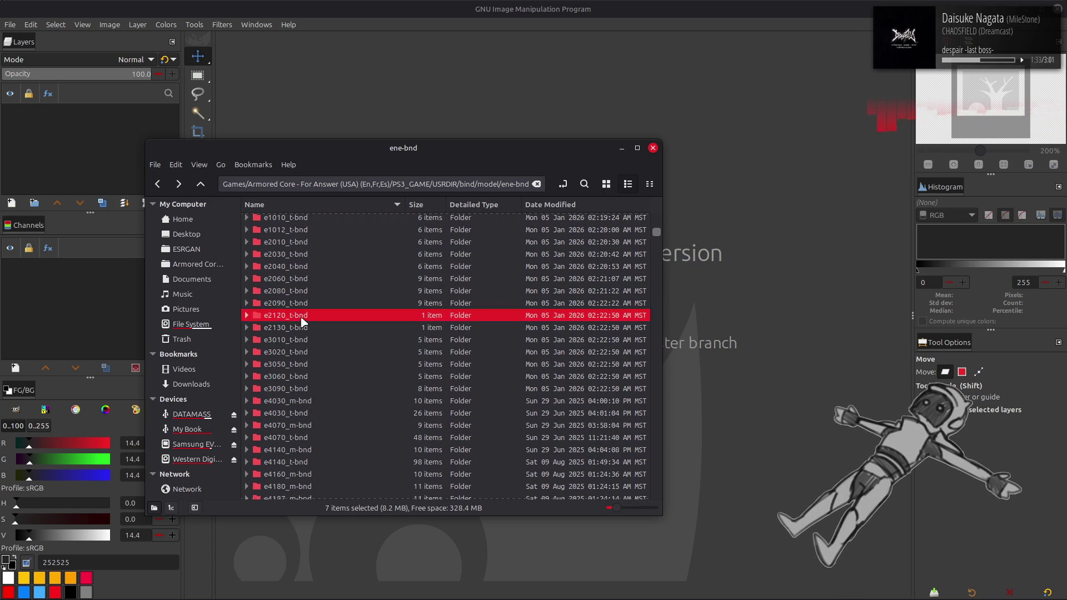
Unpack e2120.tpf, view its e2120.dds texture in GIMP at 200%, then close it.
click(358, 220)
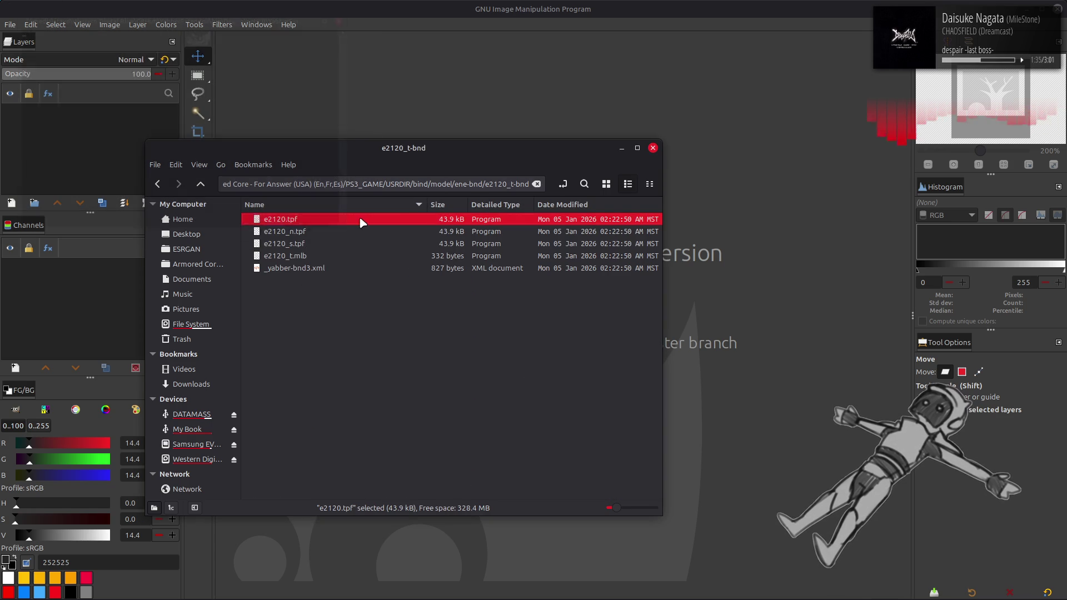
double_click(362, 222)
click(607, 184)
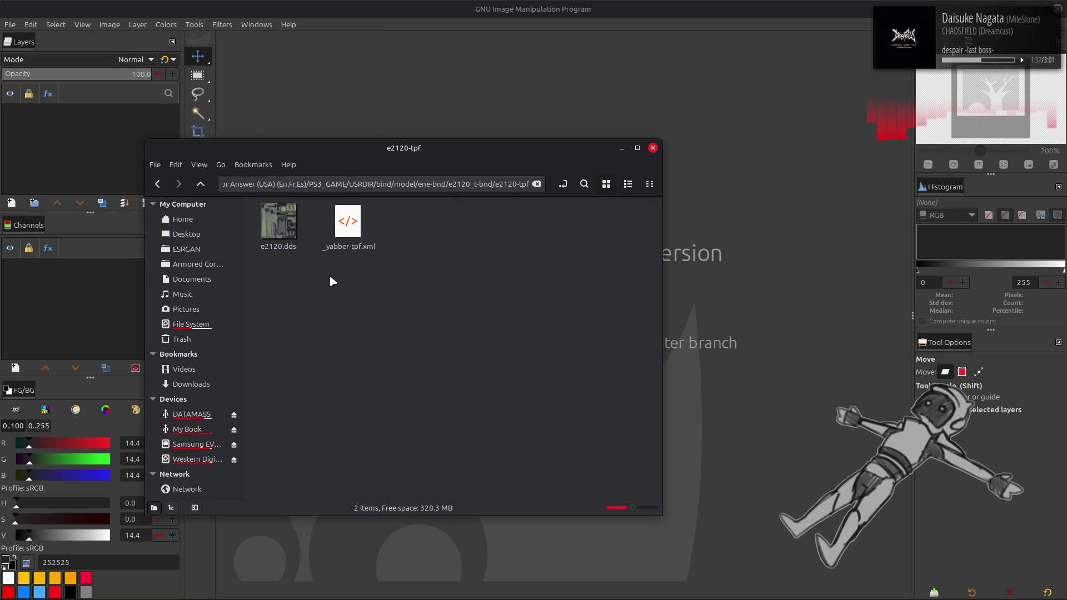
double_click(283, 238)
click(615, 341)
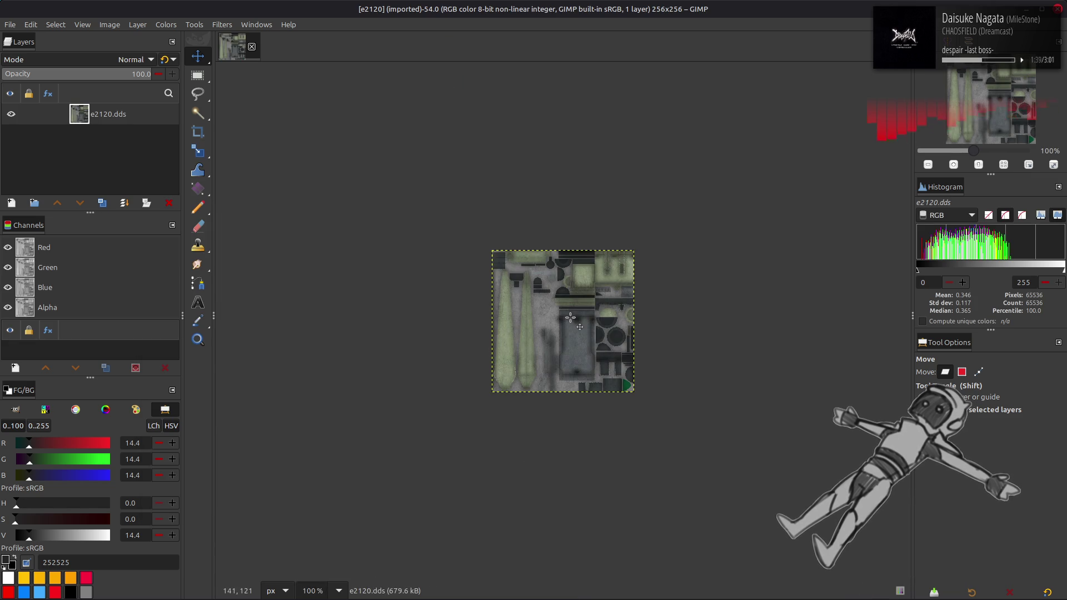
key(2)
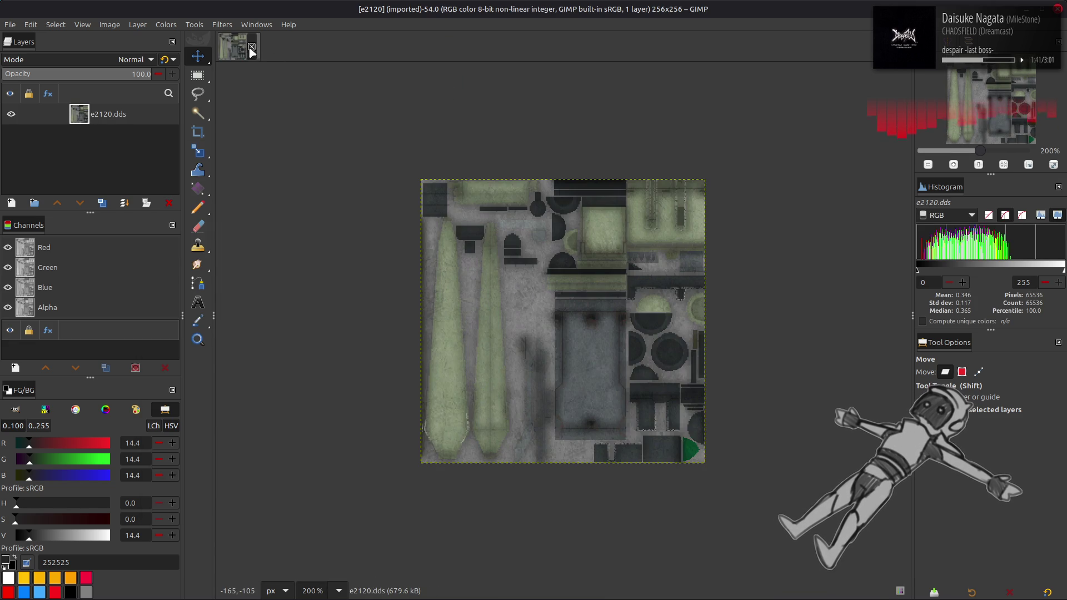
click(252, 51)
Back in Nemo, go to e2130_t-bnd and open the unpacked e2130-tpf folder.
key(alt+Tab)
key(BackSpace)
key(BackSpace)
key(Down)
key(Return)
key(Down)
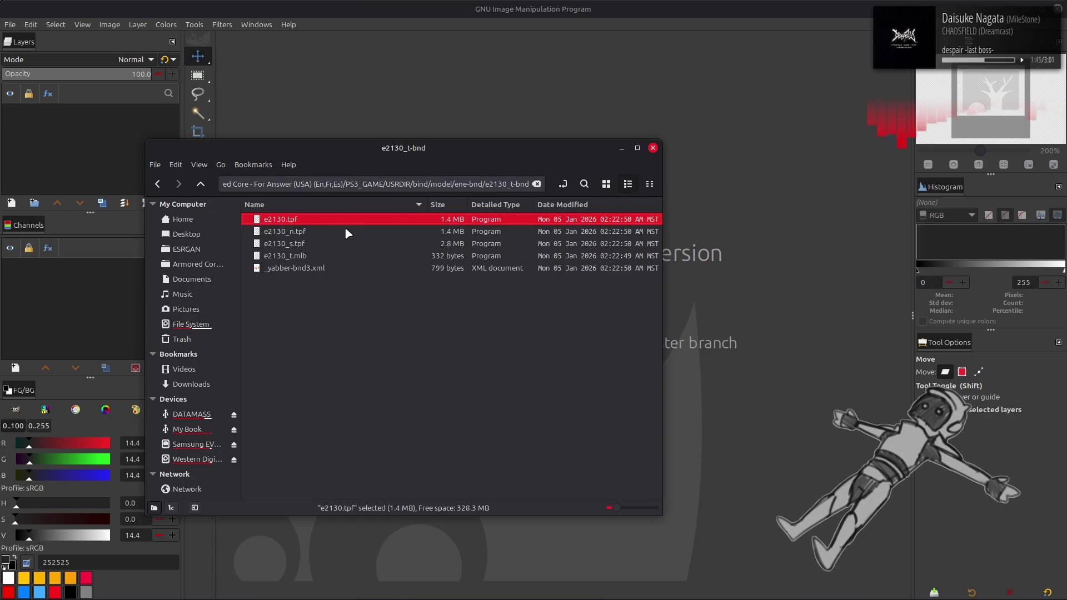
double_click(346, 217)
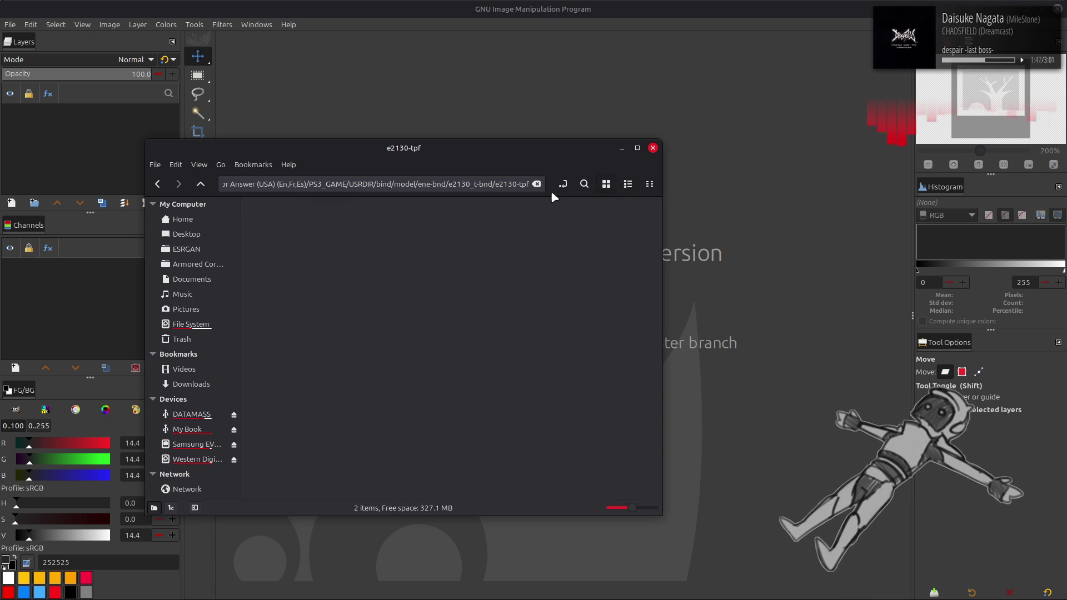
Load e2130.dds into GIMP and inspect the 1024×2048 texture at 200% and 100%.
drag(281, 222, 342, 89)
click(609, 344)
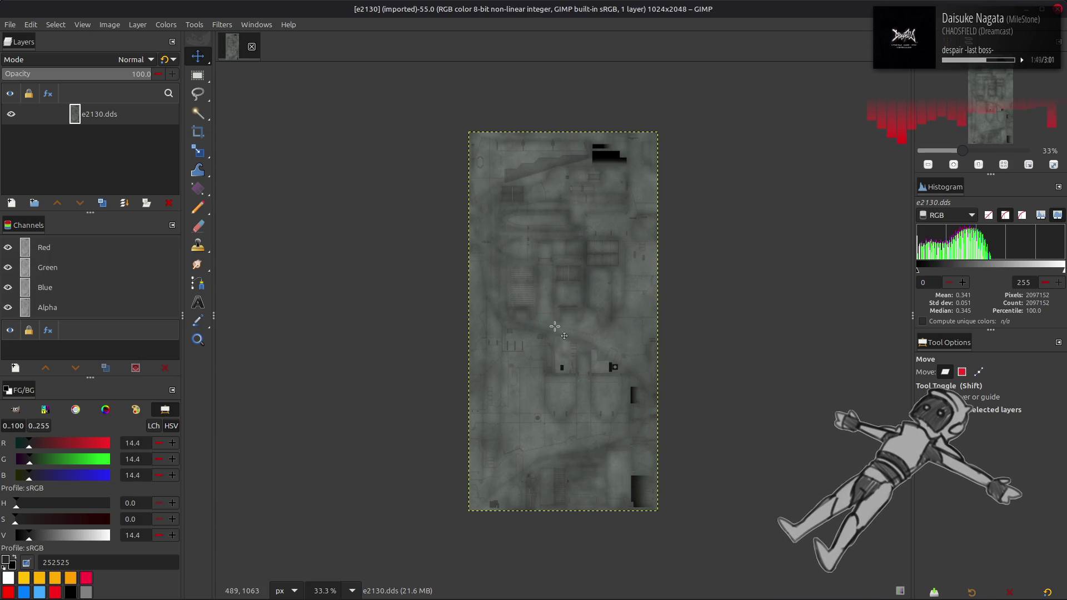
key(2)
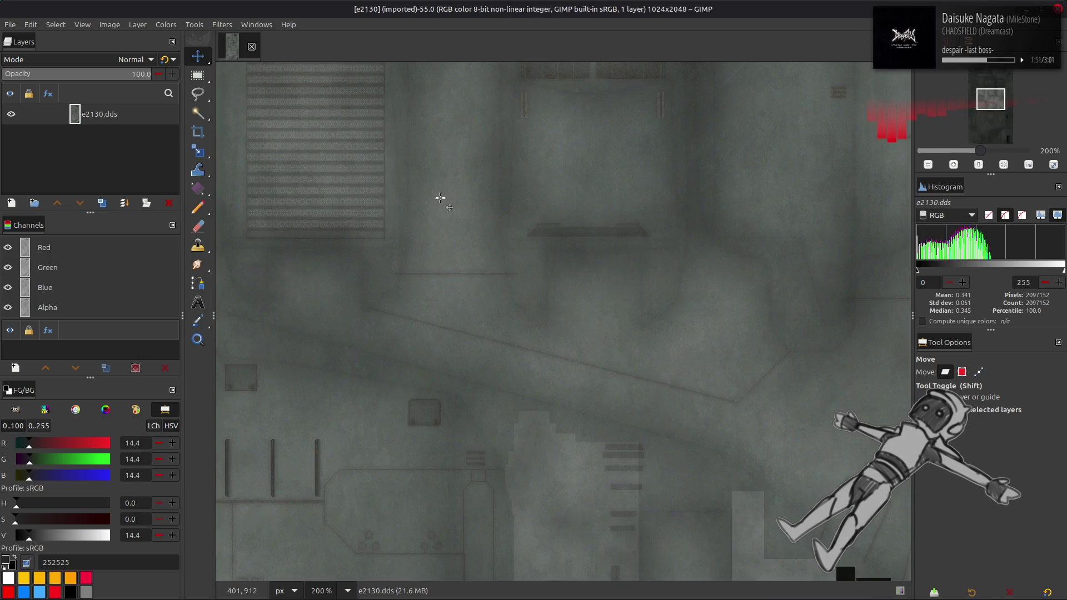
key(1)
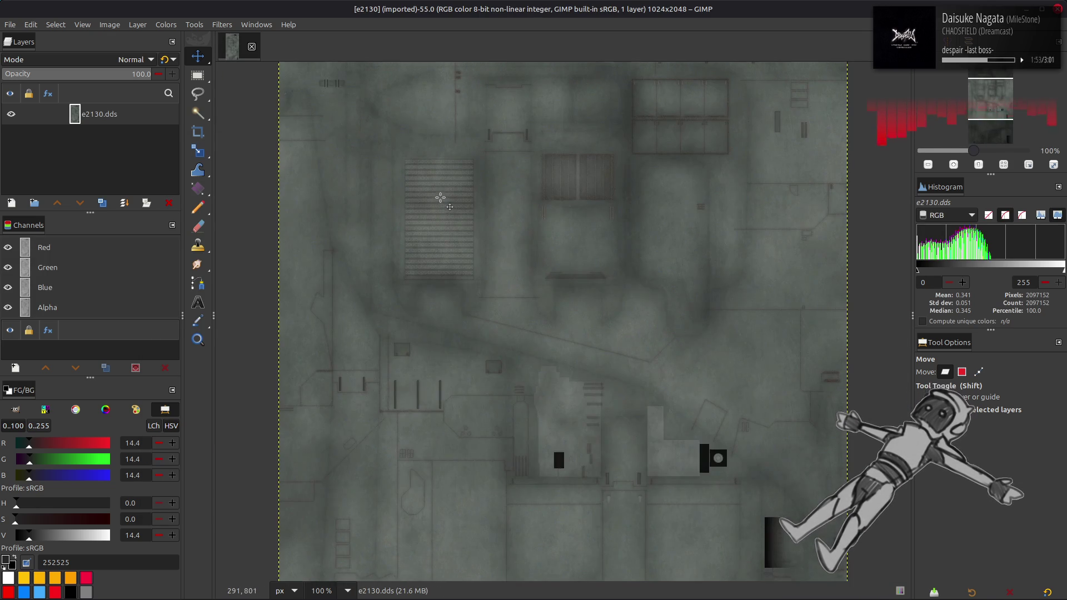
scroll(381, 182, down, 8)
scroll(381, 182, up, 1)
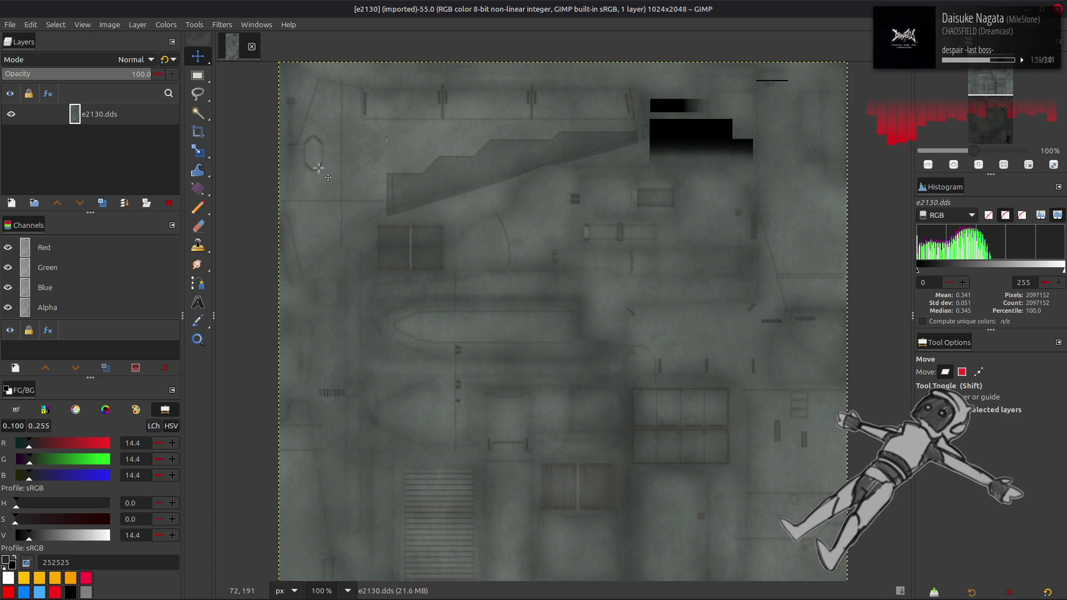
scroll(318, 168, down, 5)
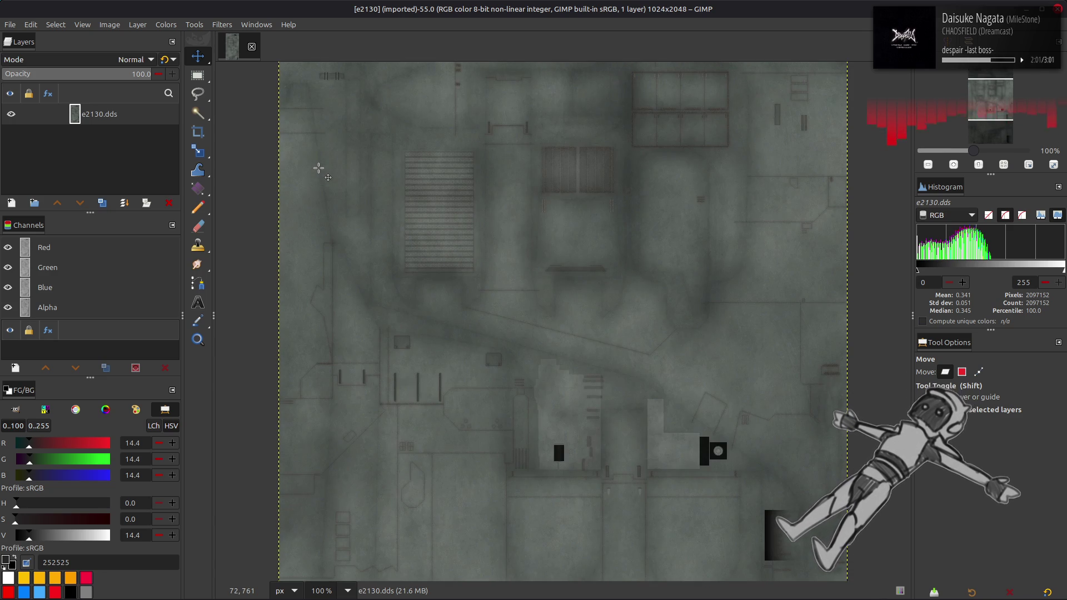
scroll(319, 168, down, 3)
scroll(318, 167, down, 2)
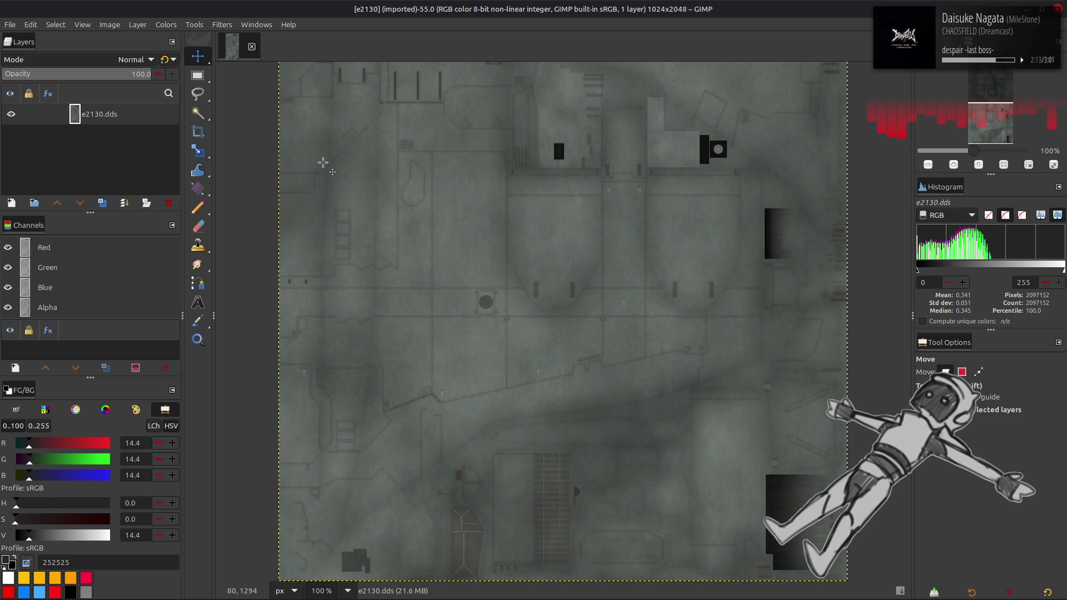
Close the e2130 image and return to the e2130_t-bnd folder in Nemo.
click(252, 47)
key(alt+Tab)
key(BackSpace)
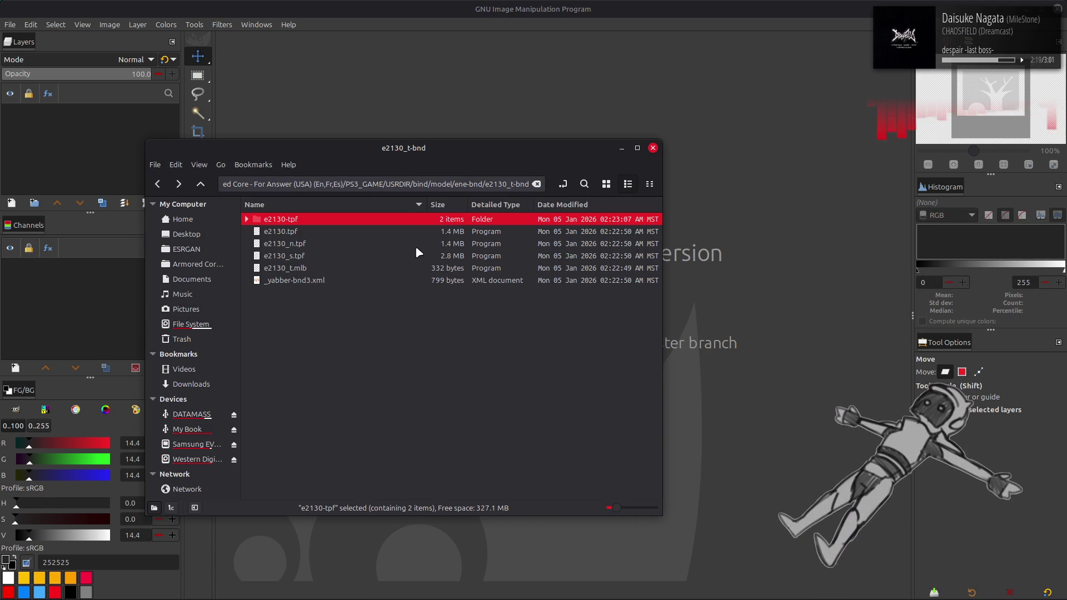
Unpack e3010.tpf with Yabber and open the e3010-tpf folder in icon view.
key(BackSpace)
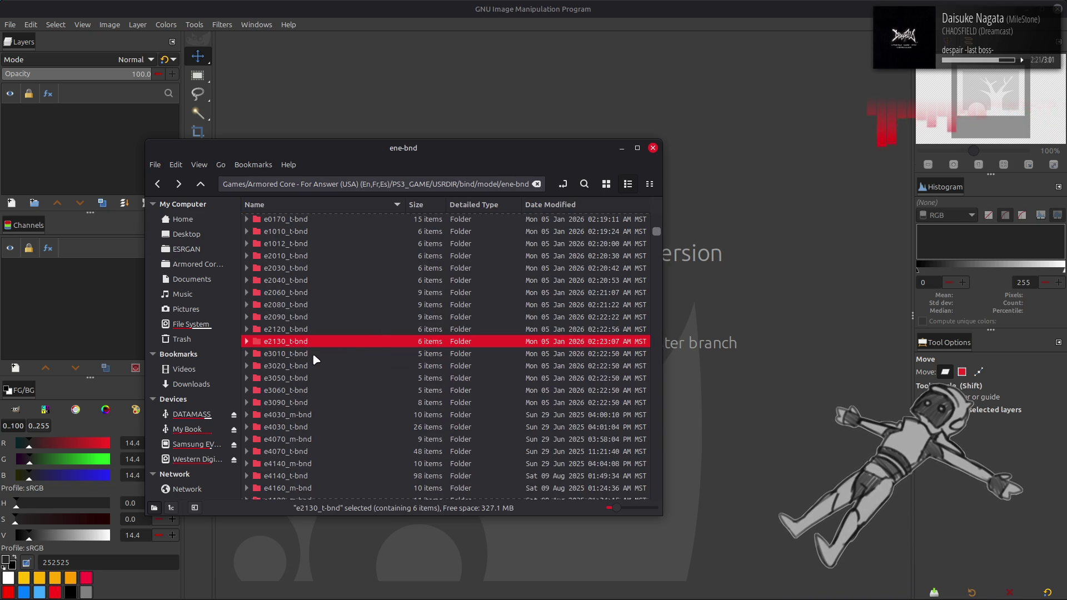
double_click(314, 359)
right_click(315, 221)
click(354, 233)
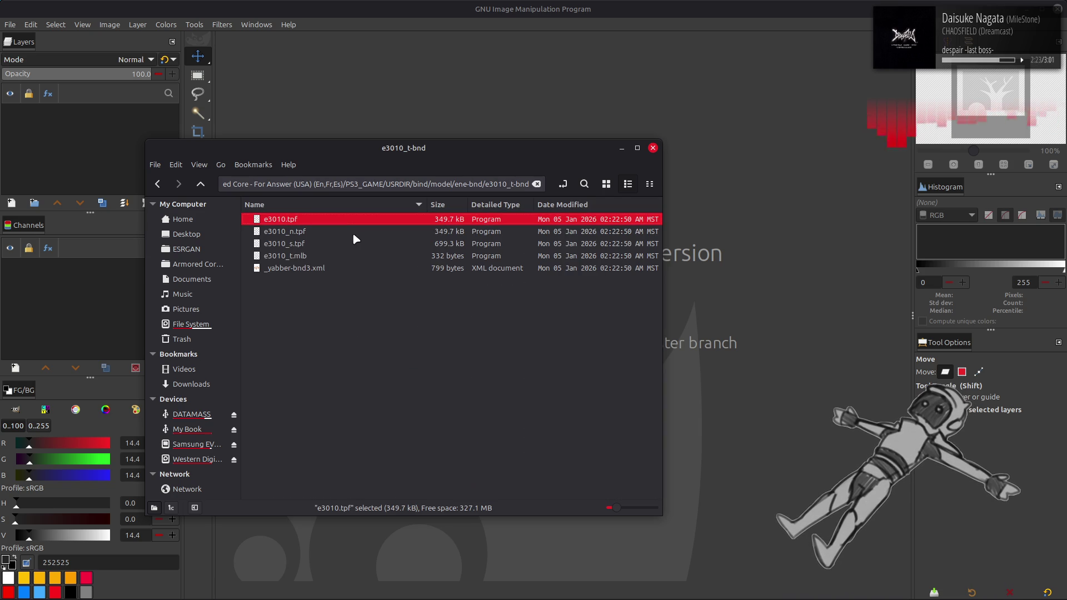
double_click(350, 220)
click(607, 184)
View the 1024×512 e3010.dds in GIMP, close it, and return to ene-bnd.
drag(279, 222, 368, 94)
click(606, 337)
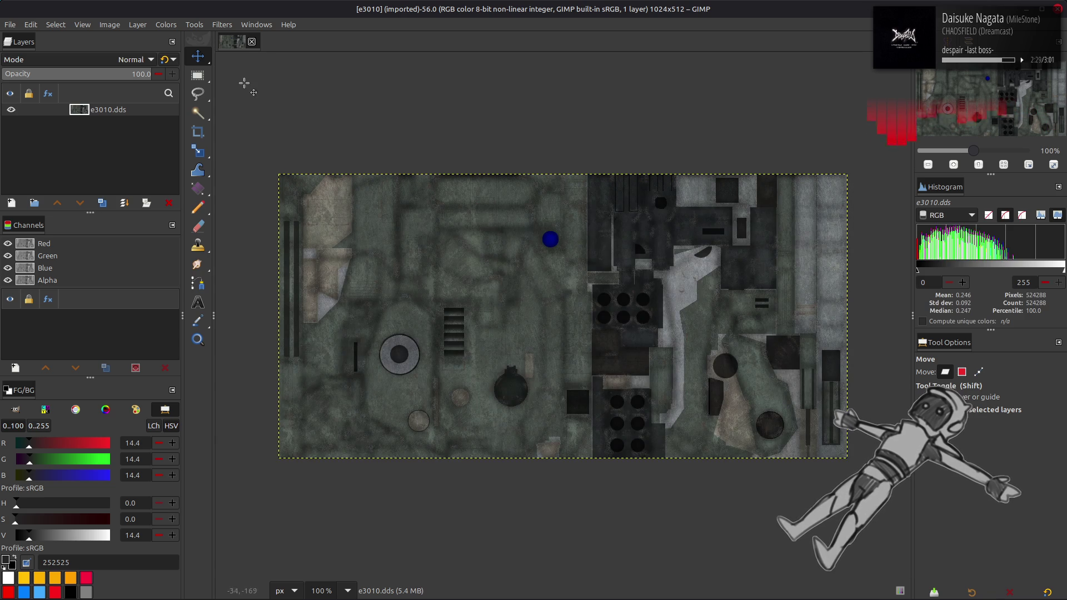
click(251, 44)
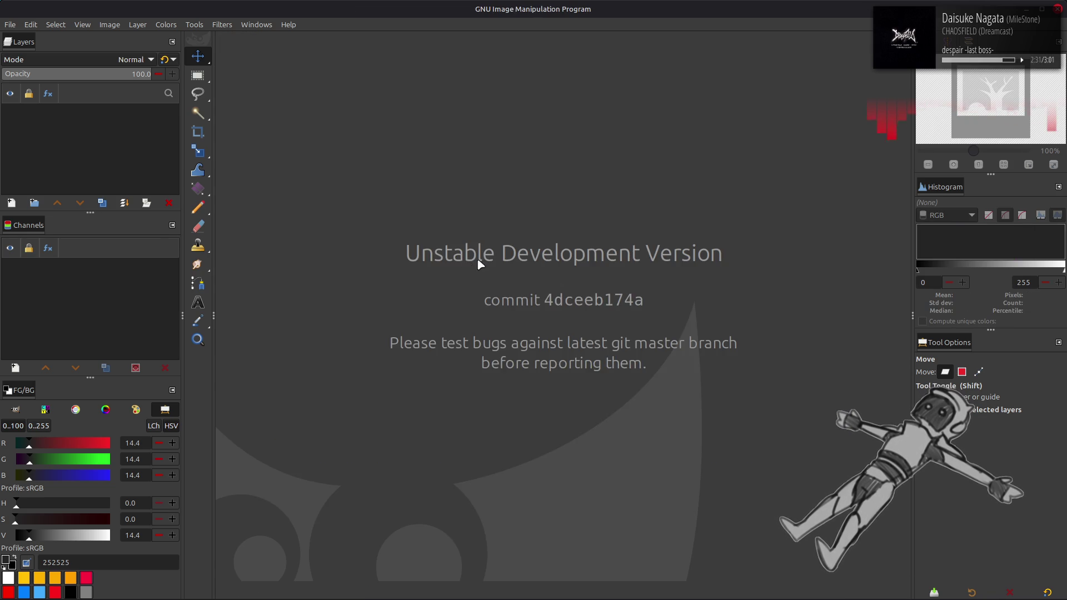
key(alt+Tab)
key(alt+Up)
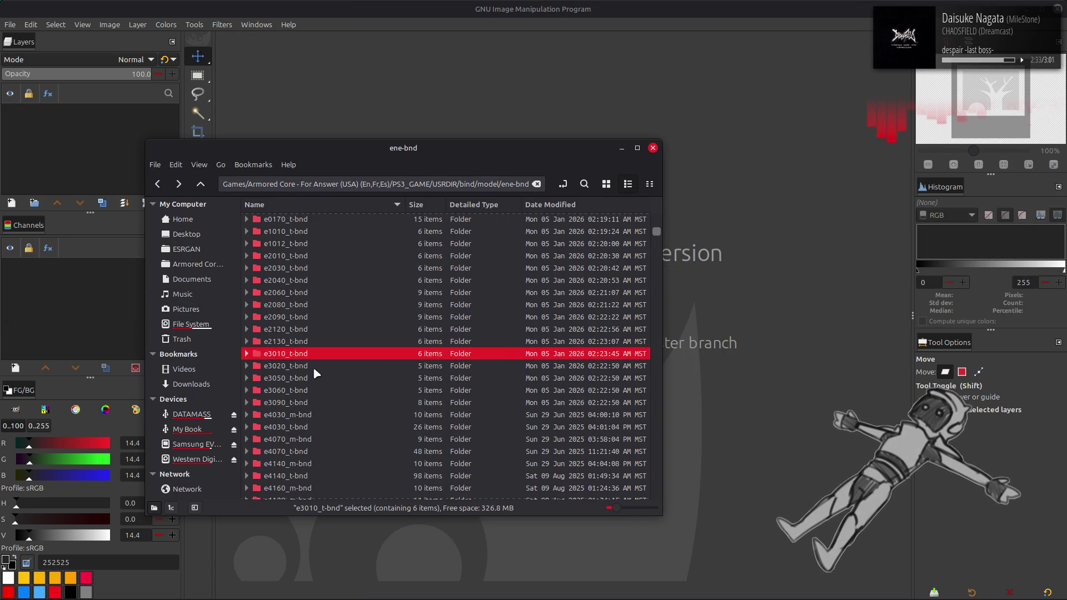
Unpack e3020.tpf with YabberExtended and open the 256×256 e3020.dds in GIMP.
double_click(309, 355)
right_click(318, 218)
click(339, 229)
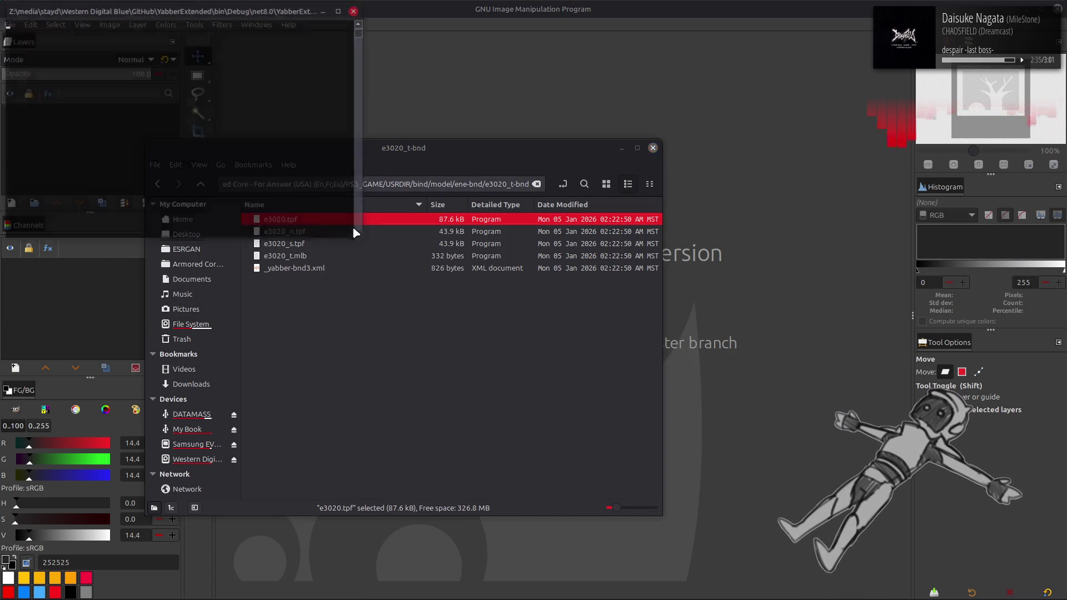
double_click(556, 219)
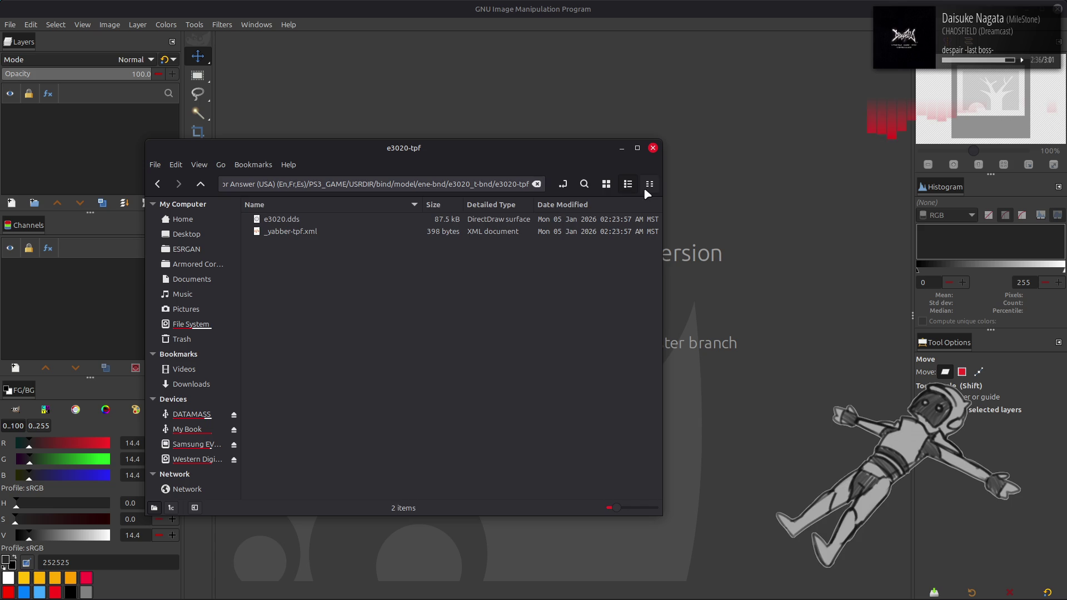
double_click(279, 222)
key(Return)
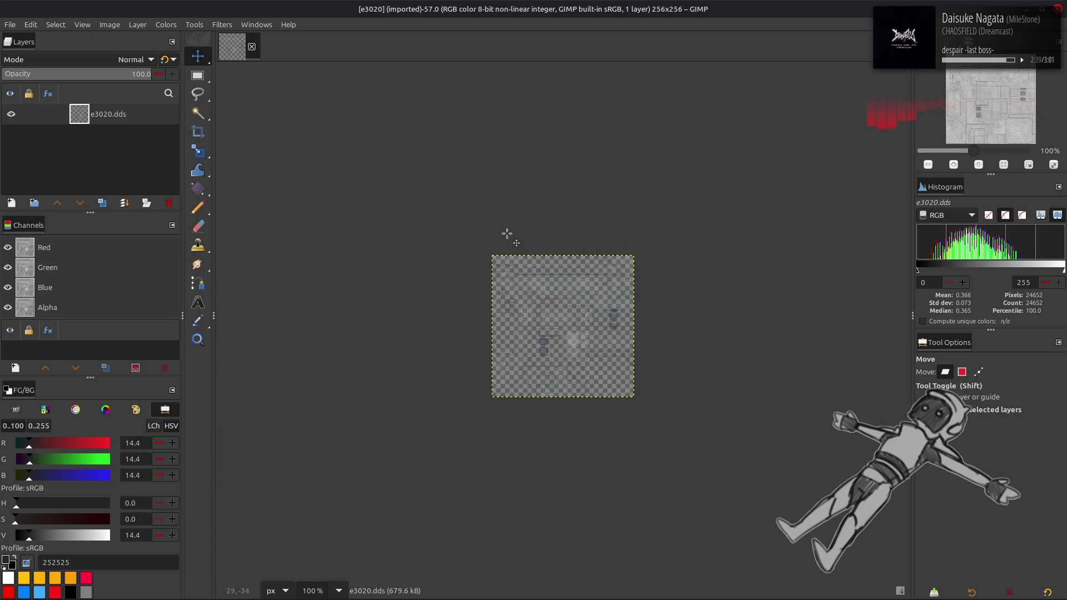
Try Colors > Components > Extract Component on the texture, inspect the result, then undo it.
click(165, 24)
mouse_move(235, 235)
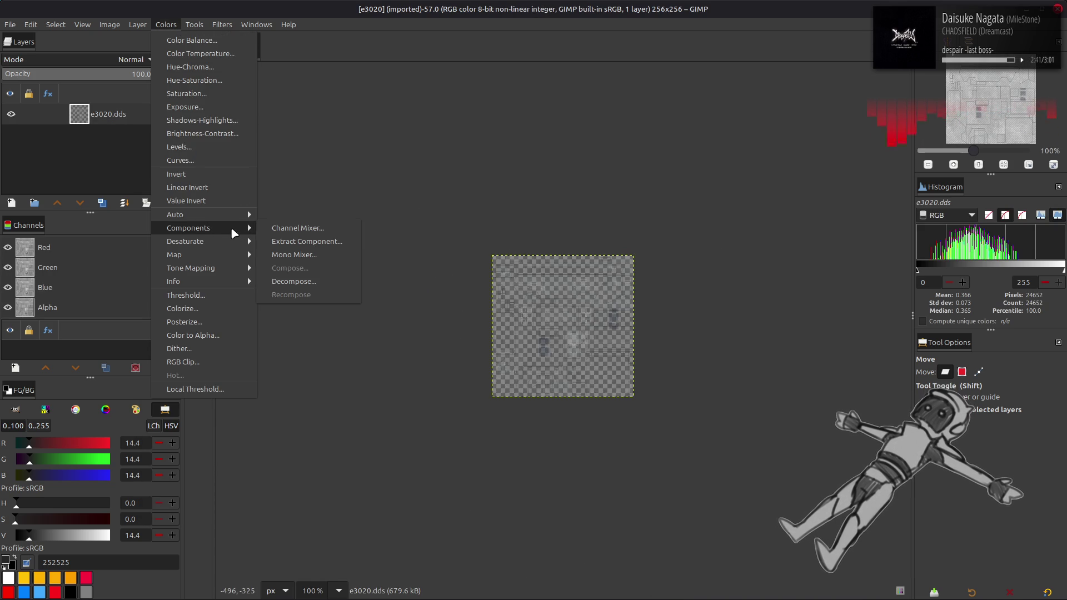
click(281, 239)
click(187, 404)
scroll(520, 319, up, 2)
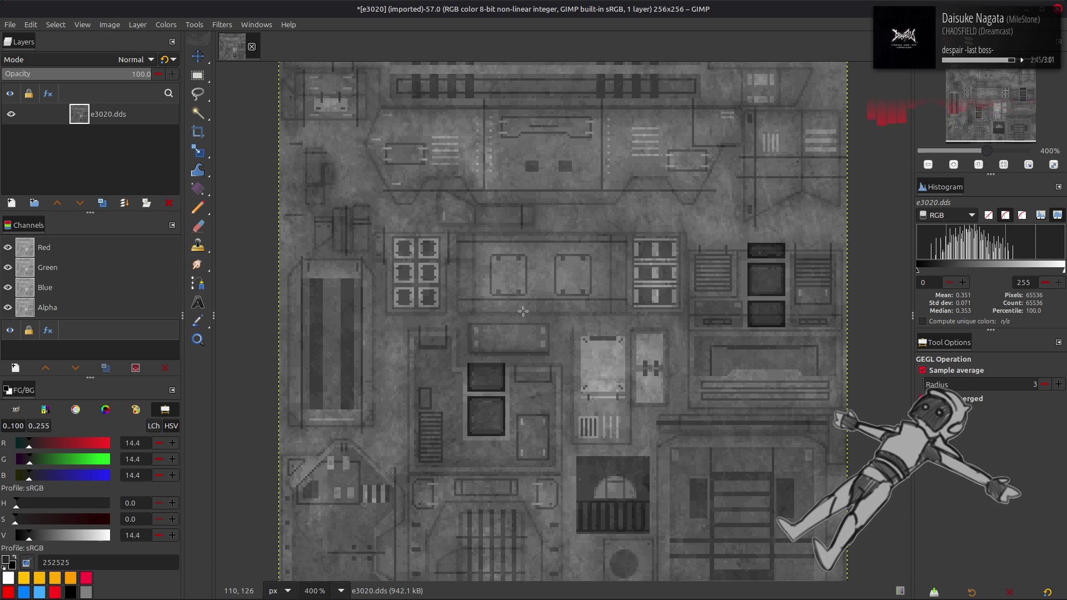
scroll(523, 312, up, 1)
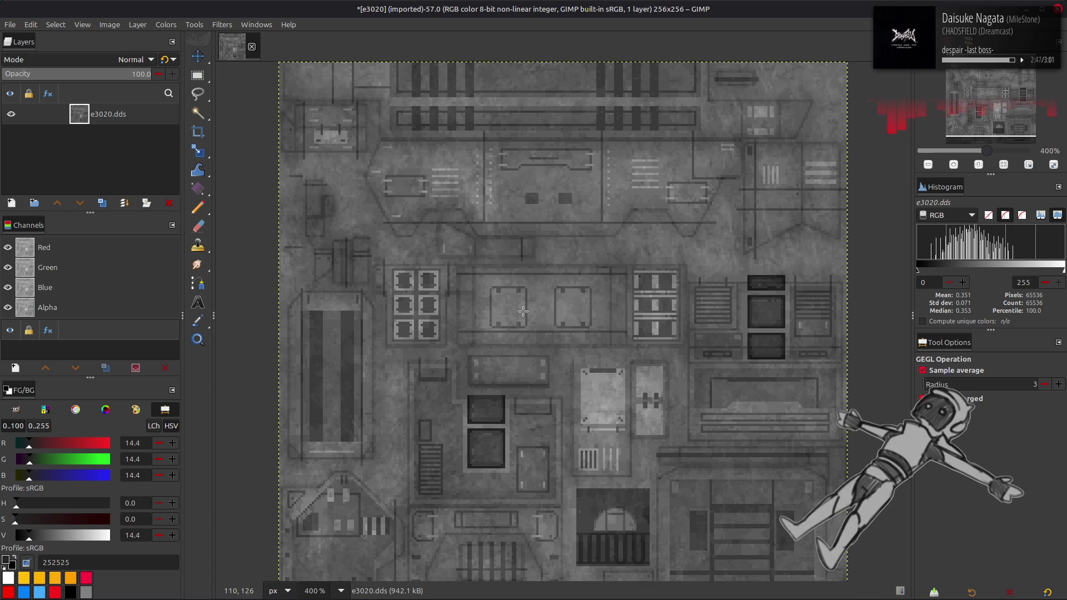
scroll(523, 311, down, 1)
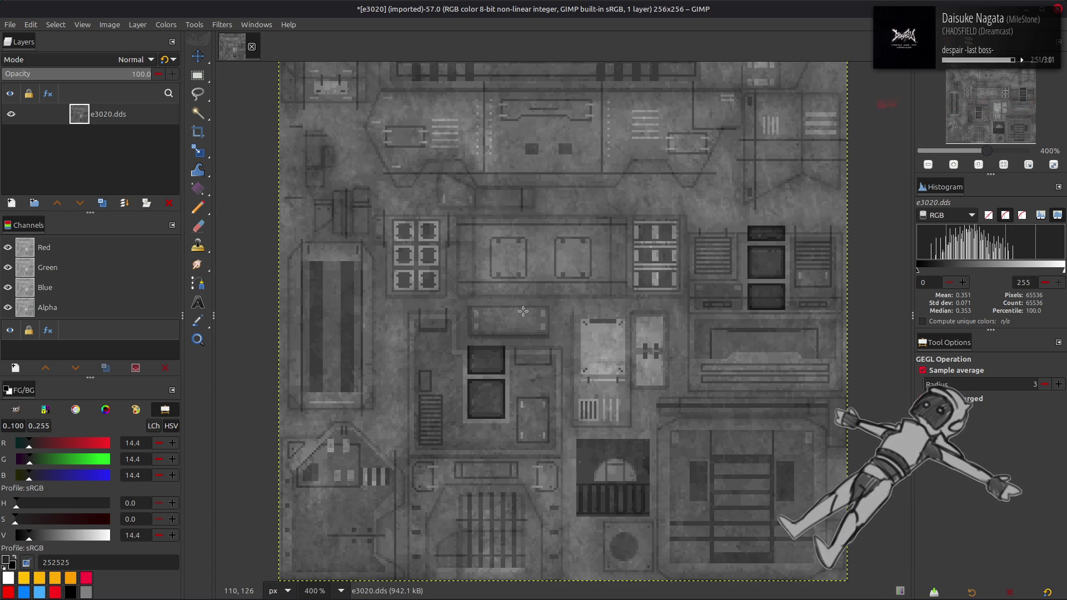
scroll(523, 311, up, 1)
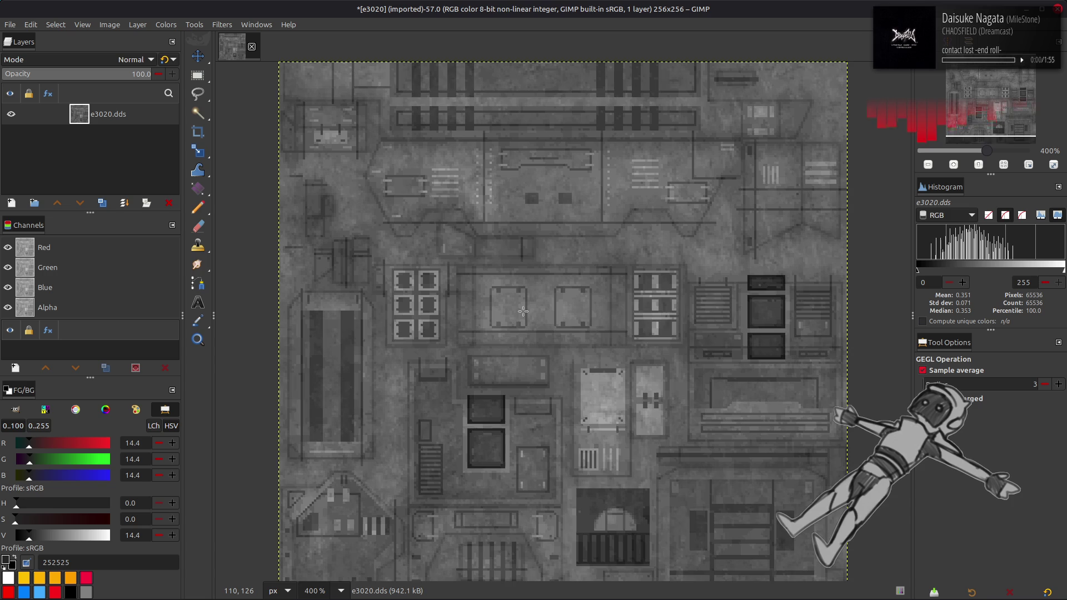
scroll(523, 312, down, 1)
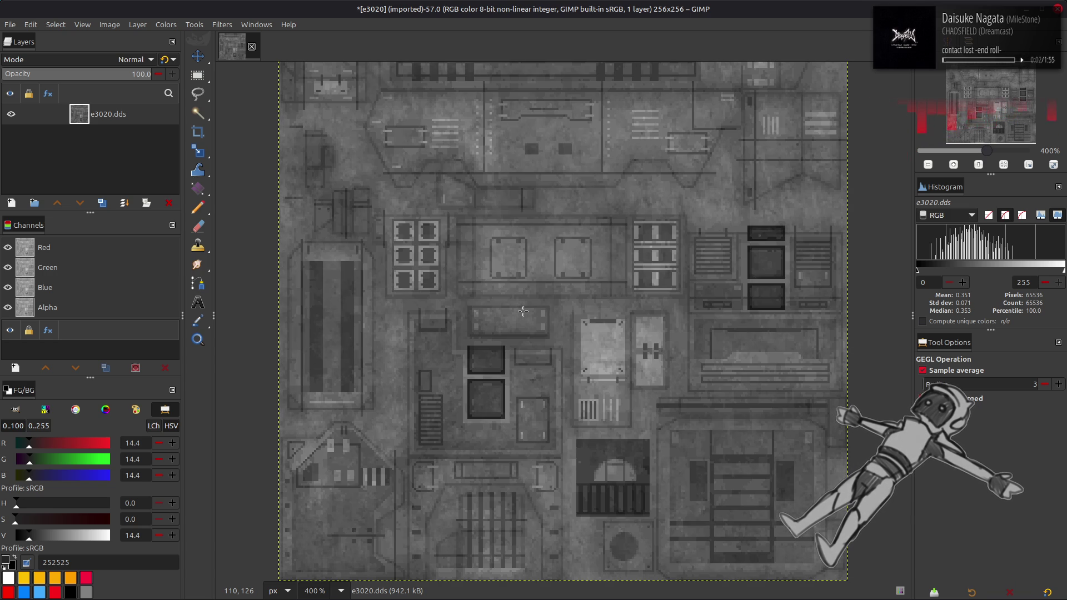
scroll(523, 311, up, 1)
key(ctrl+z)
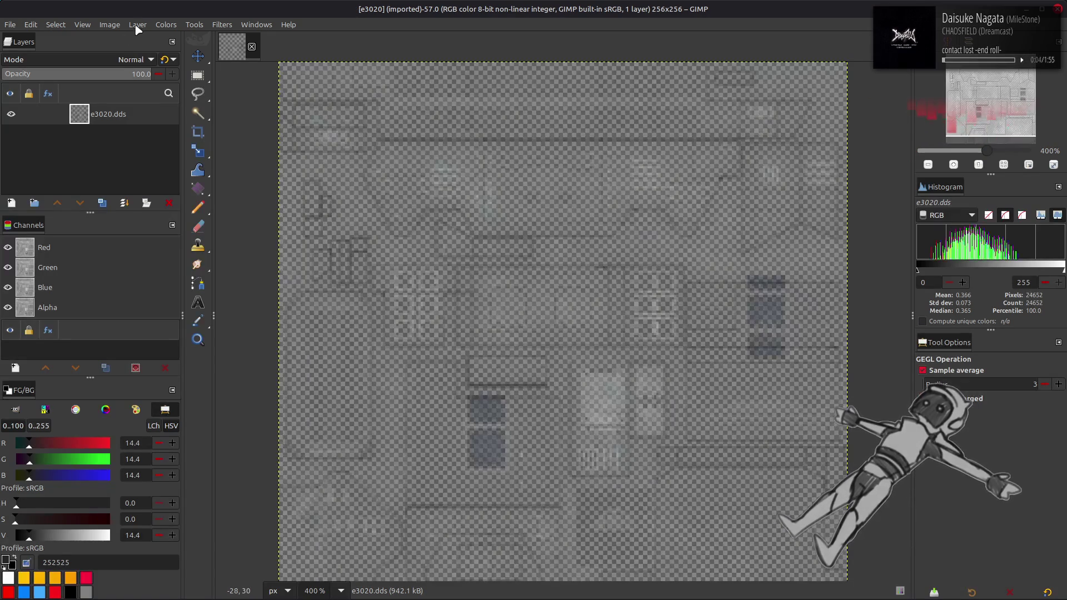
Retry Extract Component with the Alpha component selected, then cancel it.
click(165, 25)
mouse_move(211, 228)
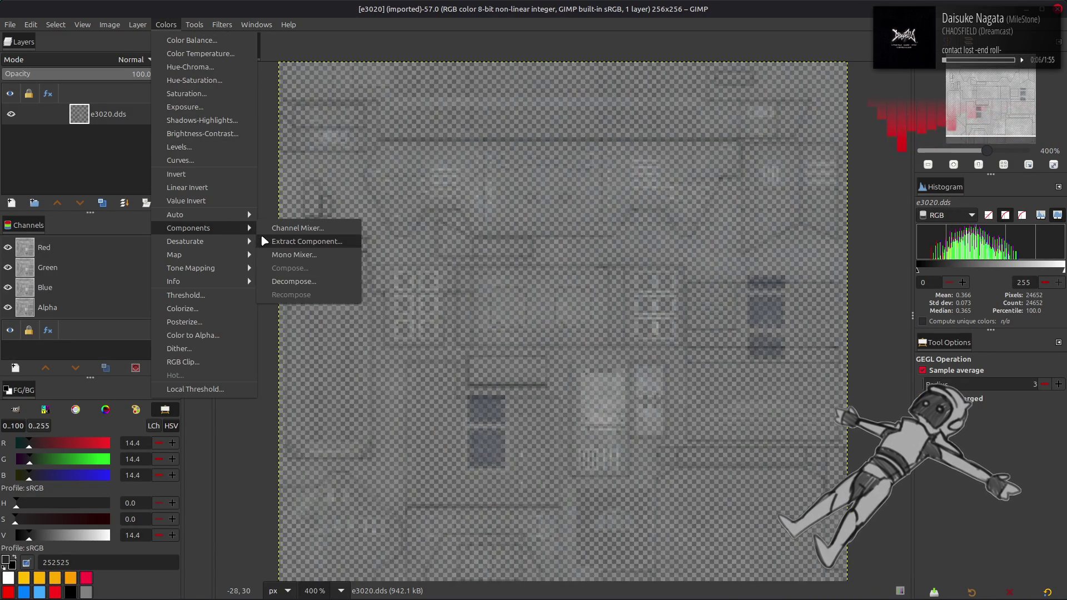
click(300, 242)
click(148, 298)
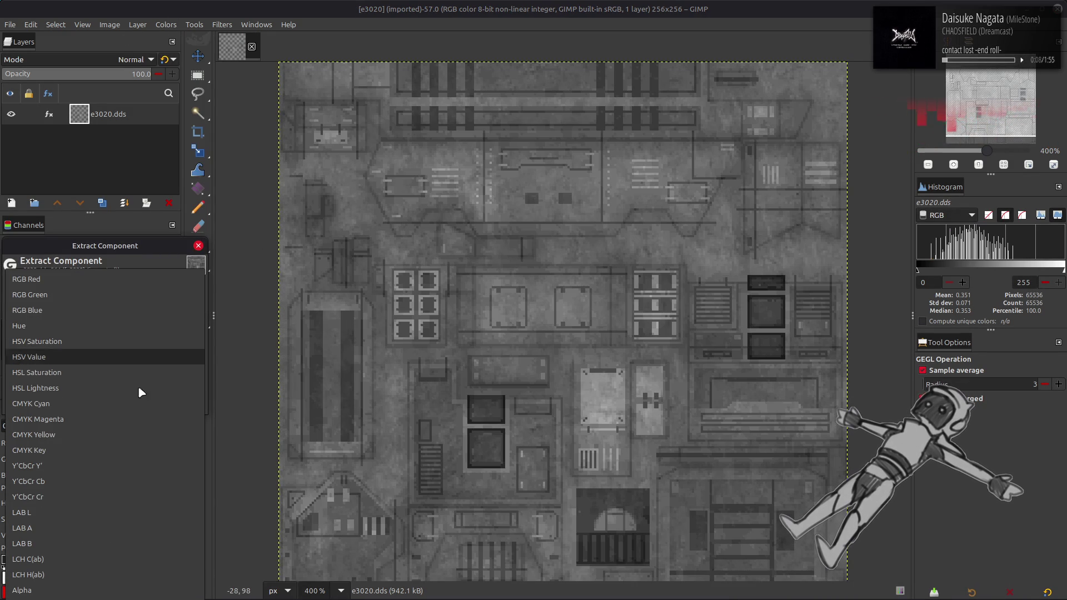
click(33, 590)
click(131, 404)
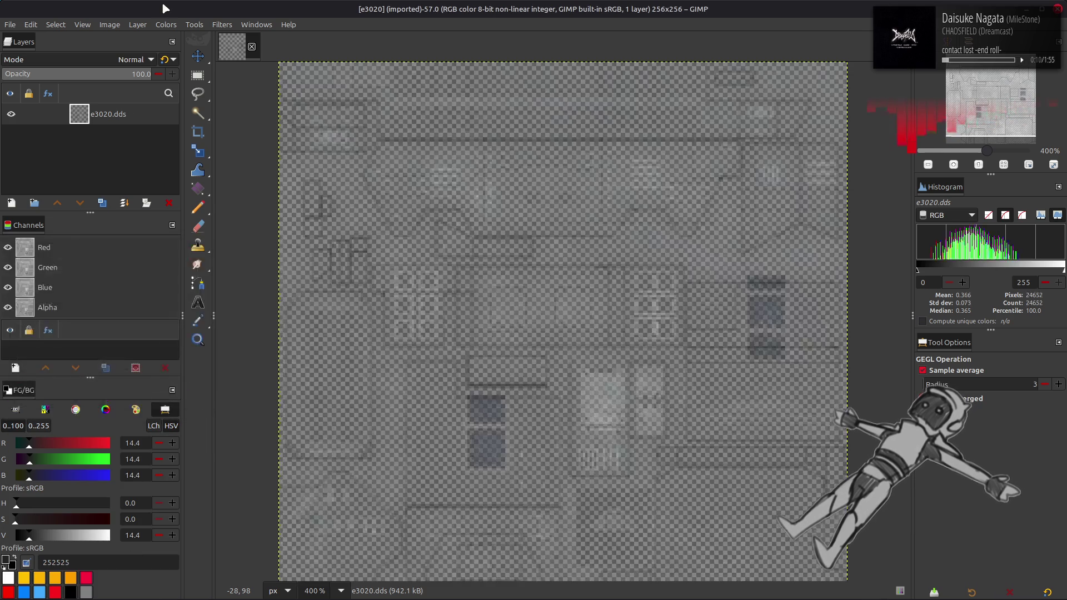
Apply Levels to the Alpha channel with output low 255, making the texture fully opaque.
click(166, 24)
click(179, 147)
scroll(65, 274, down, 4)
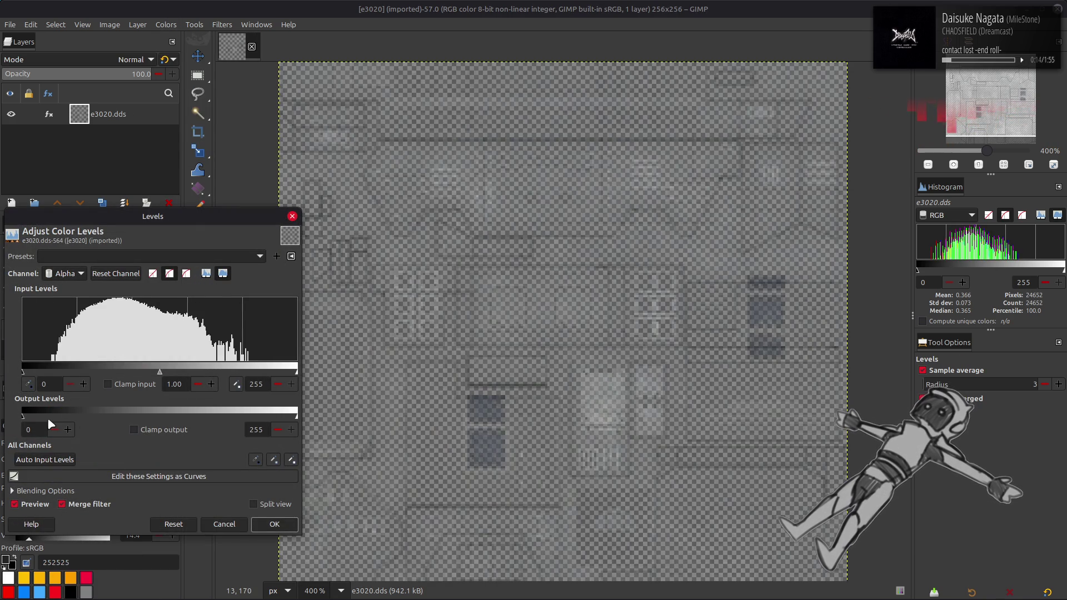
drag(48, 411, 311, 500)
click(268, 525)
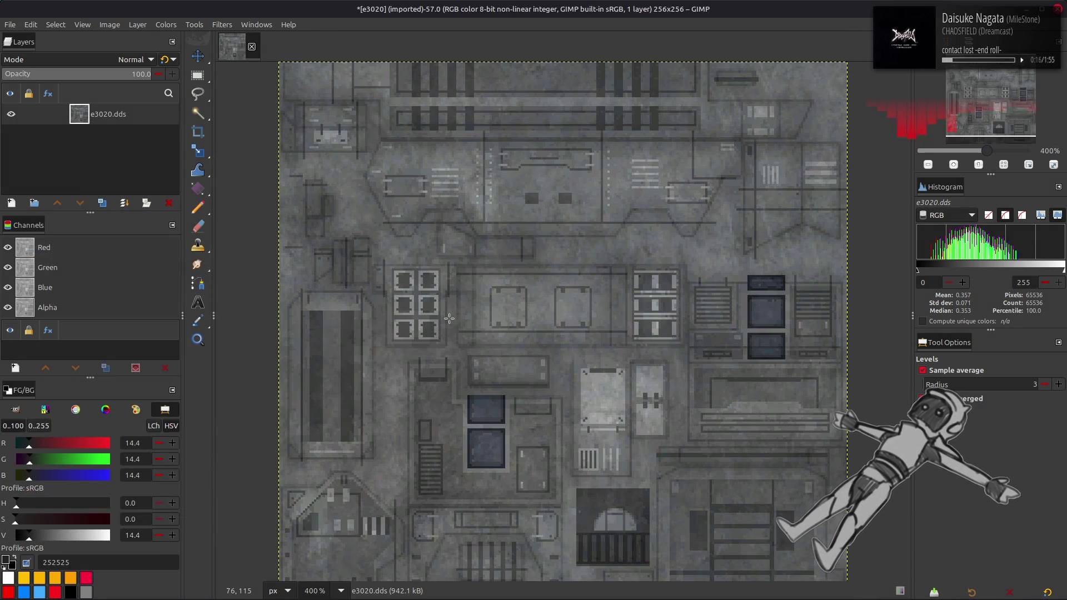
scroll(450, 317, down, 2)
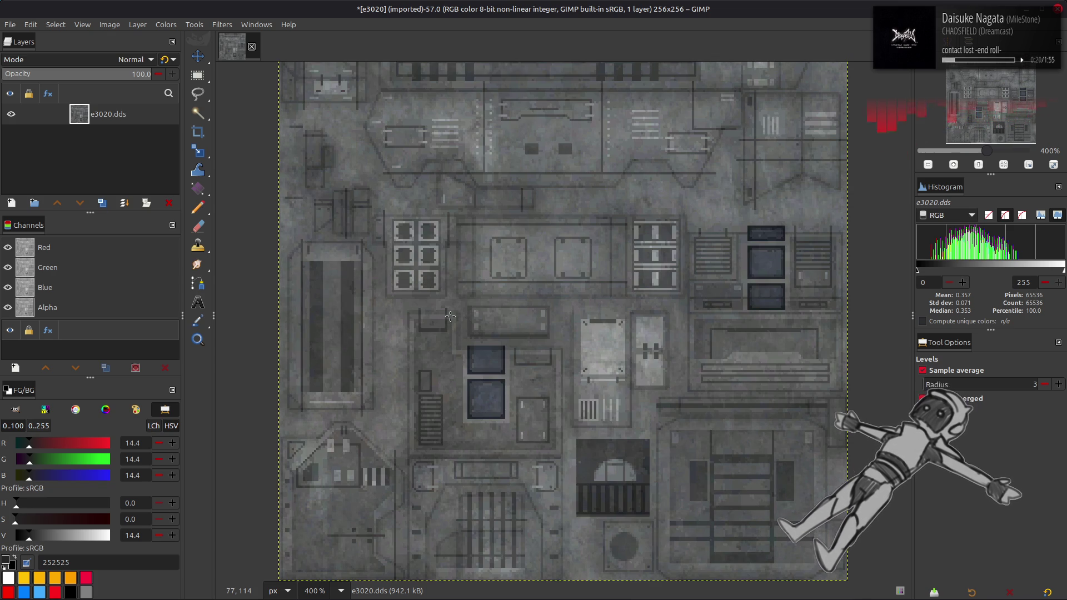
scroll(450, 317, up, 2)
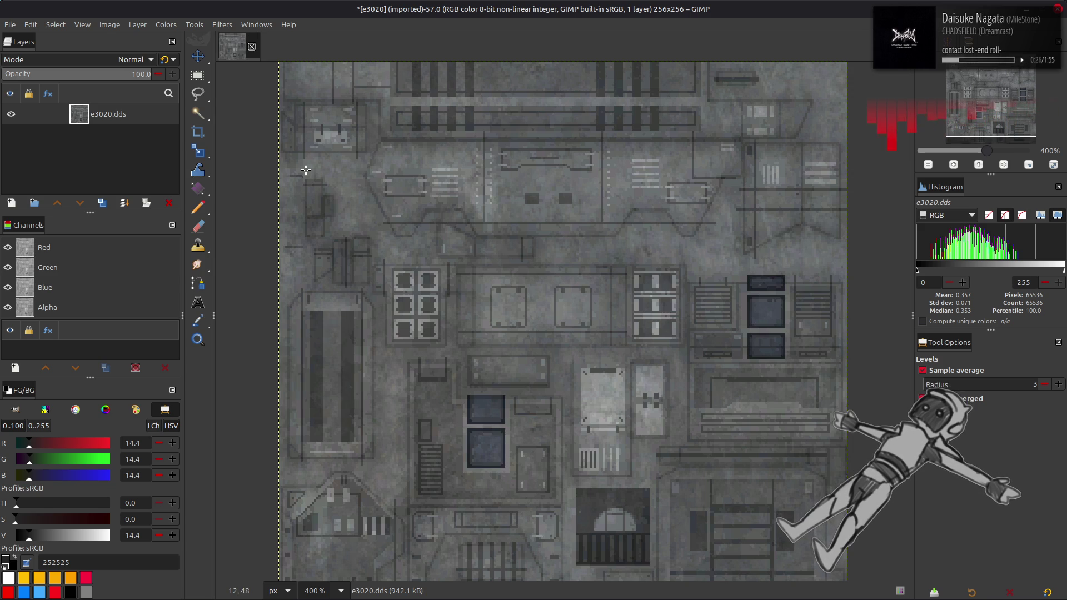
scroll(305, 170, down, 2)
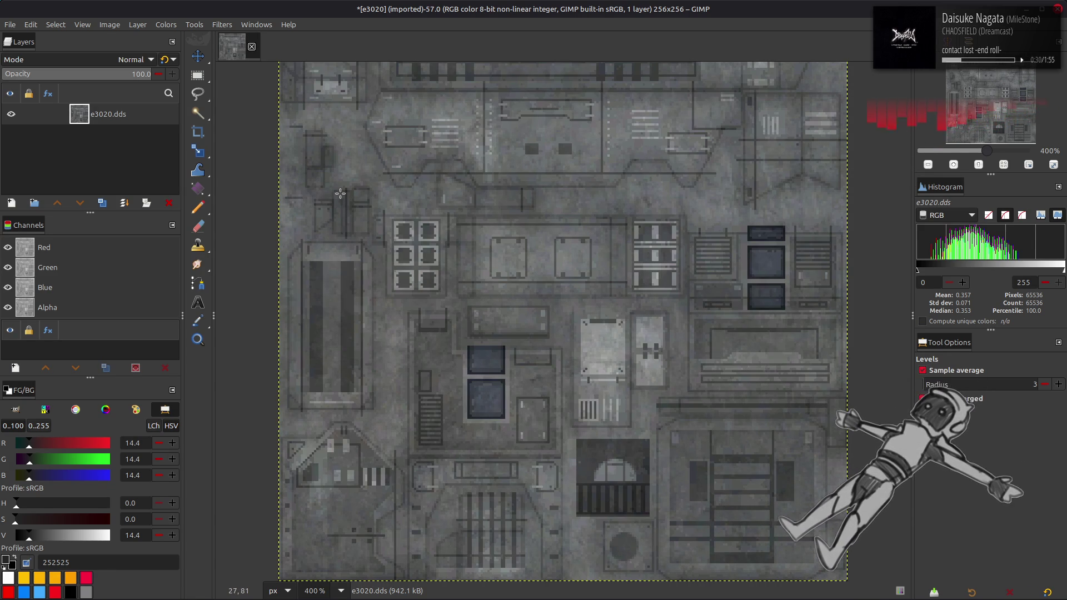
scroll(340, 194, up, 2)
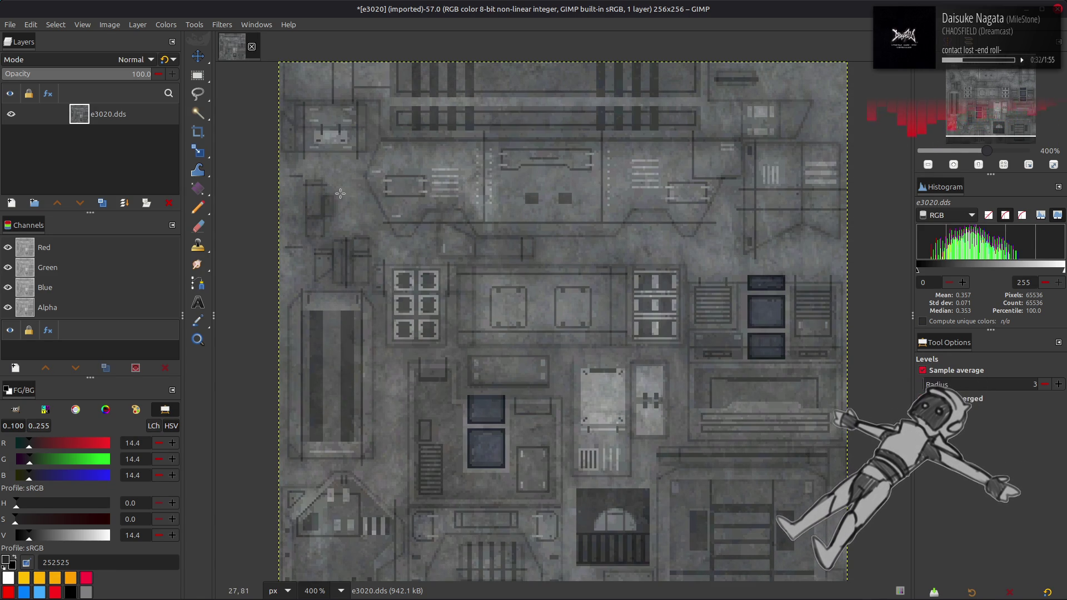
key(alt+Tab)
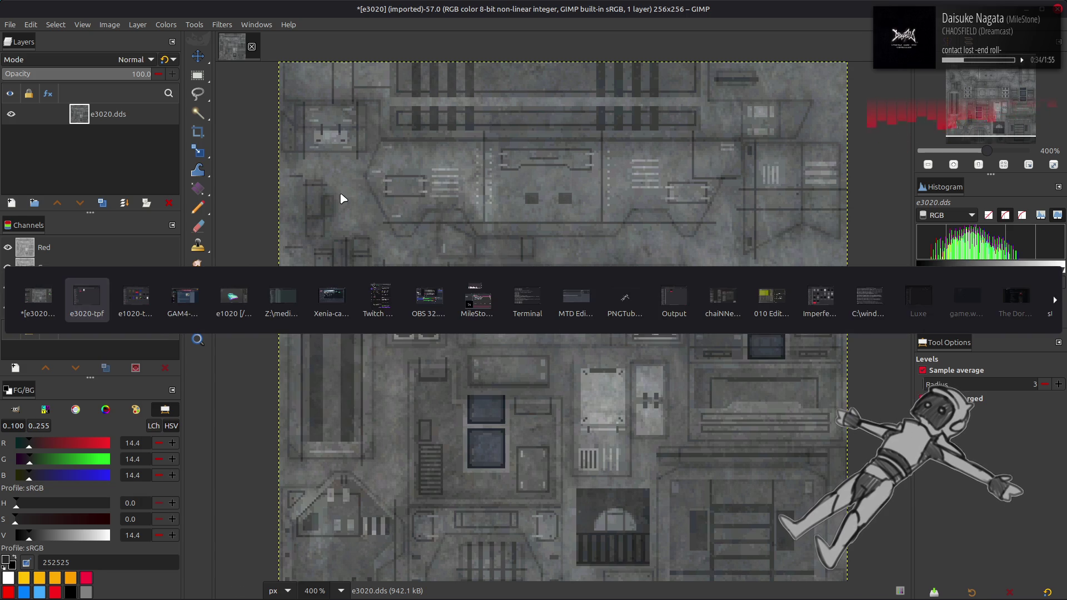
Go up to ene-bnd and check the options for e3020_m.bnd without choosing any.
key(alt+Up)
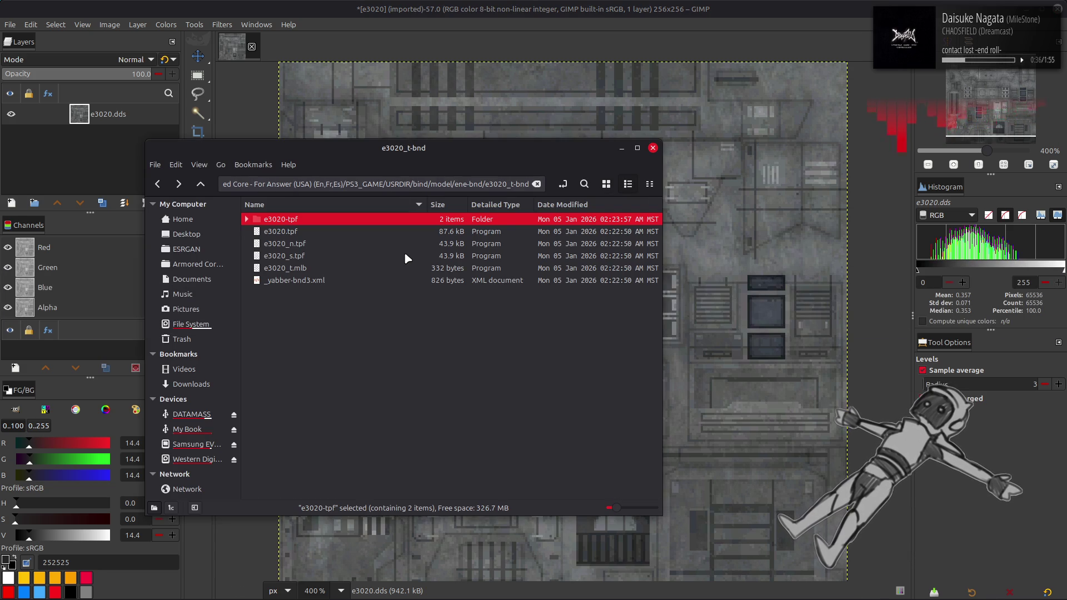
key(alt+Up)
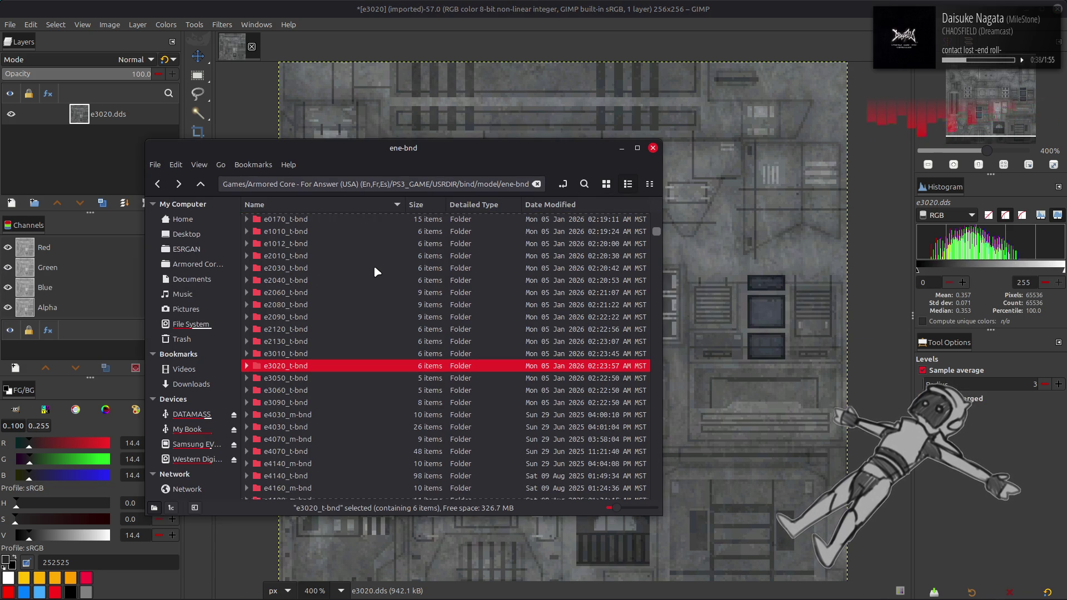
scroll(374, 268, down, 10)
scroll(374, 269, down, 10)
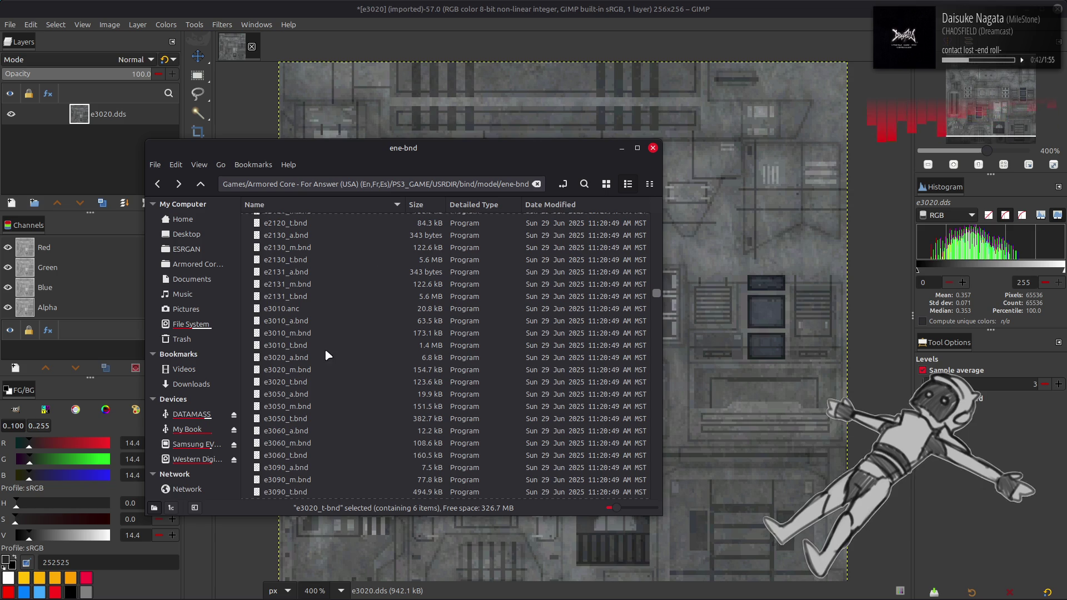
click(327, 370)
right_click(309, 369)
key(Escape)
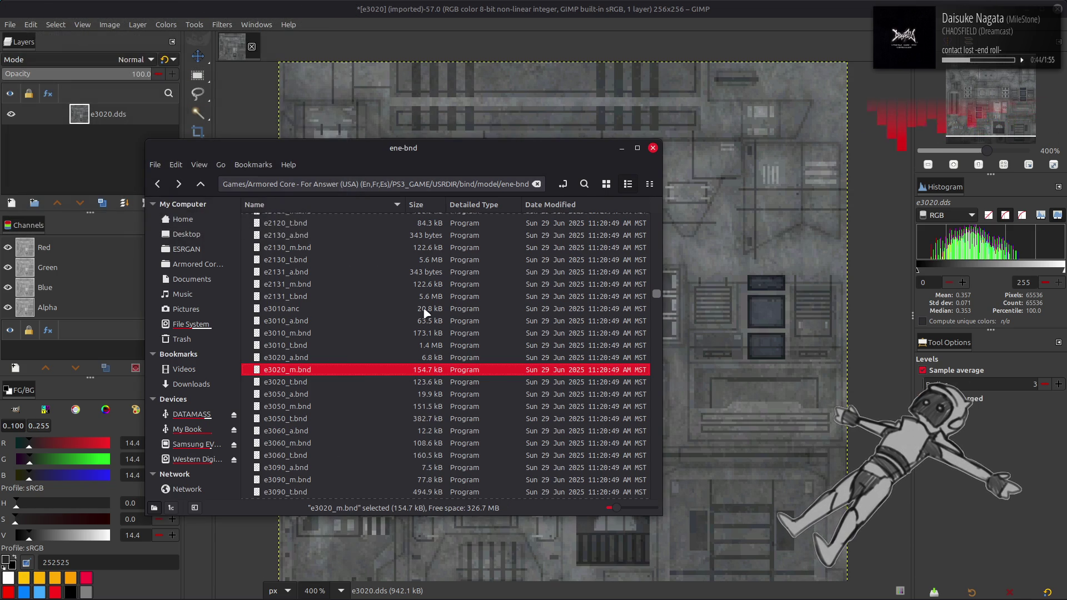
Open the e3020_m-bnd folder and select the e3020.flv model file.
scroll(364, 308, up, 20)
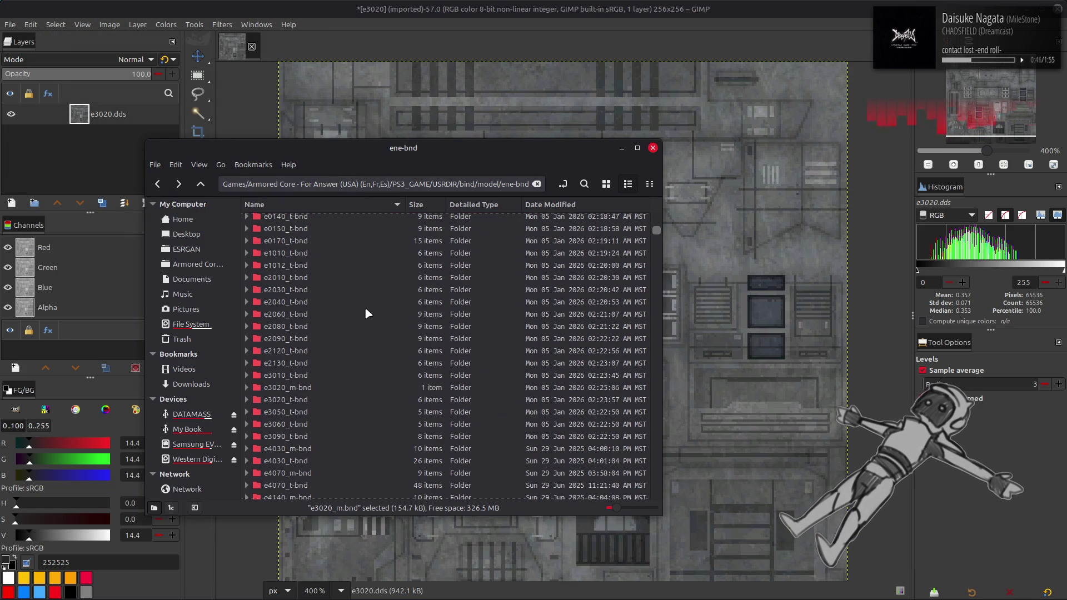
double_click(322, 348)
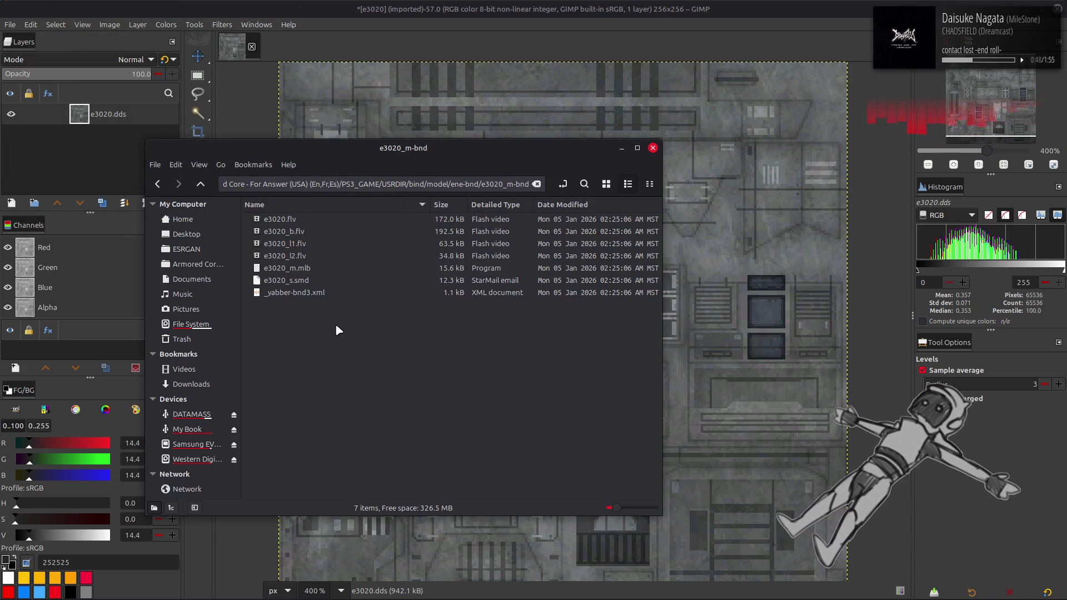
click(295, 220)
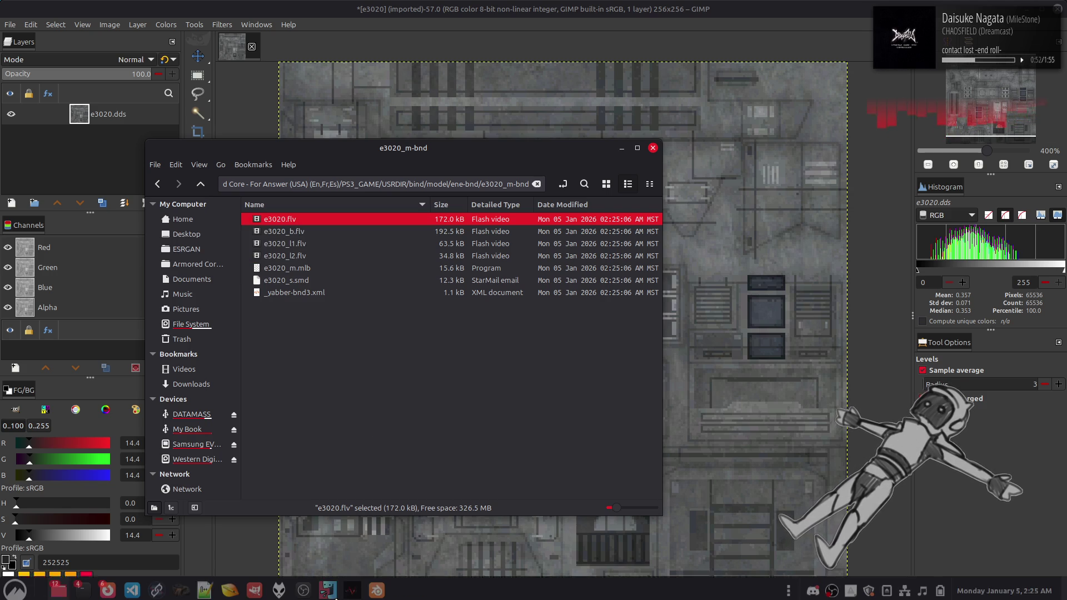
click(254, 586)
Load e3020.flv in 010 Editor, dismiss the template error, and expand its FLVER header.
key(alt+Tab)
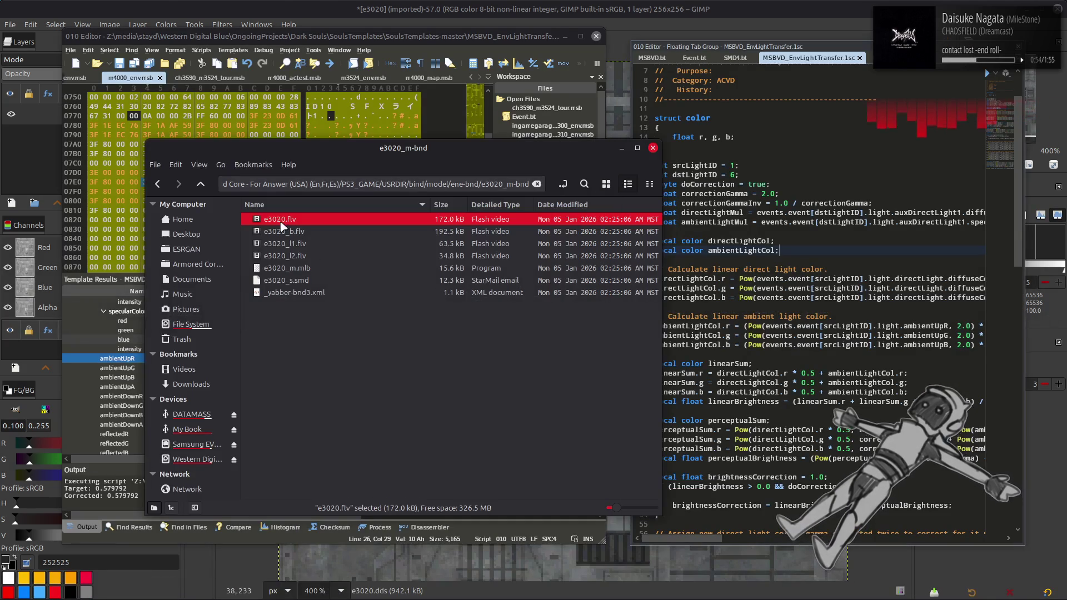
drag(136, 191, 136, 191)
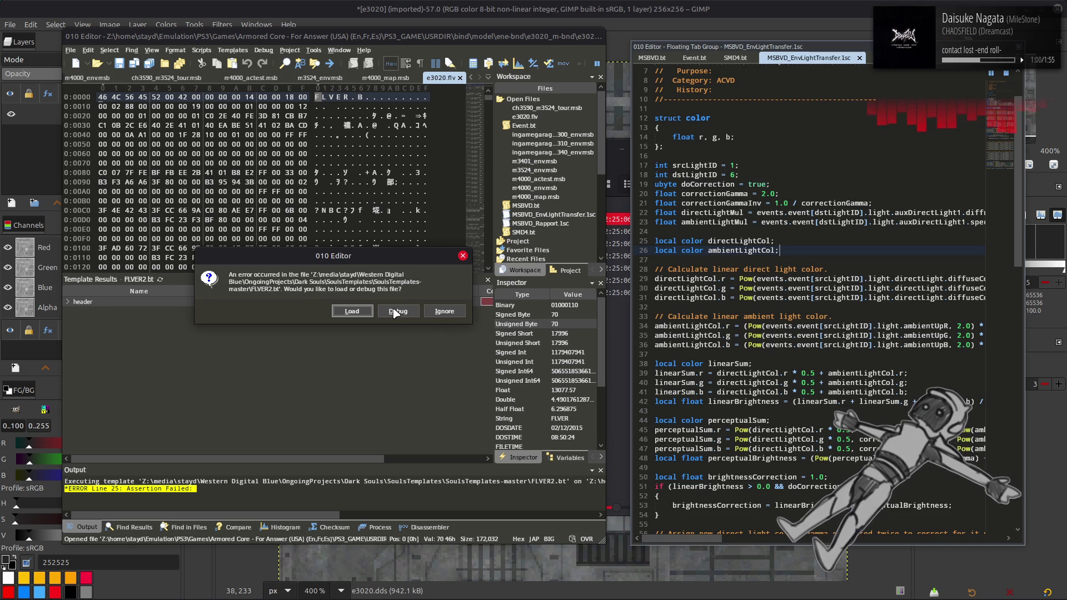
click(432, 310)
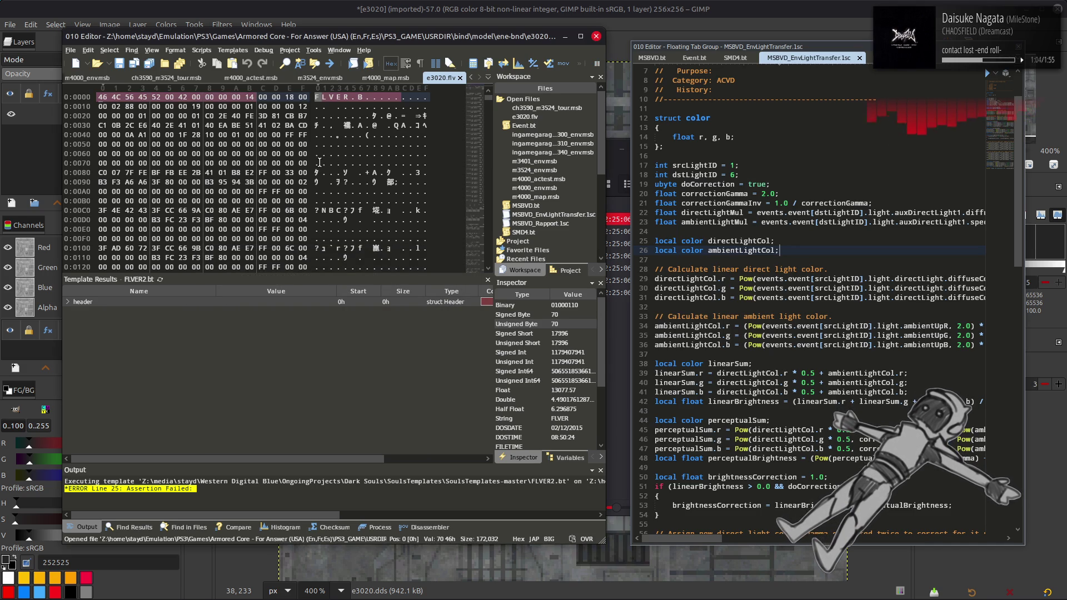
double_click(76, 303)
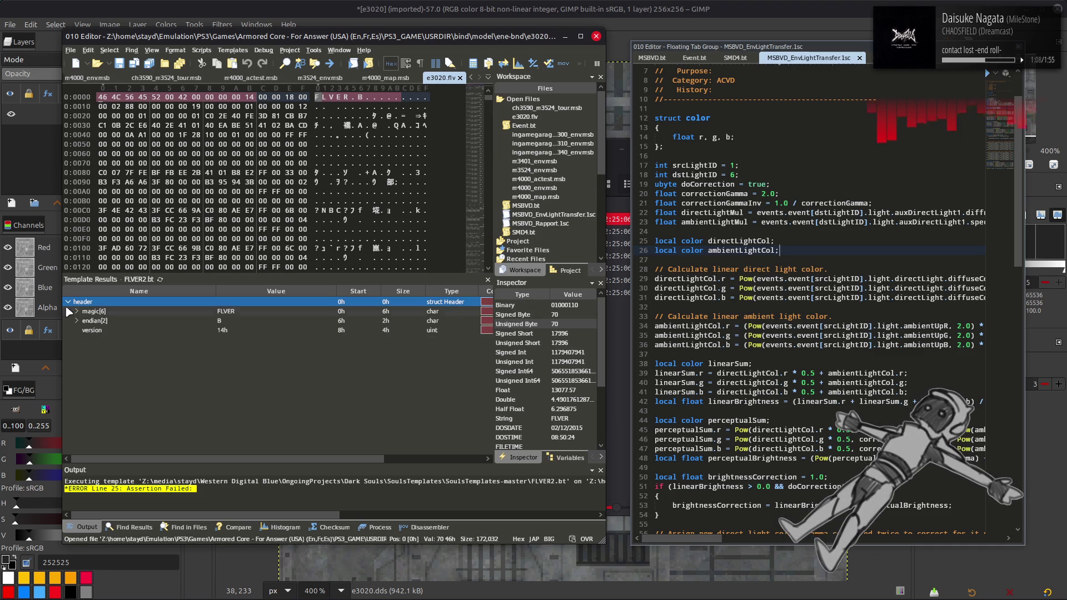
click(223, 312)
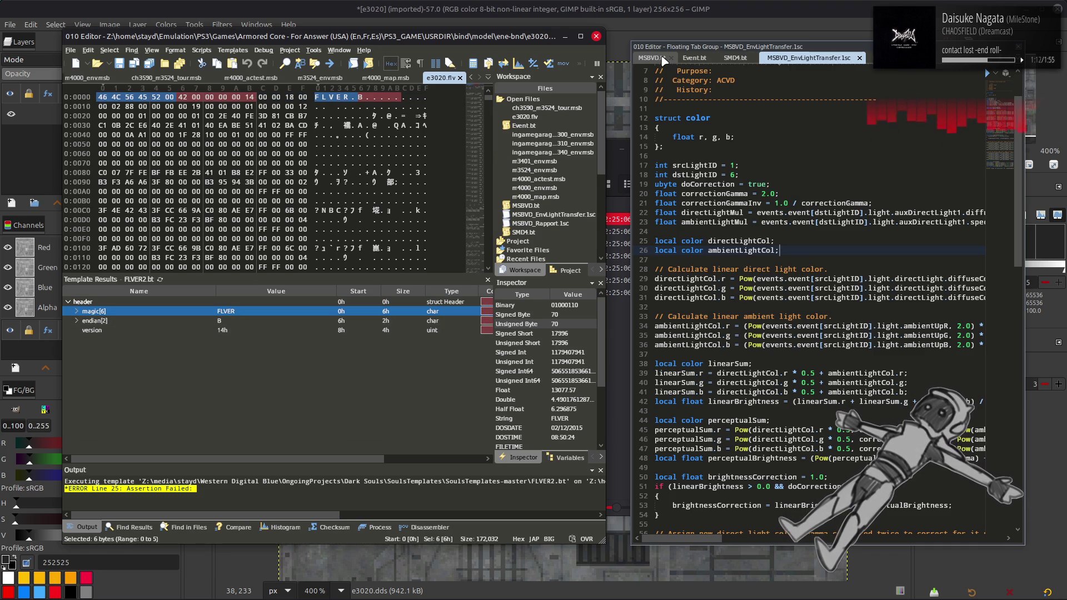
Open the FLVER2.bt template to check the version field, then close both files.
click(232, 50)
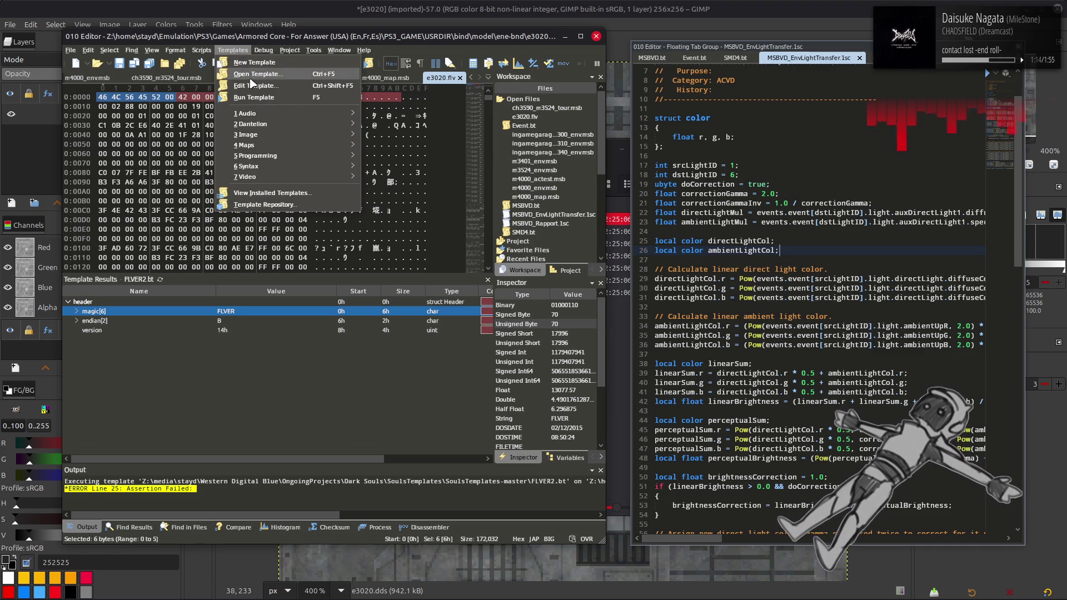
click(247, 75)
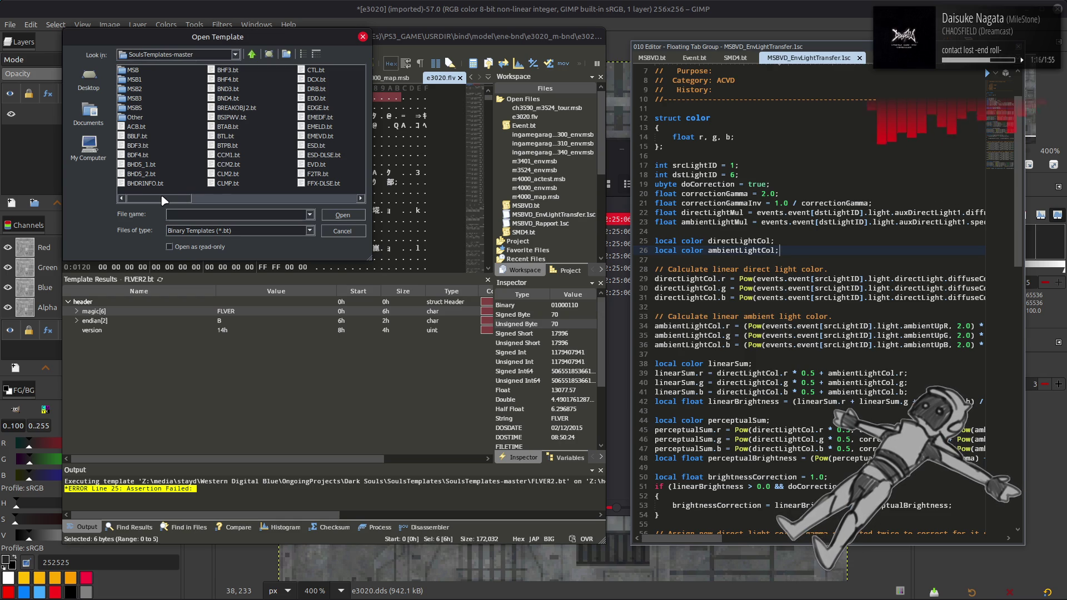
drag(165, 200, 225, 197)
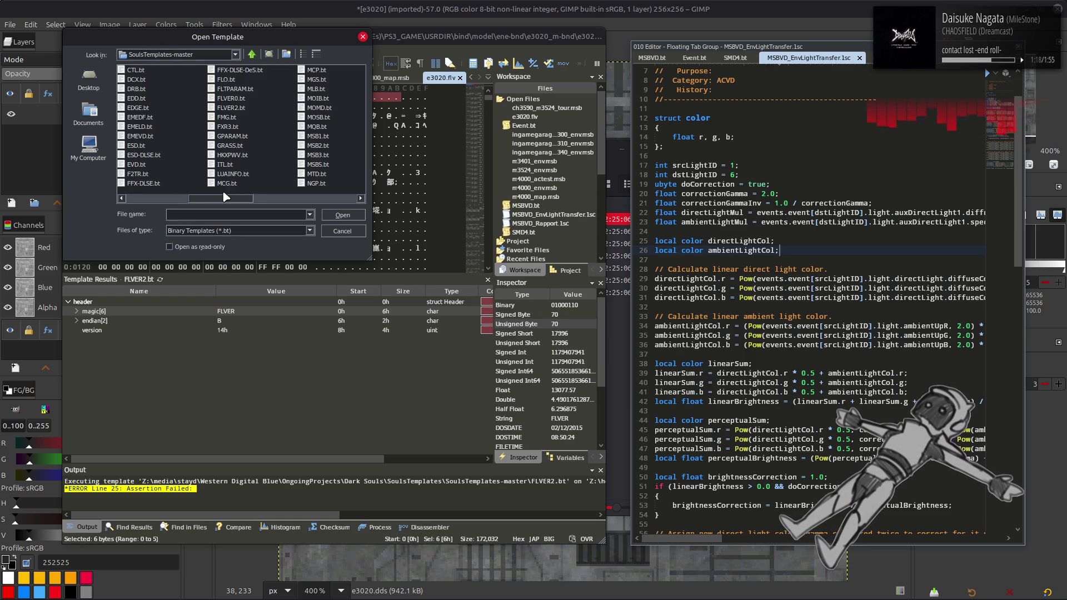
double_click(231, 107)
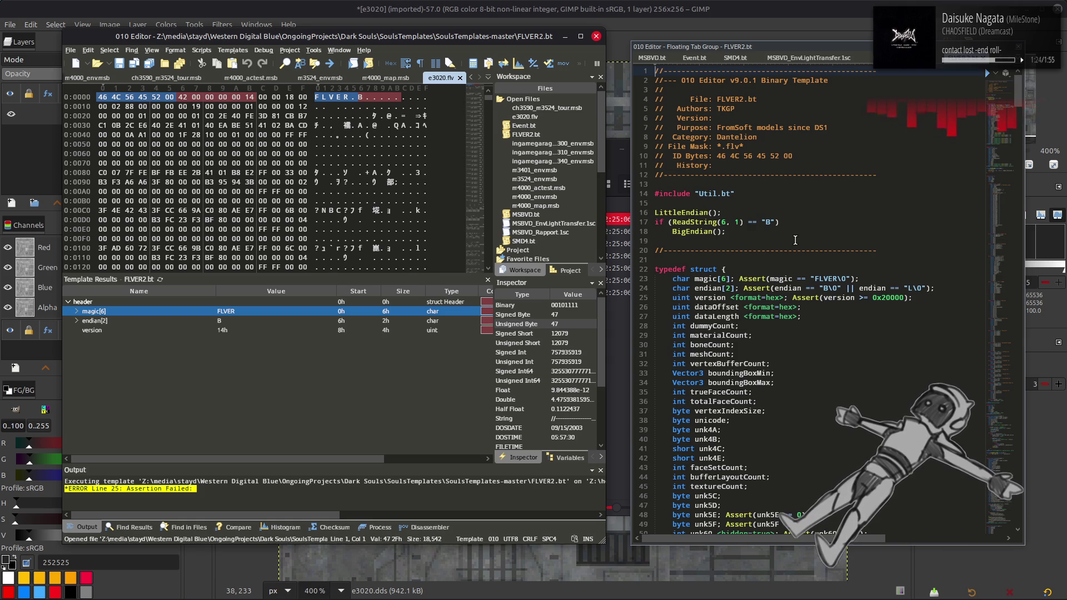
click(270, 331)
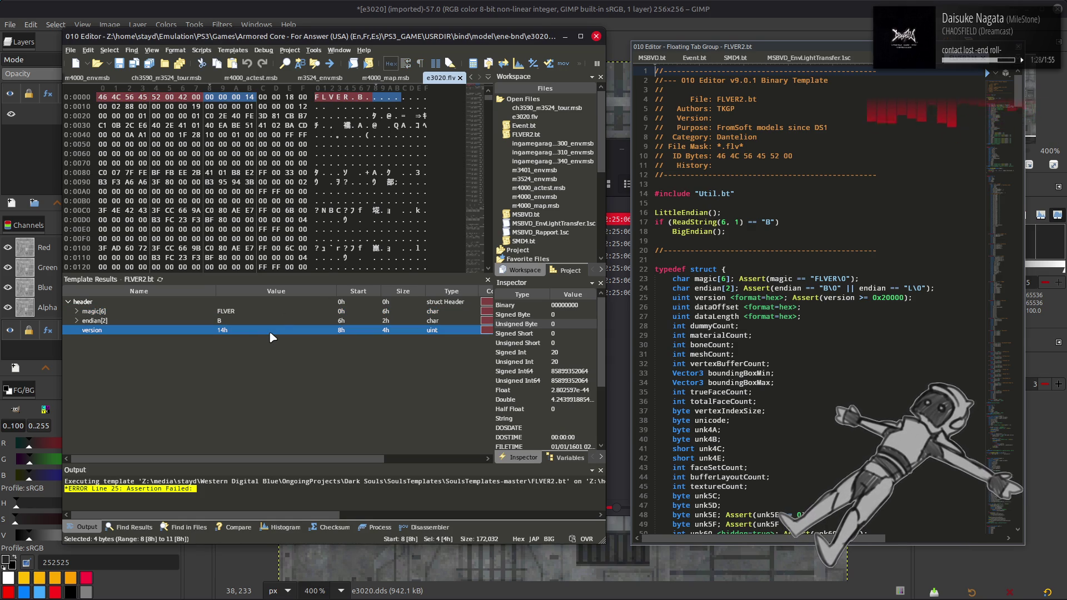
click(990, 70)
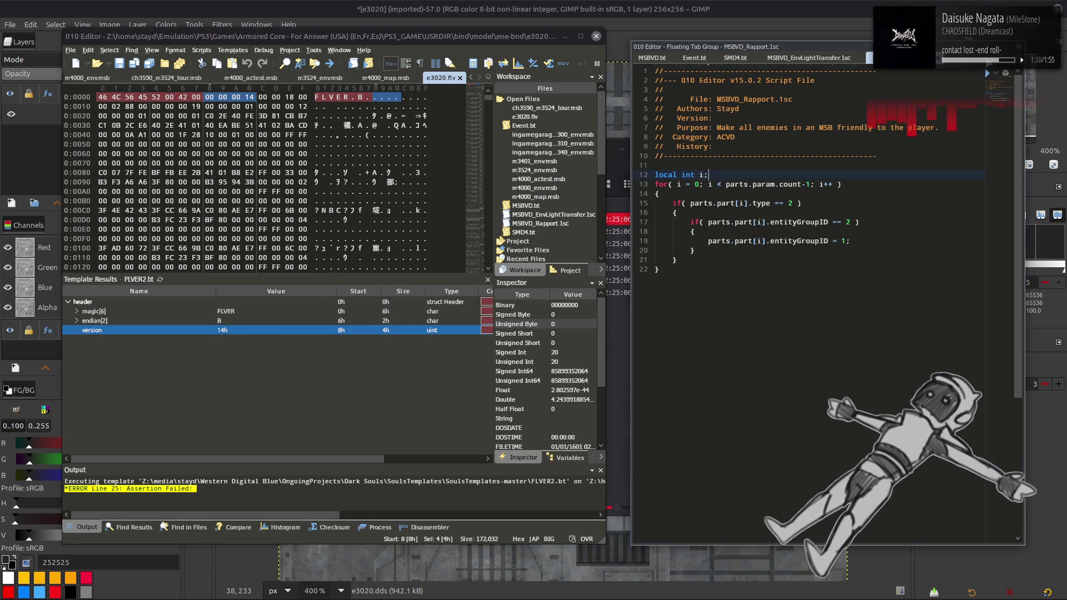
click(460, 78)
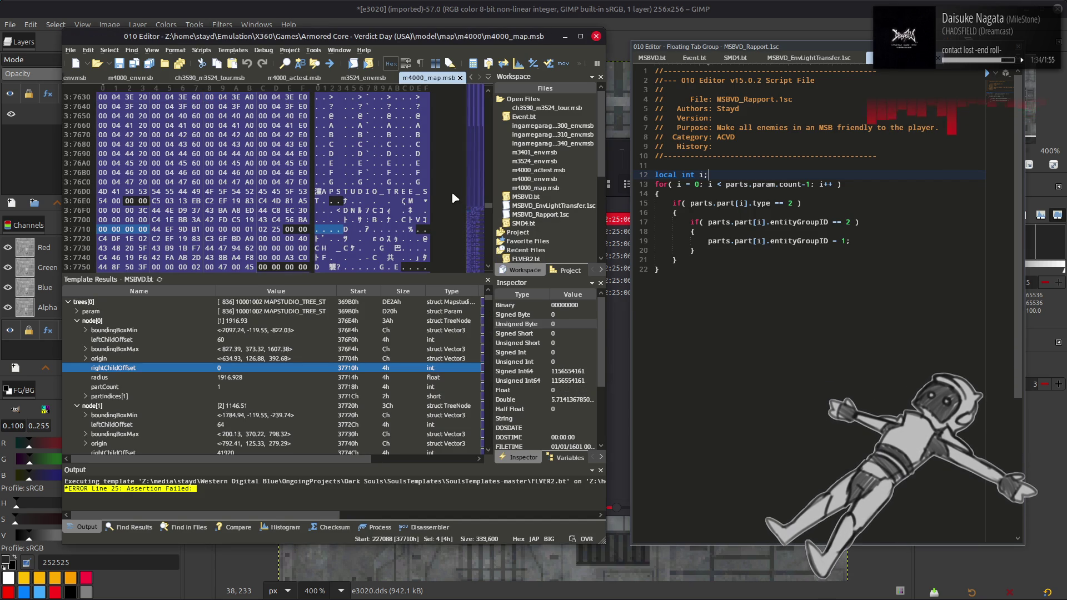
key(alt+Tab)
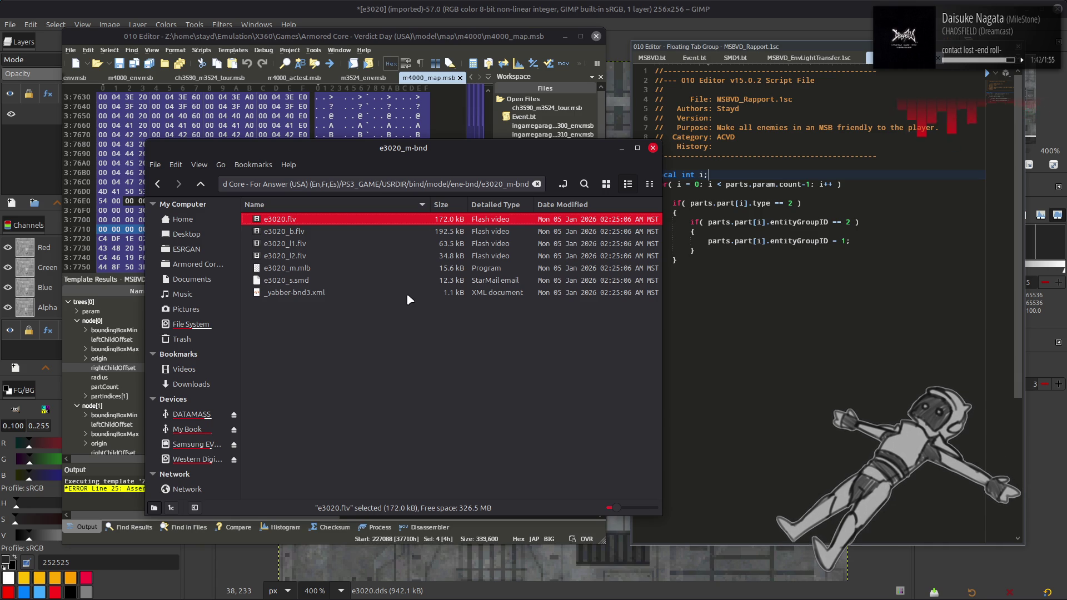
Open a new Nemo window at the Home folder from the taskbar icon's menu.
mouse_move(398, 298)
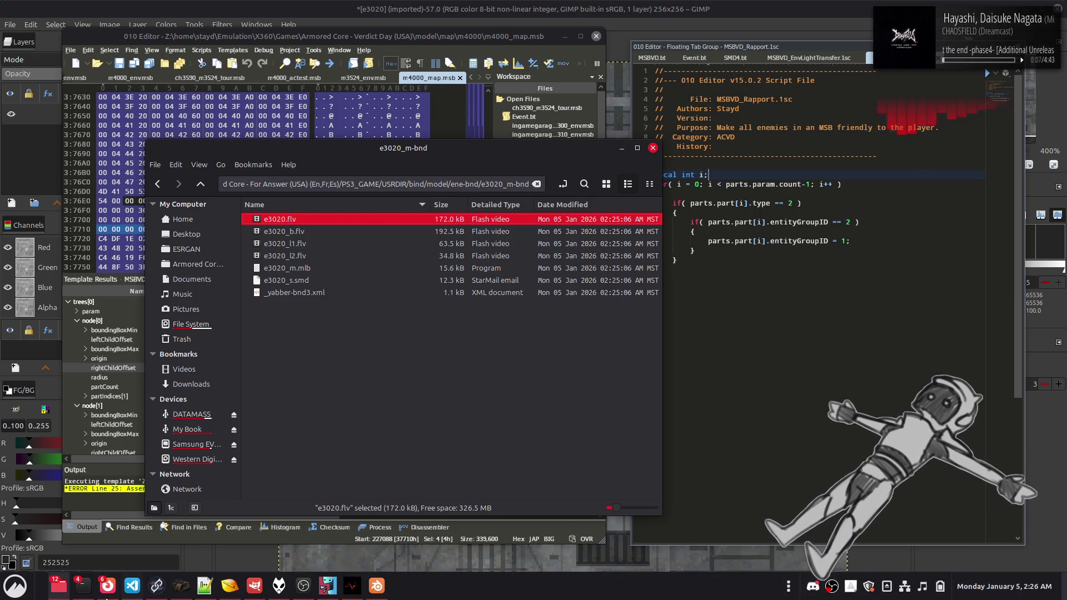
right_click(62, 582)
click(69, 442)
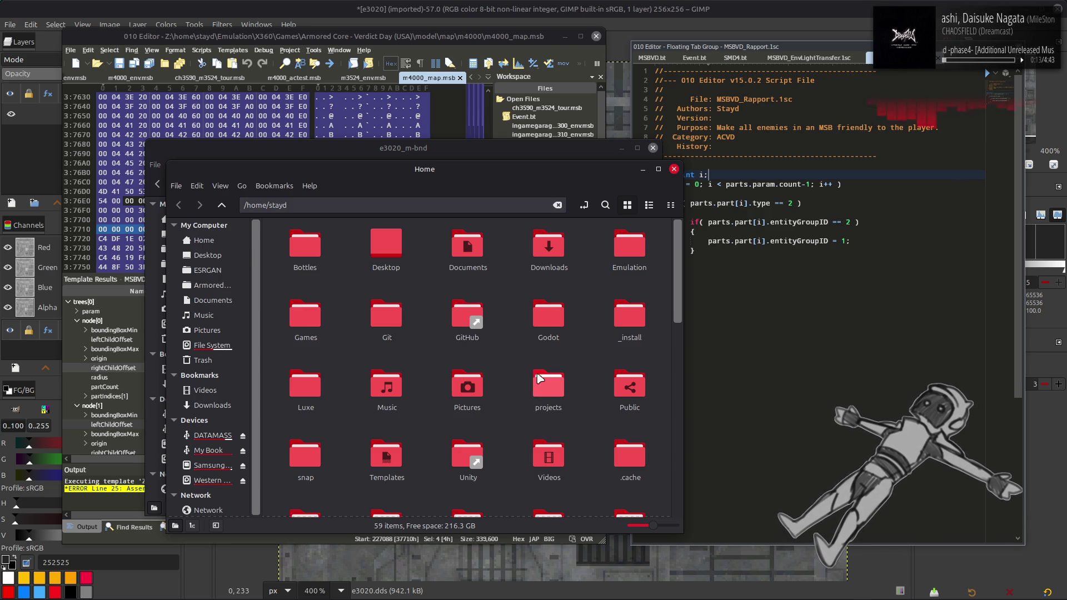
Navigate from Home to Western Digital Blue > OngoingProjects > Dark Souls.
double_click(541, 381)
key(alt+Left)
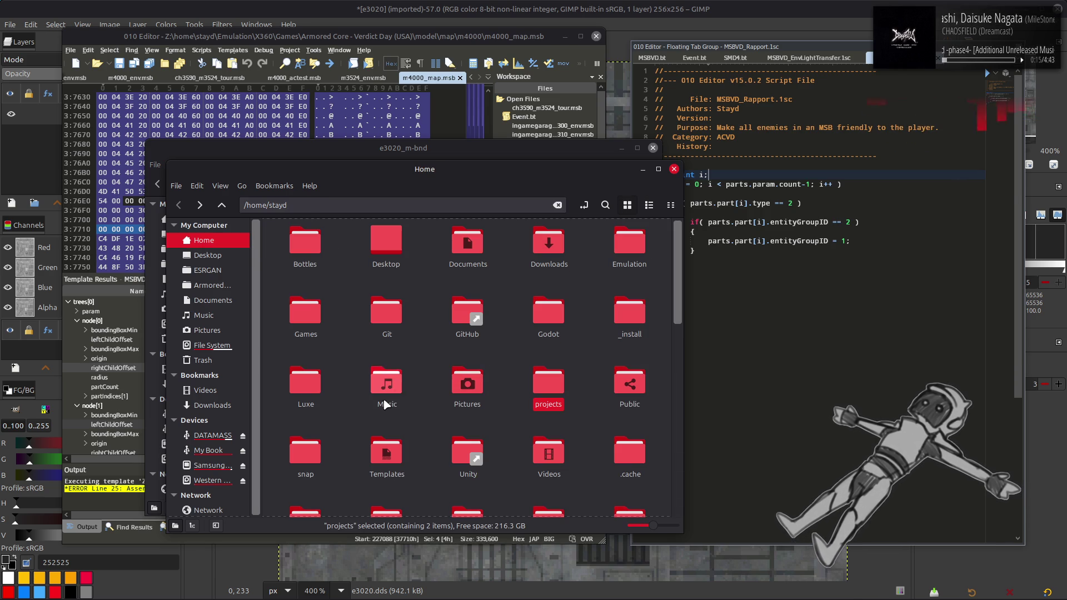
click(209, 481)
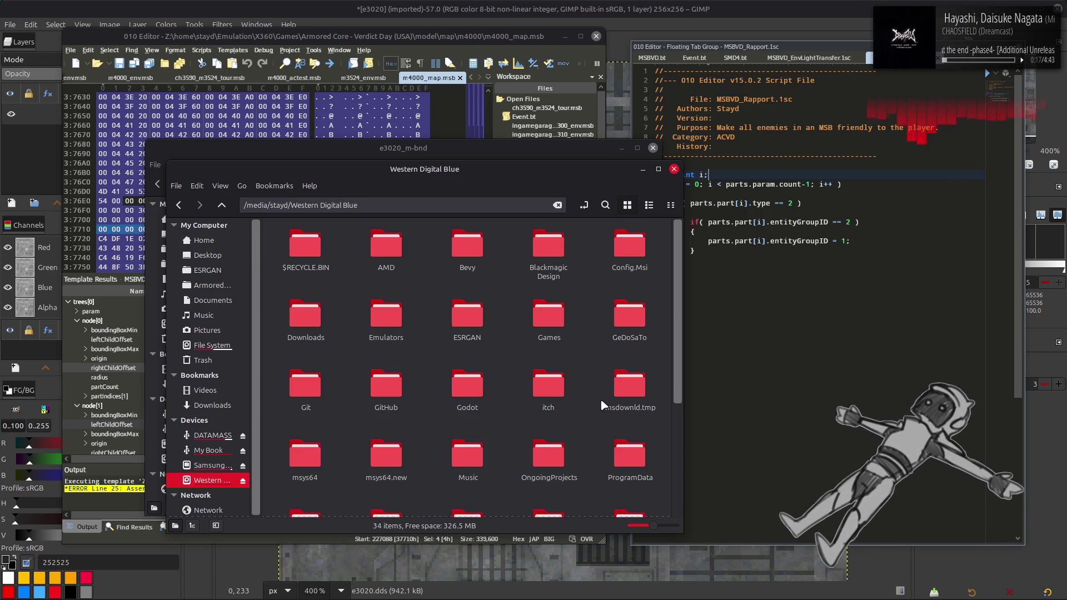
double_click(548, 456)
double_click(327, 264)
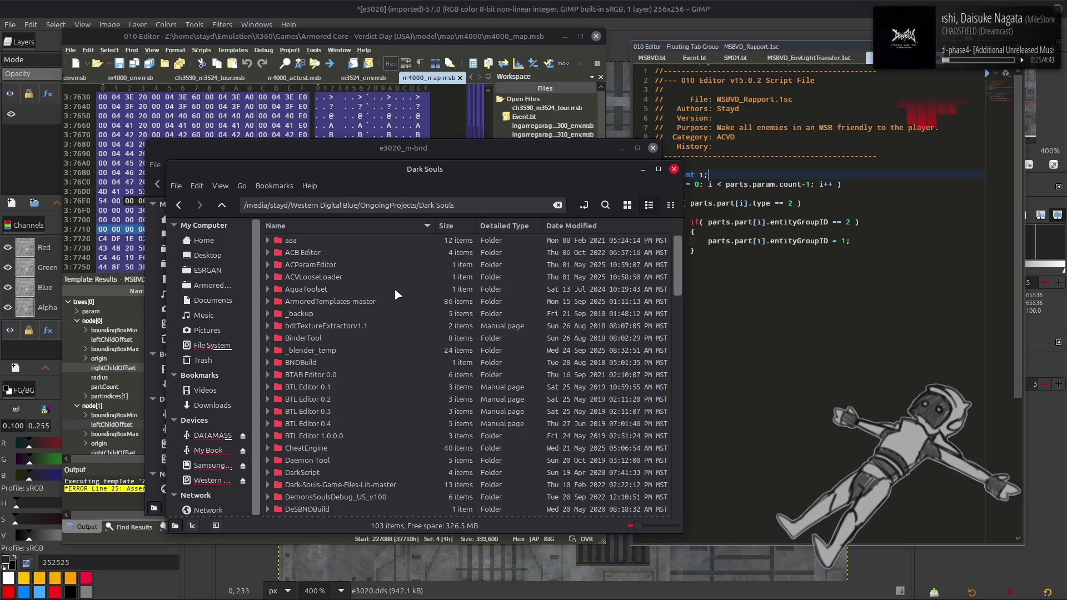
Find and open MassConvertFromModel_v1.3.0, then move its window beside e3020_m-bnd.
scroll(395, 290, down, 5)
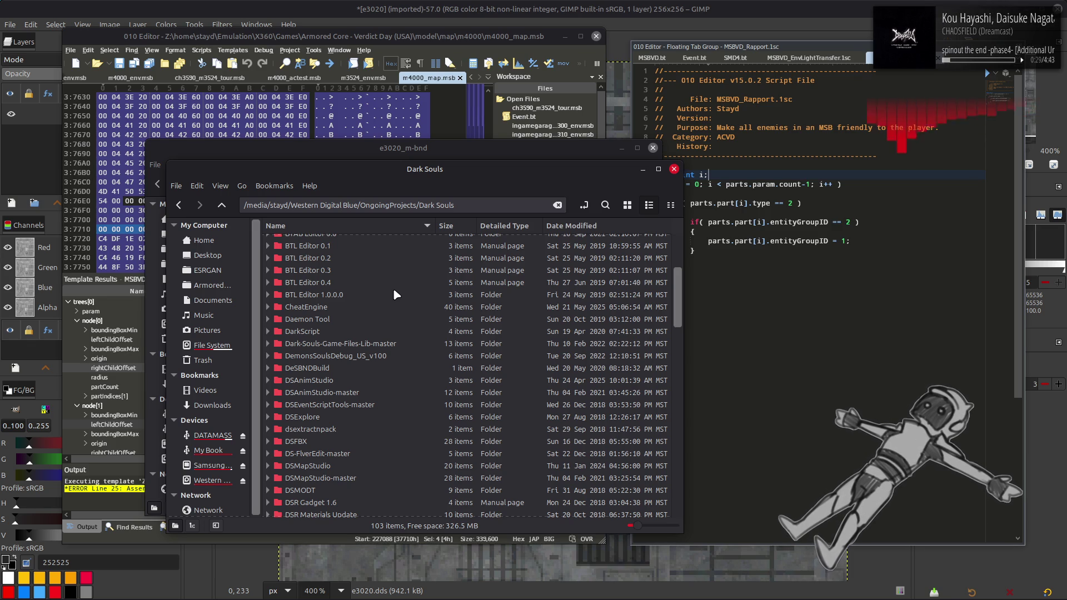
scroll(392, 288, down, 3)
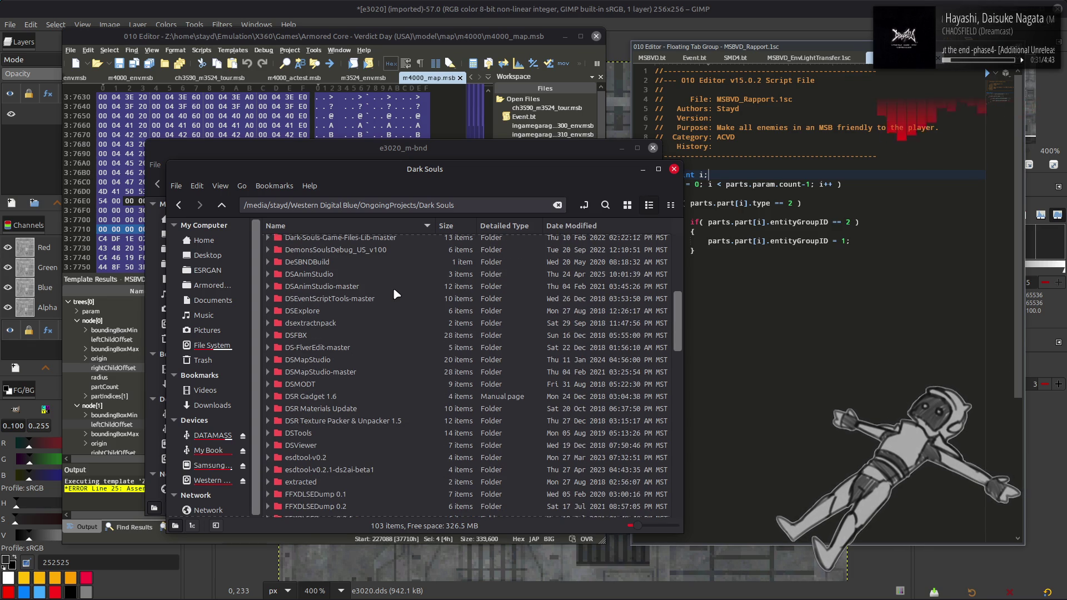
scroll(392, 288, down, 2)
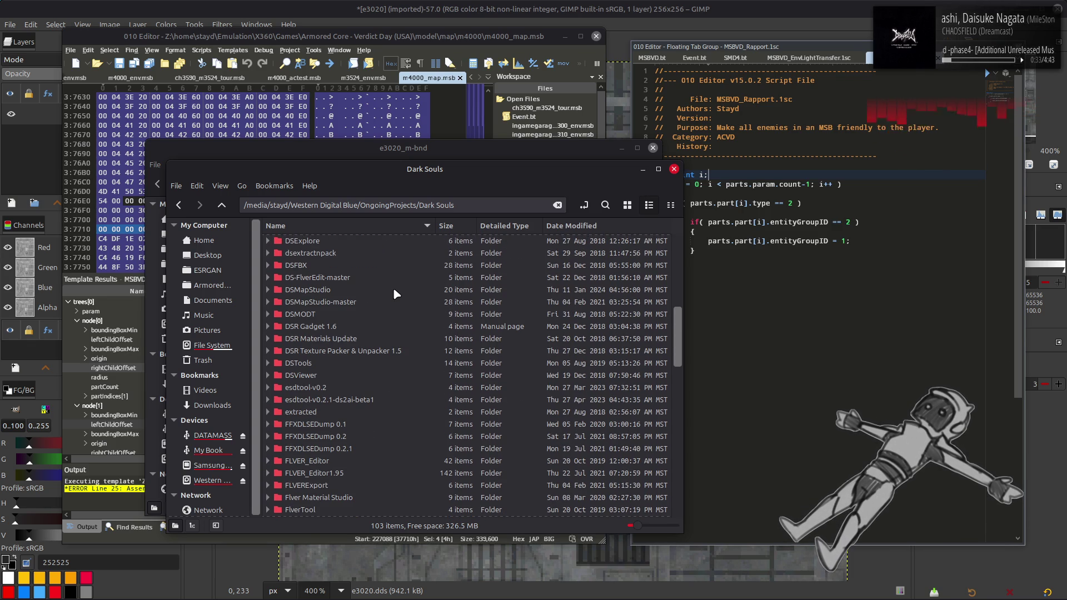
scroll(393, 290, down, 3)
scroll(393, 288, down, 5)
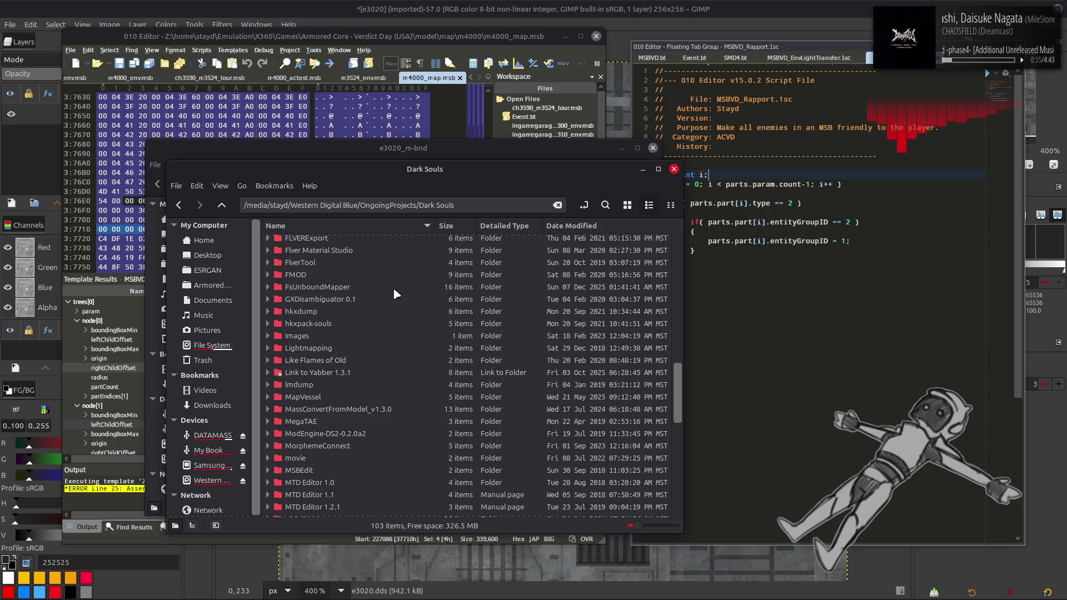
scroll(393, 288, down, 5)
scroll(392, 288, down, 5)
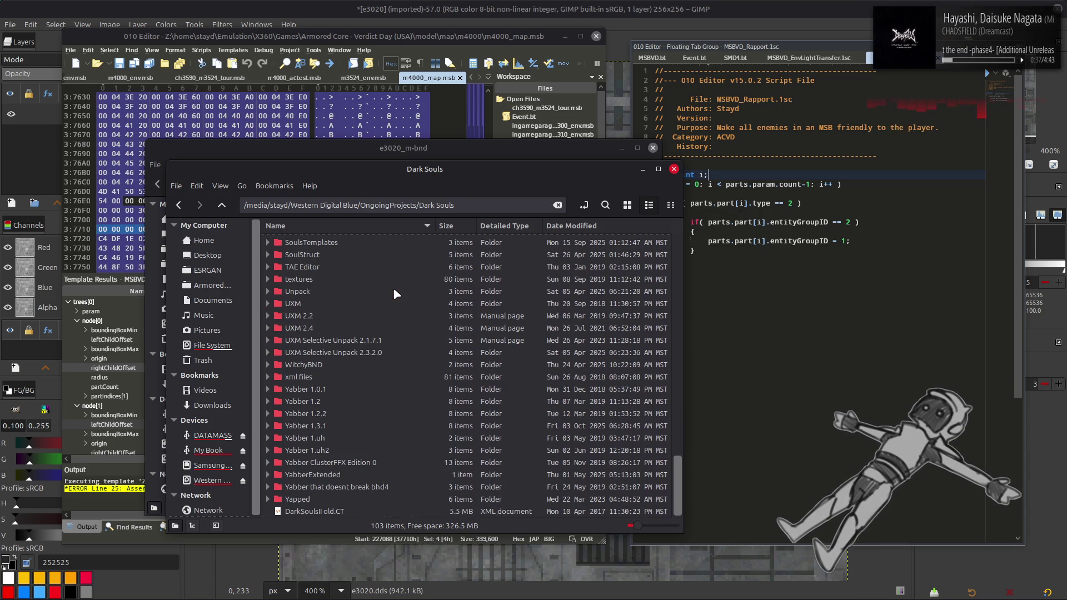
scroll(432, 393, up, 4)
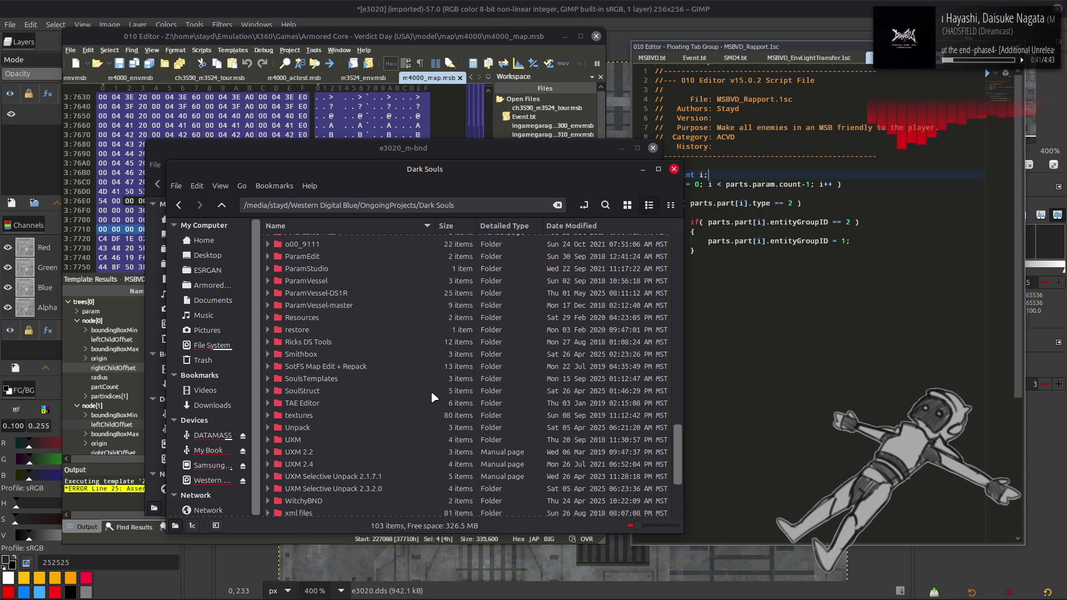
scroll(432, 392, up, 4)
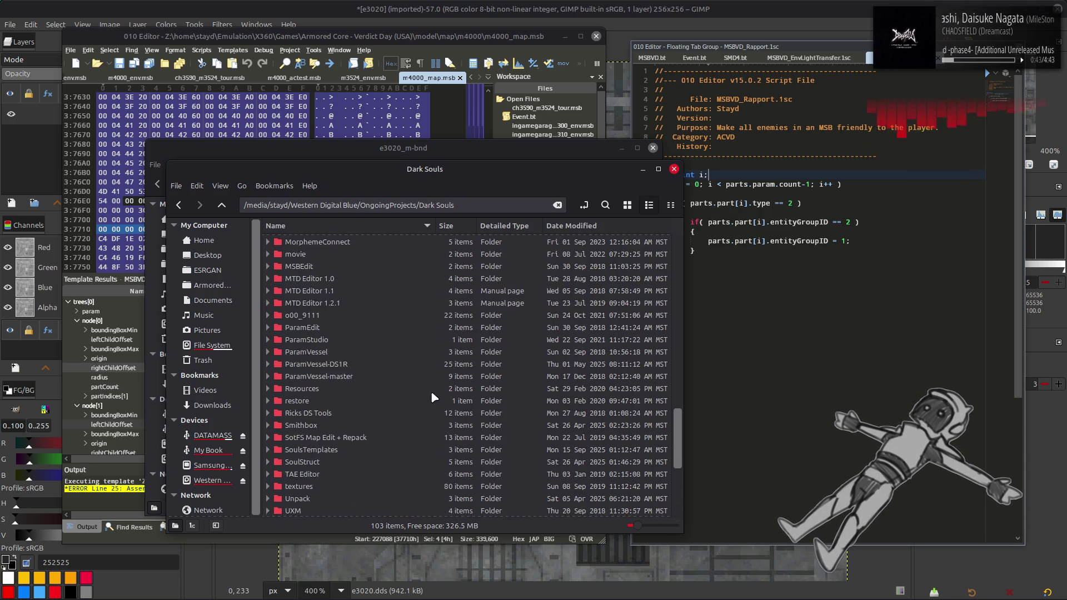
scroll(432, 393, up, 2)
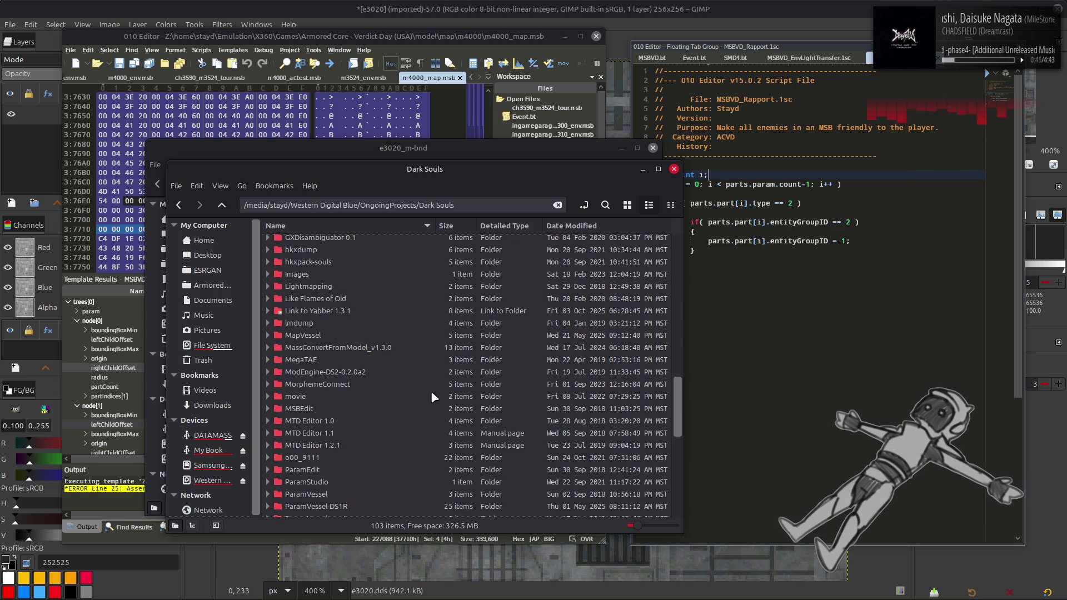
double_click(368, 351)
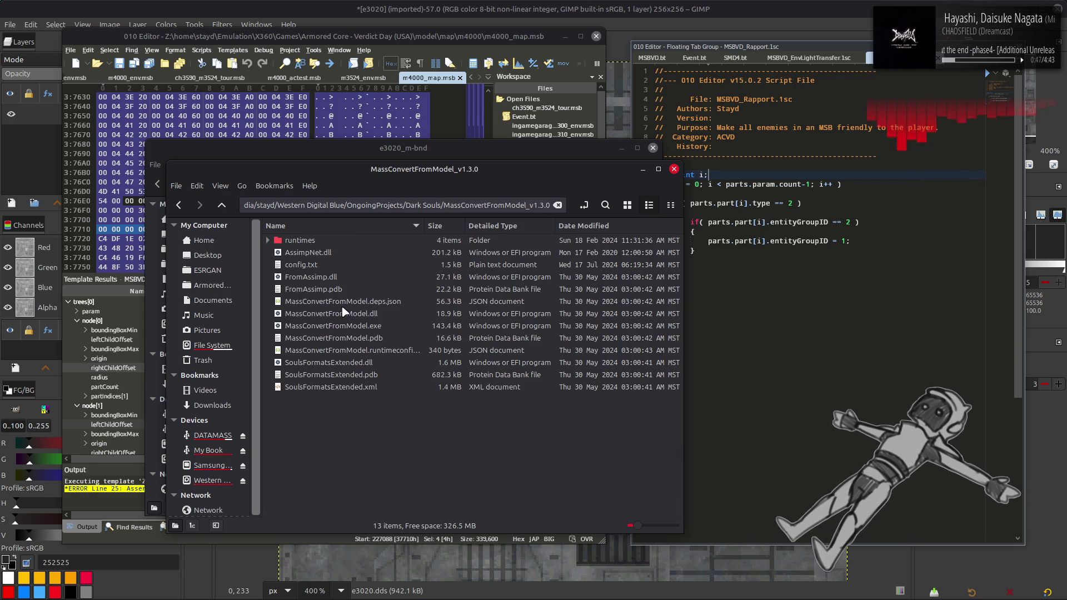
drag(358, 179, 519, 204)
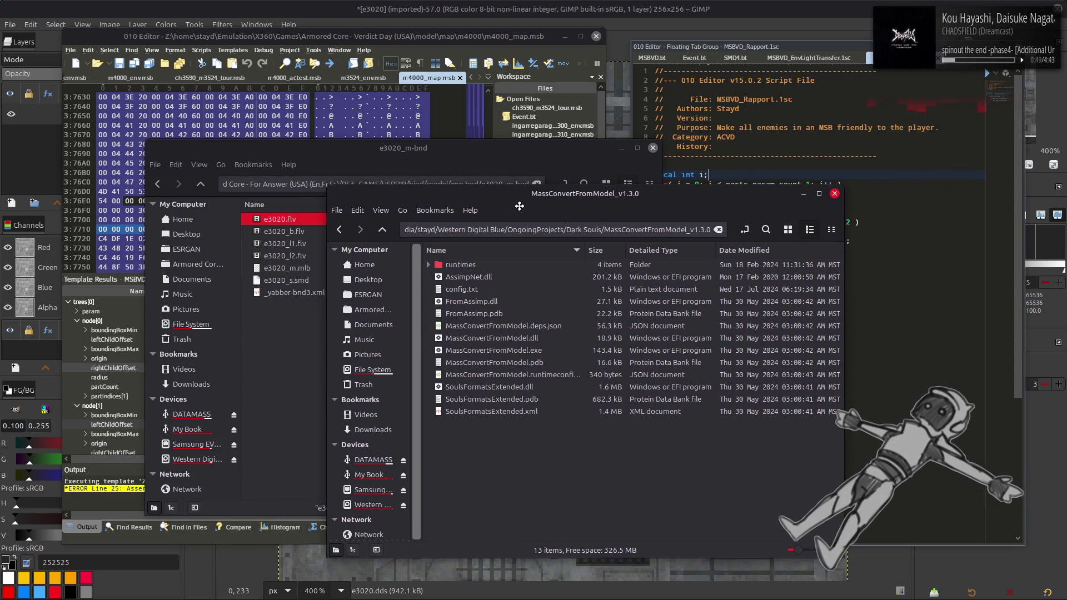
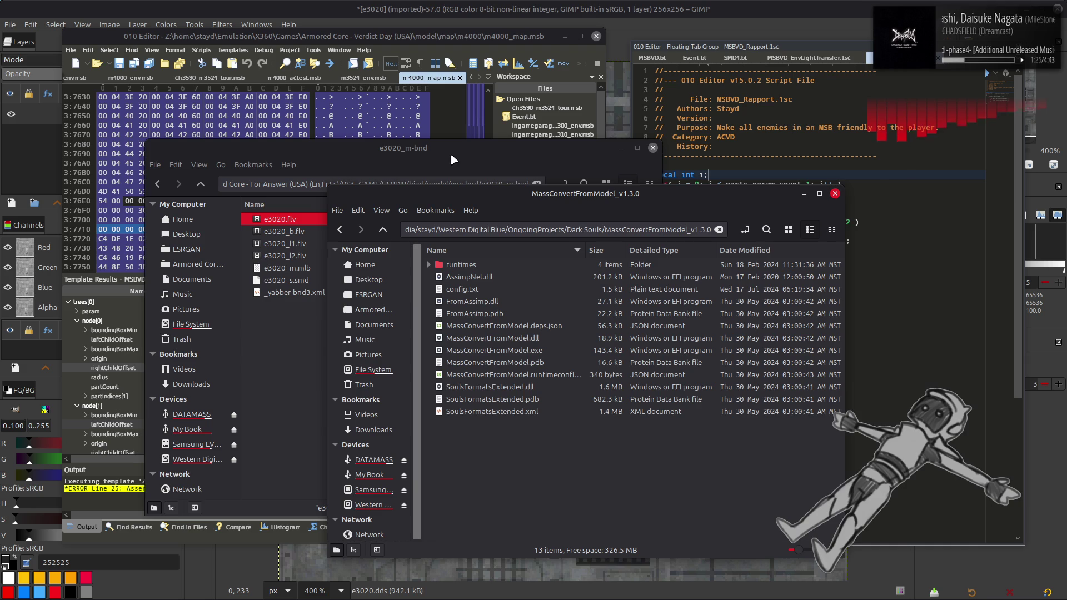
Open a terminal in the MassConvertFromModel_v1.3.0 folder.
click(557, 361)
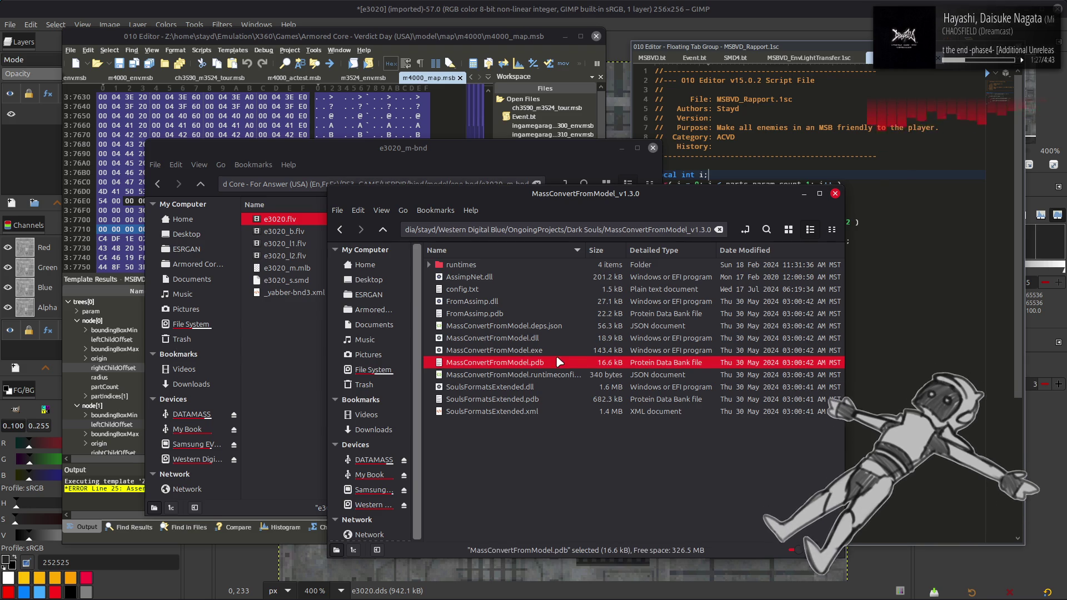
click(561, 350)
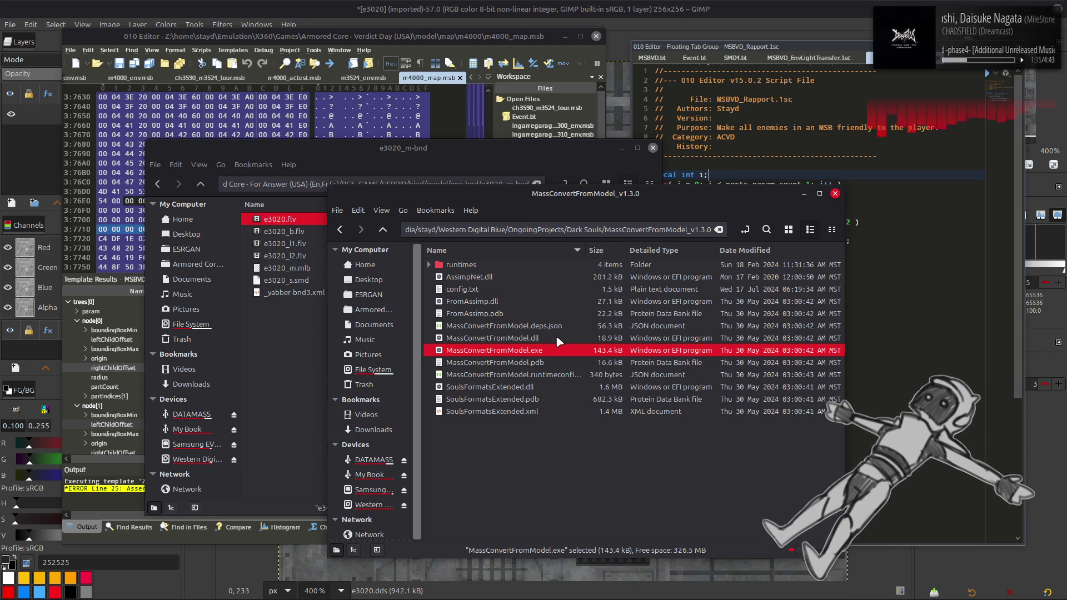
right_click(533, 485)
click(599, 412)
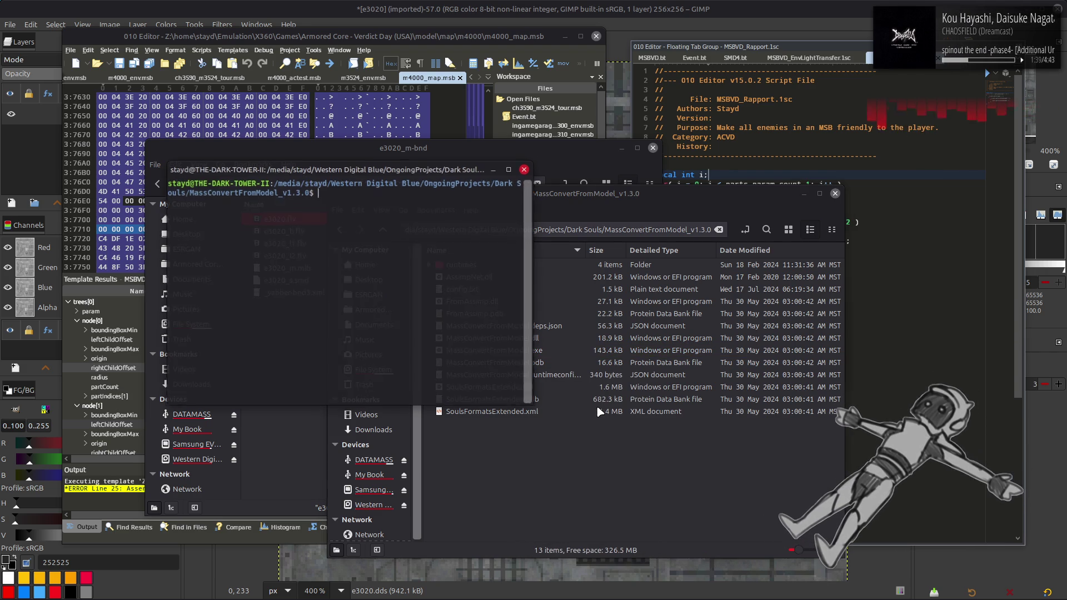
drag(389, 171, 398, 158)
Launch a Windows command prompt with 'wine cmd', then bring Notepad++ forward.
text(w)
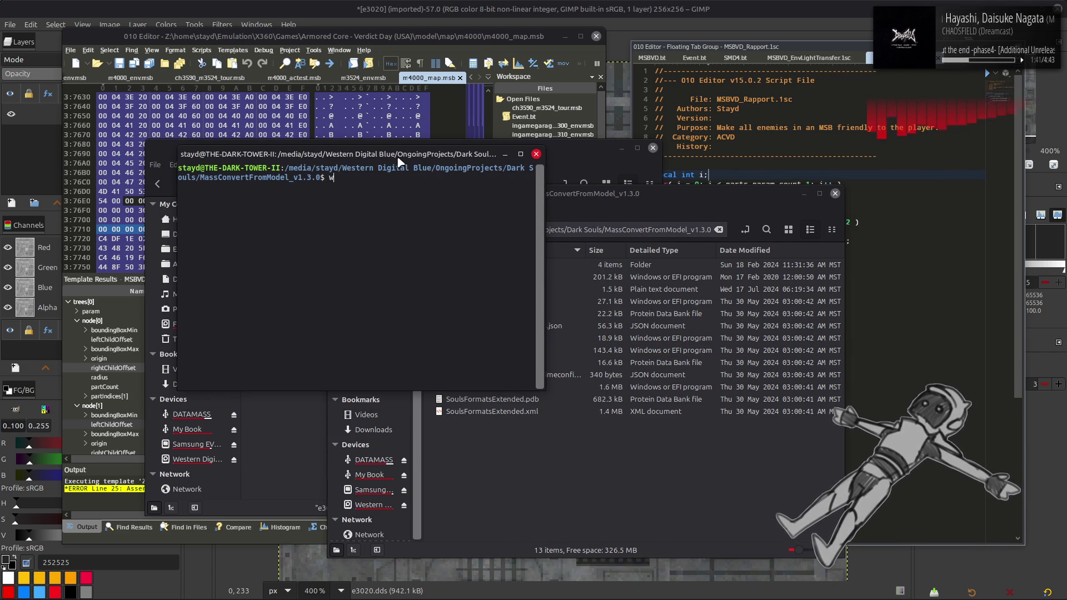
text(ine cmd)
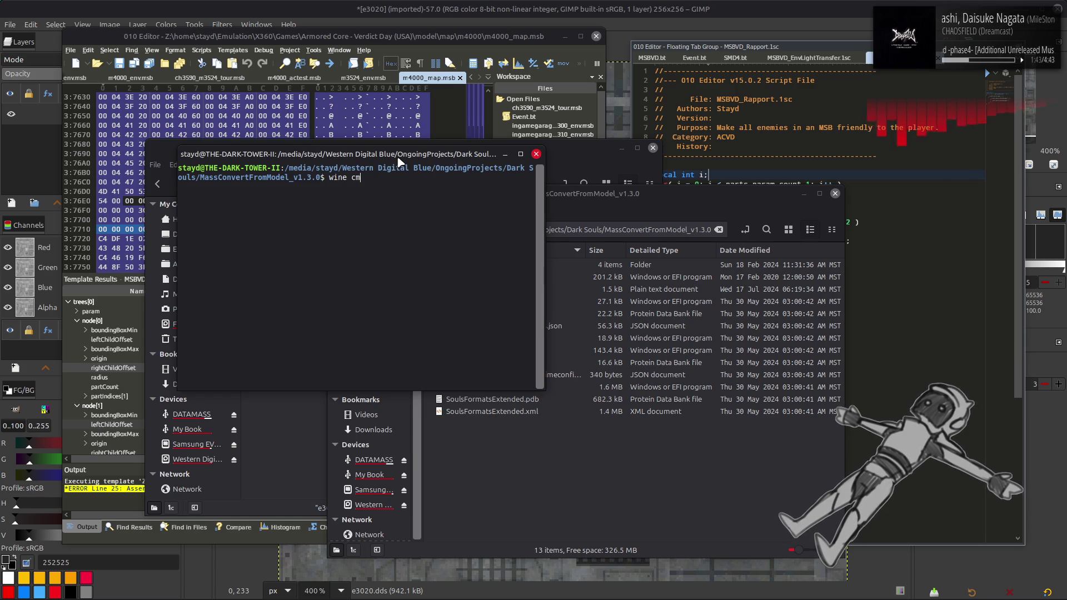
key(Return)
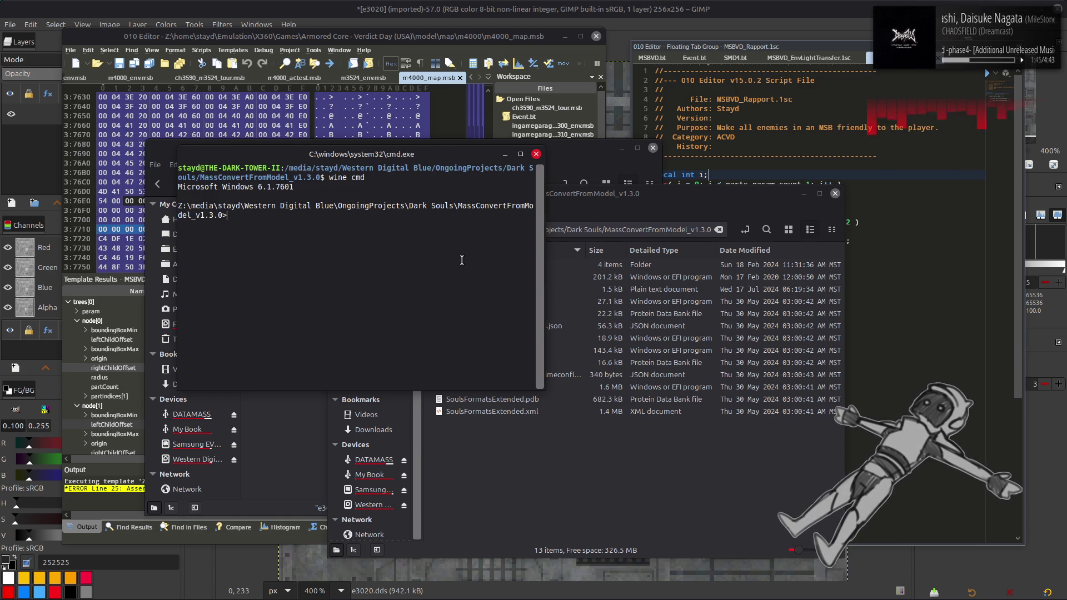
drag(444, 157, 554, 86)
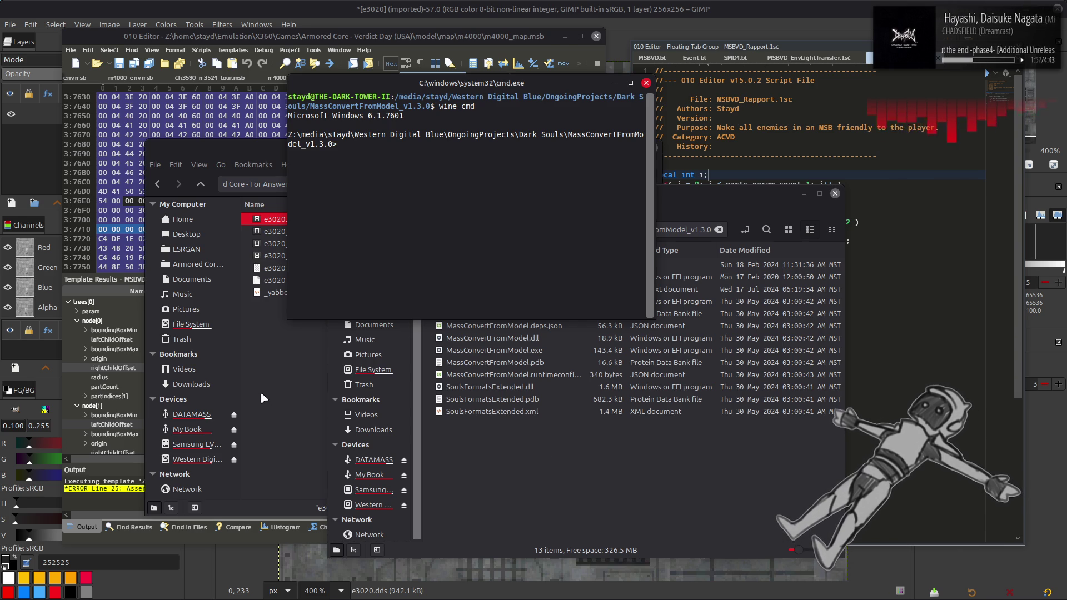
mouse_move(210, 589)
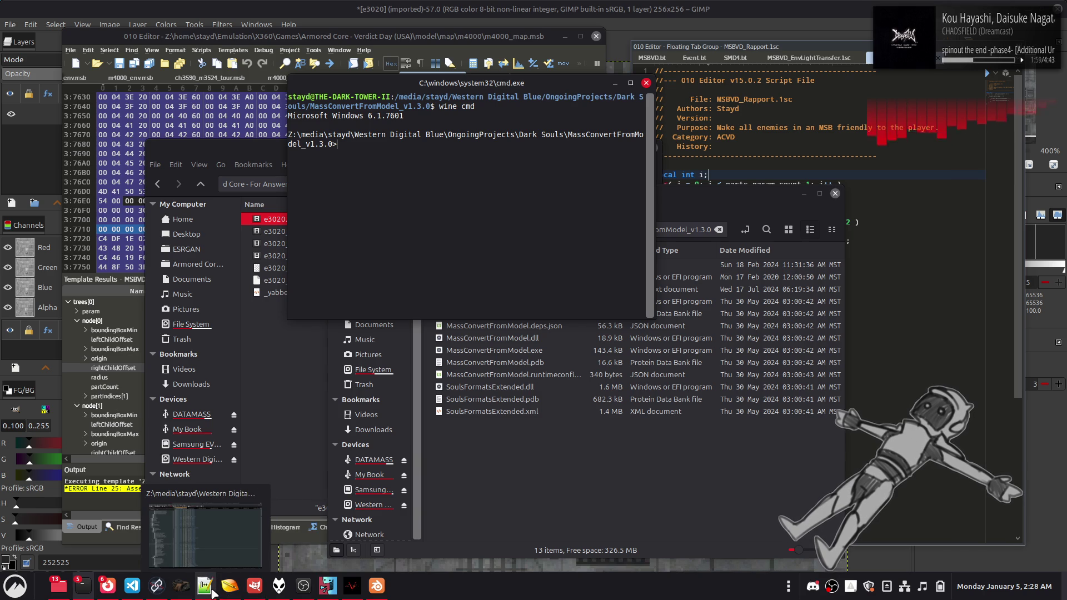
click(211, 590)
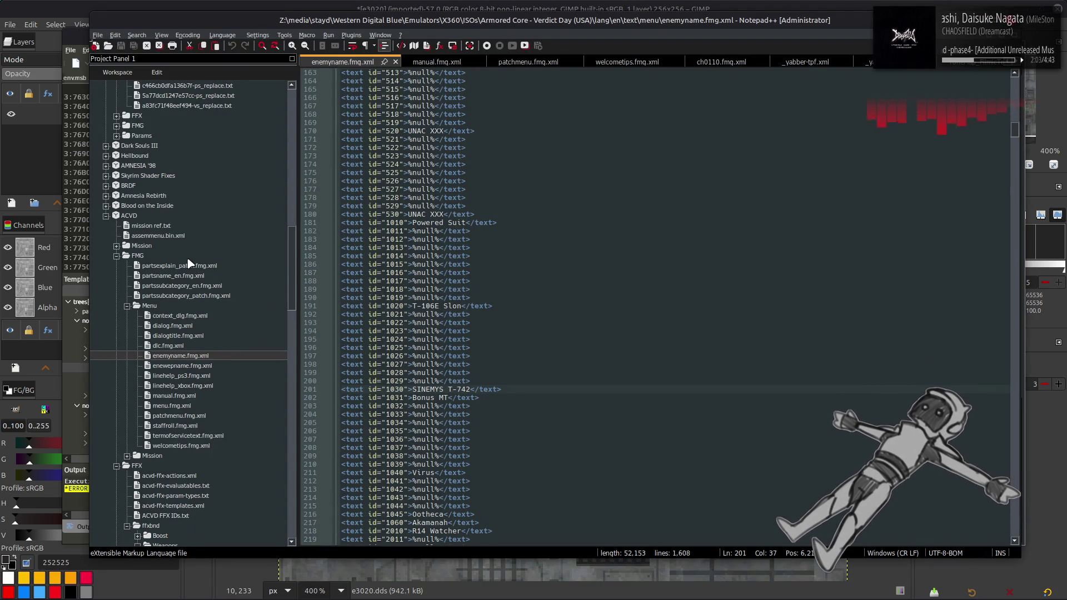
Open Shaders > manifest.xml and copy the Western Digital Blue Emulators path from line 4.
scroll(188, 262, down, 7)
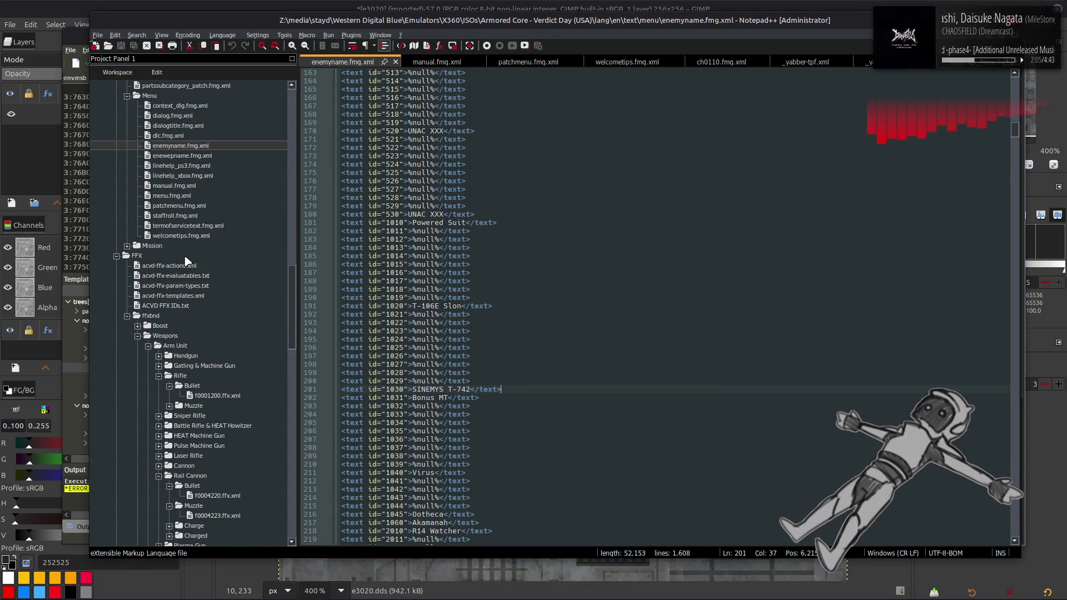
scroll(185, 261, down, 12)
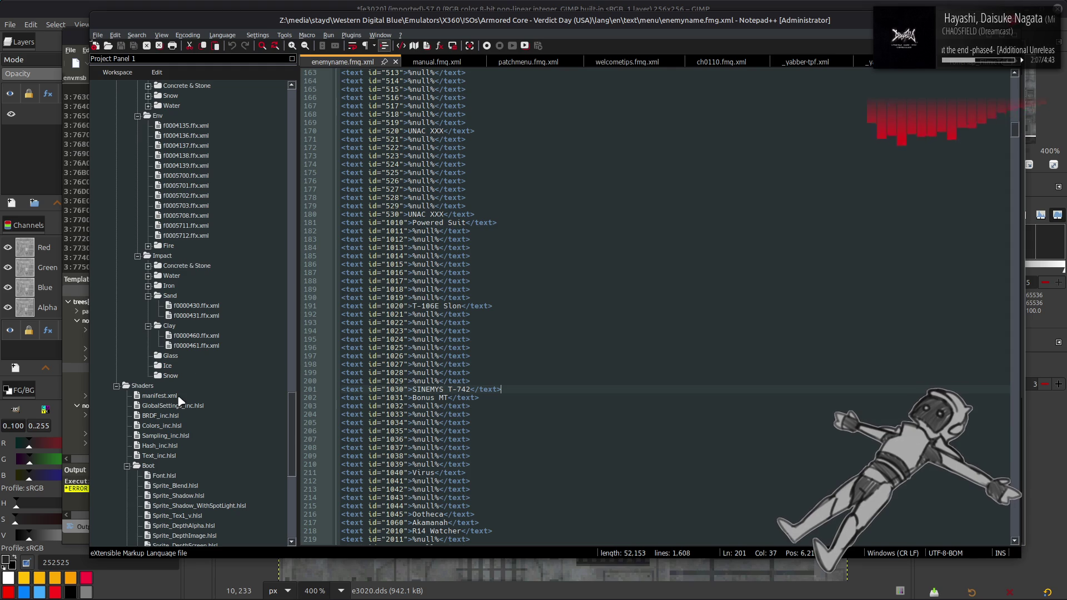
double_click(176, 398)
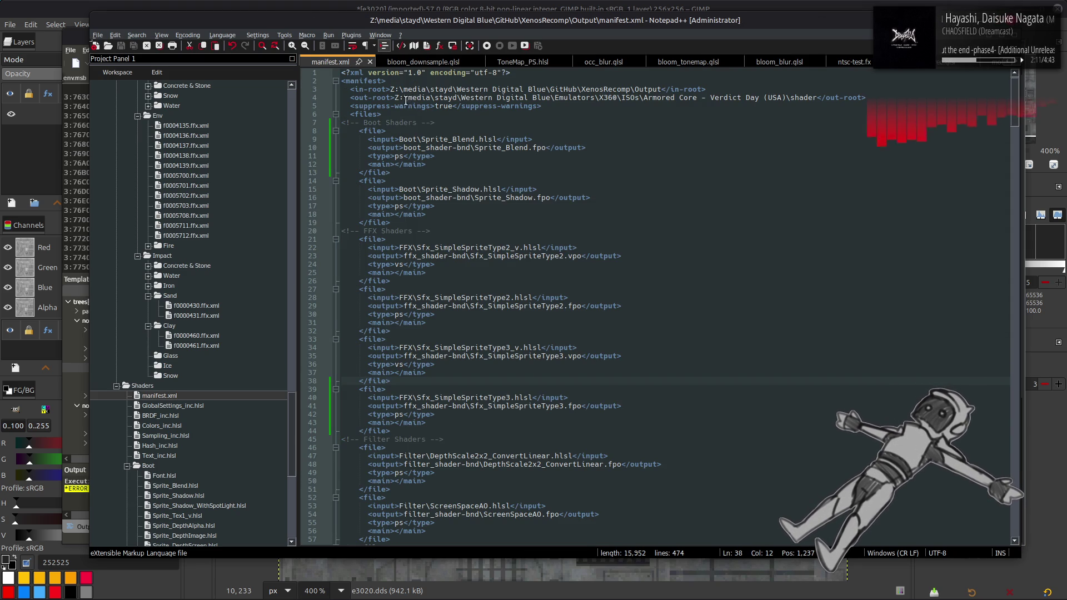
click(395, 98)
mouse_move(396, 98)
mouse_down()
mouse_move(706, 90)
mouse_move(598, 98)
mouse_up()
key(ctrl+c)
click(562, 112)
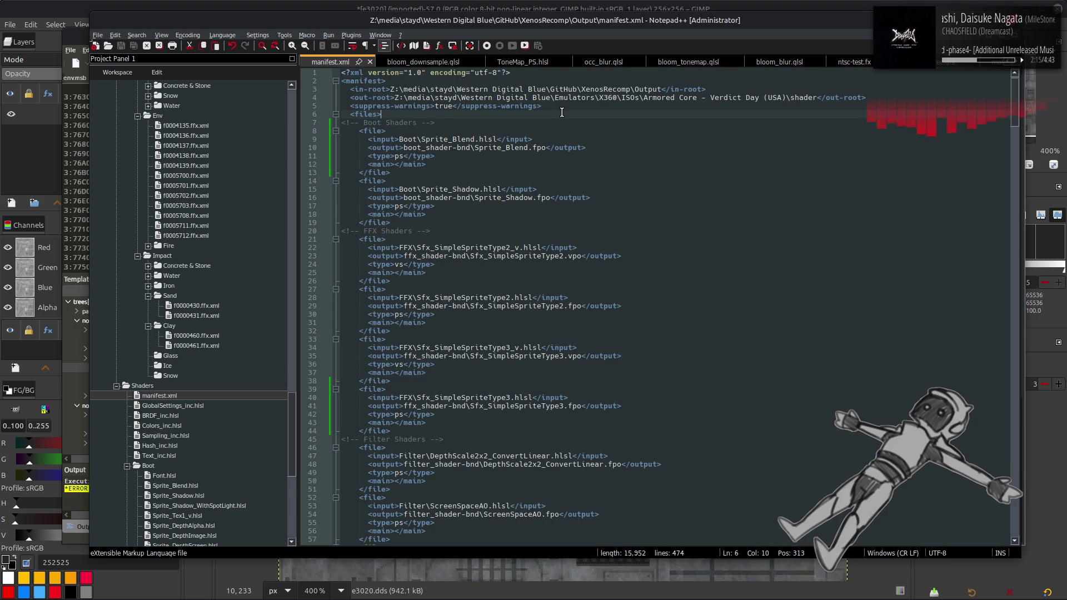
key(alt+Tab)
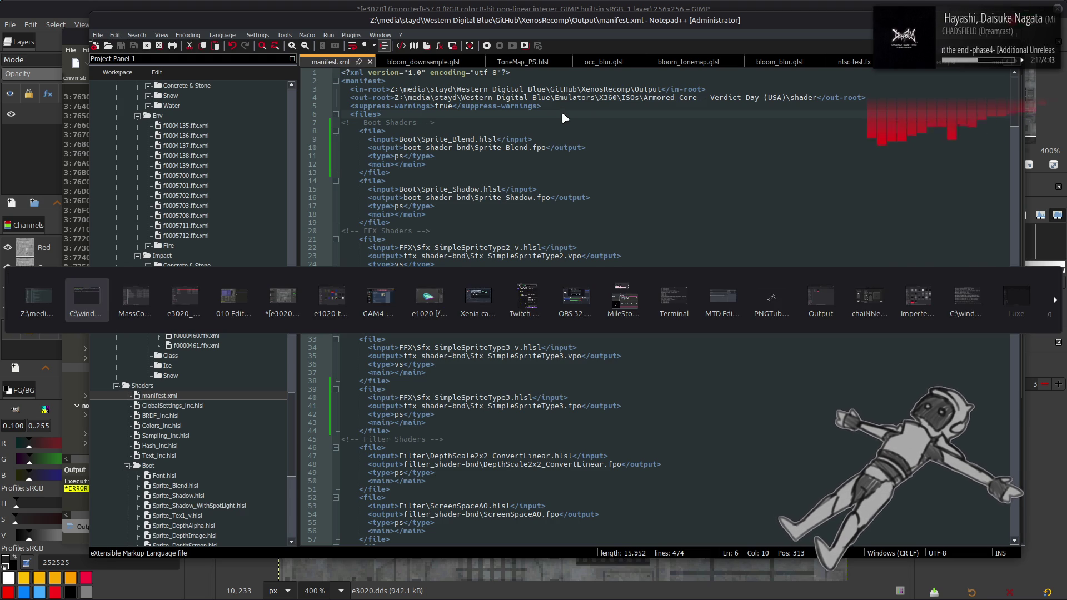
key(alt+Tab)
key(alt+Tab)
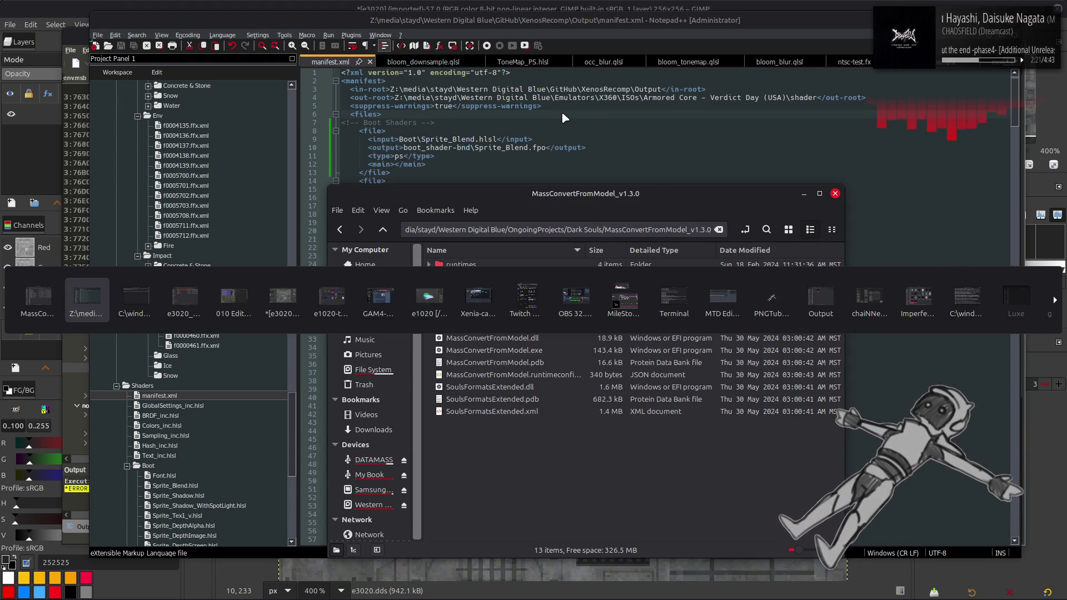
In cmd.exe, type ./MassConvertFromModel followed by the pasted Emulators path in quotes.
key(alt+Tab)
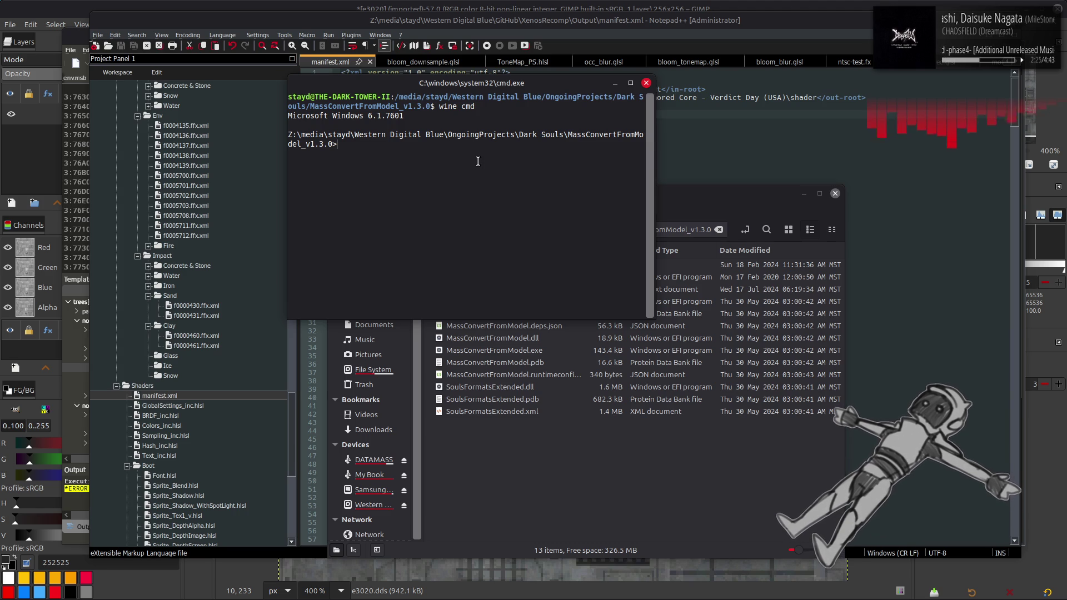
text(./M)
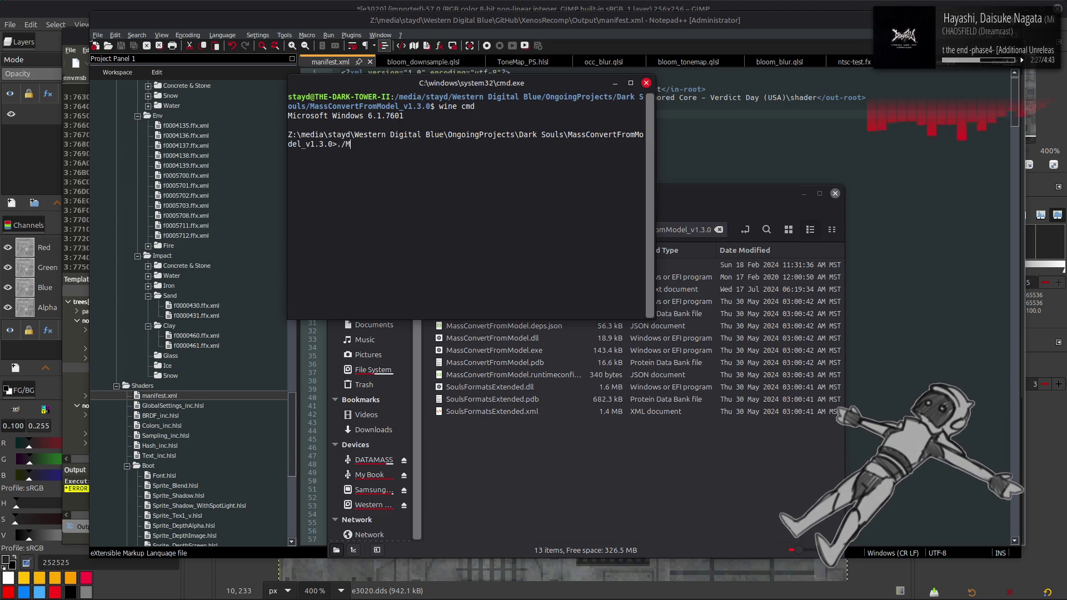
text(assC)
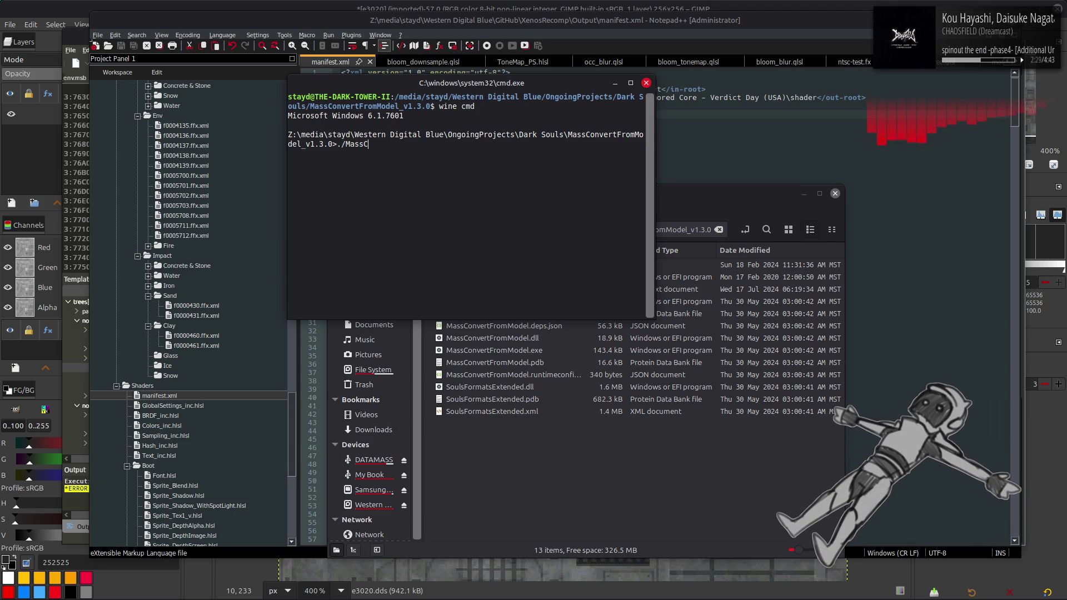
text(onvert)
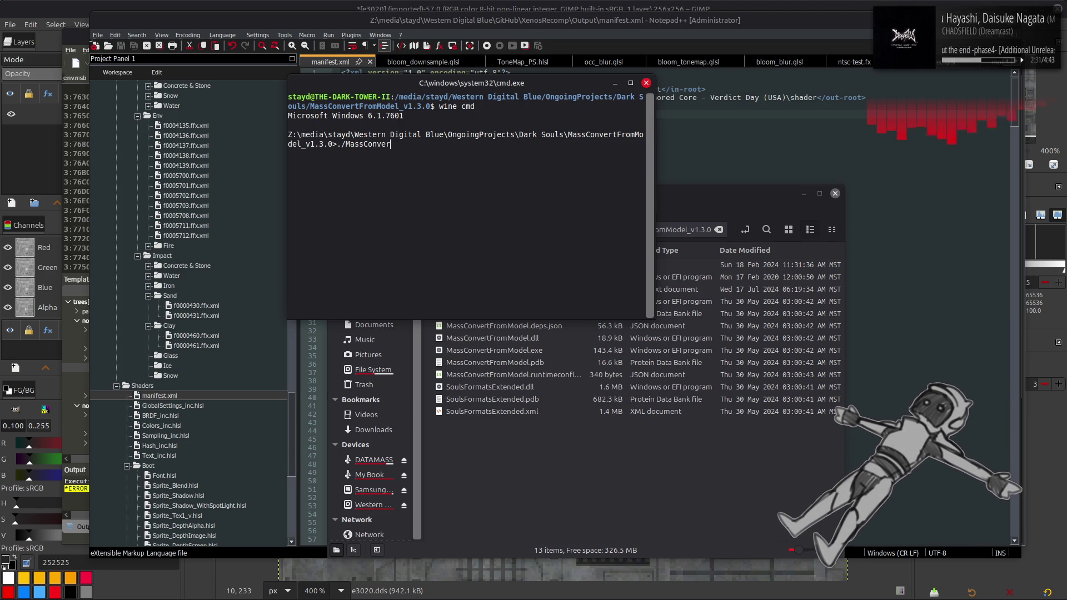
text(From)
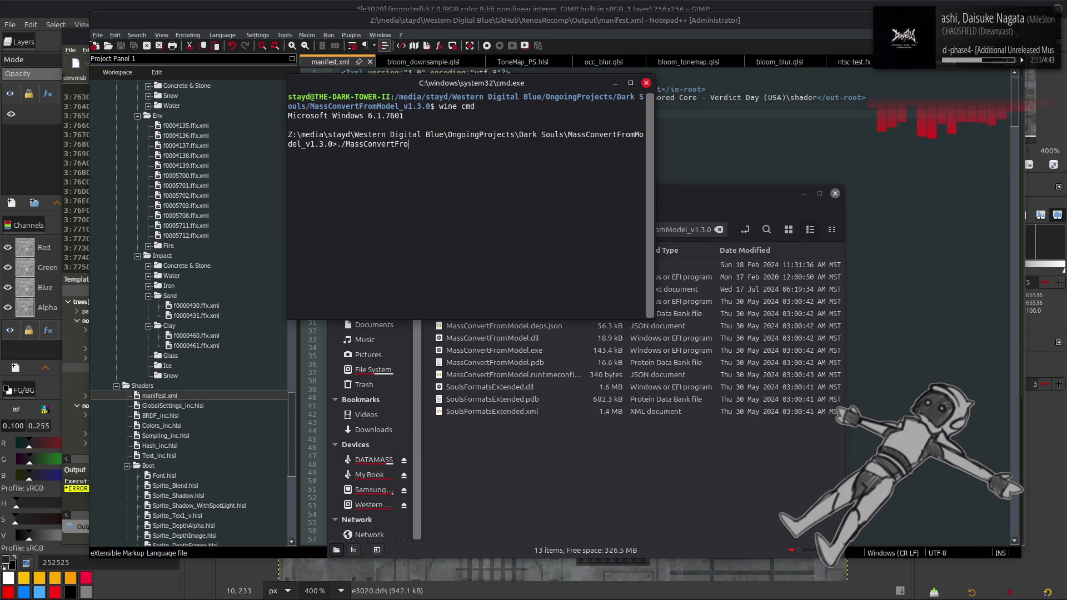
text(Model)
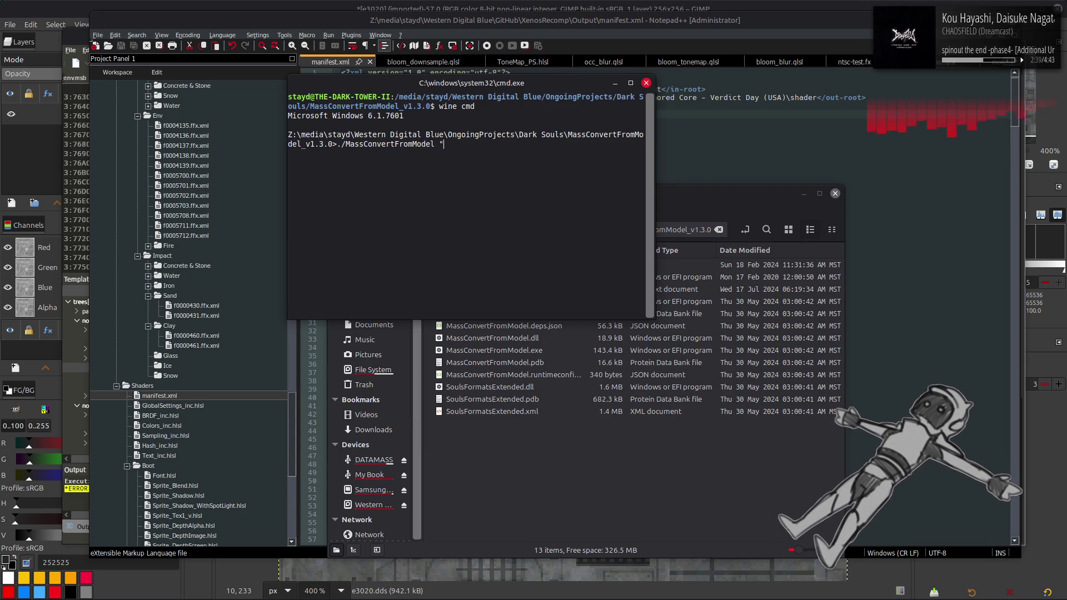
key(ctrl+v)
text(")
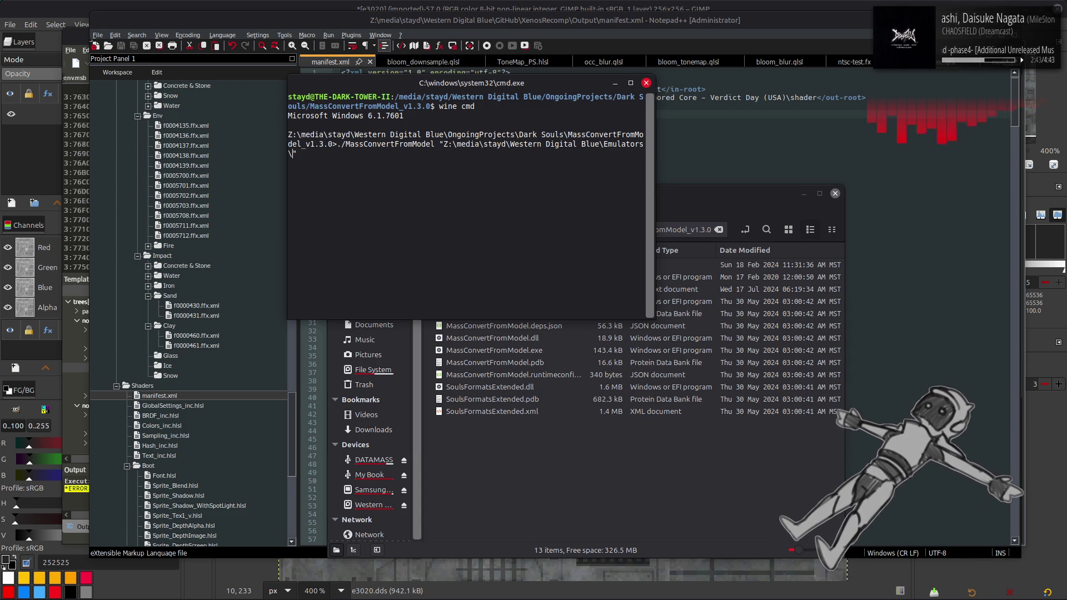
key(alt+Tab)
key(alt+Tab)
key(alt+Tab)
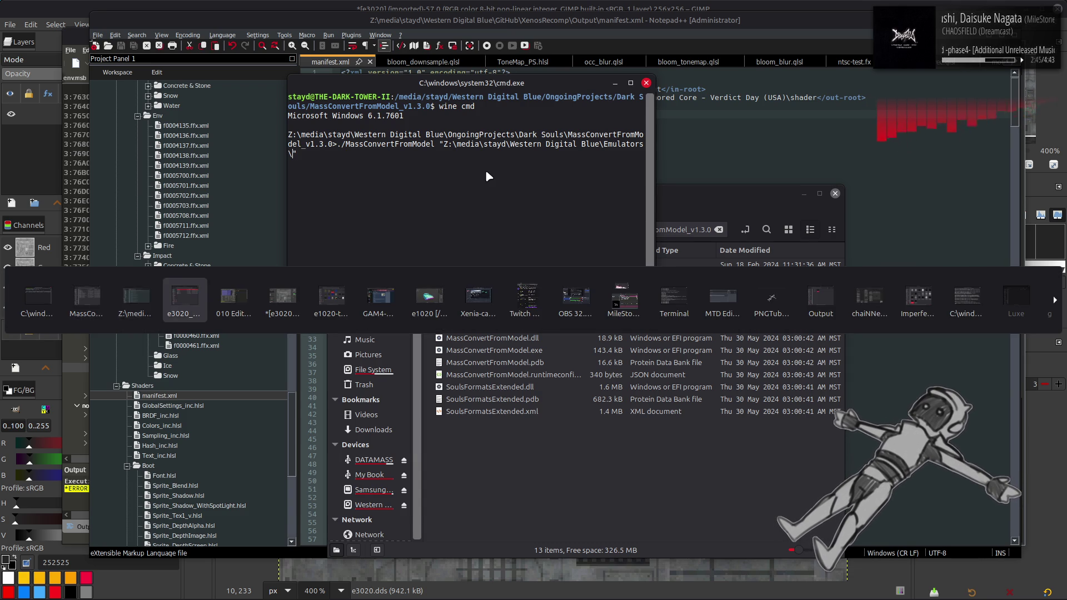
click(281, 184)
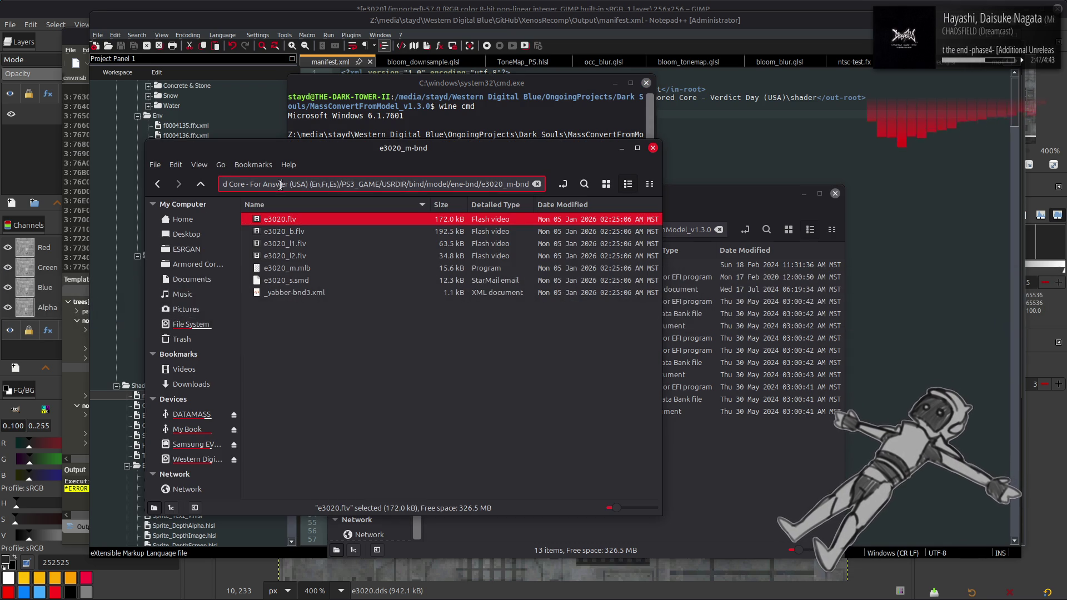
In a new file manager window, browse RPCS3 > games > Armored Core - For Answer > PS3_GAME > USRDIR > bind > model > ene-bnd.
key(Home)
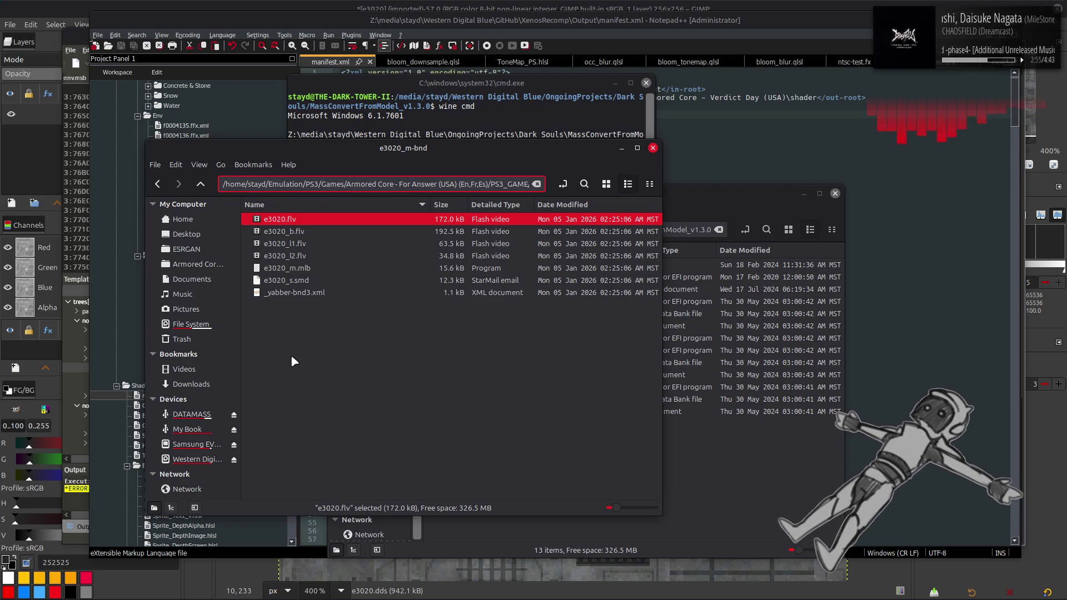
right_click(59, 587)
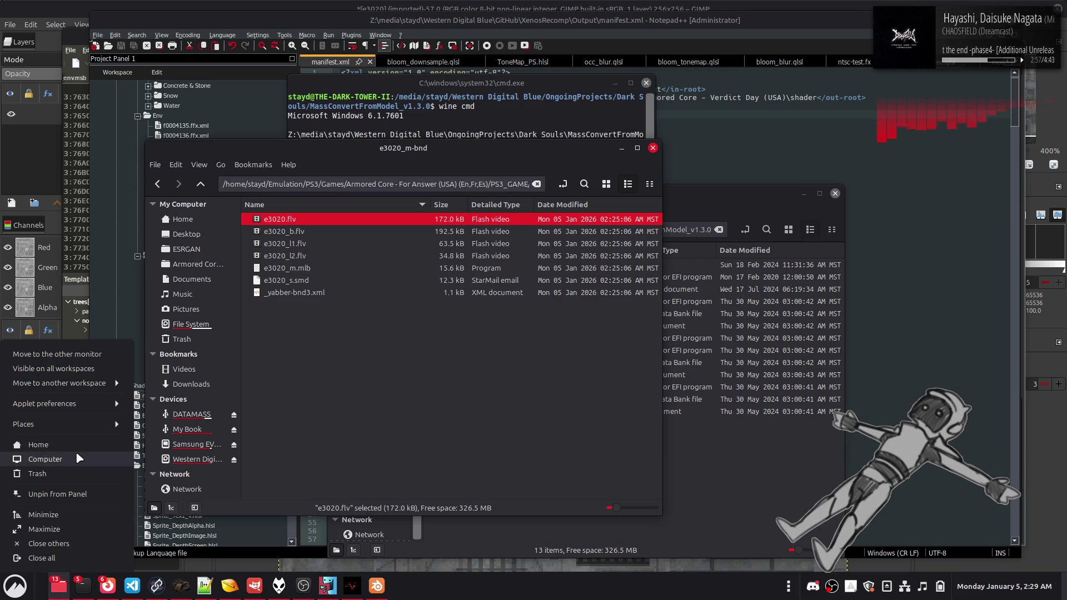
click(108, 450)
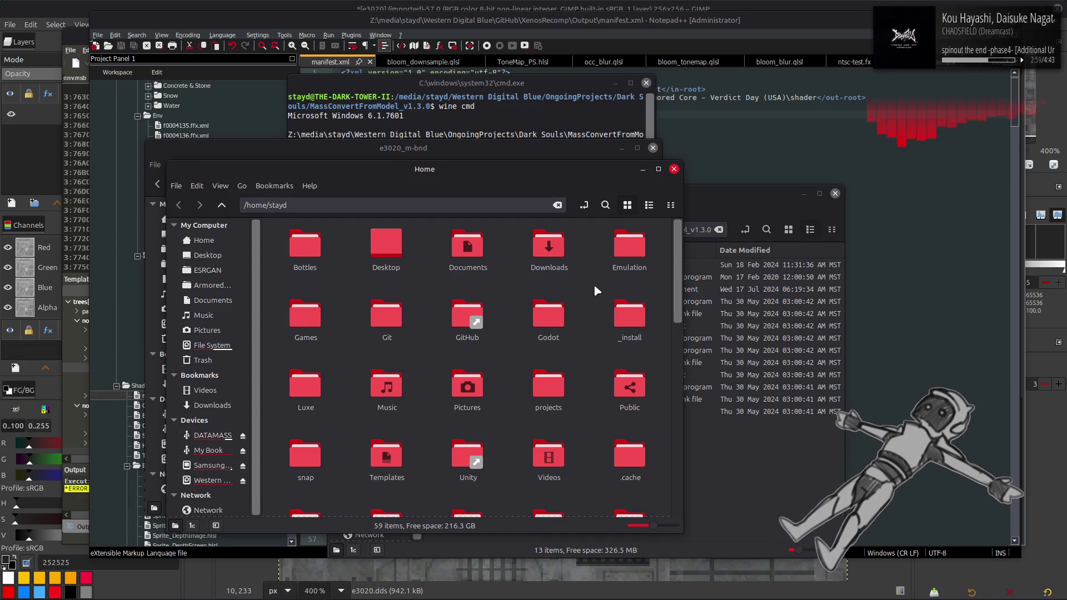
click(221, 480)
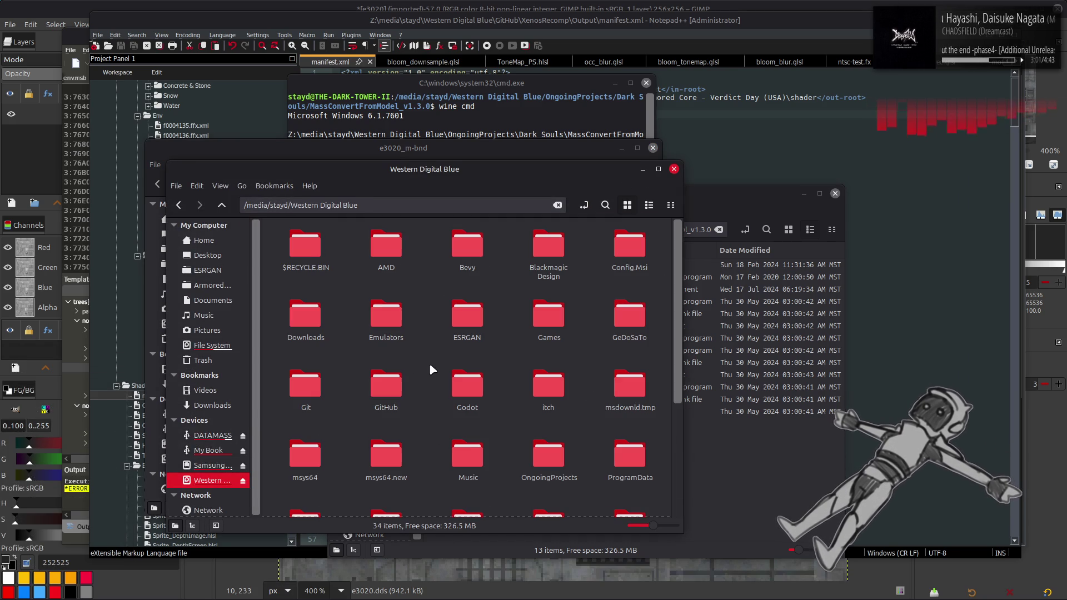
double_click(387, 314)
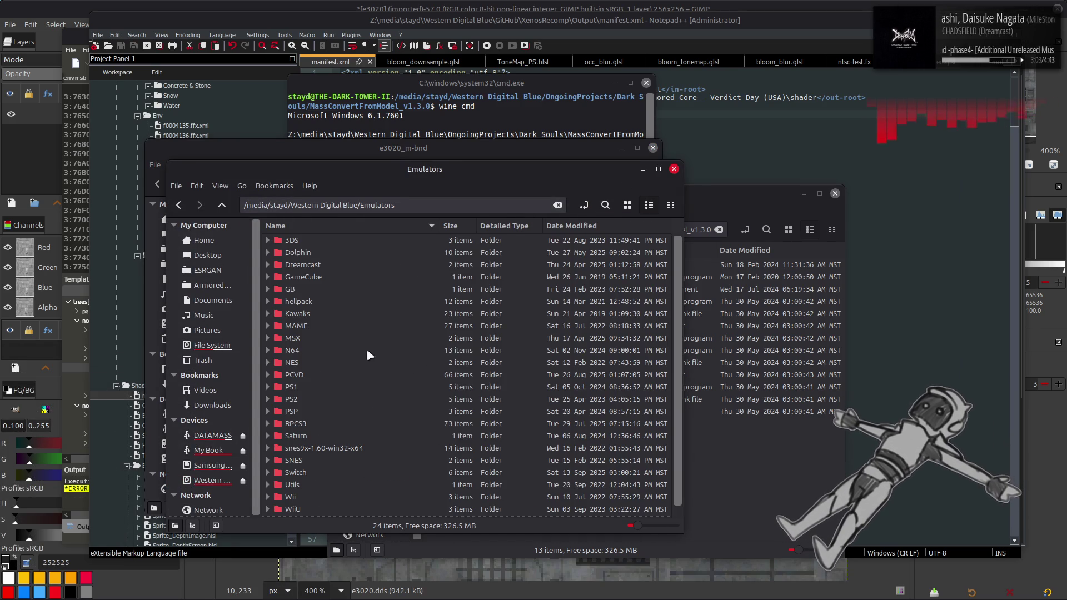
double_click(325, 425)
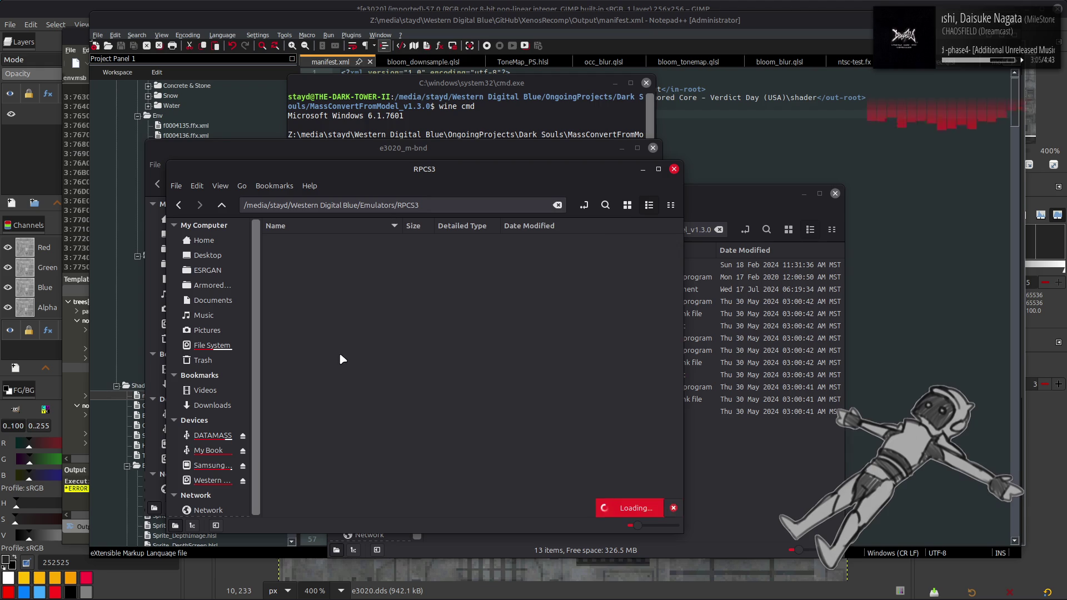
double_click(320, 363)
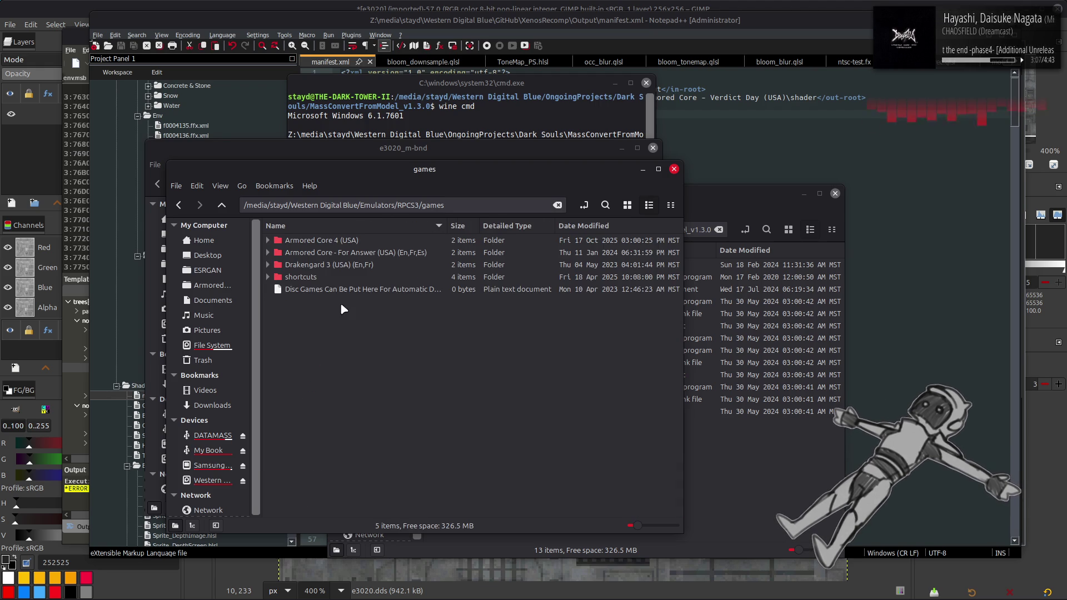
double_click(354, 254)
double_click(332, 240)
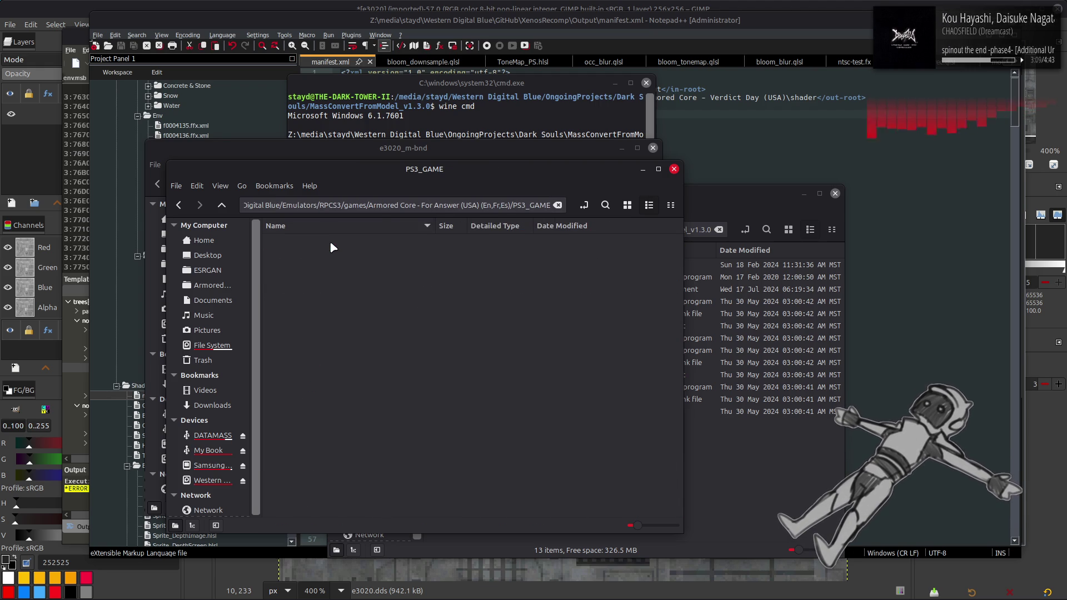
double_click(320, 240)
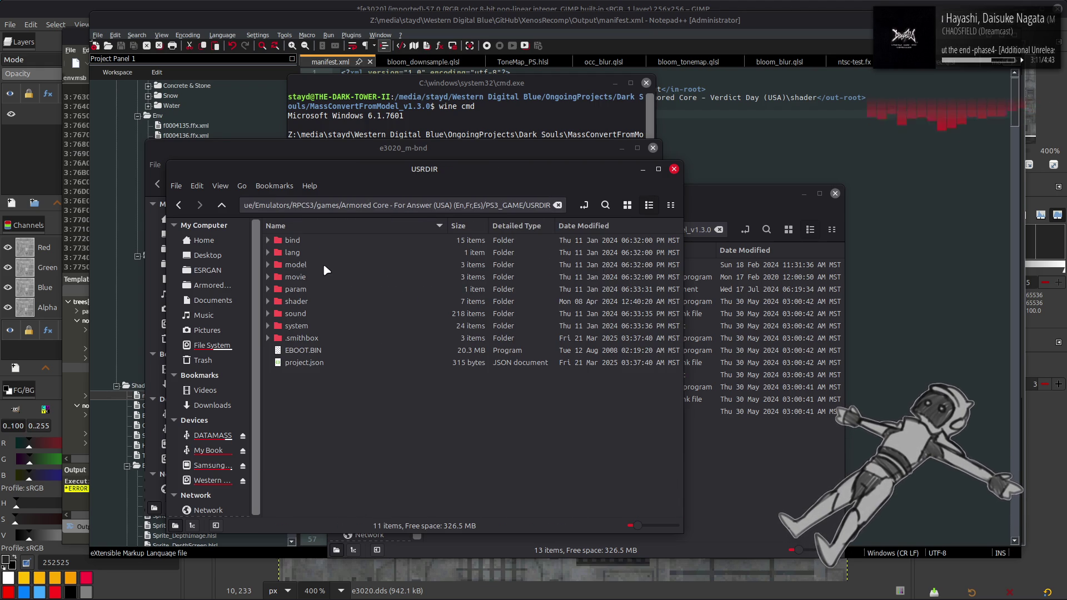
click(315, 245)
double_click(314, 245)
double_click(316, 264)
double_click(312, 250)
Open e3020_m-bnd, copy its folder path and paste it into the cmd command.
scroll(328, 264, down, 3)
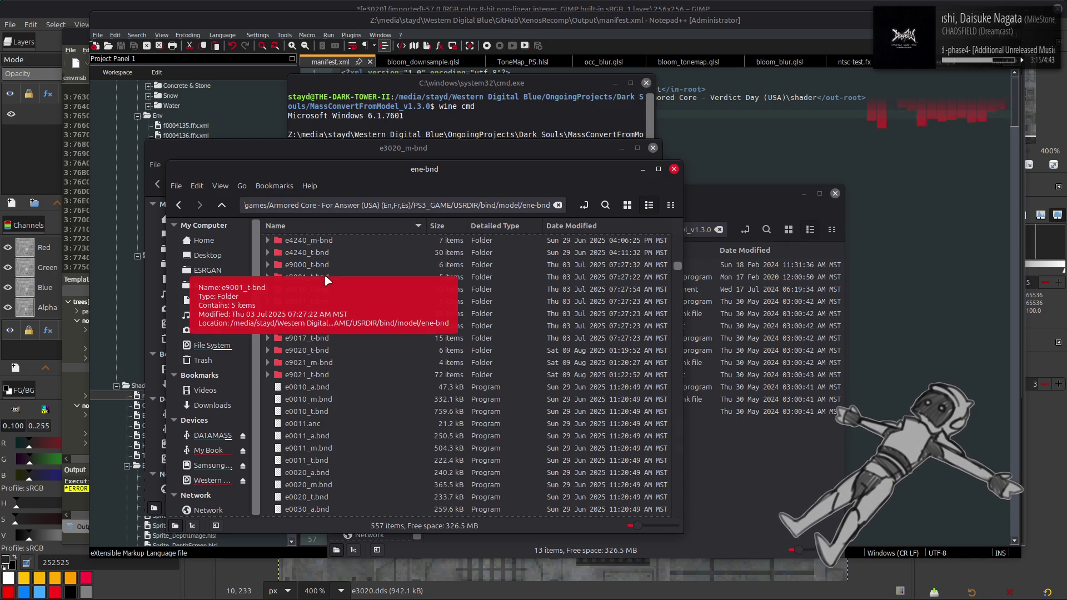
scroll(378, 322, up, 8)
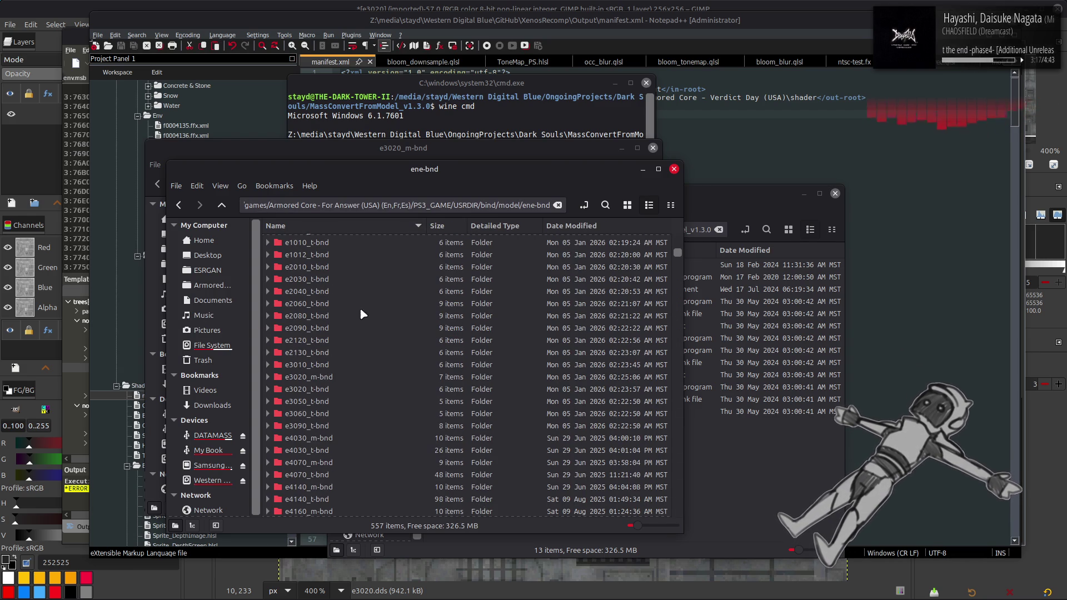
double_click(324, 377)
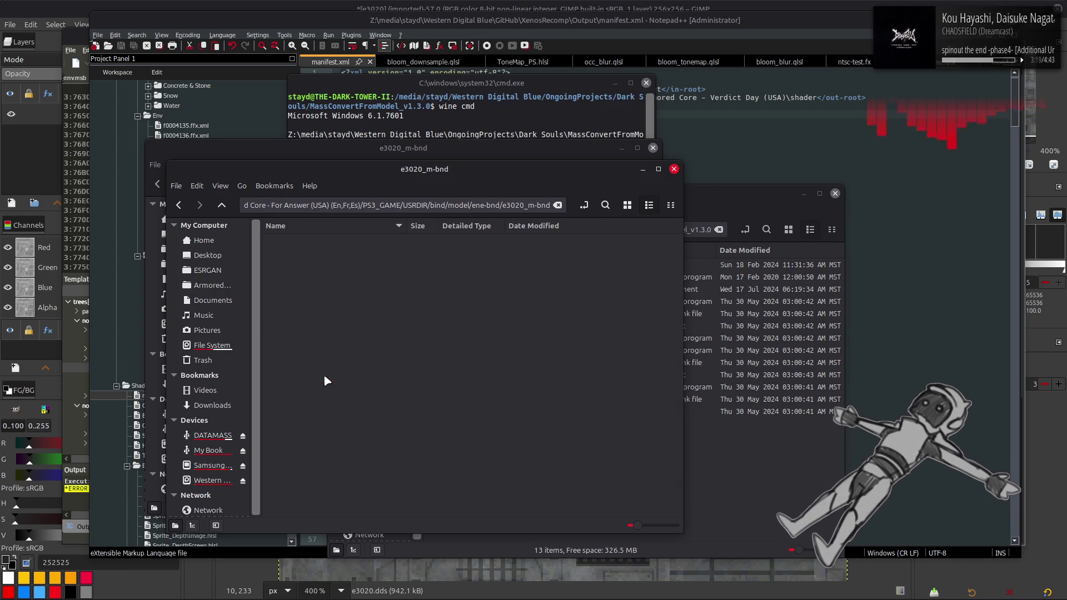
drag(388, 190, 540, 227)
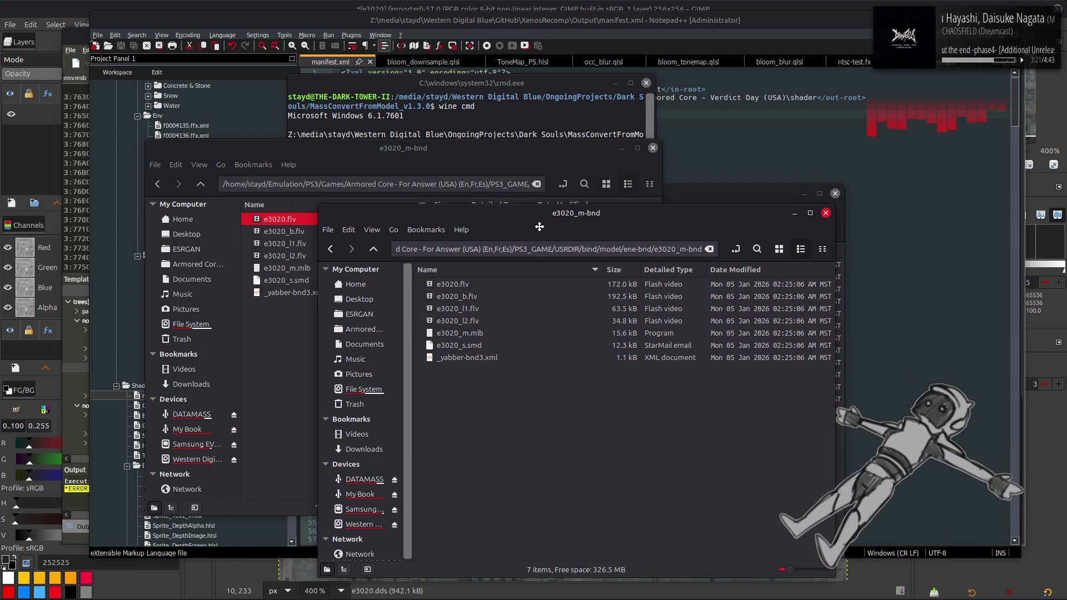
click(492, 281)
click(460, 249)
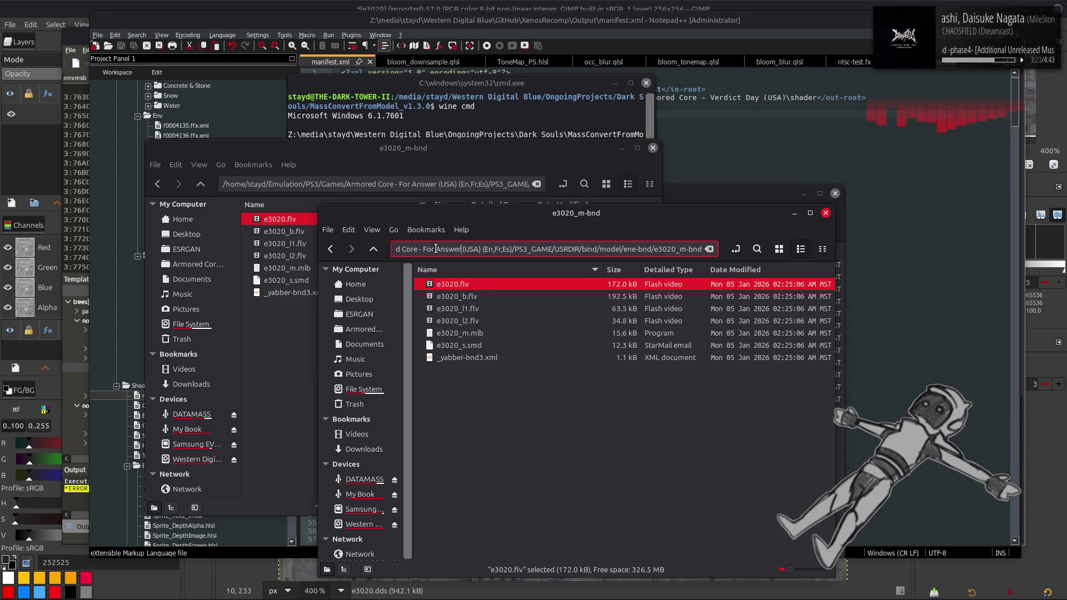
key(Left)
key(Left)
key(Left)
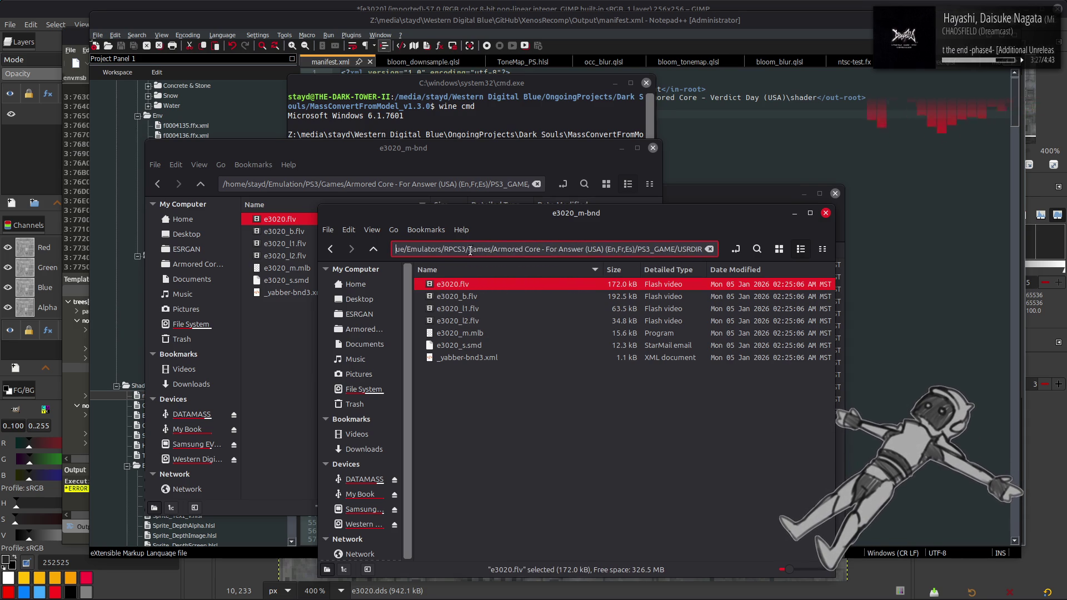
drag(445, 249, 755, 249)
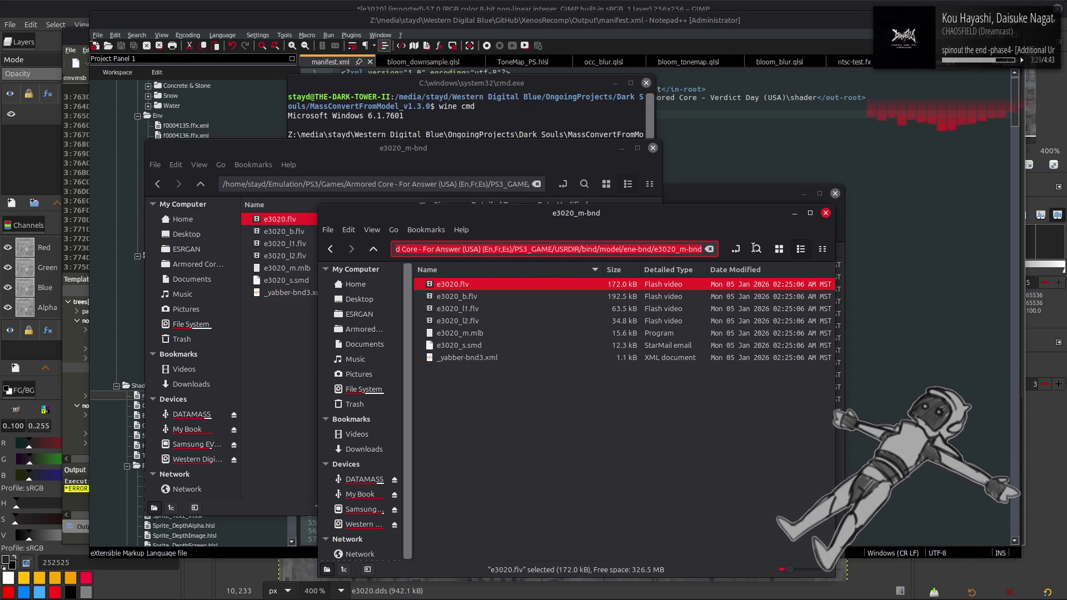
click(497, 100)
text(RPCS3/games/Armored Core - For Answer (USA) (En,Fr,Es)/PS3_GAME/USRDIR/bind/model/ene-bnd/e3020_m-bnd)
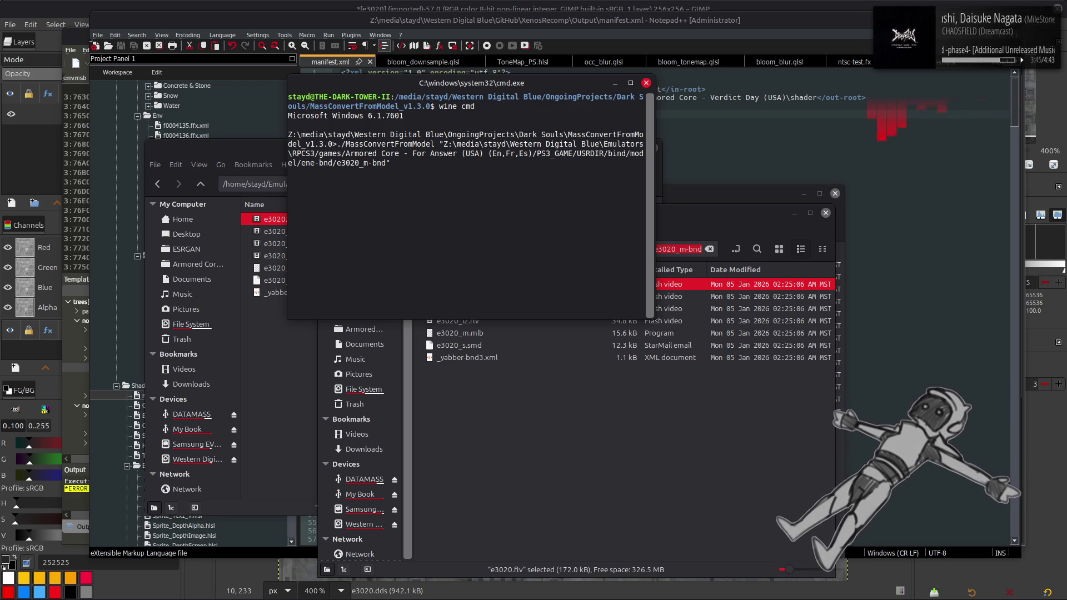
Convert the pasted path's separators to double backslashes and fix the 'Armored' folder name.
text(\)
text(\)
text(\)
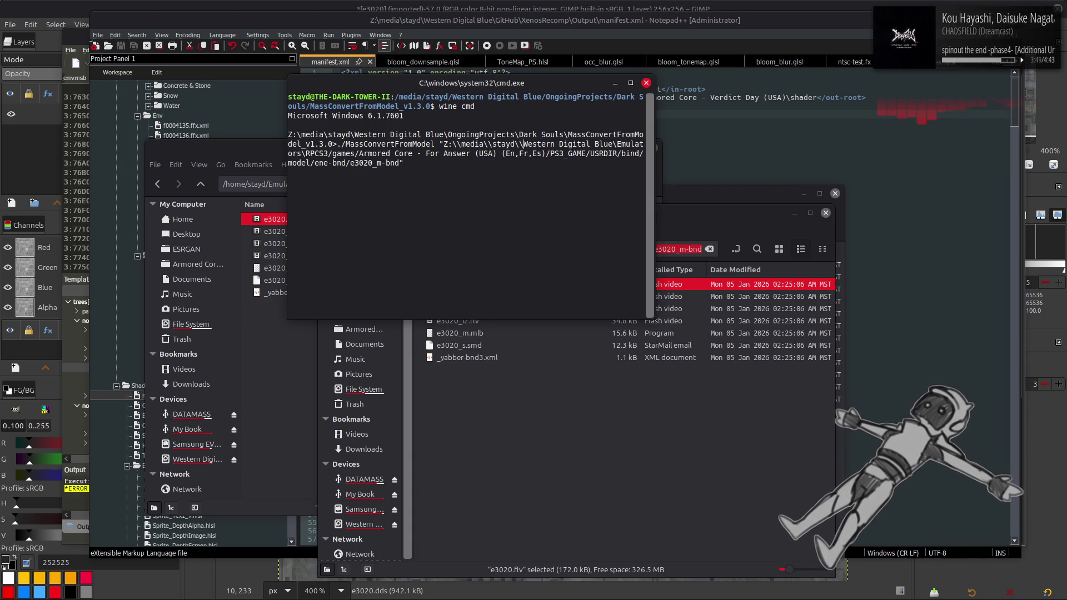
text(\)
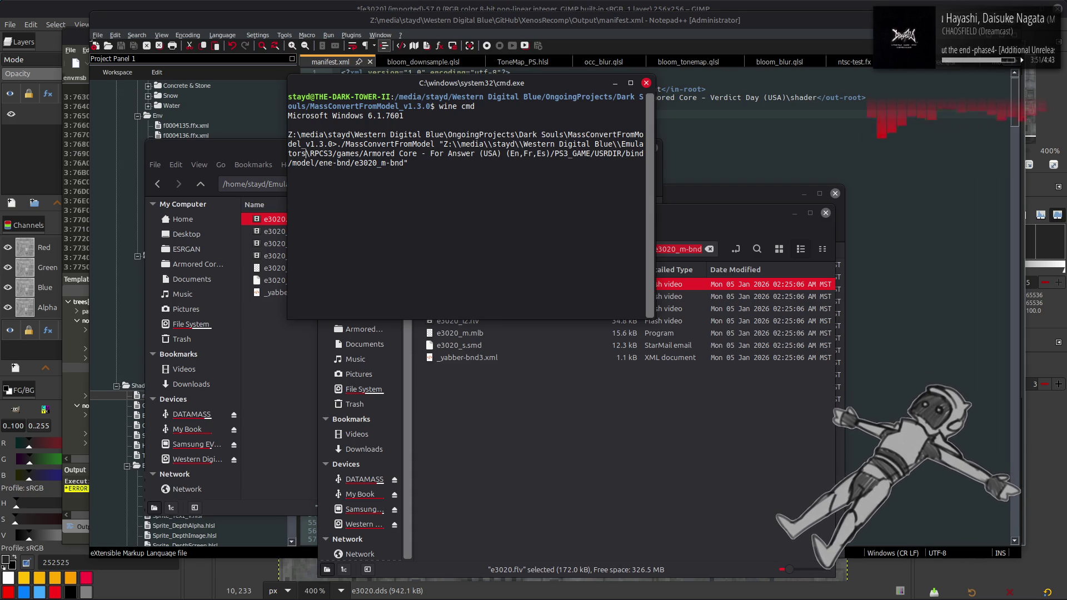
key(Right)
text(\)
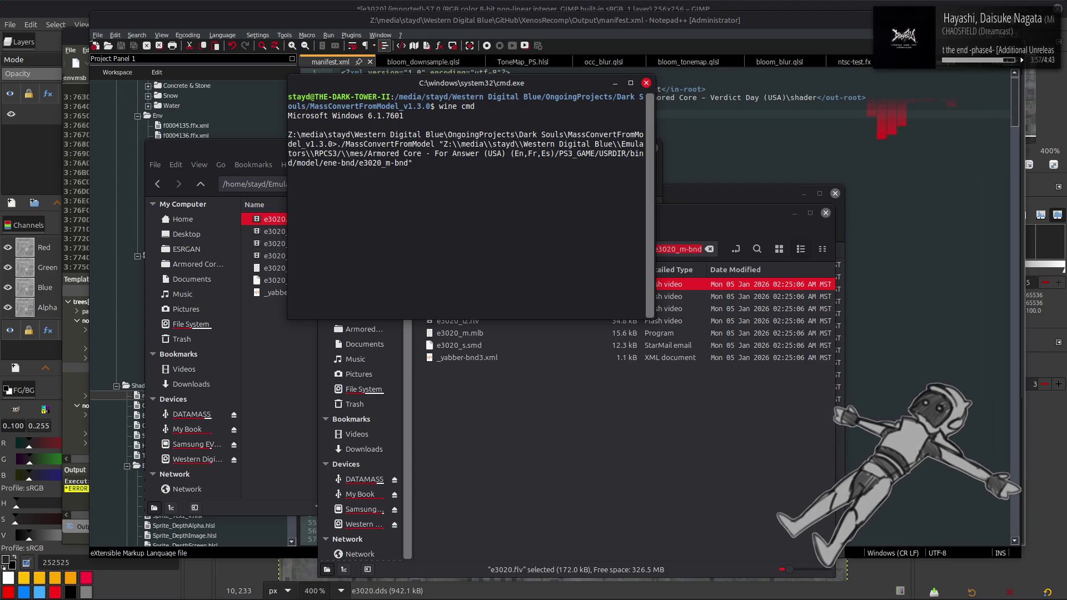
key(Delete)
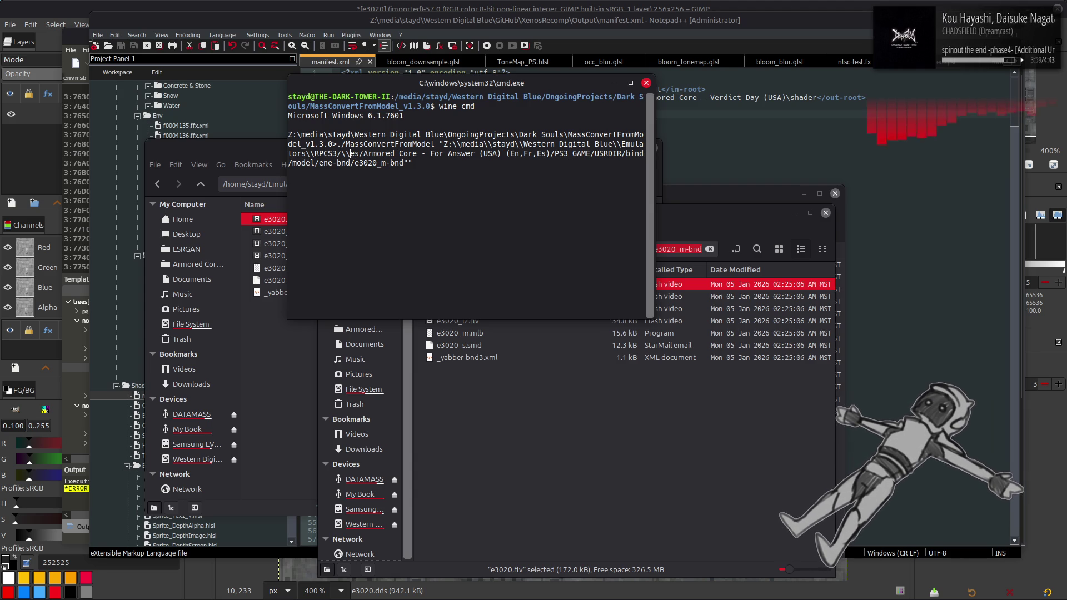
key(Delete)
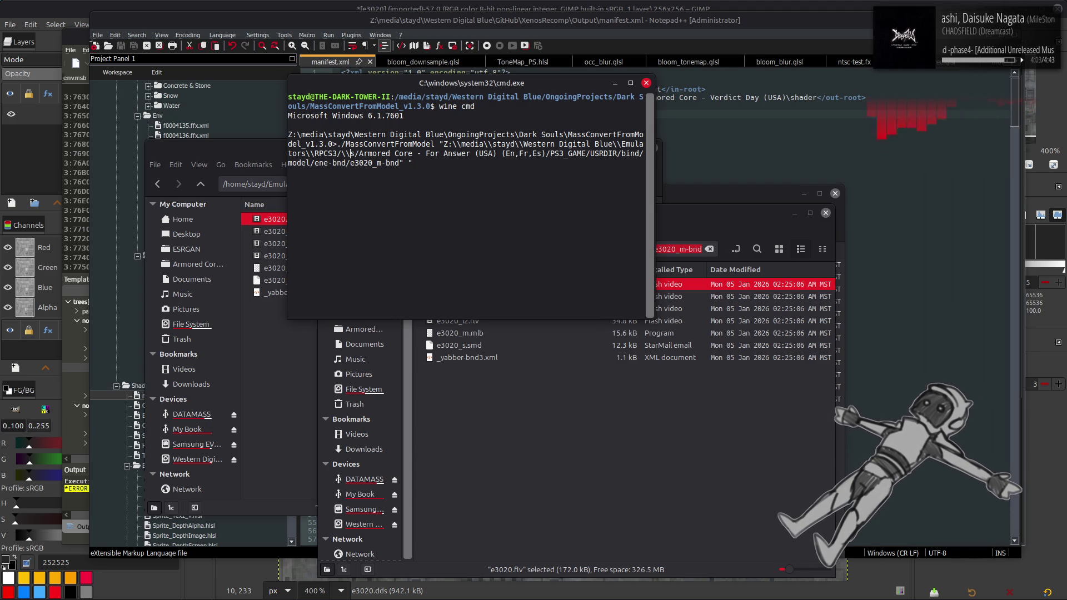
key(BackSpace)
key(BackSpace)
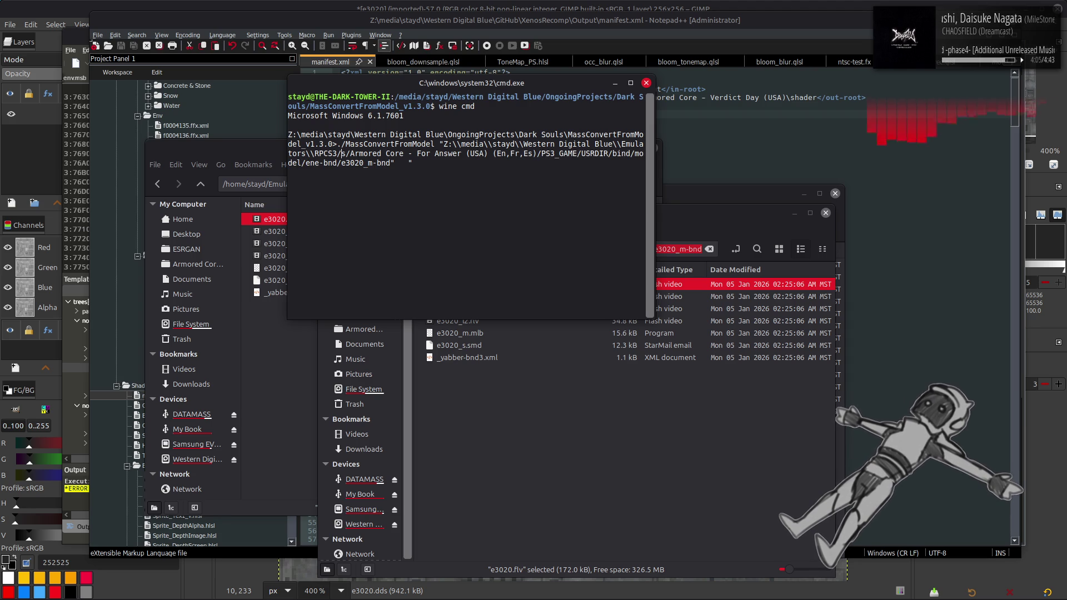
key(BackSpace)
key(Delete)
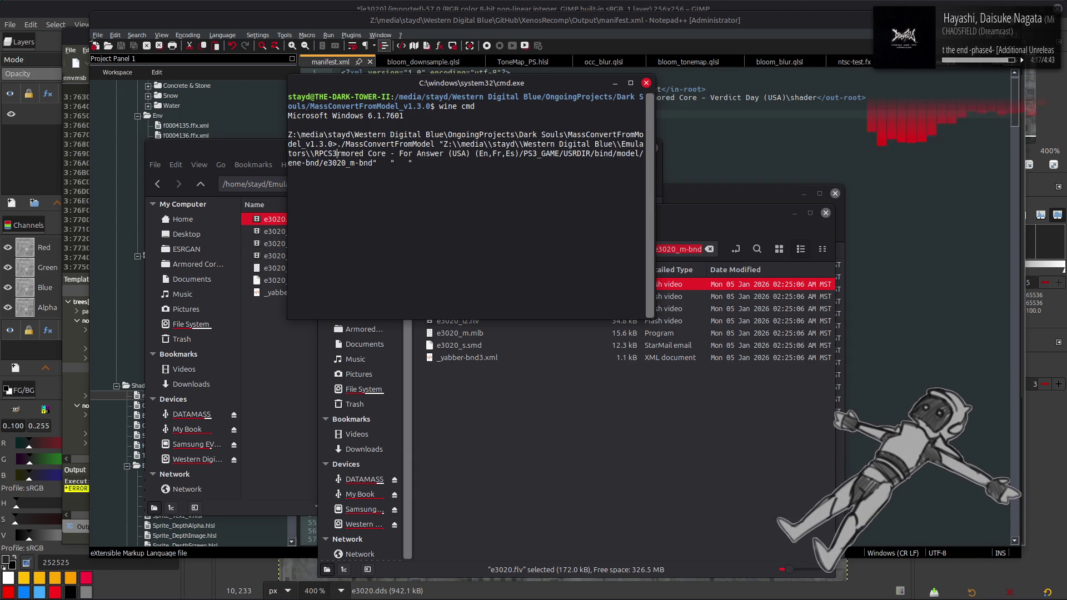
text(\\A)
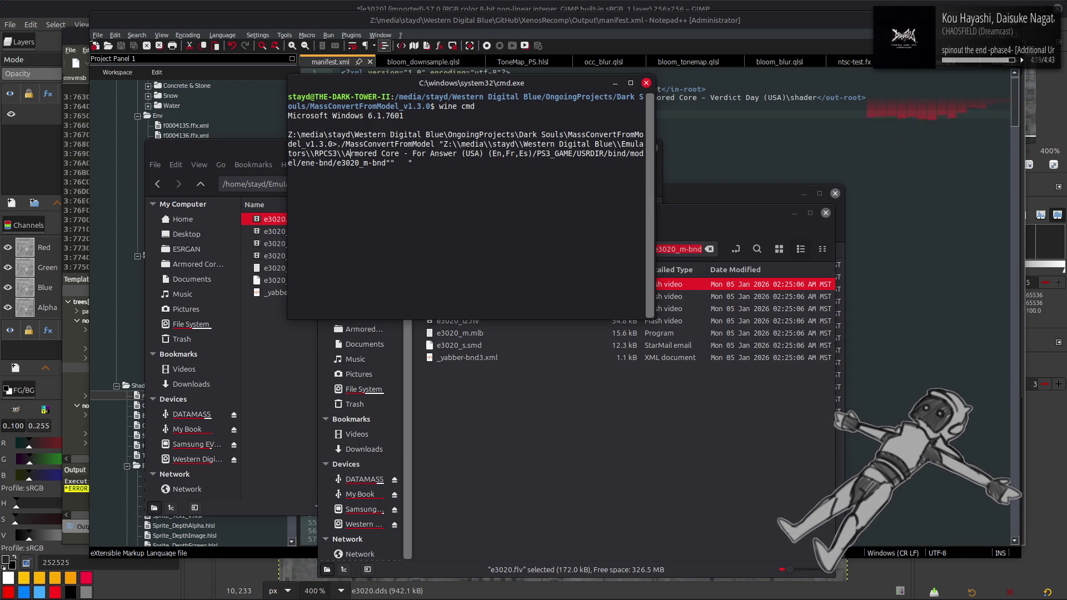
key(alt+Tab)
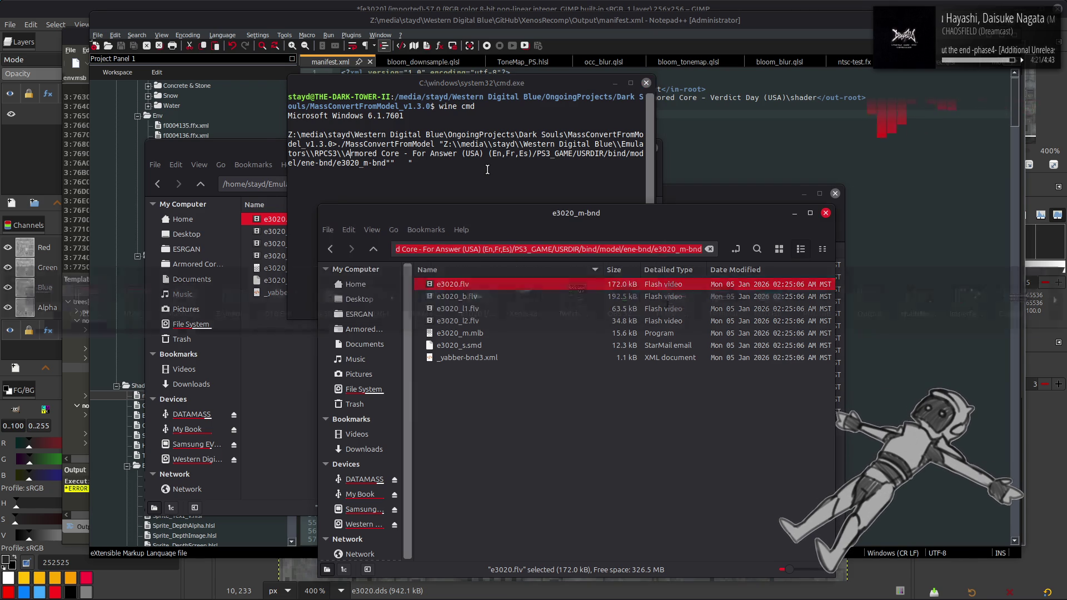
click(488, 170)
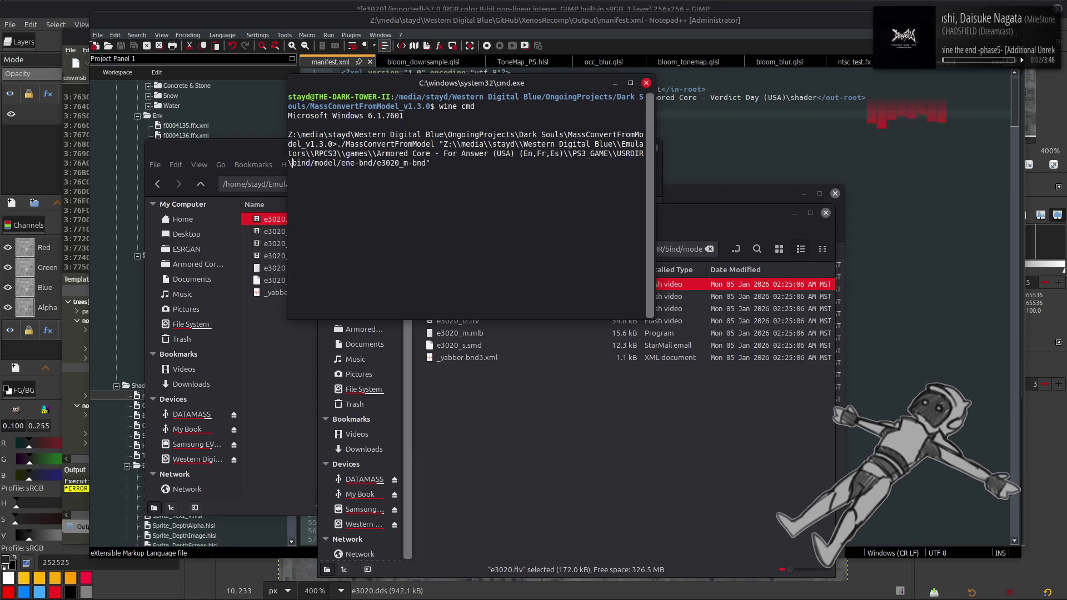
Fix the slashes after bind, model and ene-bnd, then run the conversion on e3020.flv.
key(BackSpace)
text(\)
key(BackSpace)
text(\)
key(Delete)
text(\)
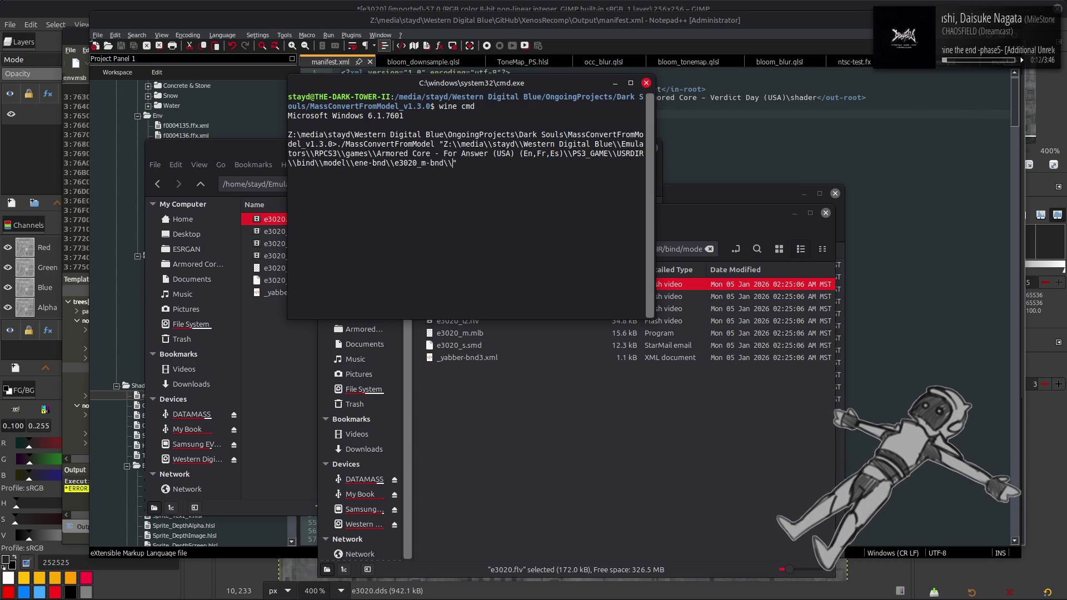
key(alt+Tab)
key(alt+Tab)
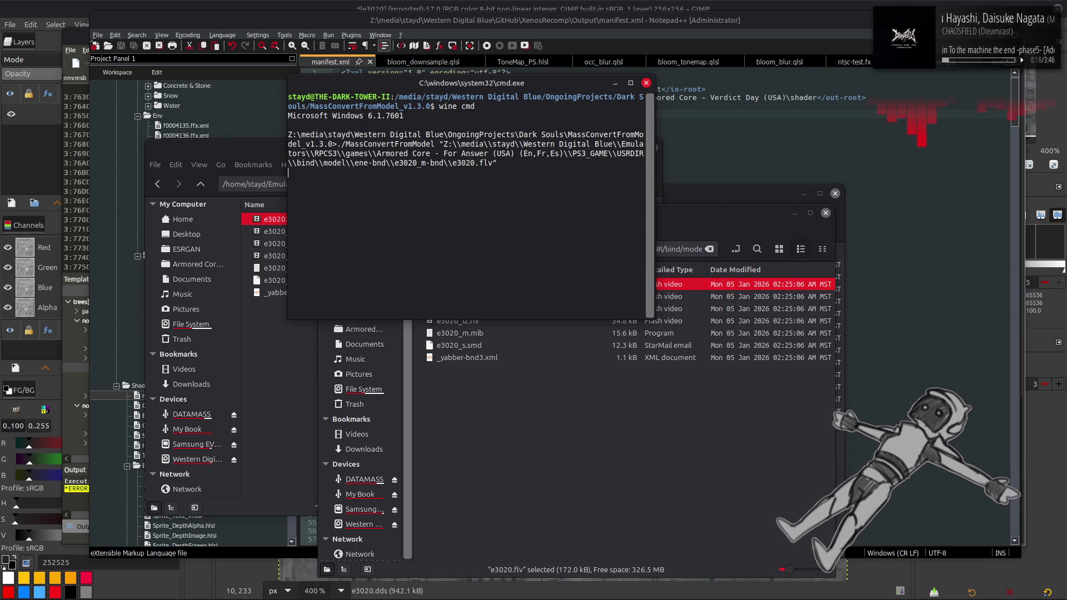
key(Return)
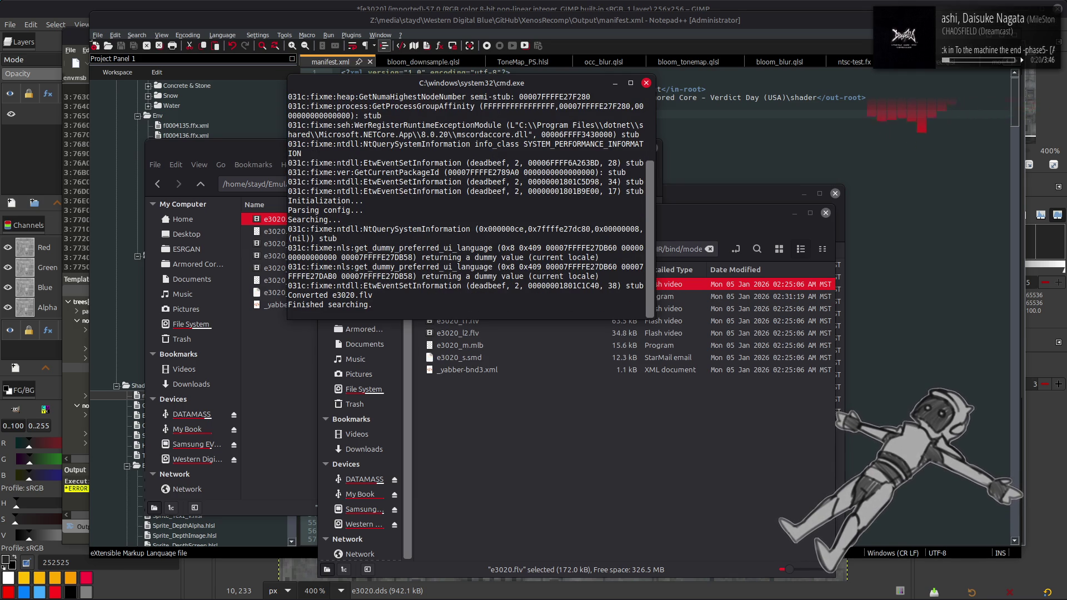
click(524, 423)
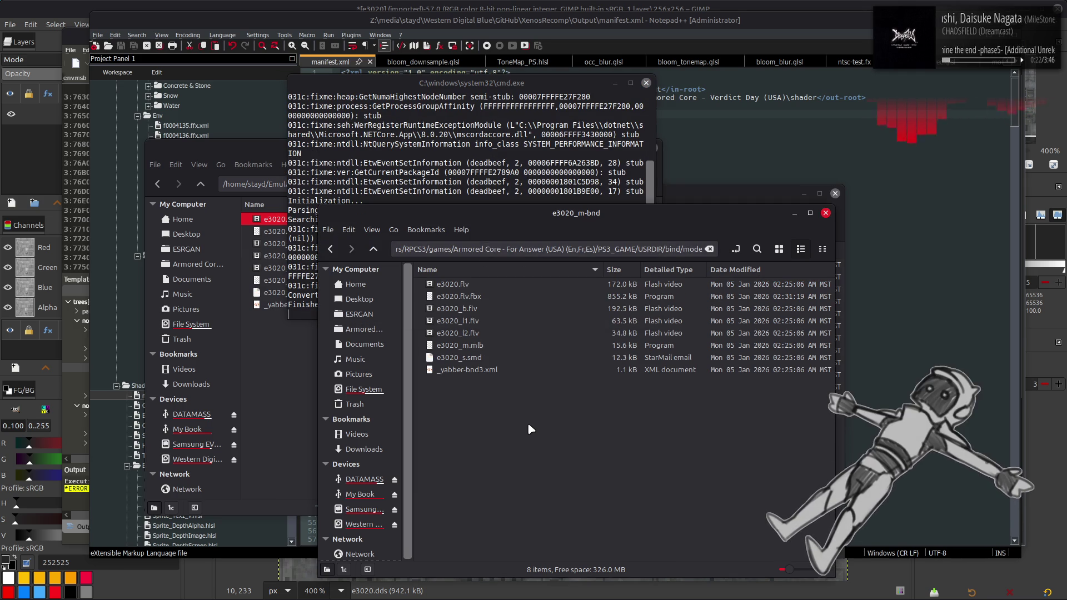
Start a new empty General scene in Blender.
click(377, 586)
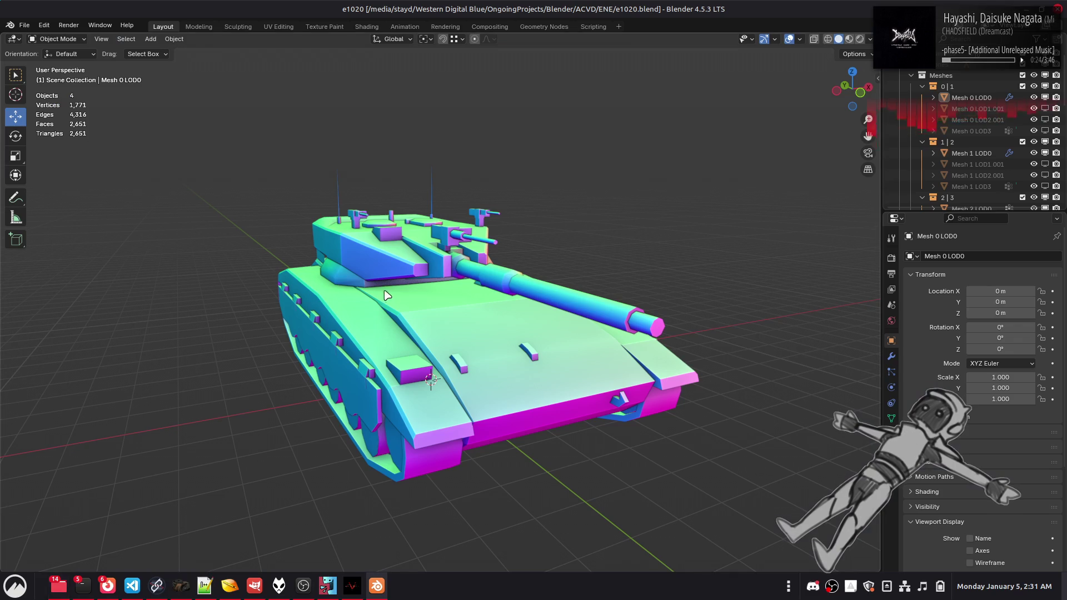
click(24, 25)
mouse_move(44, 39)
click(156, 40)
key(alt+Tab)
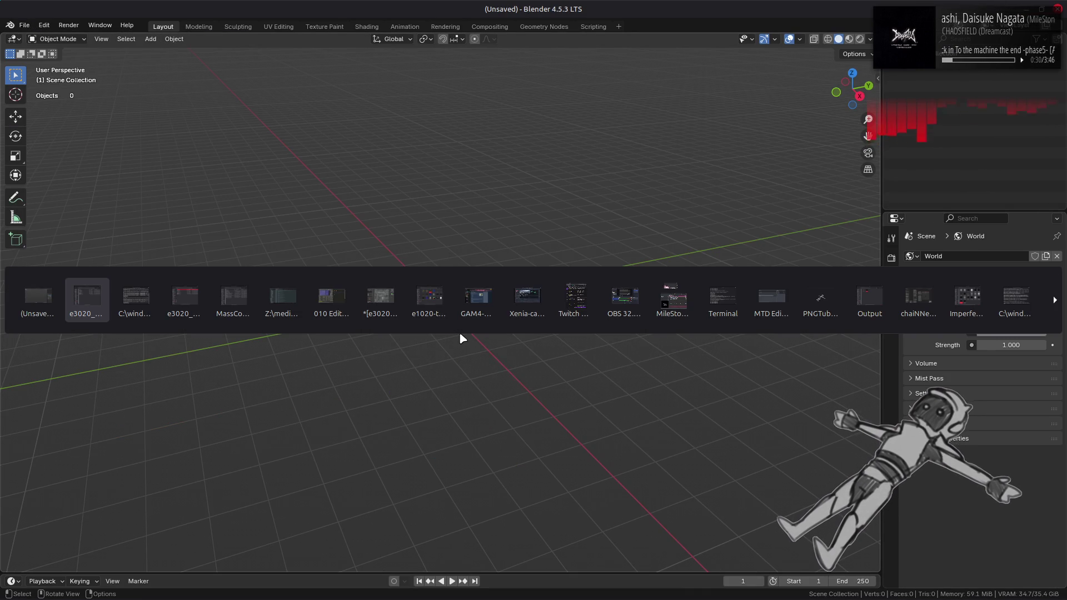
Import e3020.flv.fbx into Blender with a Transform scale of 100.
drag(460, 296, 269, 267)
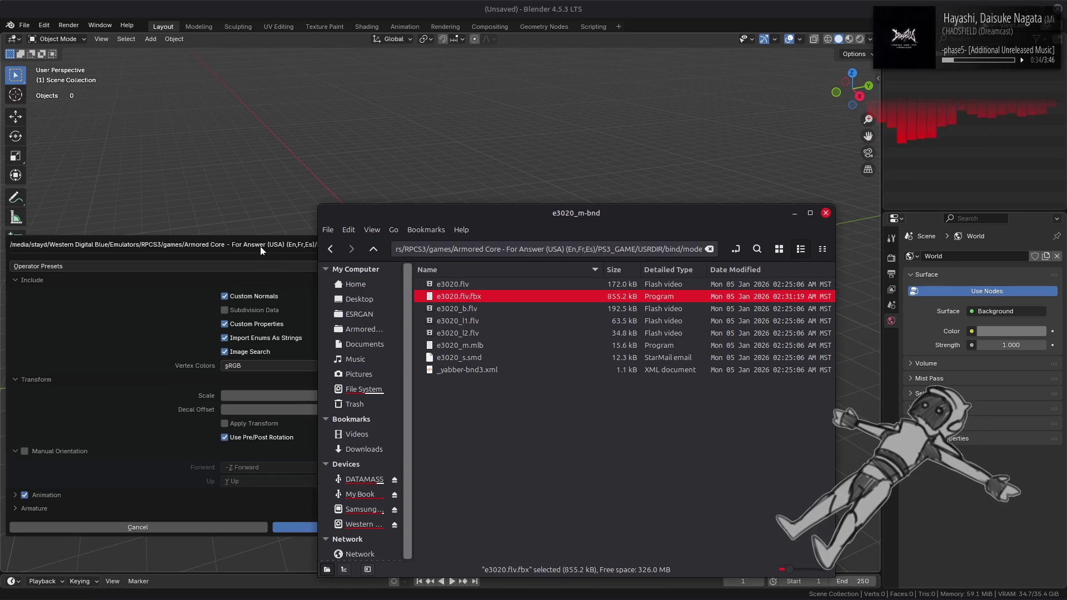
click(261, 250)
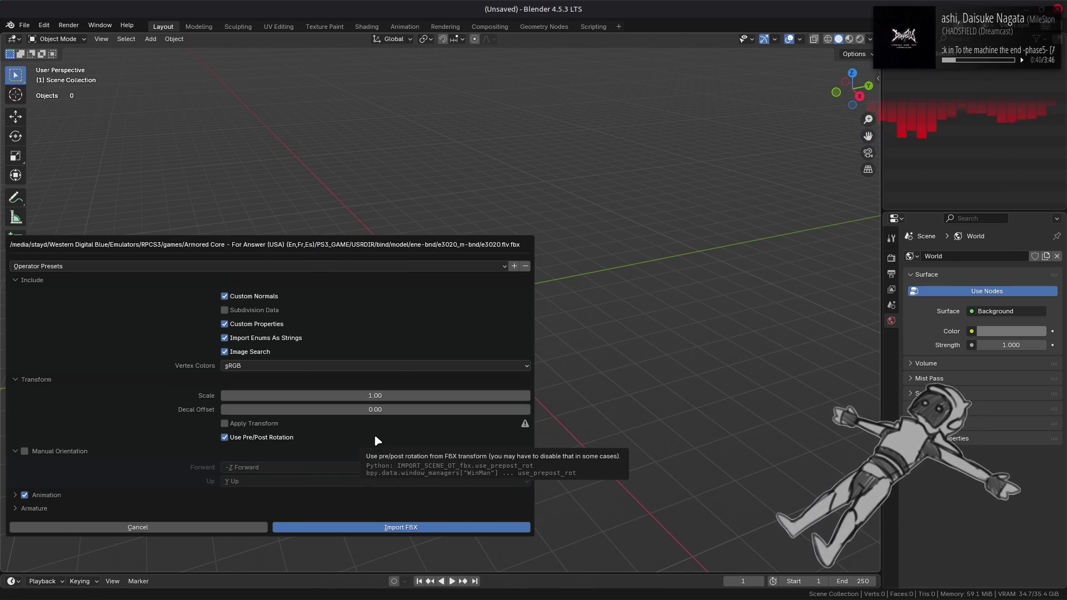
click(392, 399)
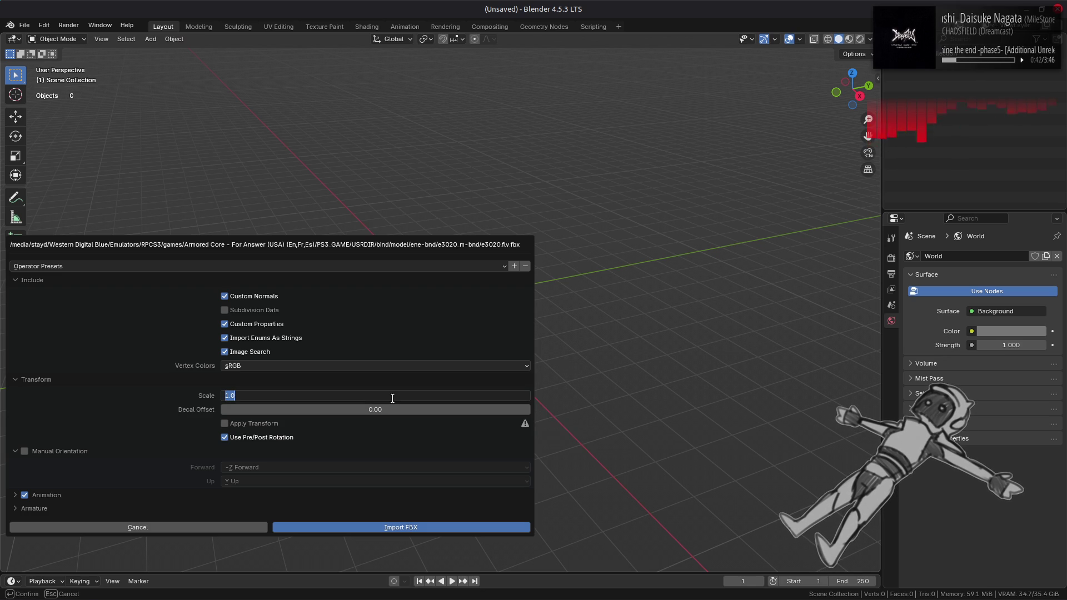
text(100)
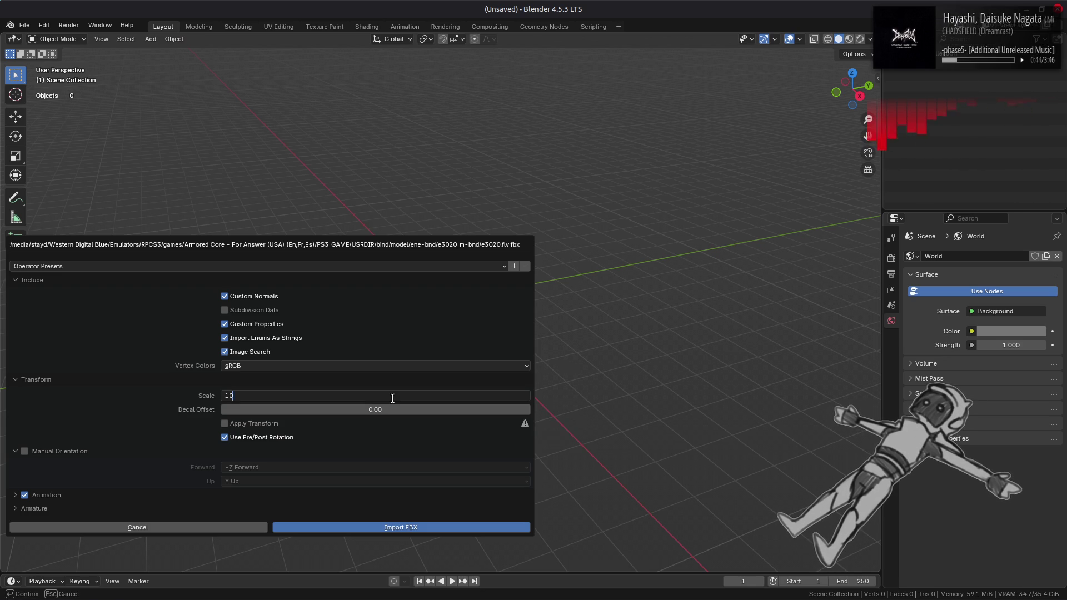
key(Return)
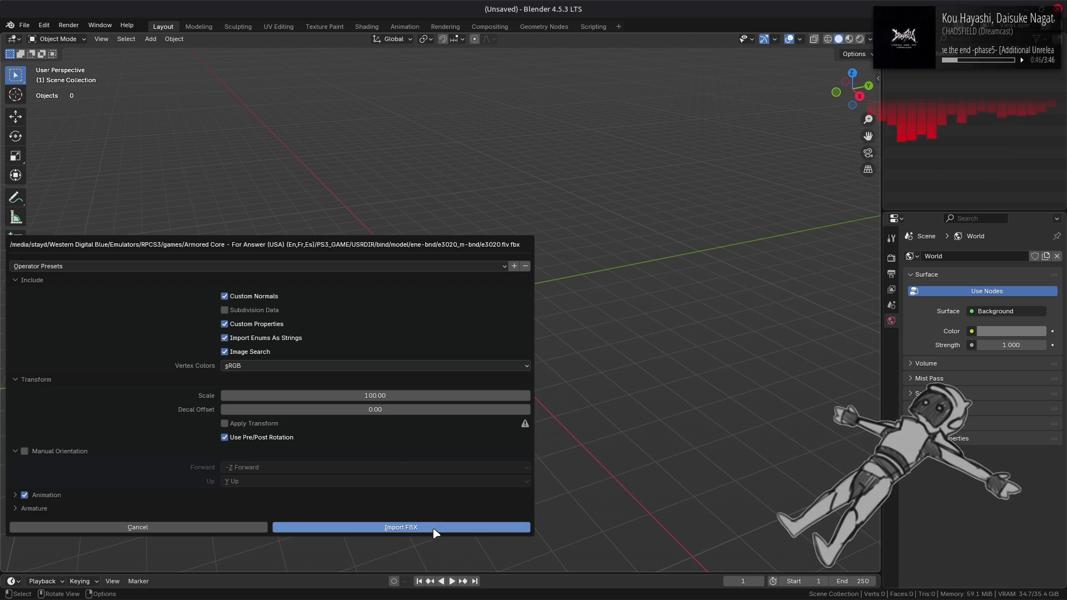
click(434, 533)
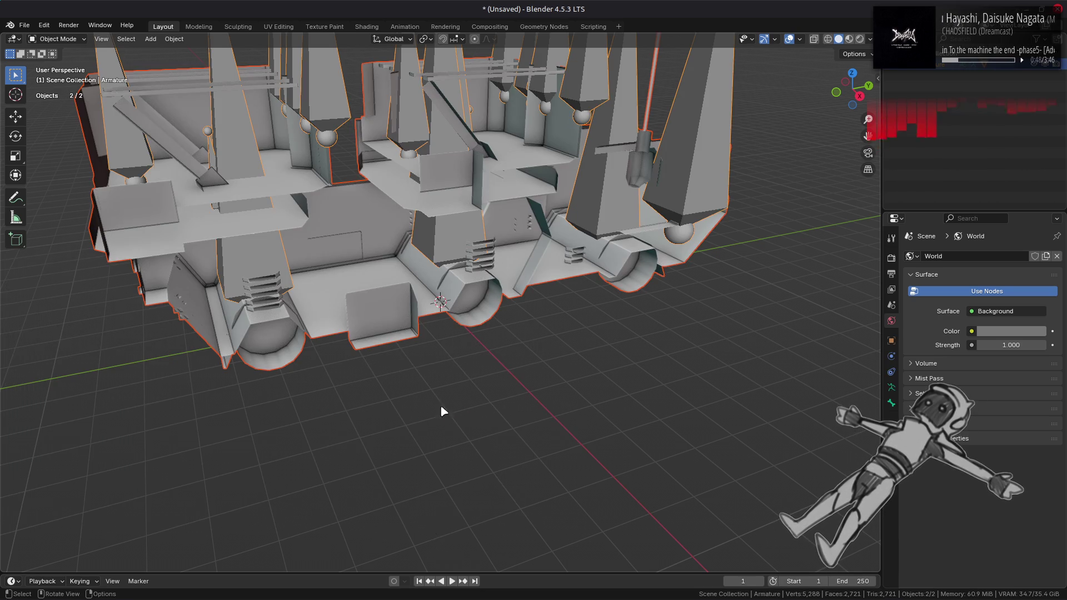
Inspect the Armature and Mesh_0, removing then restoring Mesh_0's Armature modifier.
drag(452, 326, 667, 293)
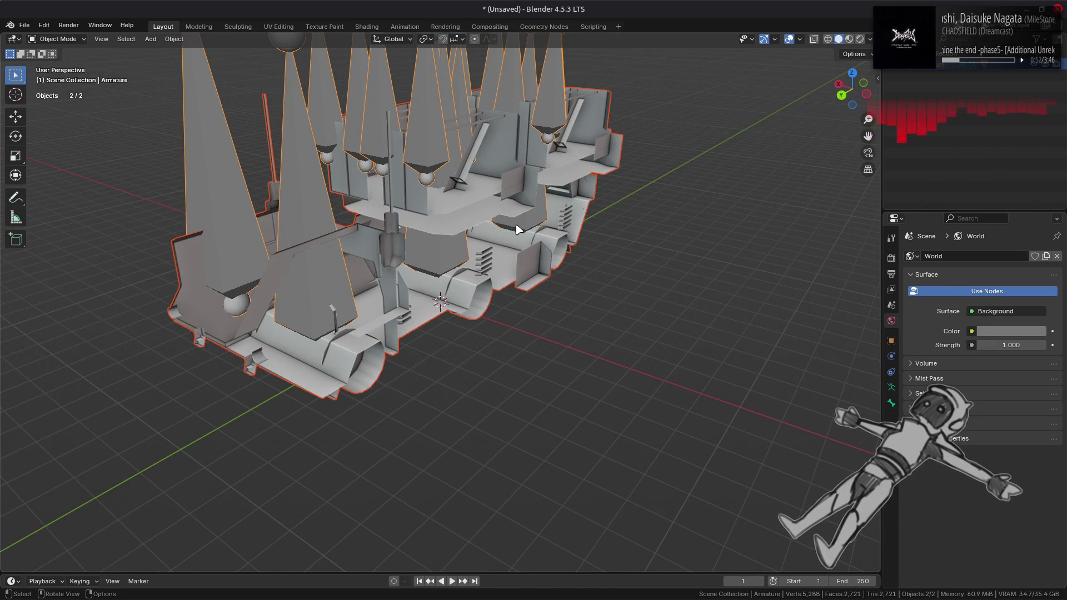
click(892, 341)
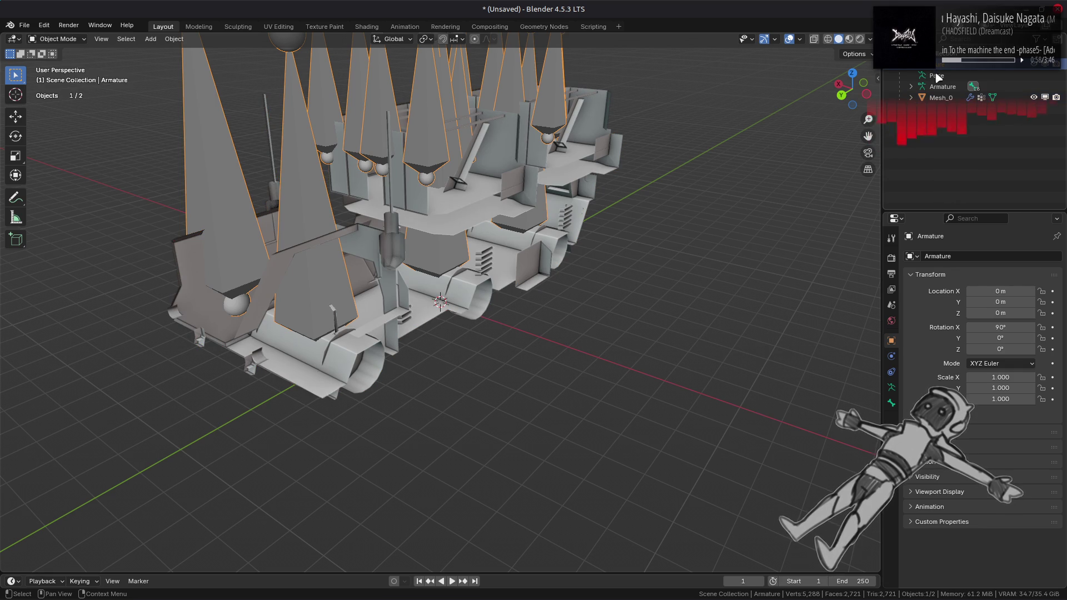
ctrl+click(946, 99)
click(945, 99)
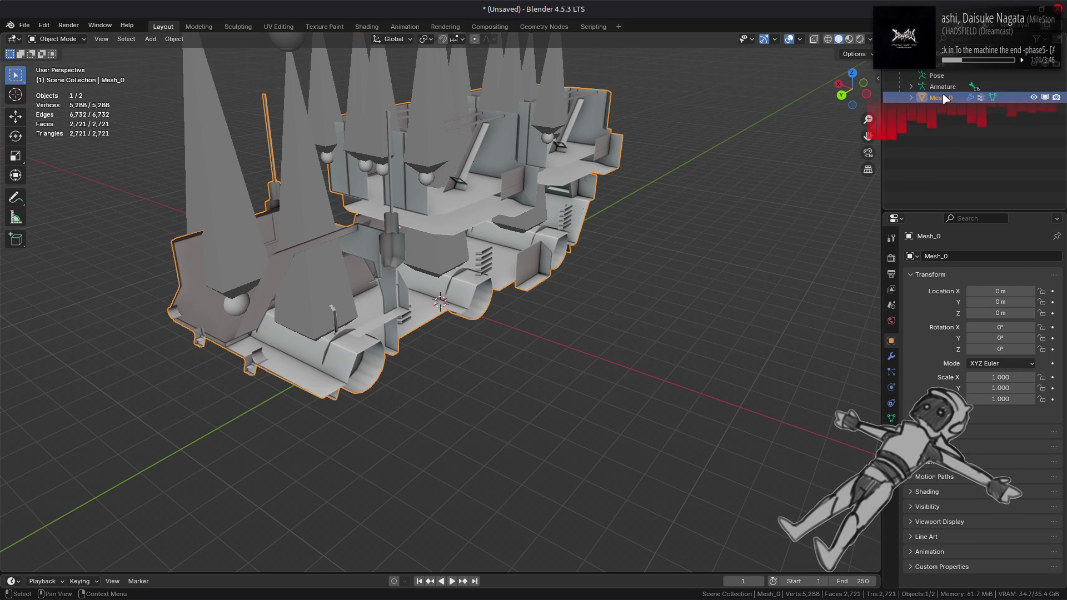
click(938, 76)
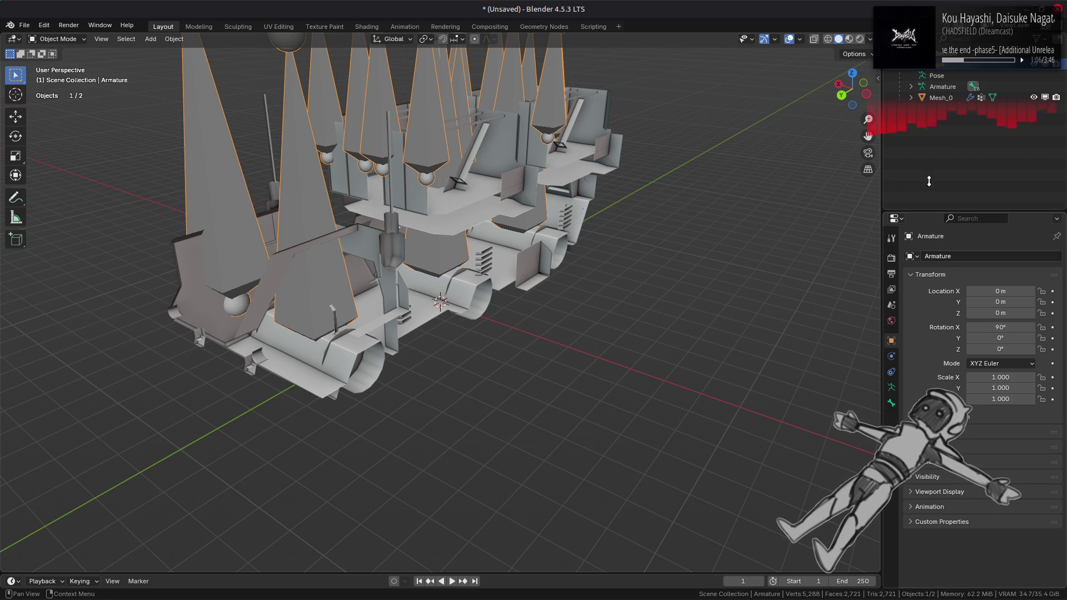
click(940, 98)
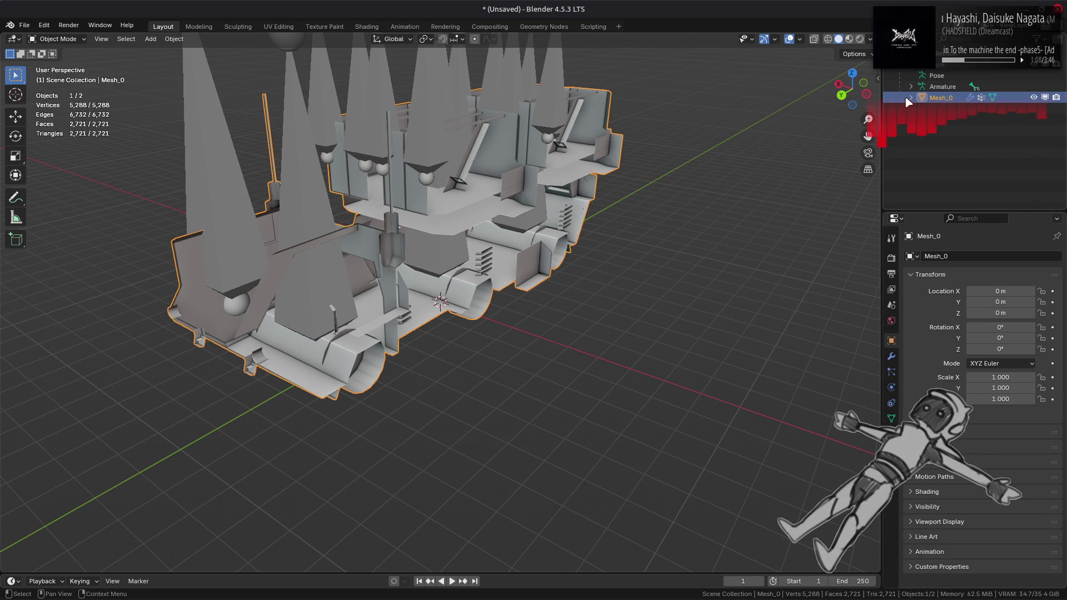
click(891, 357)
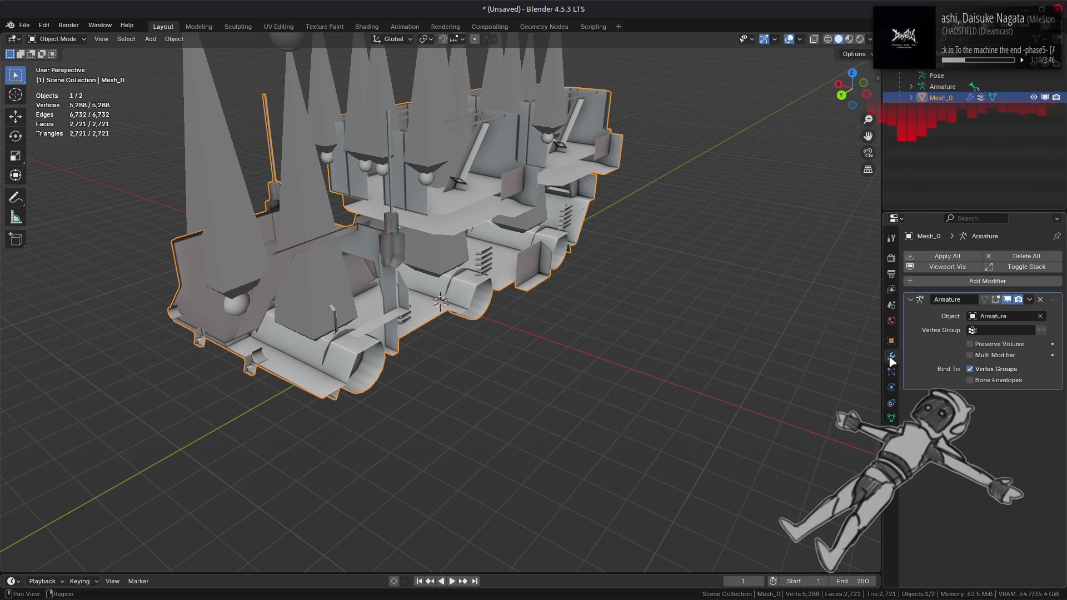
click(1040, 299)
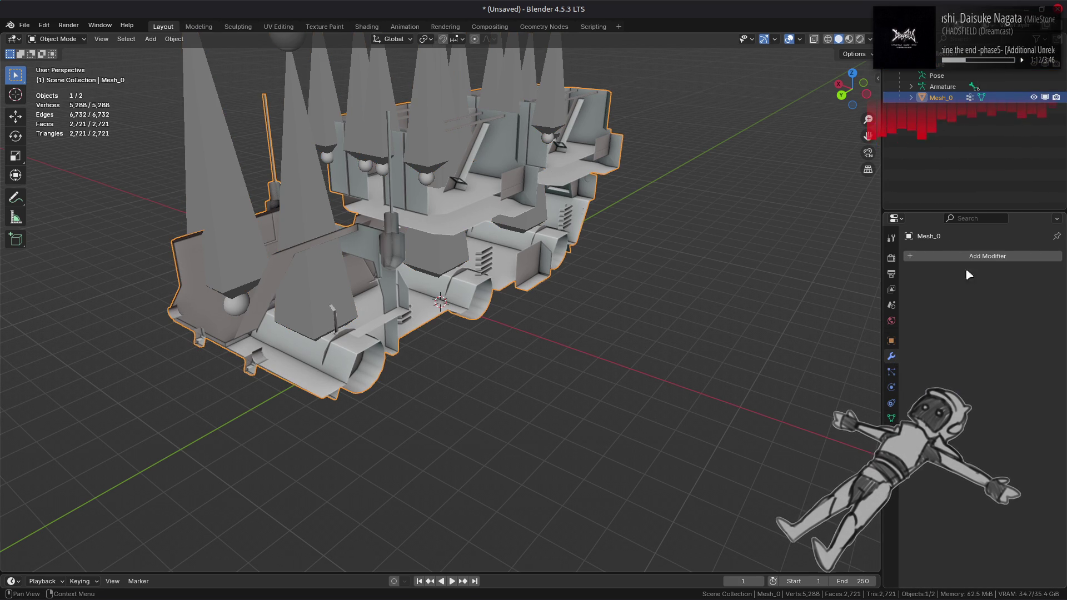
key(ctrl+z)
Select the Armature and enter Edit Mode on its bones.
click(943, 87)
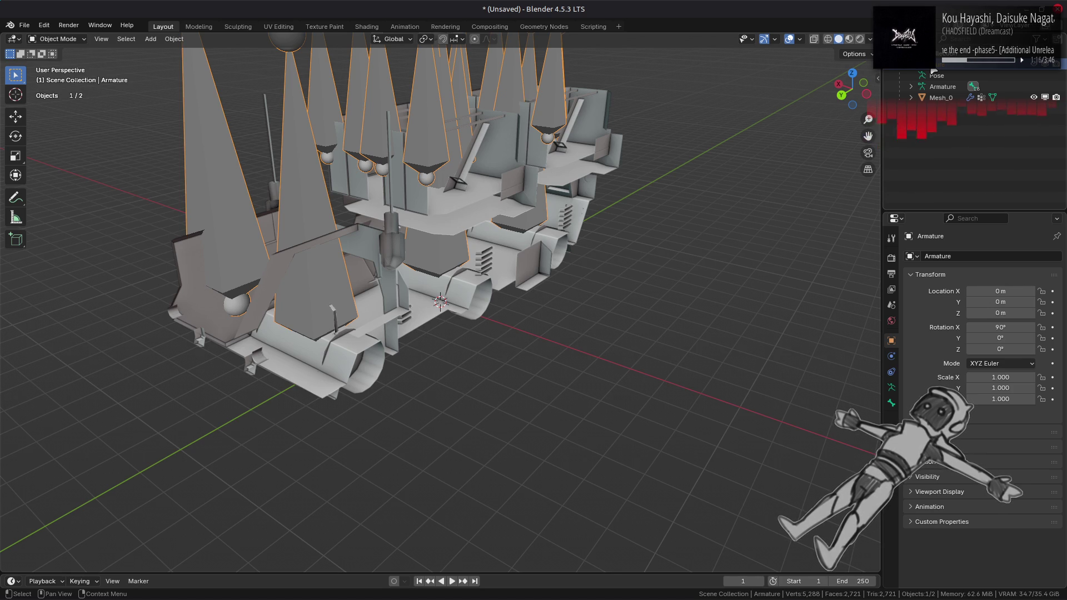
click(924, 100)
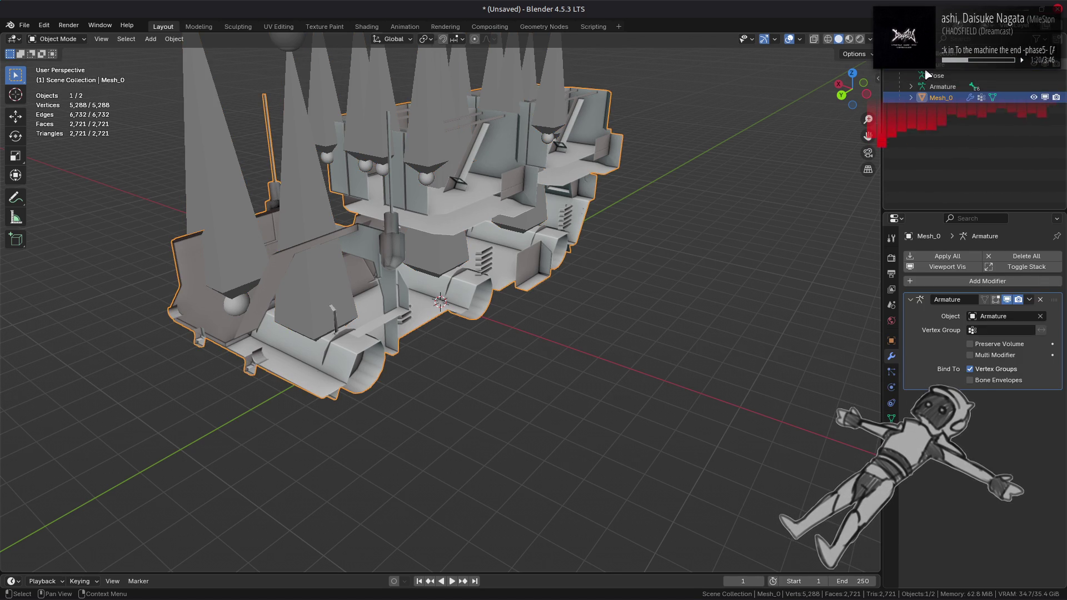
click(943, 86)
key(Tab)
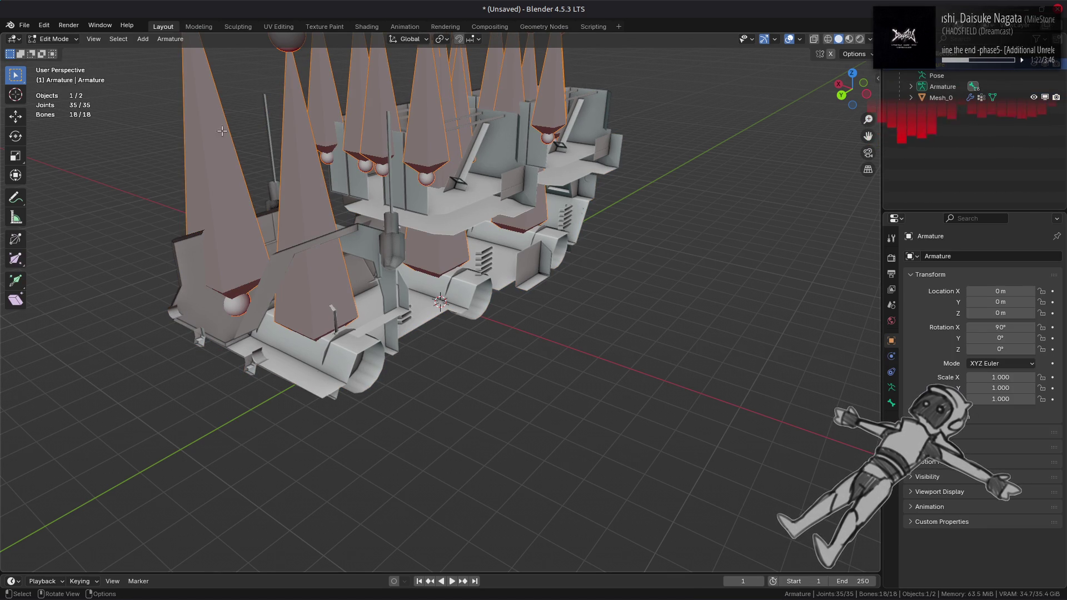
Scale the armature bones along X using the bounding box center pivot.
click(15, 116)
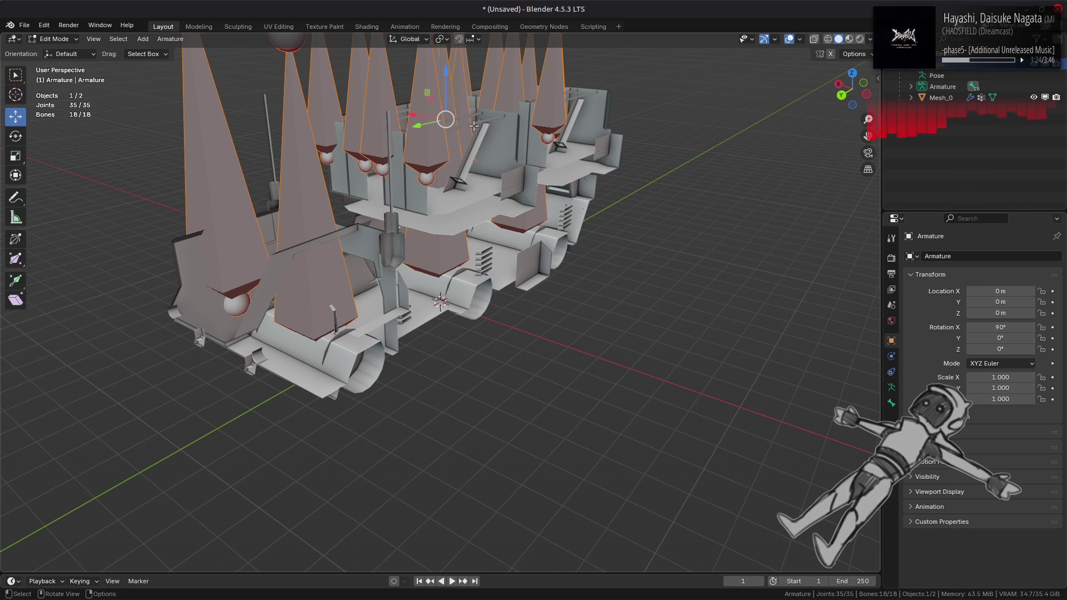
key(s)
key(x)
key(Escape)
click(442, 39)
click(459, 67)
key(s)
key(x)
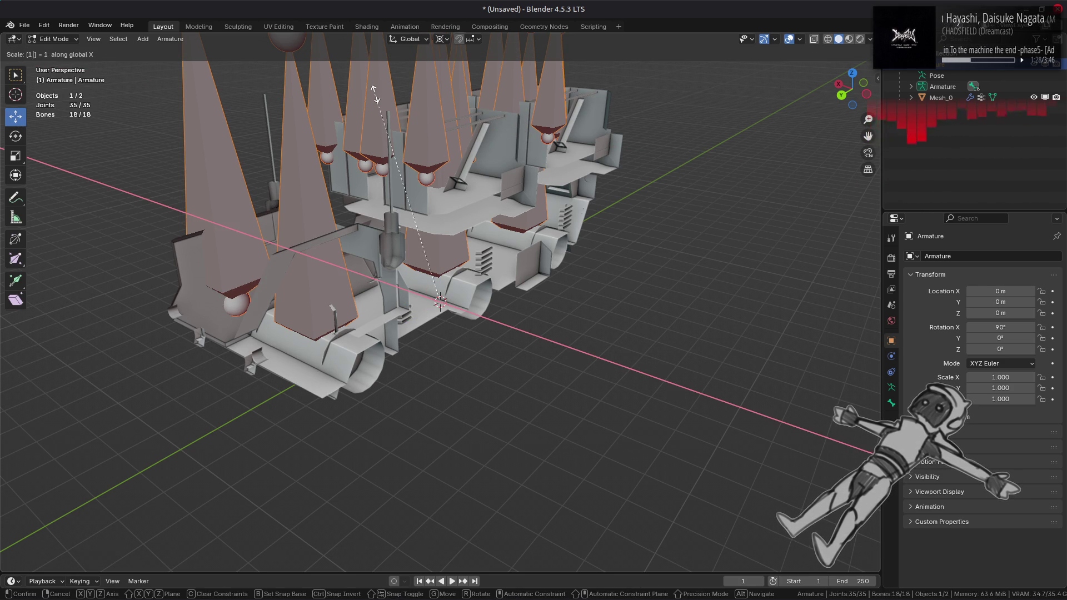
click(375, 94)
drag(375, 94, 519, 185)
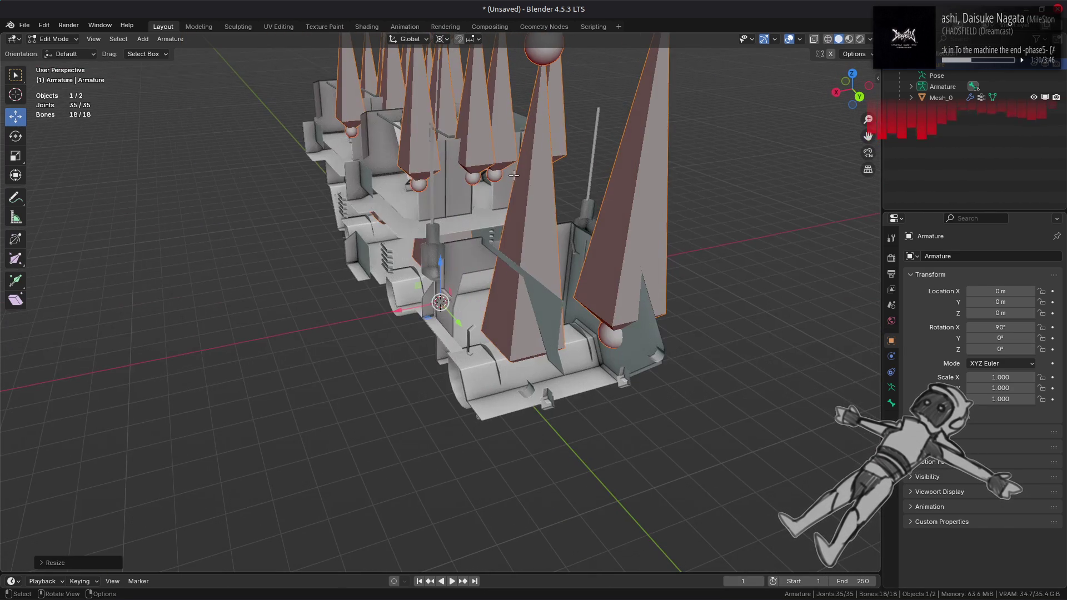
key(Tab)
key(Tab)
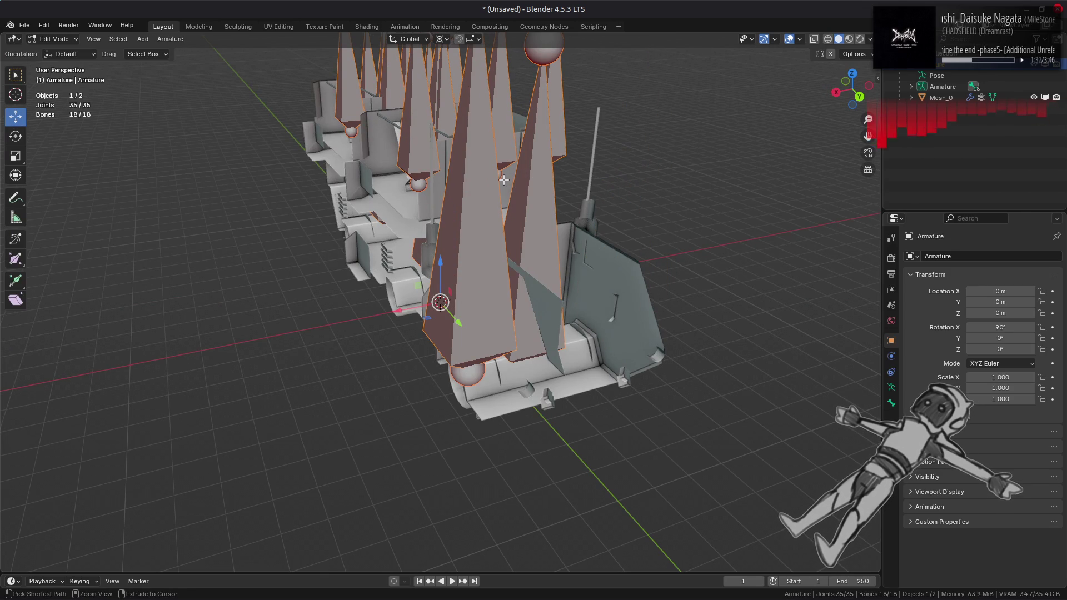
Mirror Mesh_0 along X by scaling it -1 in Edit Mode.
key(Tab)
click(970, 98)
key(Tab)
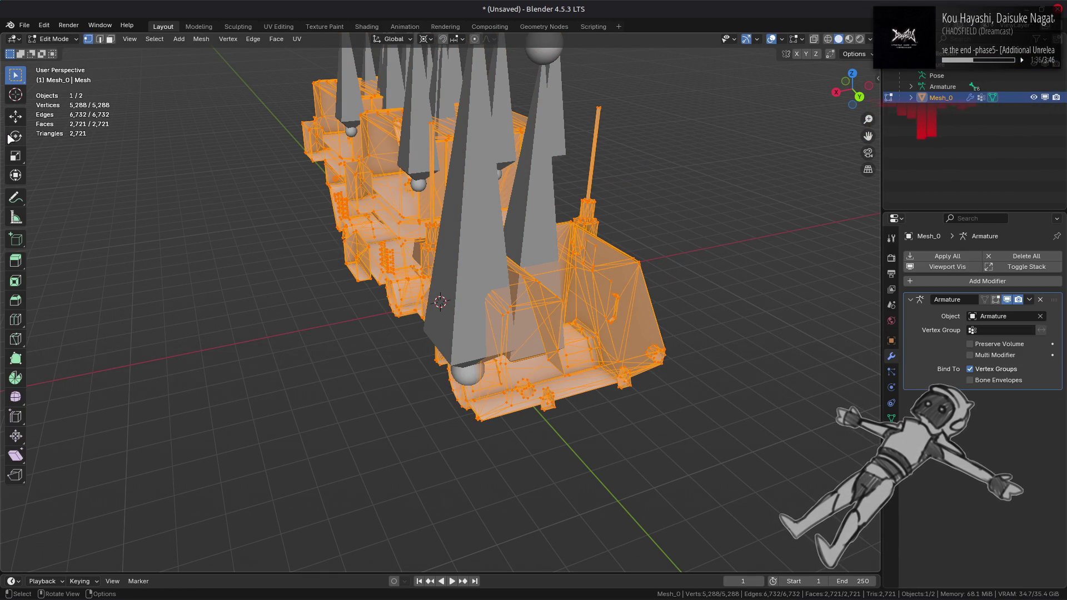
click(15, 116)
key(s)
key(x)
key(minus)
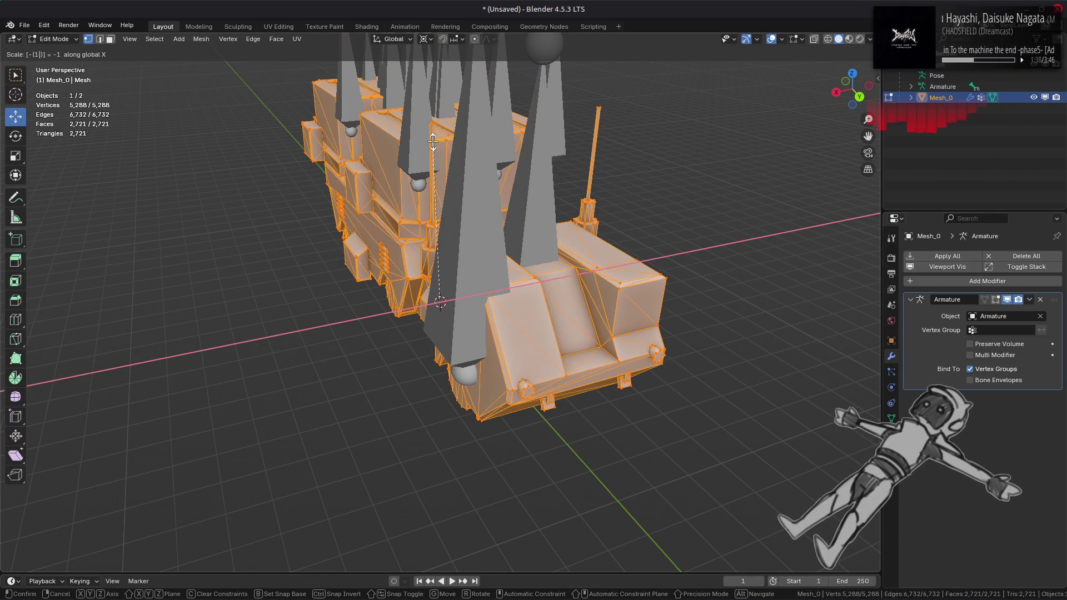
key(Return)
key(Tab)
Select and delete the Armature, leaving only the vehicle mesh.
drag(852, 89, 867, 100)
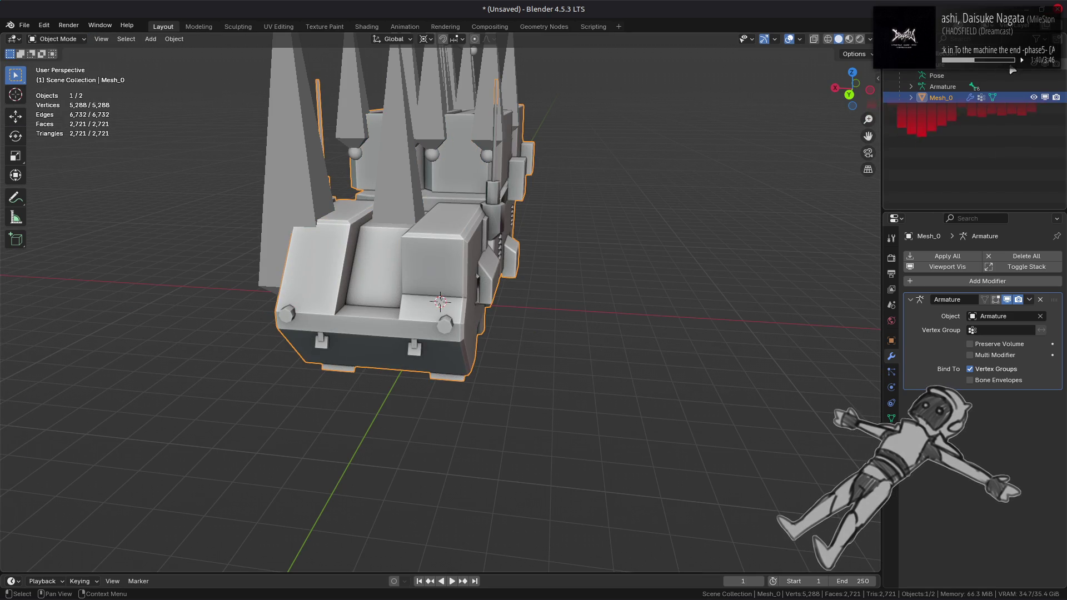
key(shift+h)
key(alt+a)
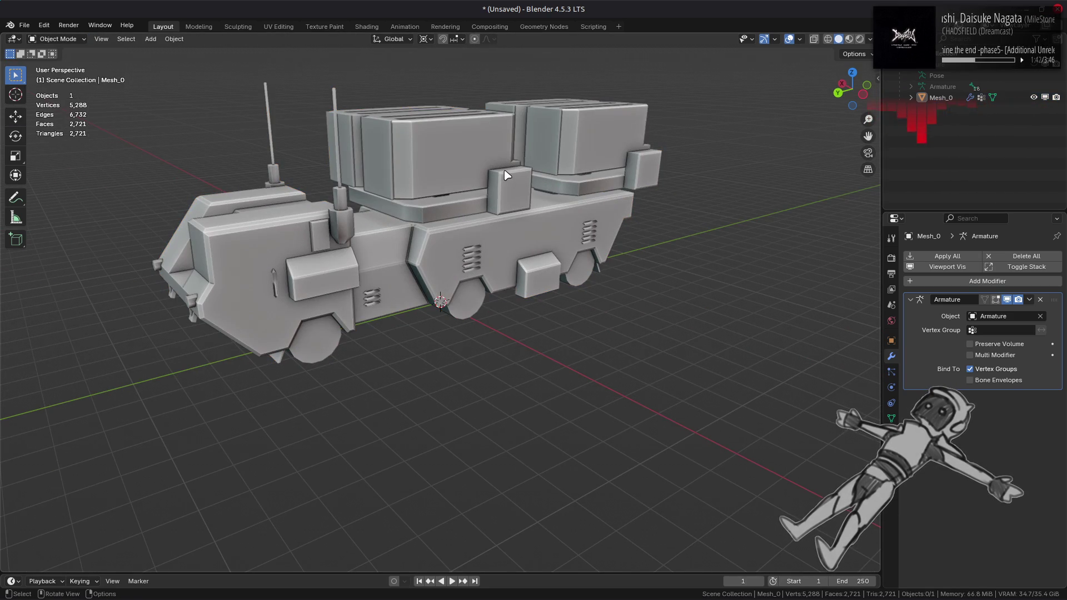
mouse_move(521, 180)
mouse_down()
mouse_move(500, 183)
mouse_move(632, 162)
mouse_move(341, 199)
mouse_move(436, 215)
mouse_move(457, 229)
mouse_move(312, 252)
mouse_move(332, 234)
mouse_up()
Orbit and zoom around the mirrored truck to inspect it.
mouse_move(354, 221)
mouse_down()
mouse_move(87, 181)
mouse_move(219, 240)
mouse_move(464, 239)
mouse_move(343, 217)
mouse_move(444, 248)
mouse_move(433, 312)
mouse_move(572, 269)
mouse_move(361, 269)
mouse_move(386, 249)
mouse_move(473, 245)
mouse_move(457, 274)
mouse_move(444, 240)
mouse_move(389, 232)
mouse_move(356, 250)
mouse_move(373, 225)
mouse_move(340, 261)
mouse_move(313, 223)
mouse_move(493, 256)
mouse_move(334, 167)
mouse_up()
scroll(307, 221, up, 3)
scroll(474, 252, up, 5)
scroll(493, 254, down, 3)
scroll(493, 255, down, 5)
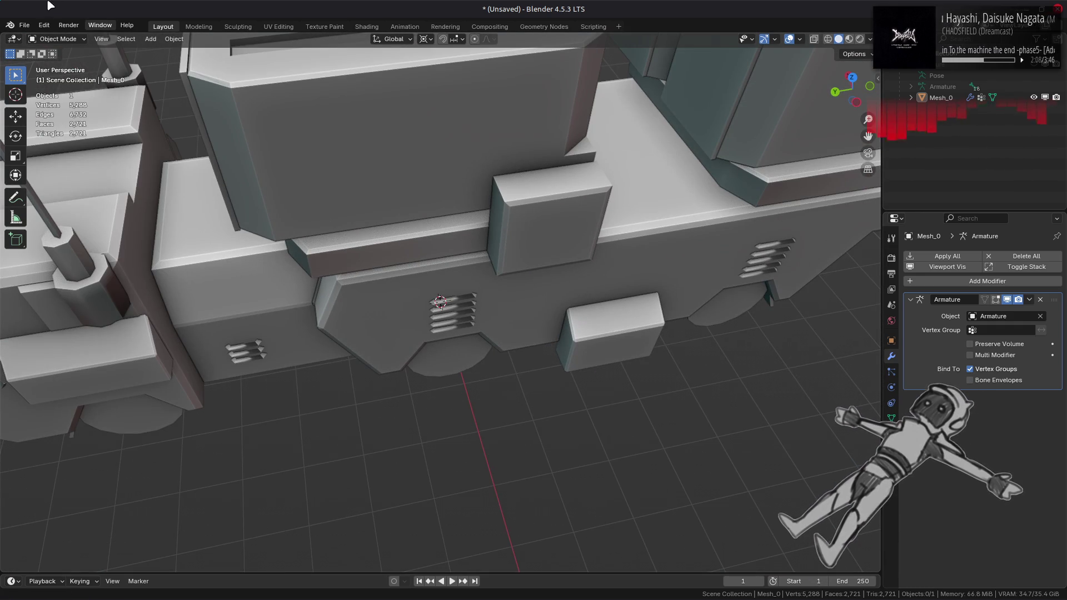
Start a new General file, discarding the truck model without saving.
click(44, 25)
click(39, 28)
click(25, 25)
mouse_move(36, 36)
click(161, 37)
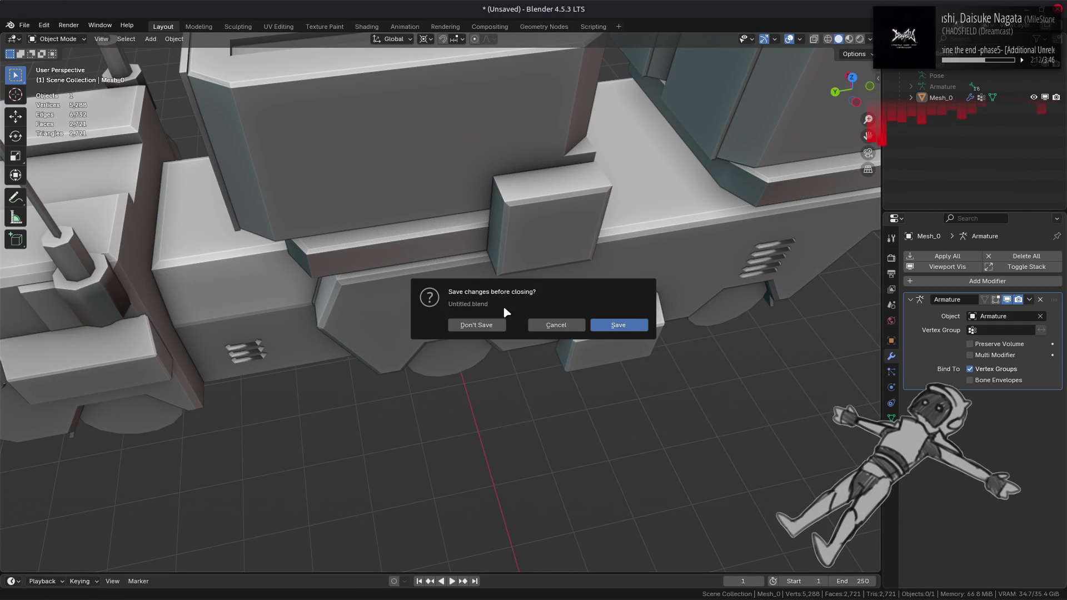
click(481, 326)
key(alt+Tab)
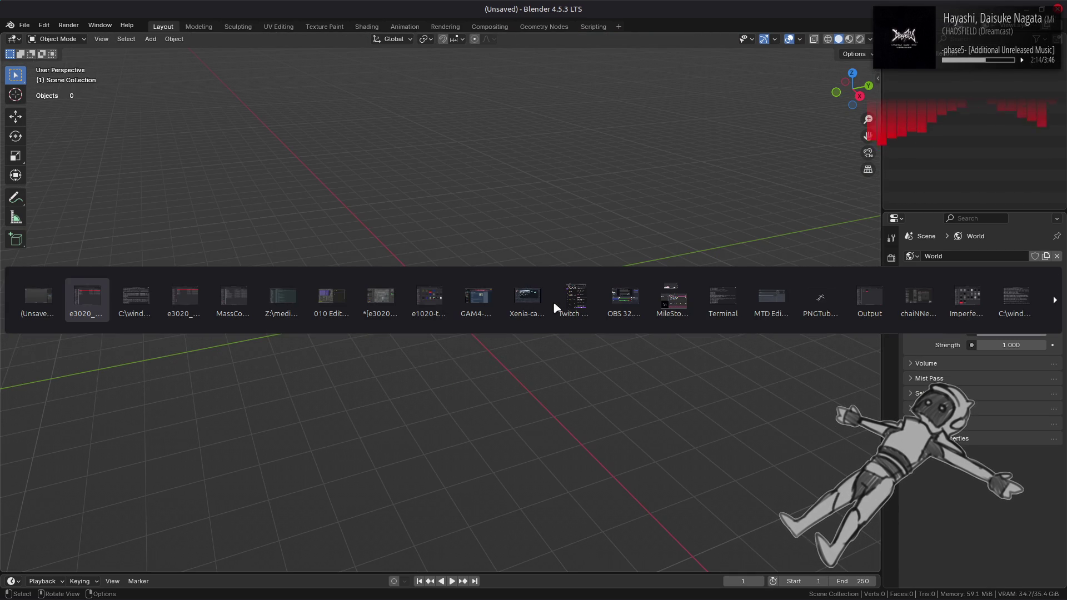
Go up to ene-bnd, open e3050_t-bnd and unpack e3050.tpf.
key(alt+Up)
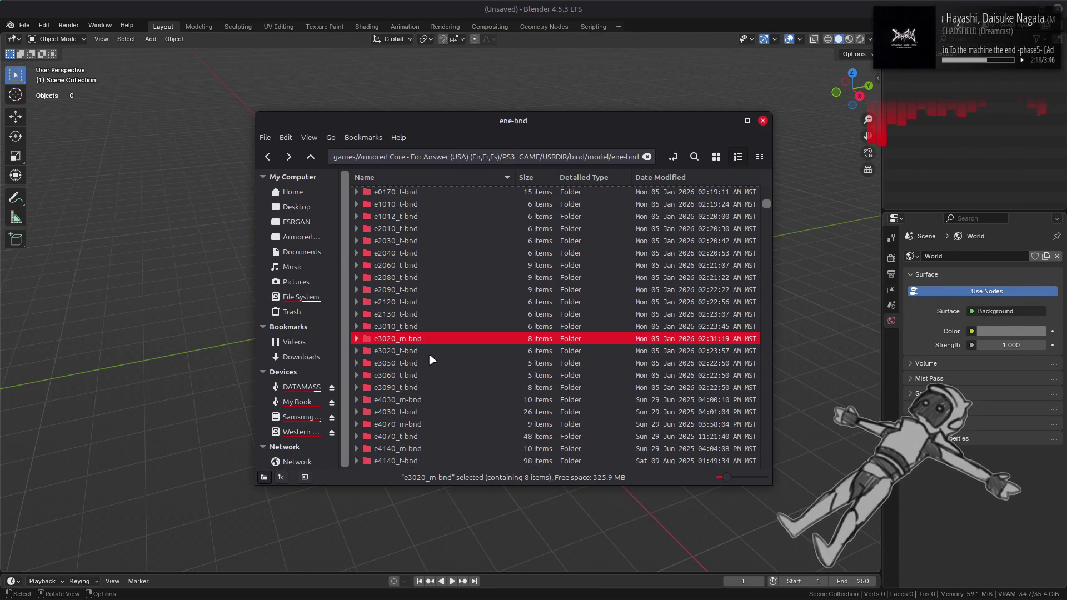
double_click(421, 362)
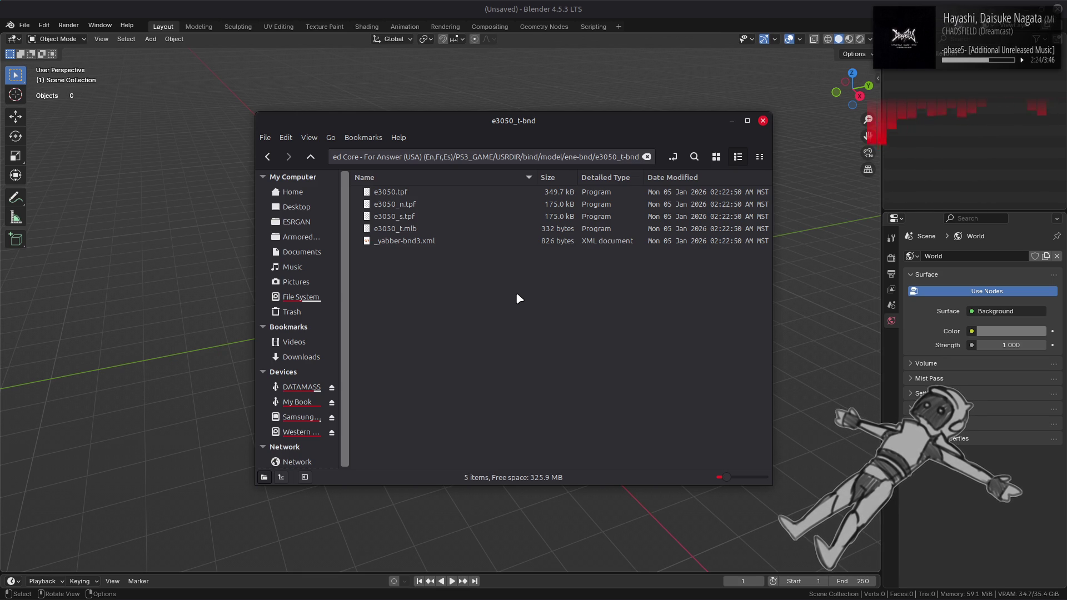
click(424, 192)
right_click(425, 191)
click(449, 203)
Preview e3050.dds from e3050-tpf in Blender, then close Nemo and undo the import.
double_click(469, 192)
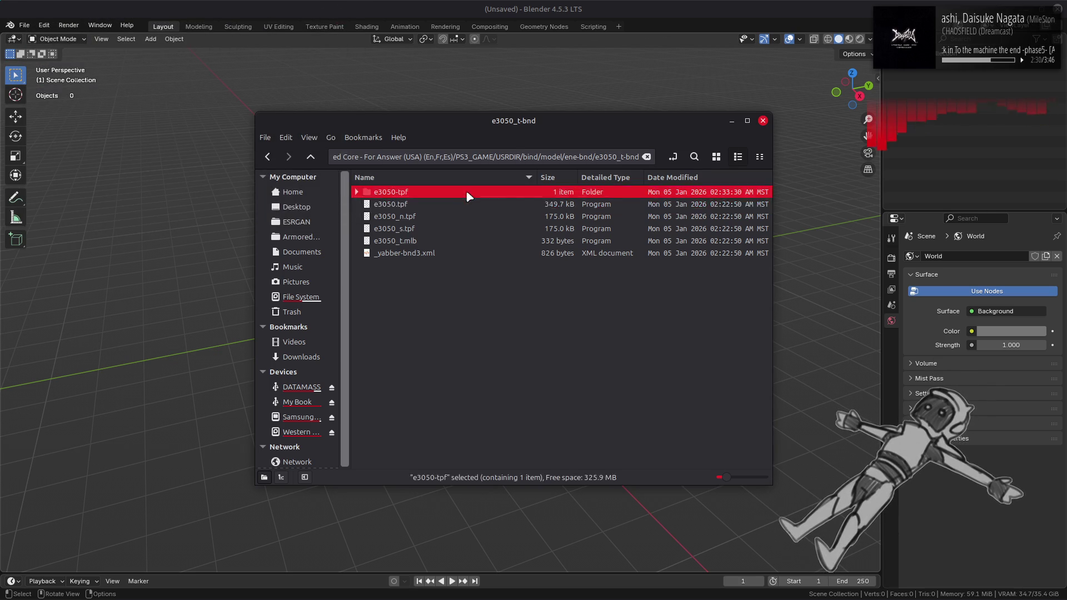
click(716, 157)
drag(382, 204, 555, 84)
key(ctrl+w)
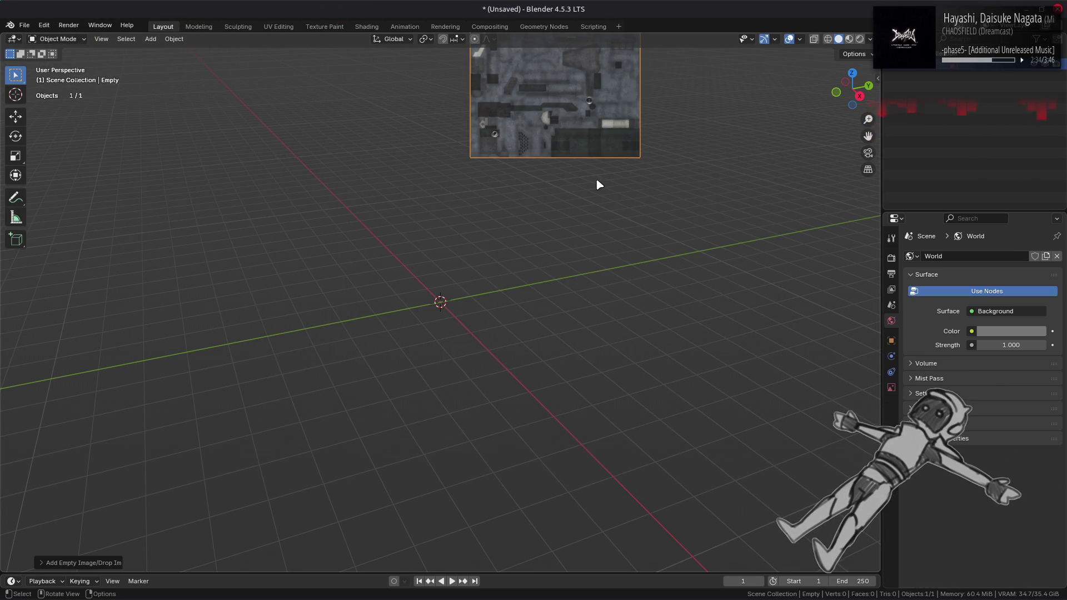
key(ctrl+z)
key(alt+Tab)
key(alt+Tab)
key(alt+Tab)
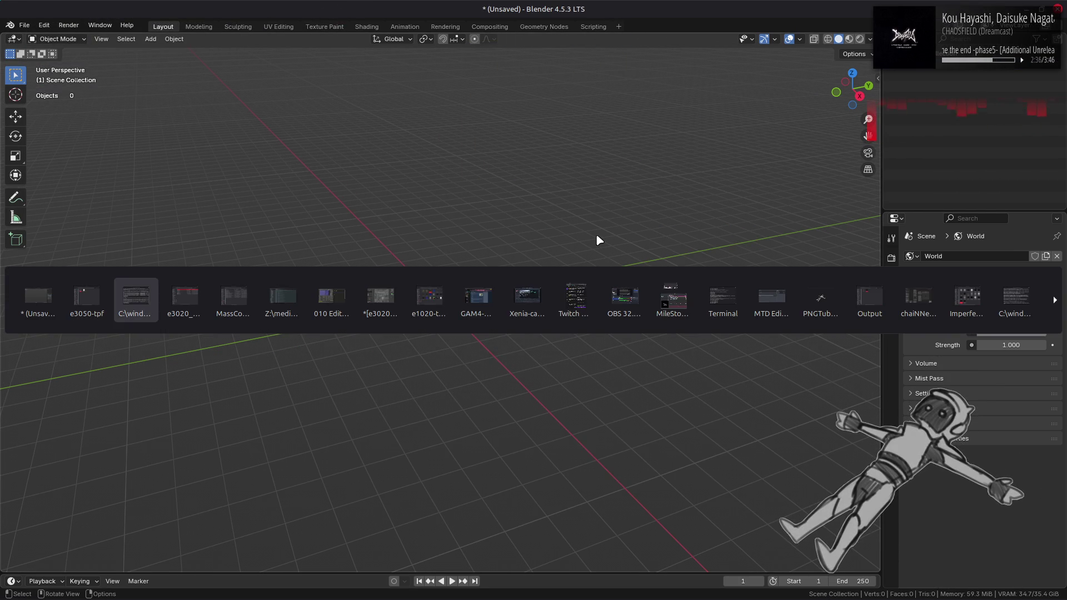
Close the e3020 texture, discarding its changes, then briefly open and close e3050.dds.
key(alt+Tab)
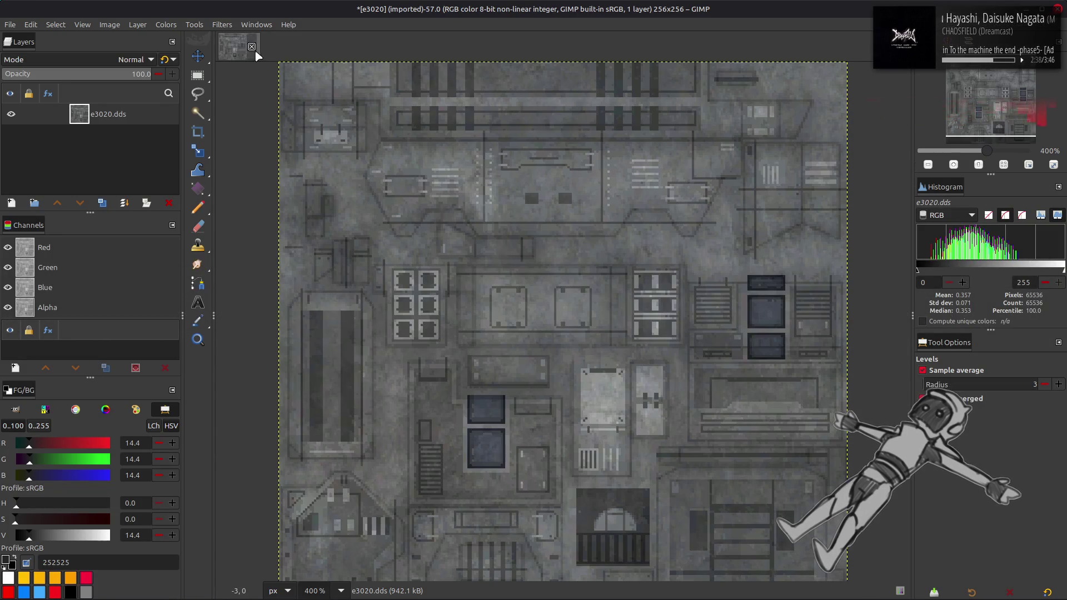
click(251, 49)
click(646, 351)
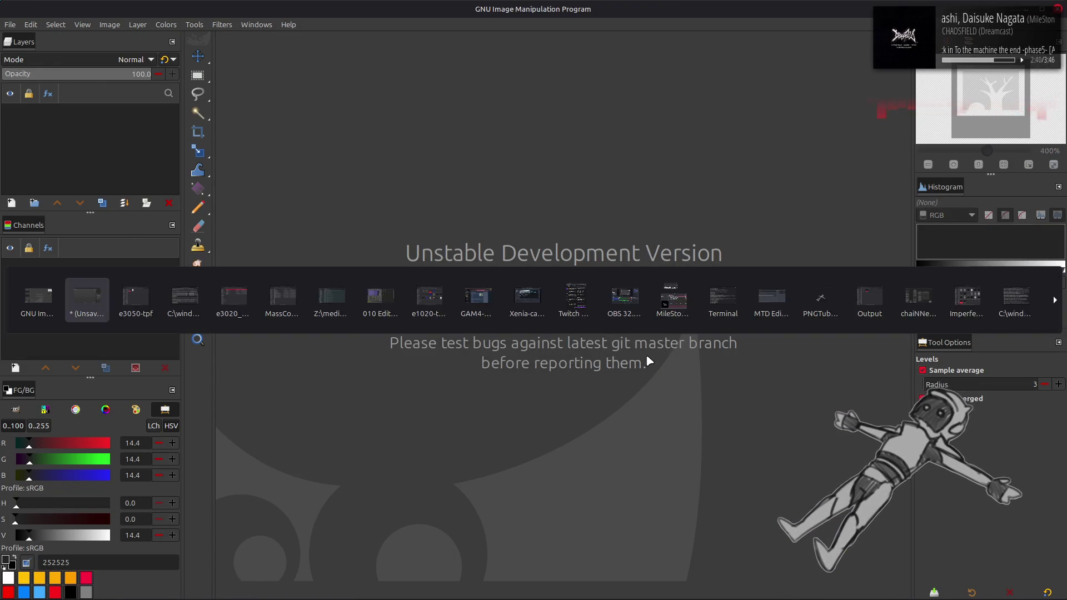
key(alt+Tab)
key(alt+Tab)
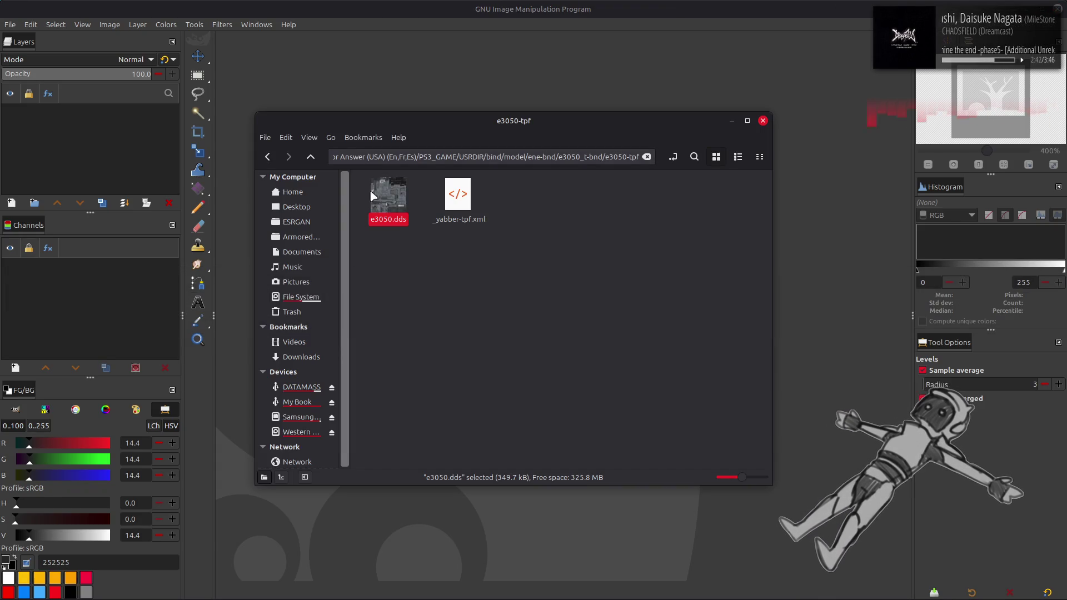
key(Return)
click(612, 348)
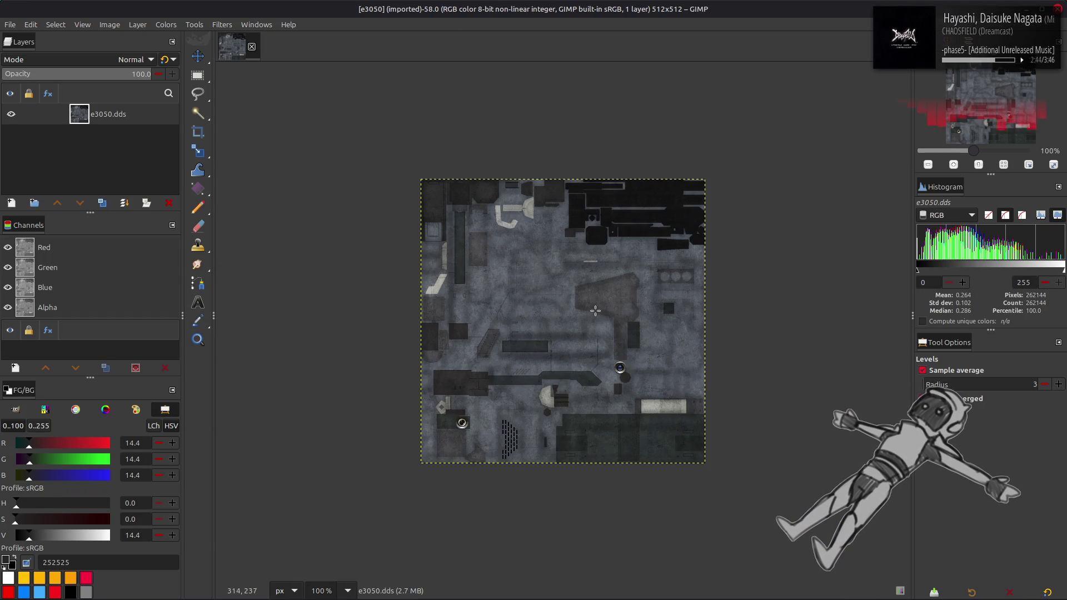
click(251, 46)
Unpack e3060_01.tpf with Yabber and preview its 512x256 e3060_01.dds texture in GIMP.
key(alt+Tab)
key(alt+Up)
key(alt+Up)
double_click(426, 376)
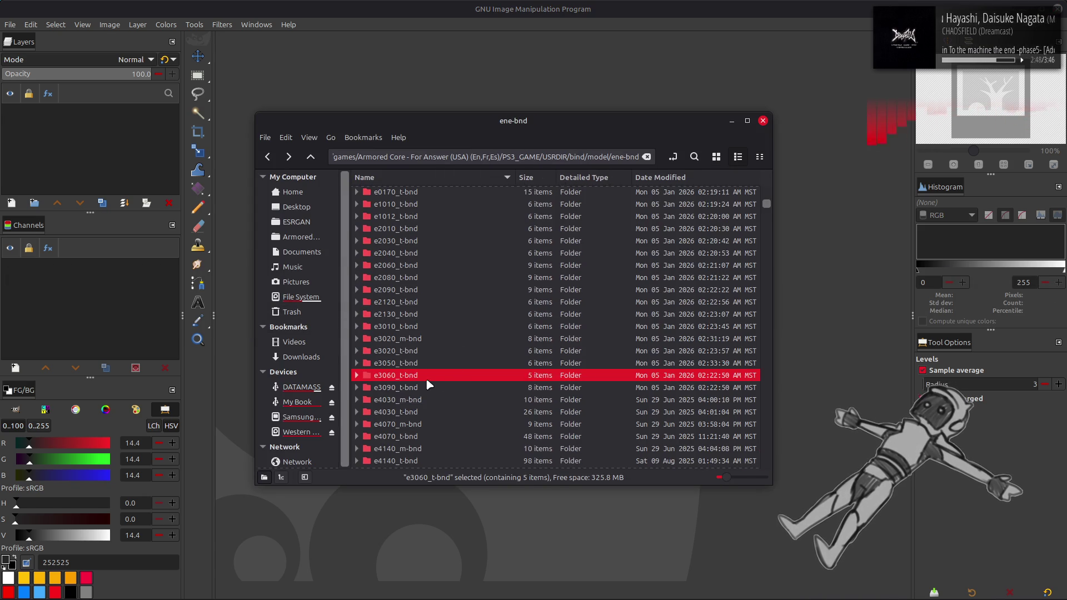
right_click(425, 192)
click(442, 205)
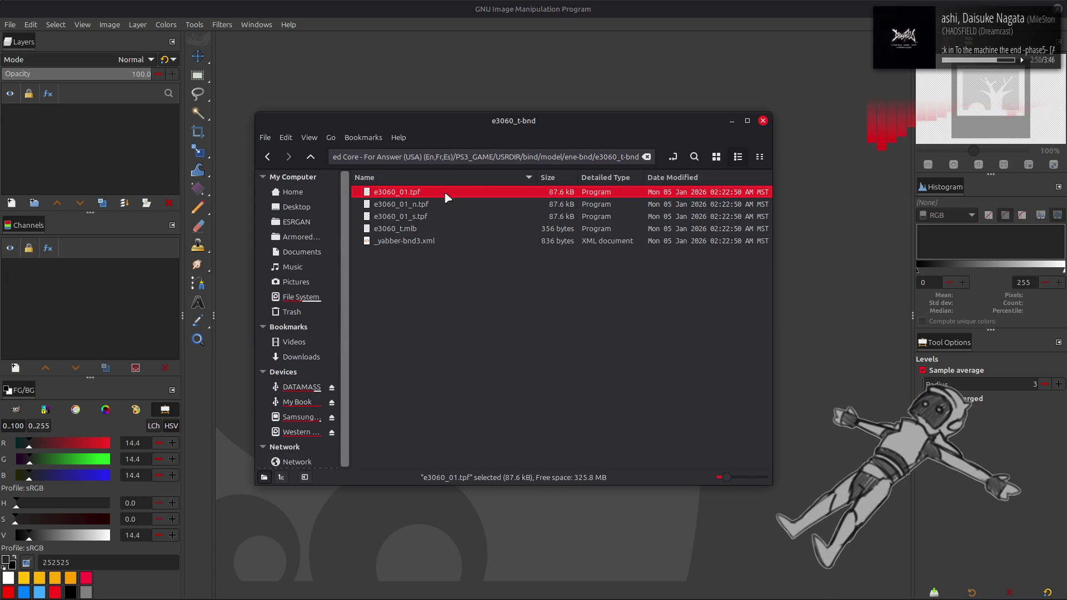
double_click(433, 192)
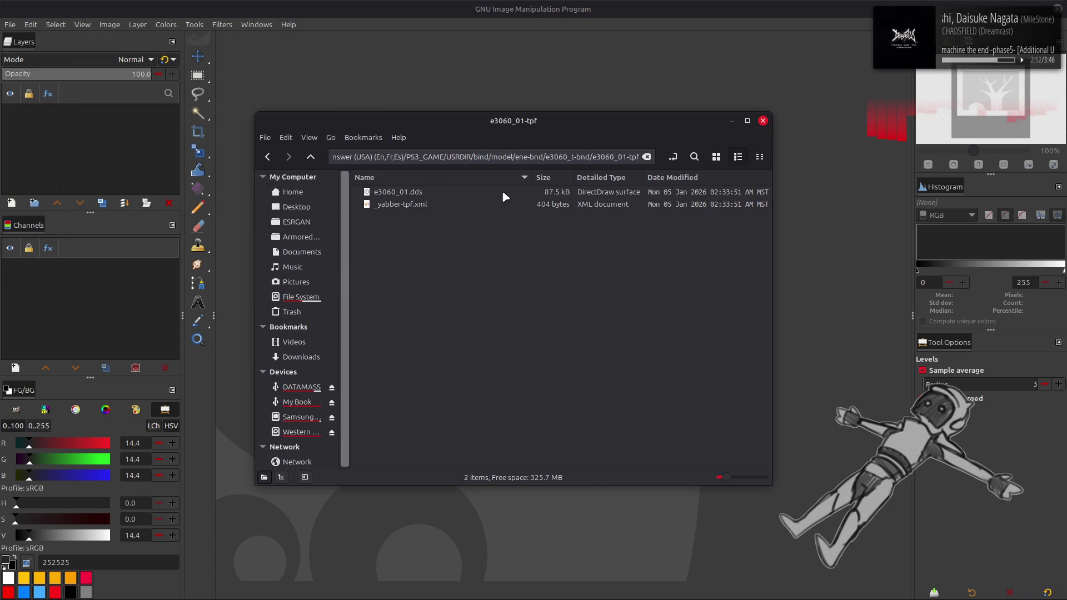
double_click(419, 192)
click(607, 340)
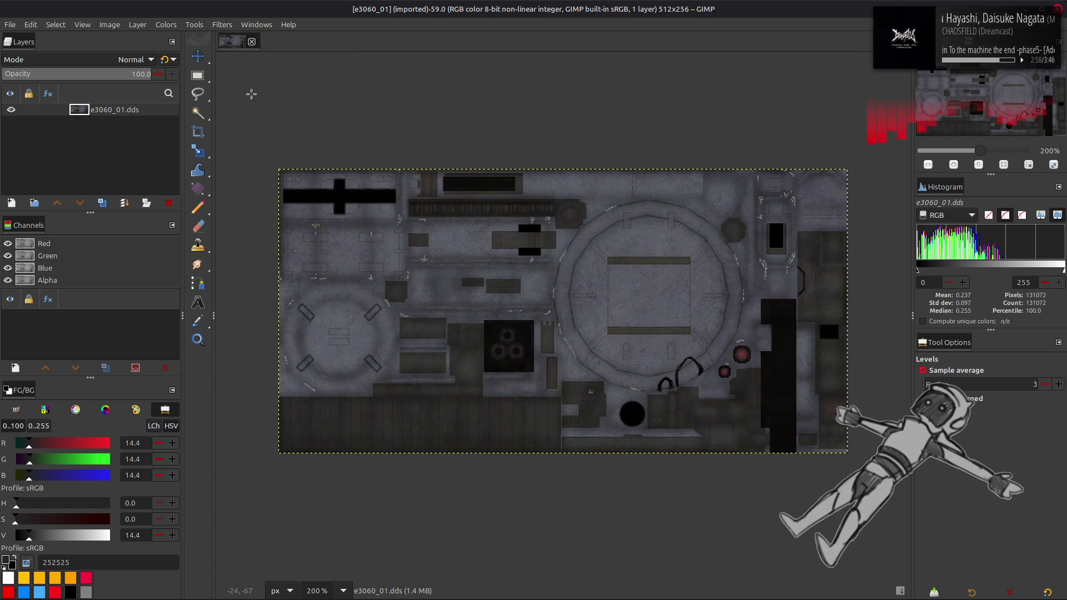
click(252, 42)
key(BackSpace)
key(BackSpace)
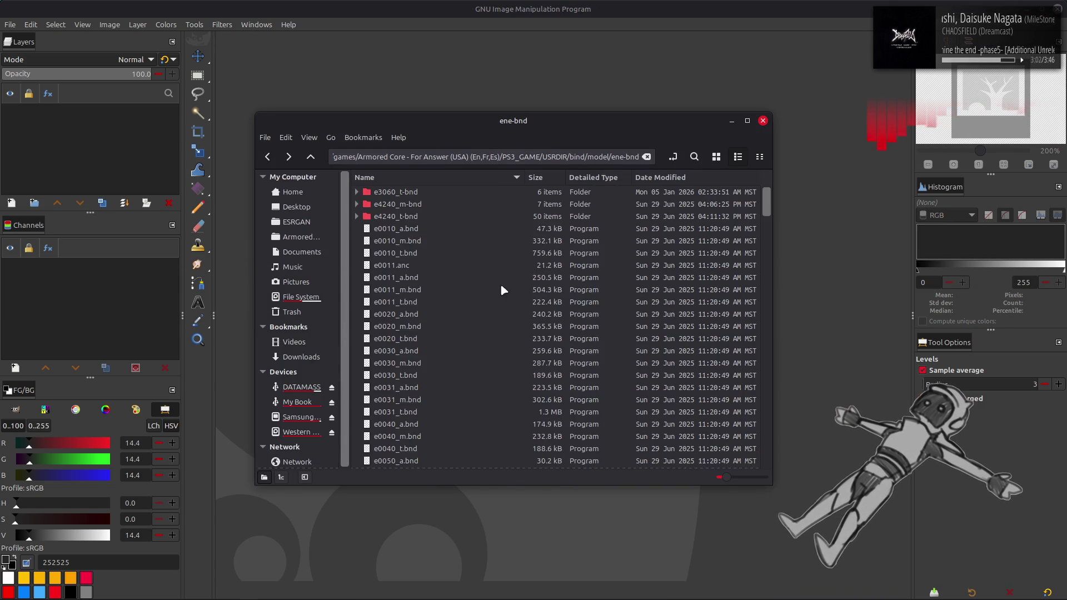
Unpack e3090.tpf from the e3090_t-bnd folder into an e3090-tpf folder with Yabber.
right_click(431, 387)
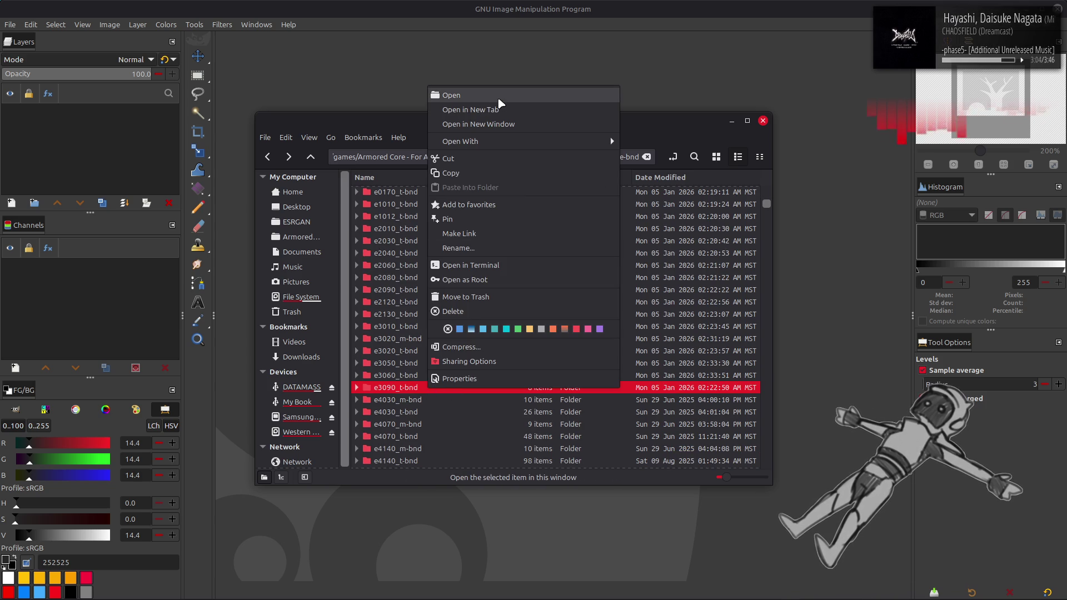
click(378, 134)
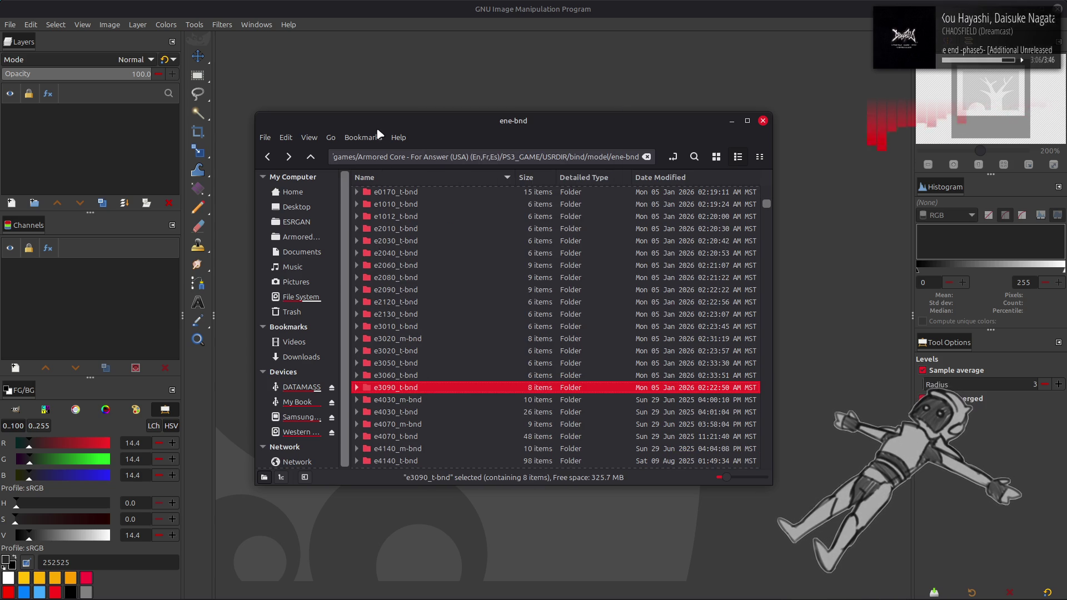
double_click(416, 389)
click(420, 193)
right_click(428, 190)
click(442, 196)
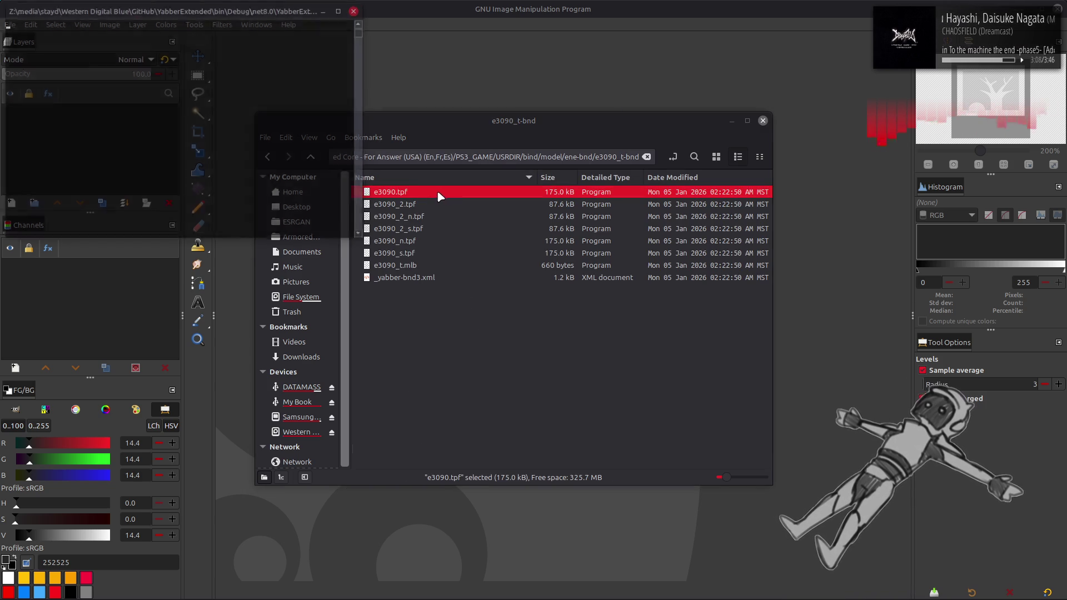
double_click(427, 189)
Import e3090.dds into GIMP, inspect it at 200% zoom, then close it.
double_click(399, 201)
click(613, 341)
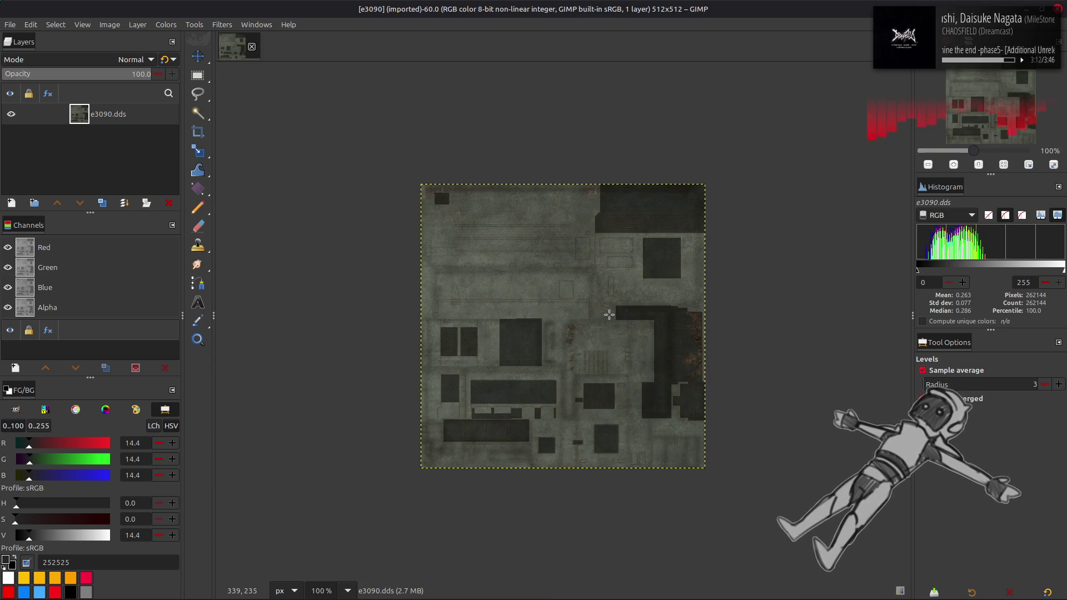
key(2)
scroll(609, 315, up, 1)
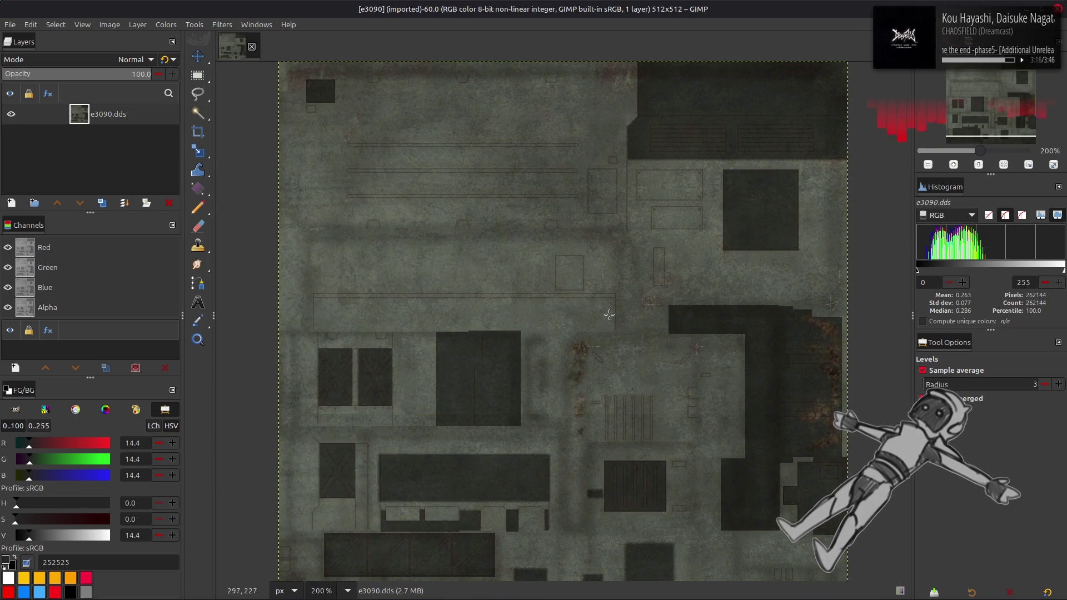
scroll(609, 315, down, 2)
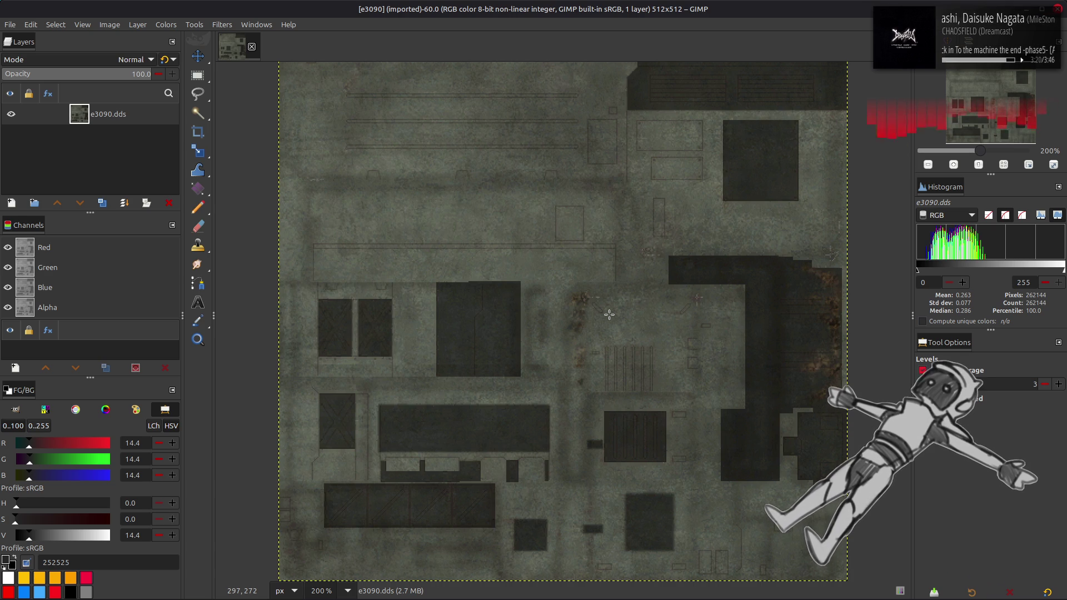
scroll(609, 314, up, 2)
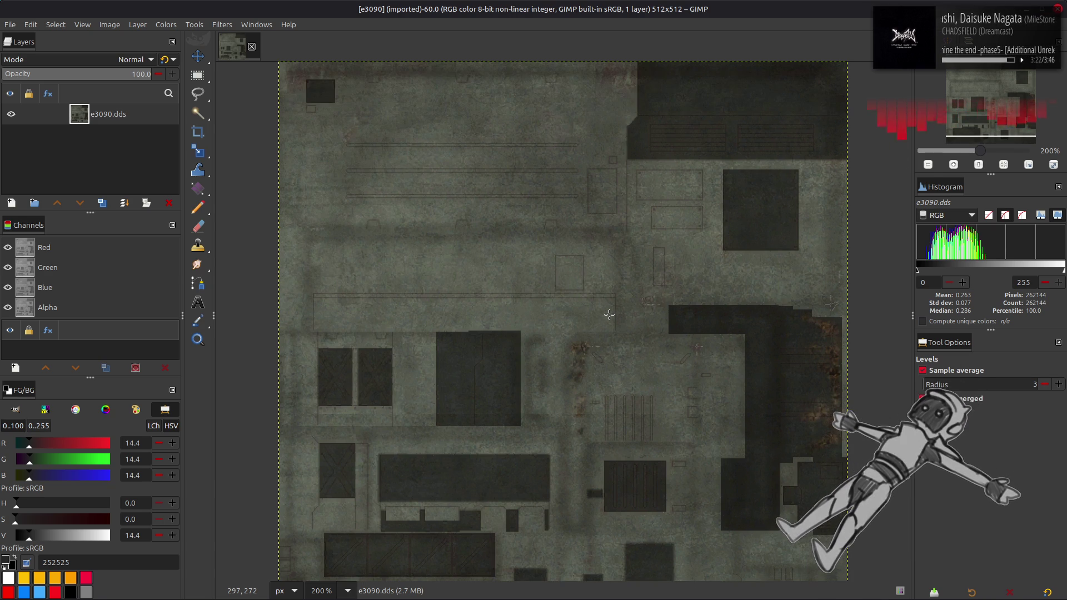
scroll(609, 315, down, 2)
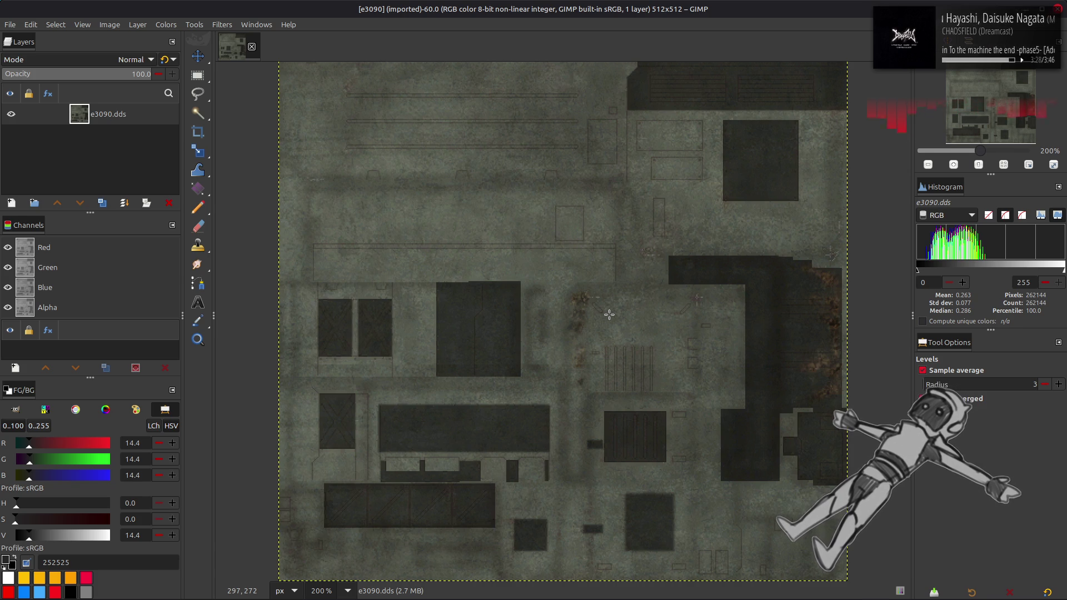
scroll(610, 314, up, 2)
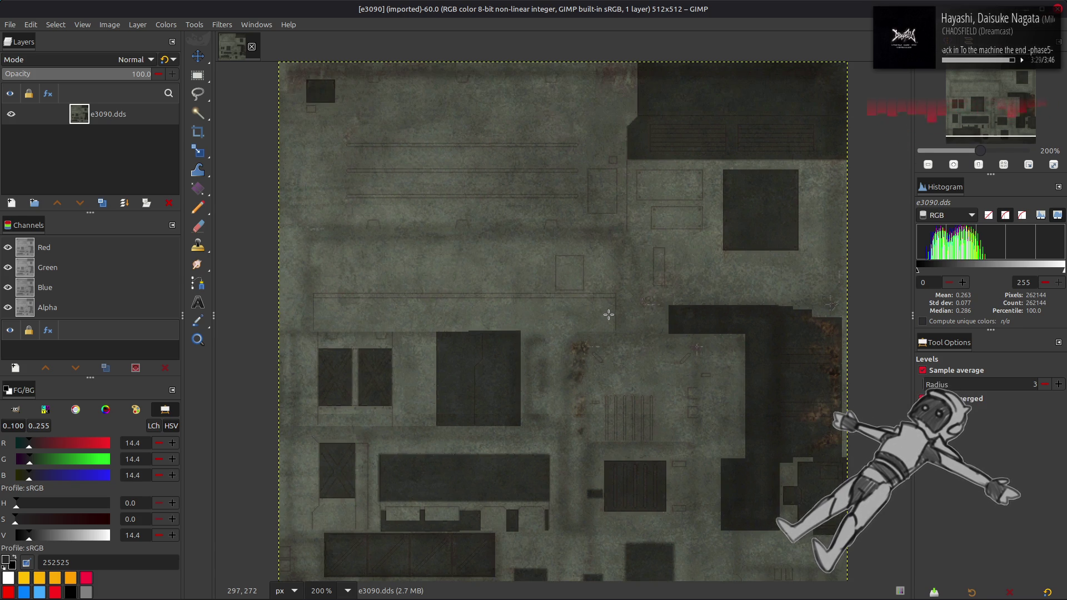
click(252, 47)
Rerun the MassConvertFromModel command with e3020 changed to e3090, targeting e3090_m-bnd\e3090.flv.
key(alt+Tab)
key(BackSpace)
key(alt+Tab)
key(alt+Tab)
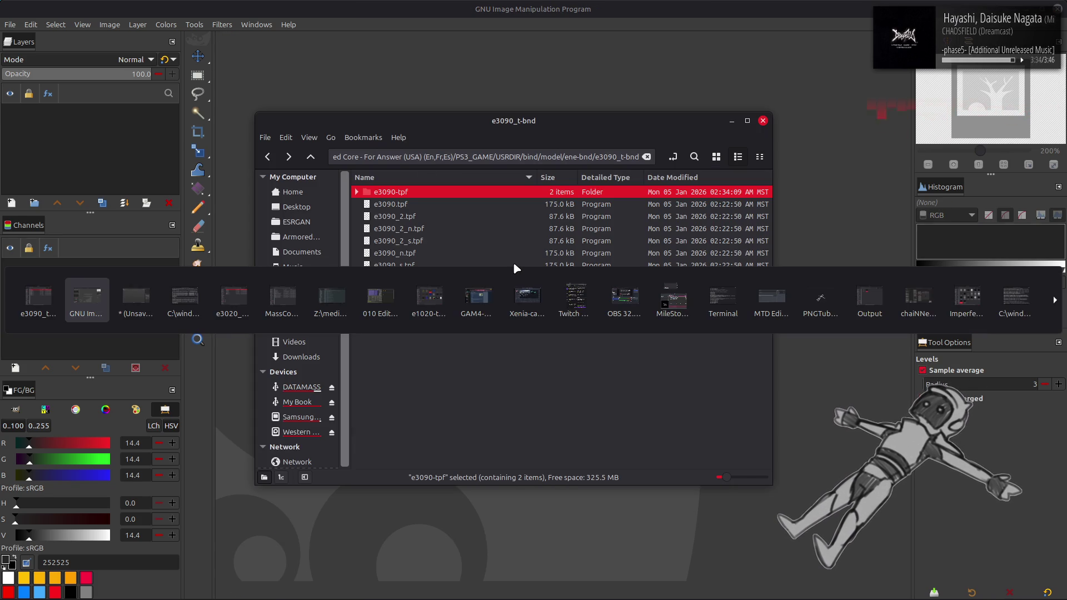
key(Up)
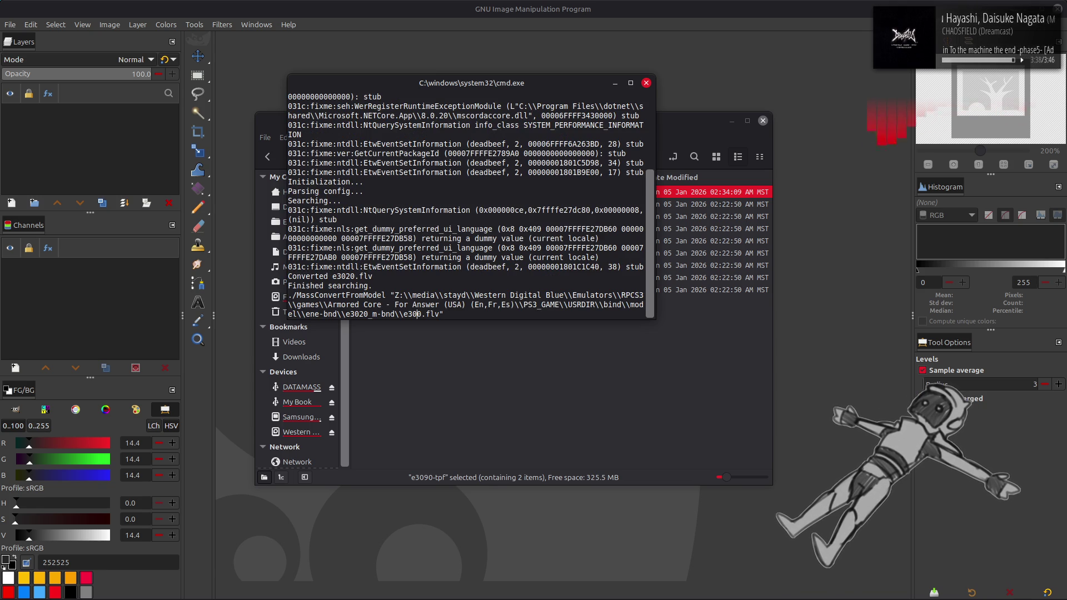
key(Left)
key(Left)
key(Left)
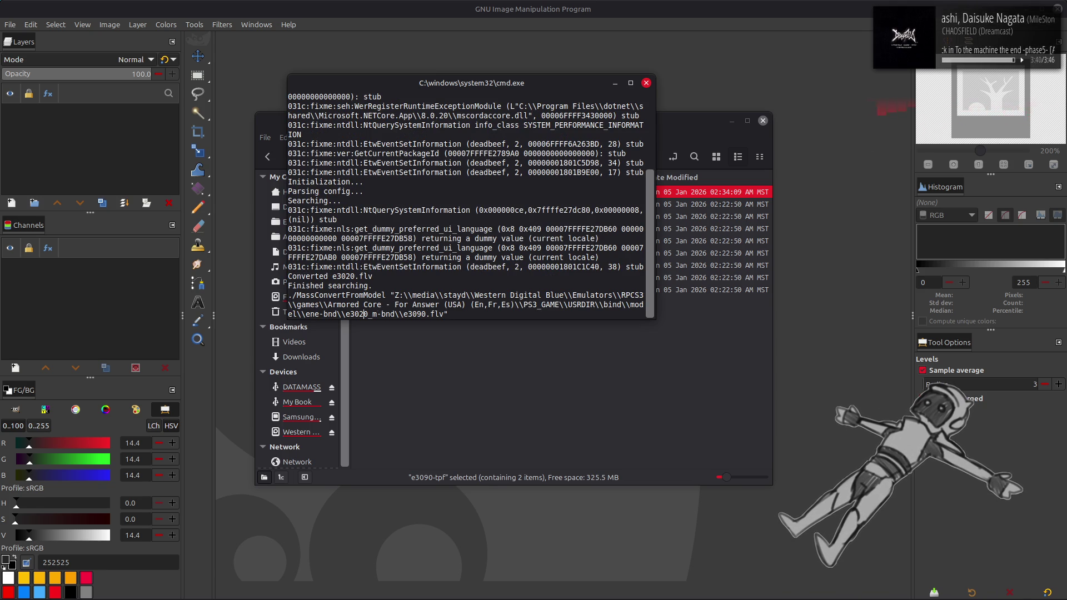
key(BackSpace)
text(9)
key(Return)
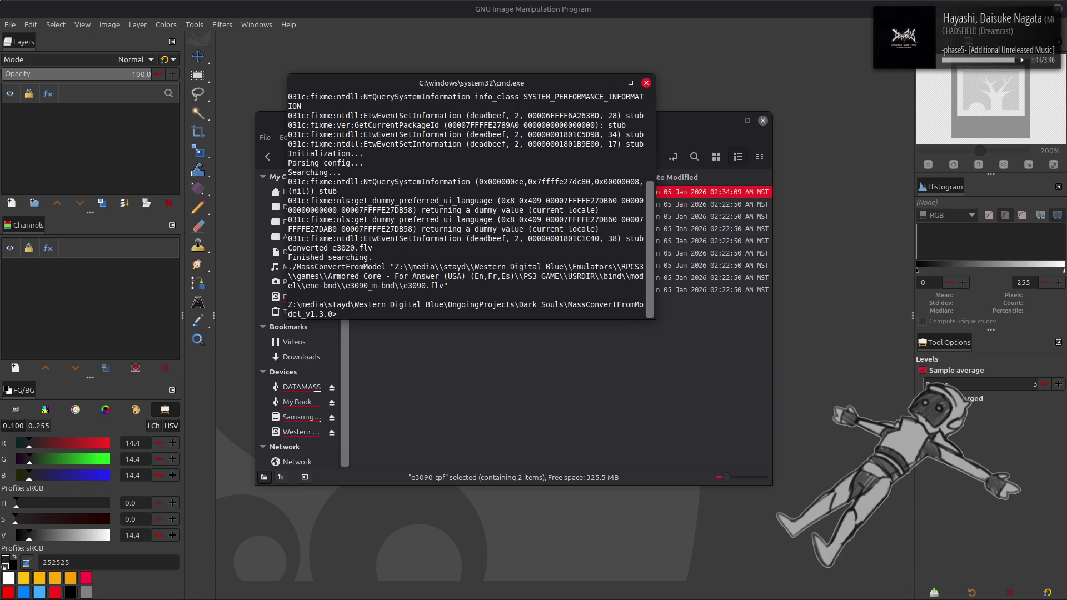
click(556, 384)
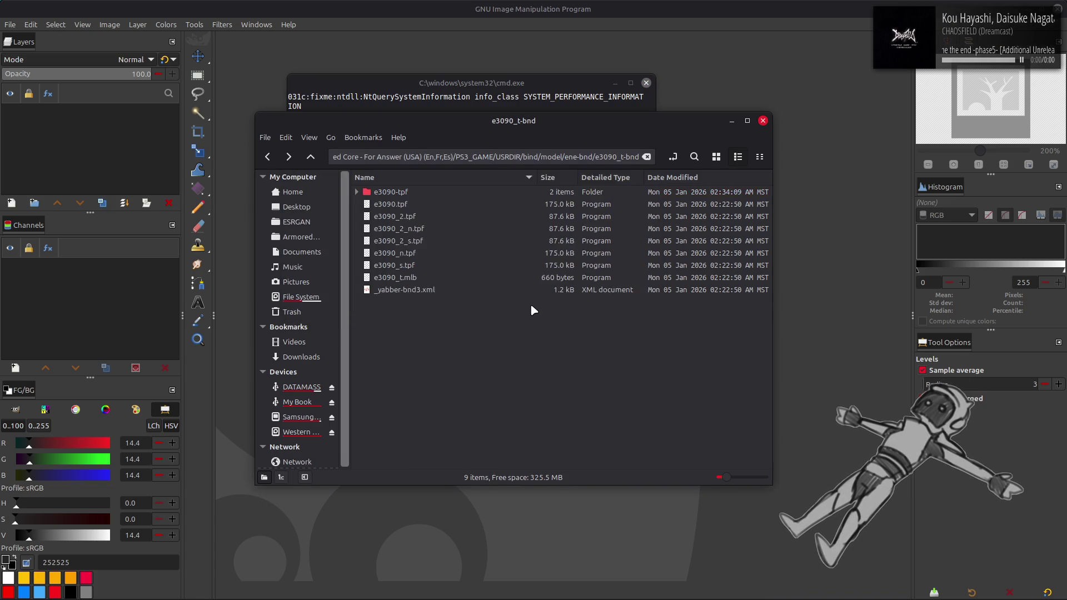
Unpack the e3090_m.bnd model archive with Yabber and check the command prompt output.
key(alt+Up)
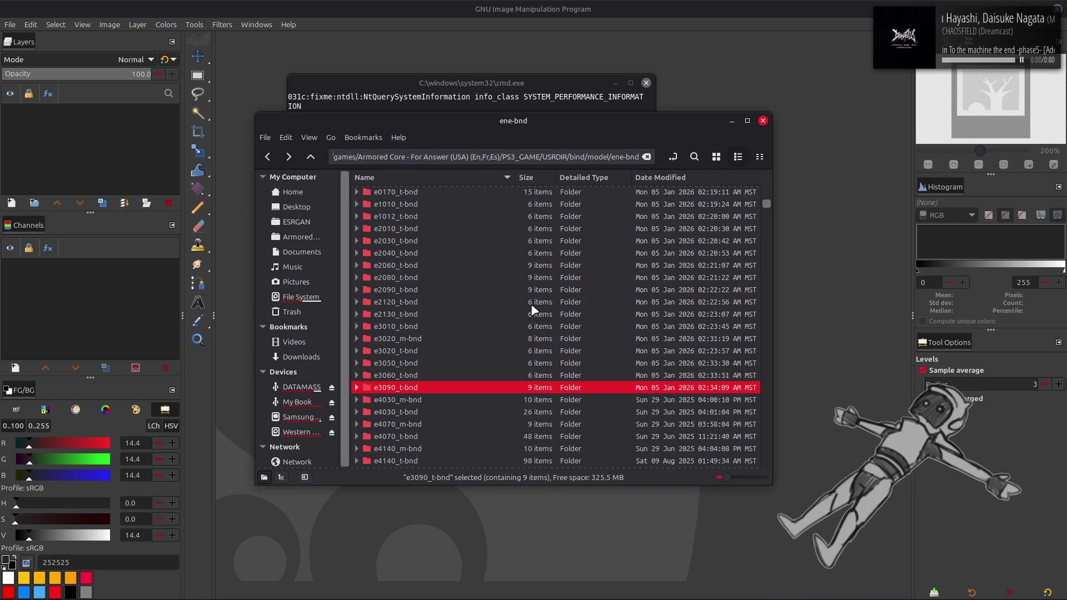
scroll(487, 320, down, 15)
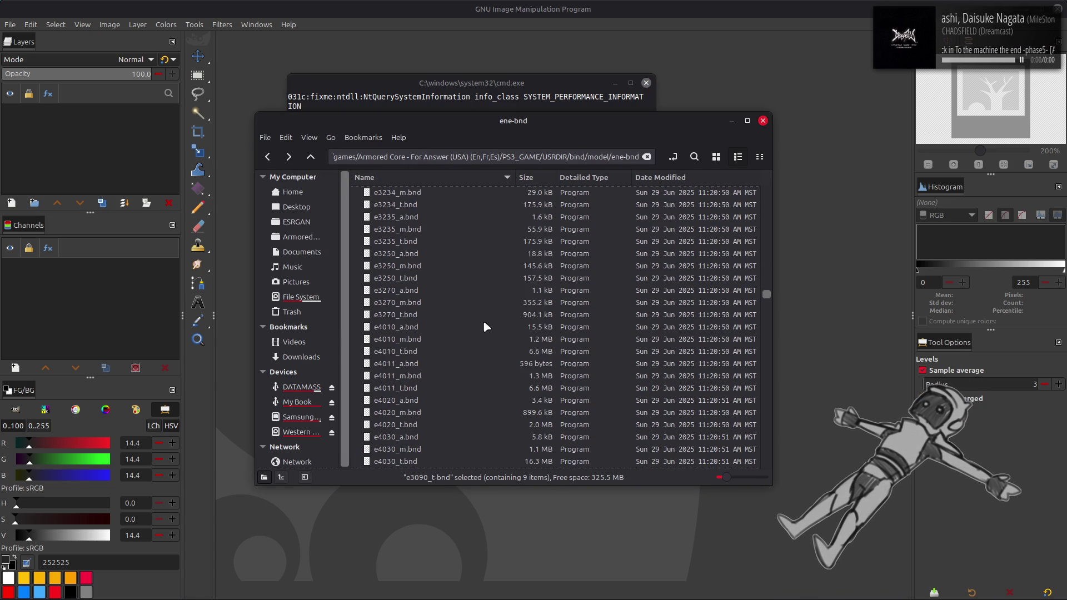
scroll(482, 310, up, 10)
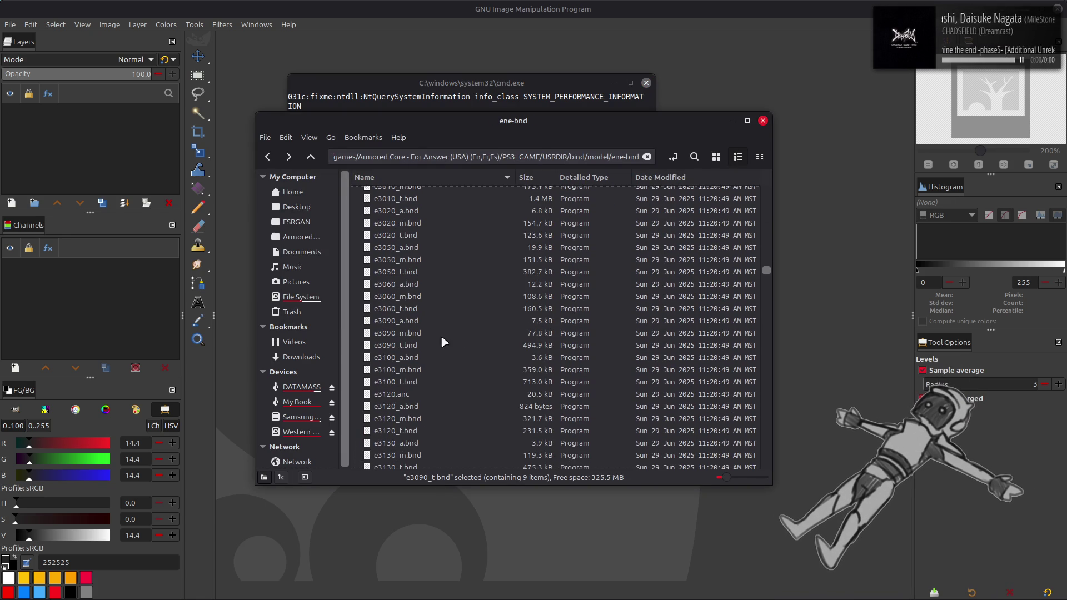
click(425, 334)
right_click(425, 334)
click(471, 339)
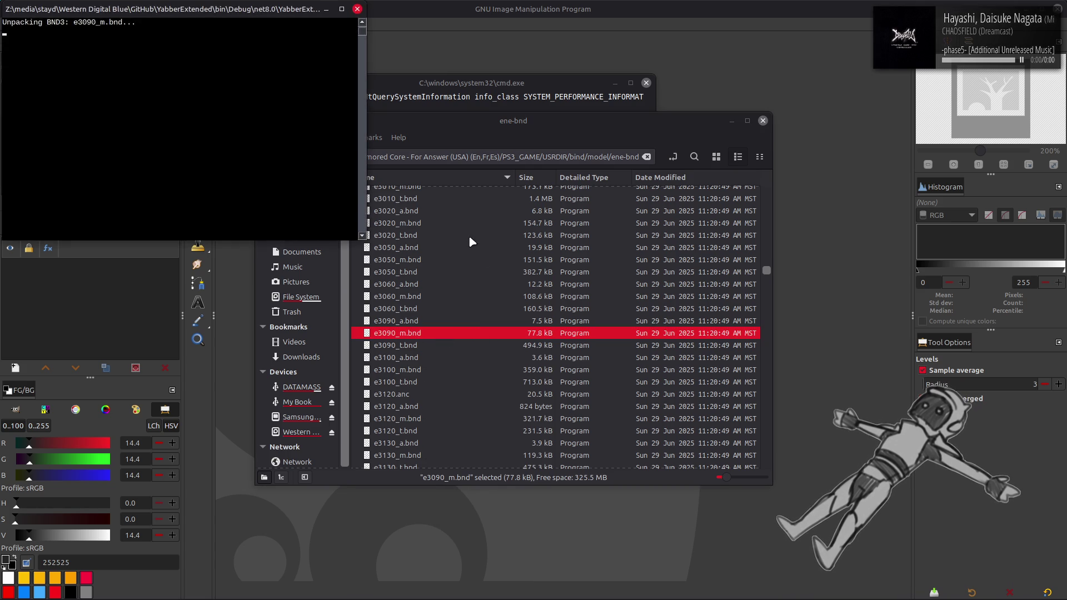
click(466, 83)
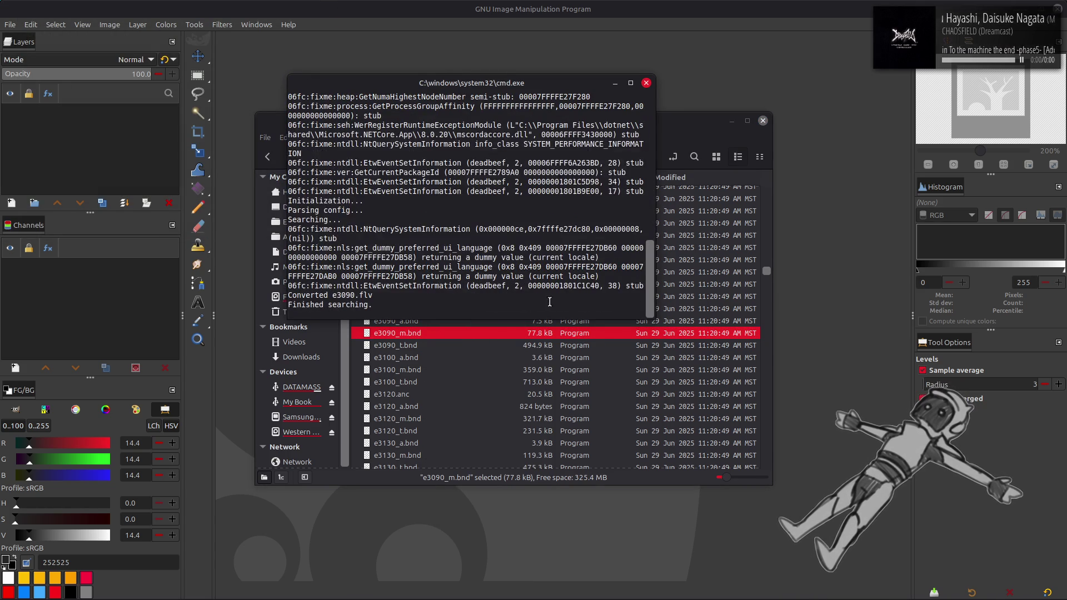
click(656, 147)
Open e3090_m-bnd and drag the converted e3090.flv.fbx model into Blender.
scroll(483, 299, up, 15)
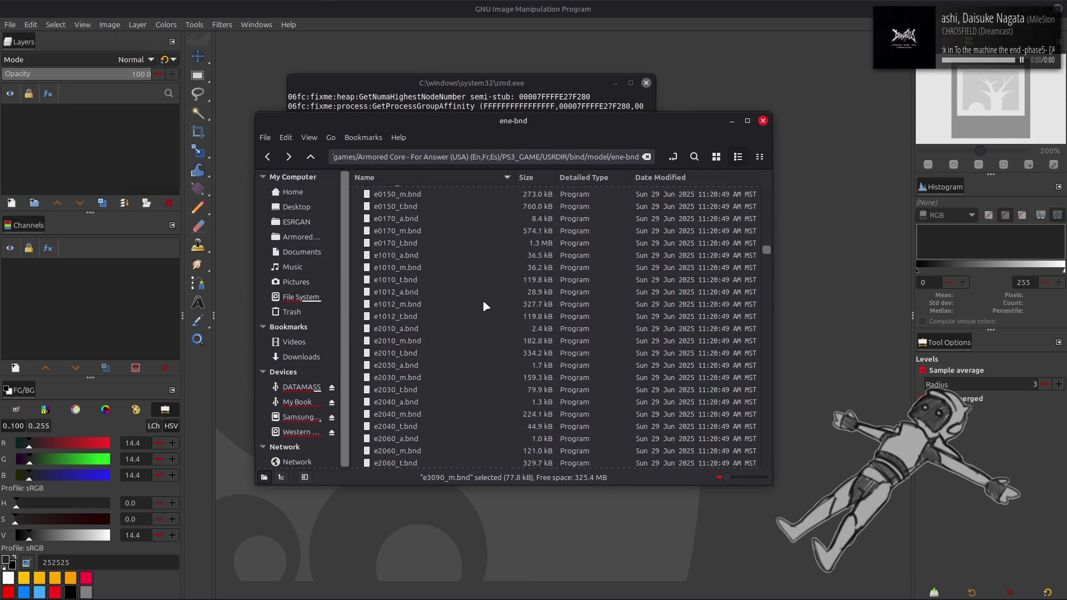
scroll(460, 293, up, 5)
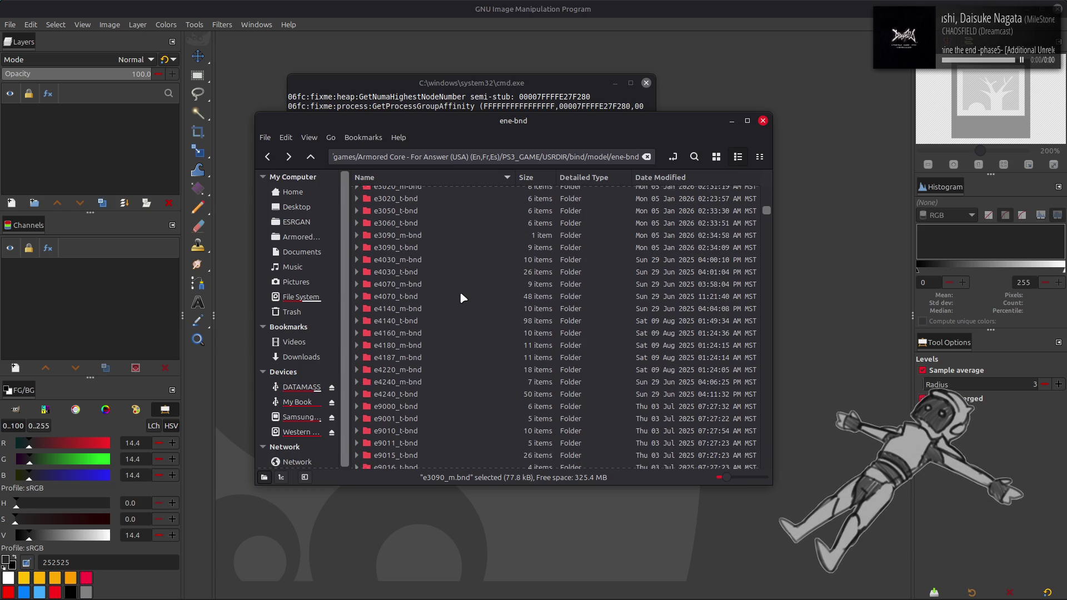
double_click(411, 248)
key(BackSpace)
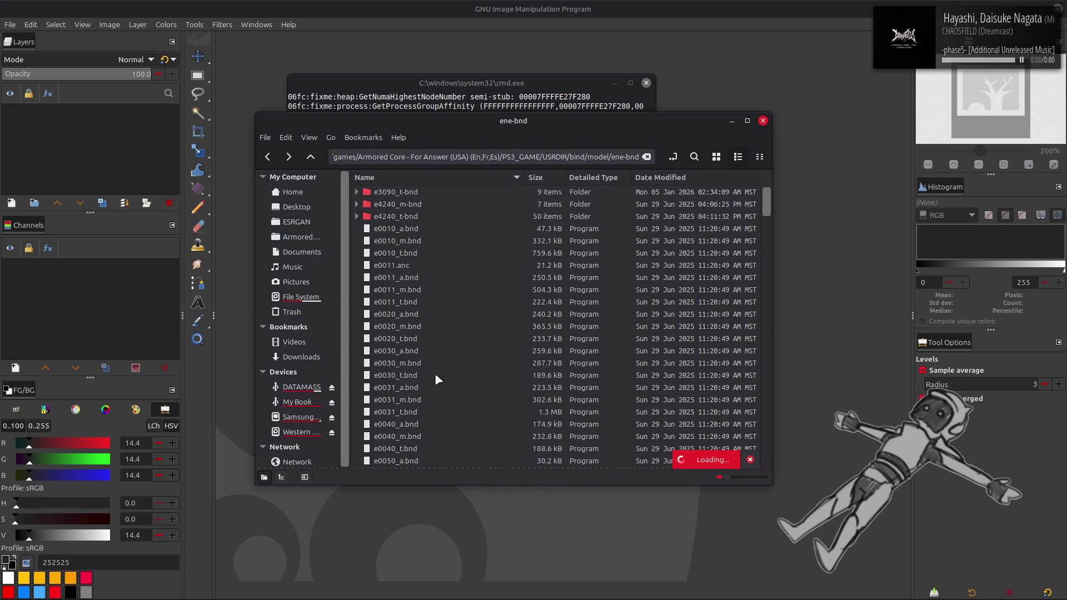
double_click(425, 240)
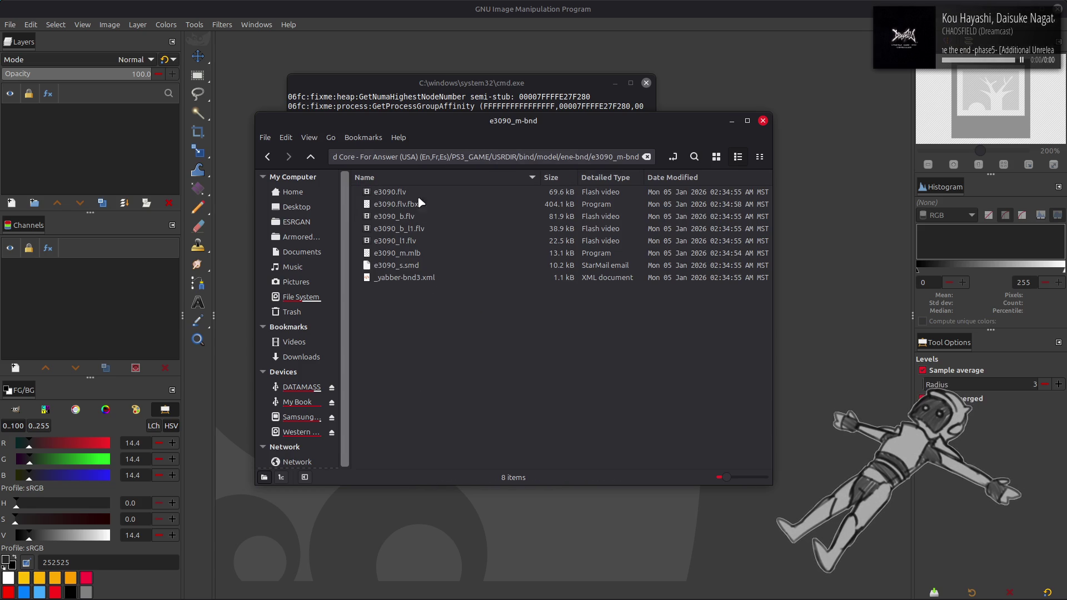
click(398, 194)
click(395, 204)
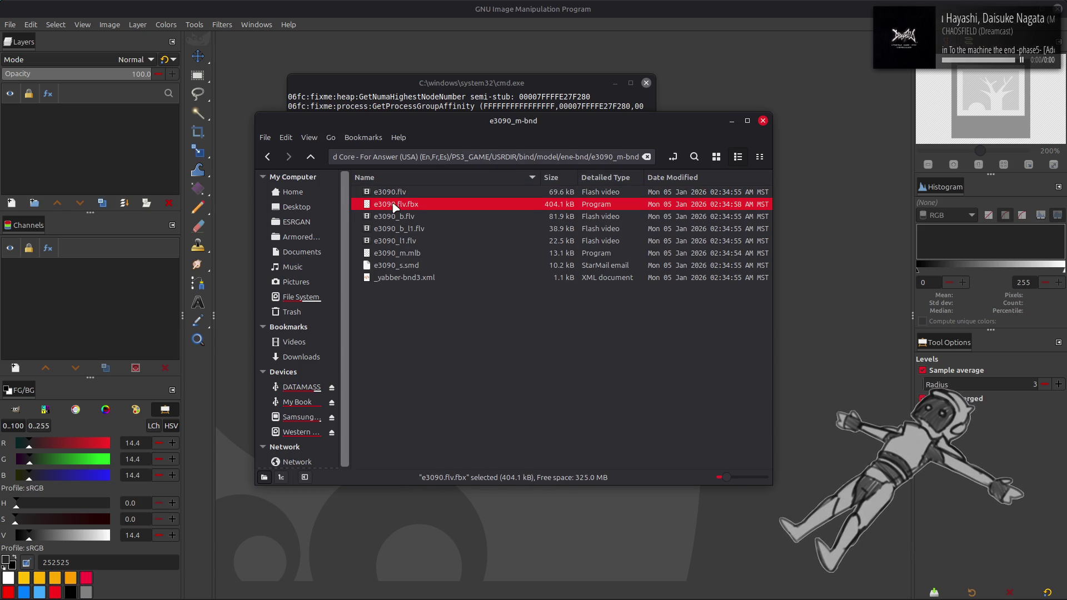
key(alt+Tab)
key(alt+Tab)
key(alt+Tab)
key(alt+Tab)
drag(389, 205, 178, 234)
Import the e3090.flv.fbx vehicle with an import scale of 100.
click(171, 342)
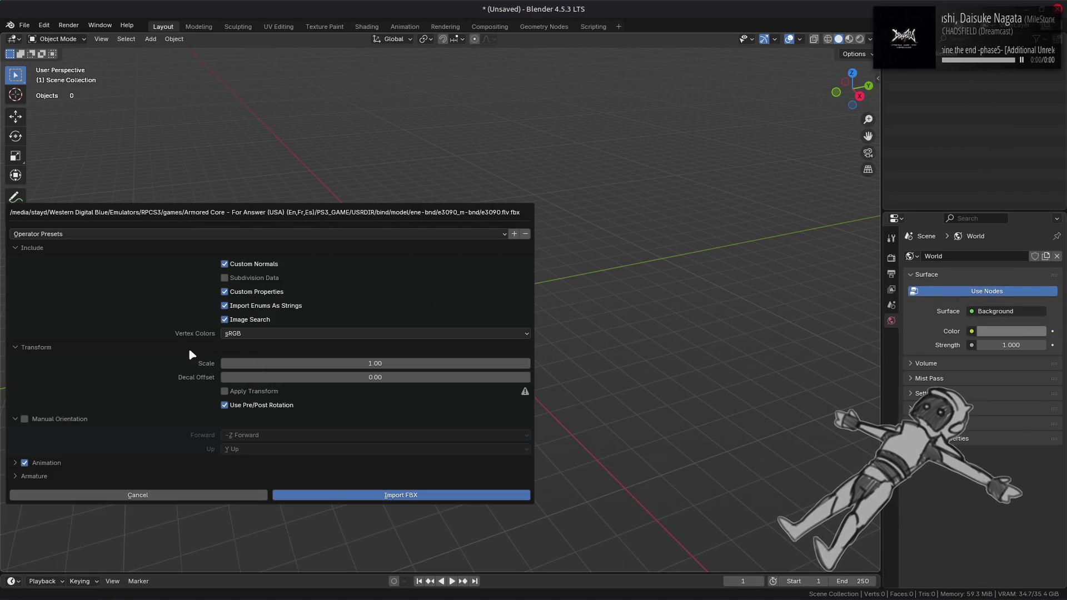
click(360, 364)
text(100)
key(Return)
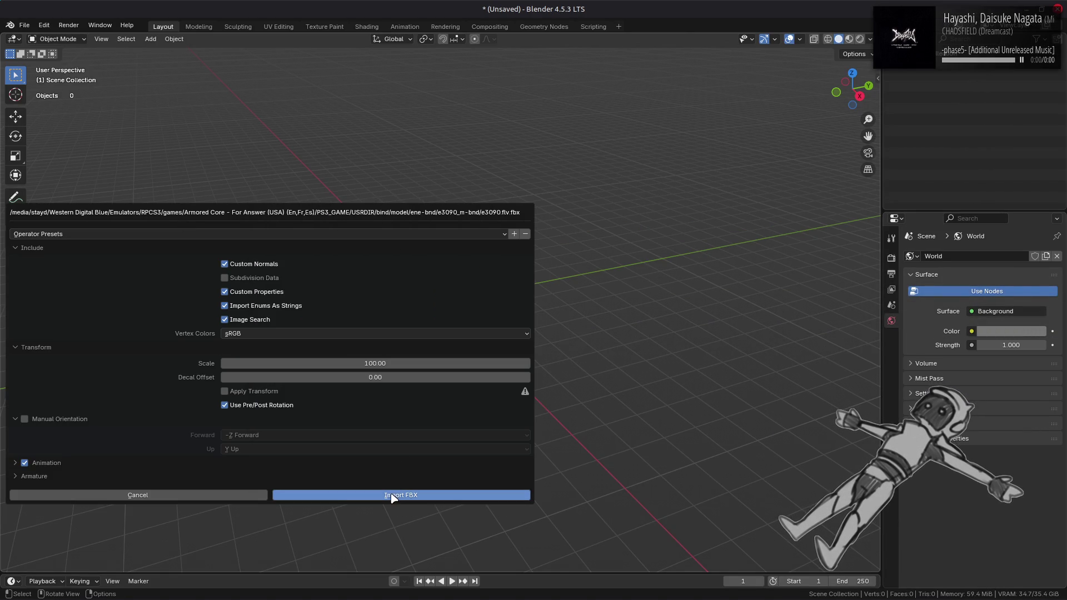
click(390, 494)
mouse_move(389, 286)
mouse_down()
mouse_move(710, 269)
mouse_move(457, 271)
mouse_move(505, 261)
mouse_up()
Select the vehicle meshes and set Mesh_0's Scale X to -1 to mirror it.
key(alt+a)
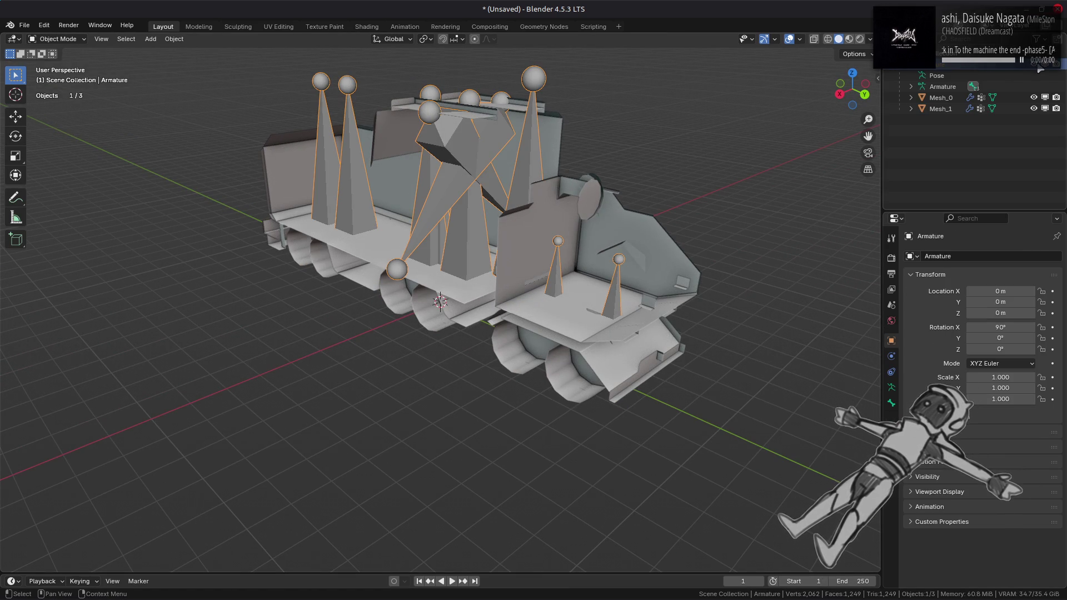
click(941, 97)
shift+click(944, 110)
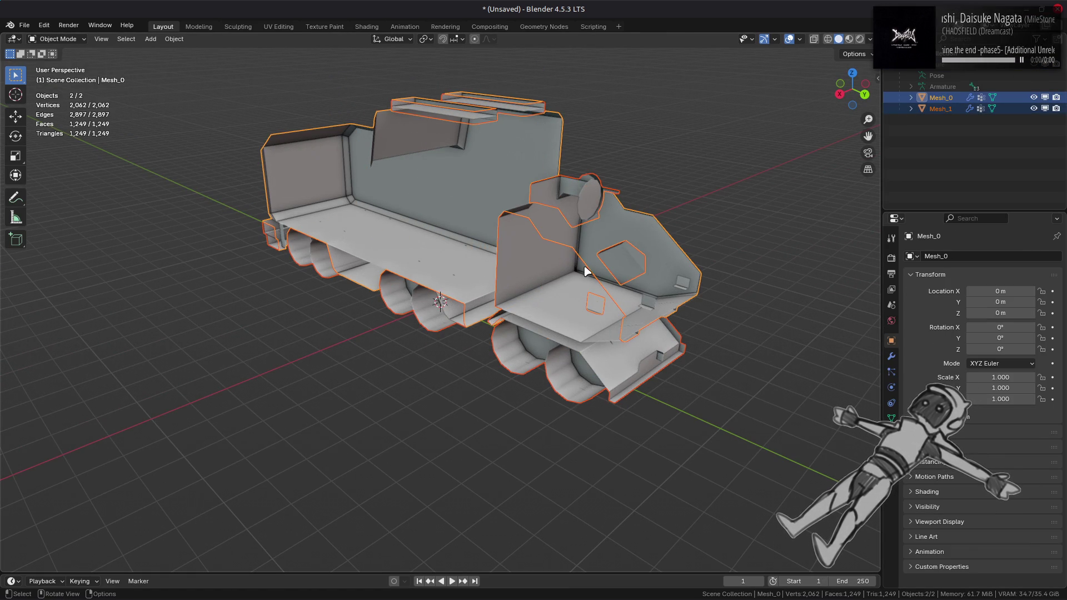
click(995, 376)
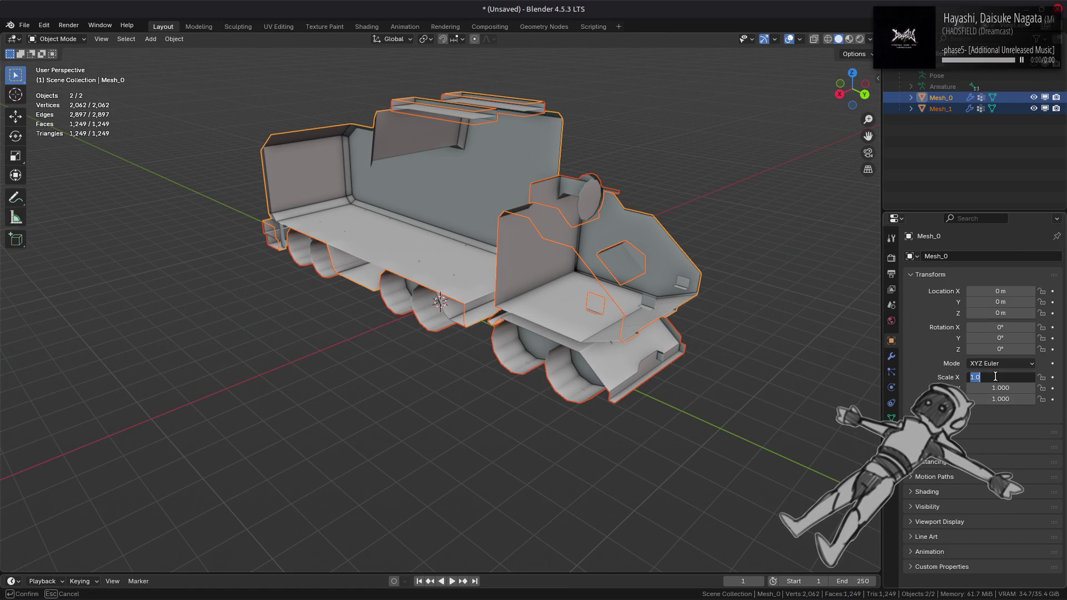
text(1-)
key(Return)
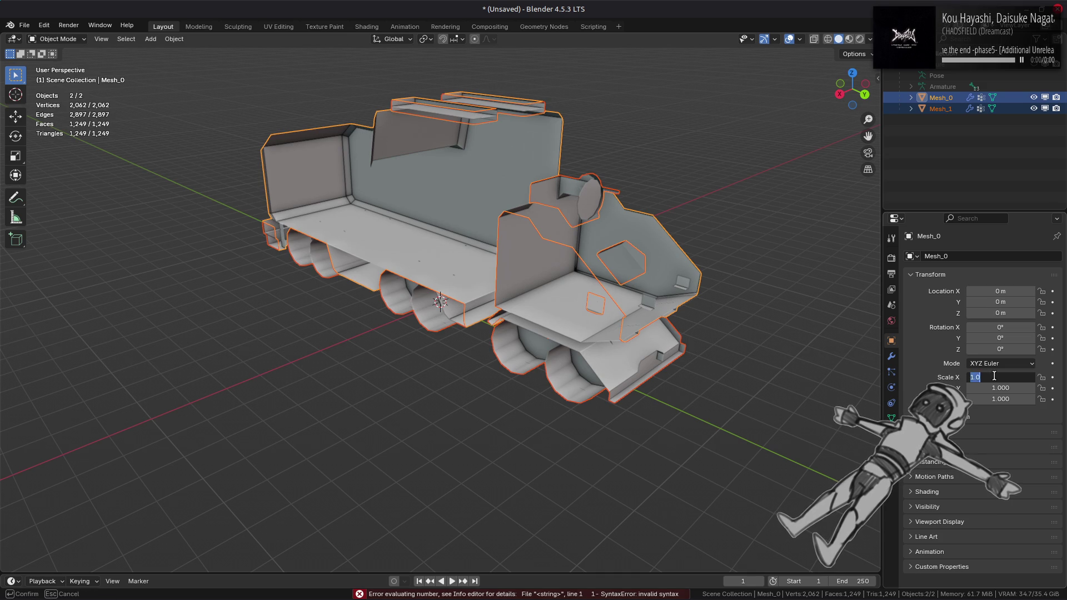
text(1)
key(Return)
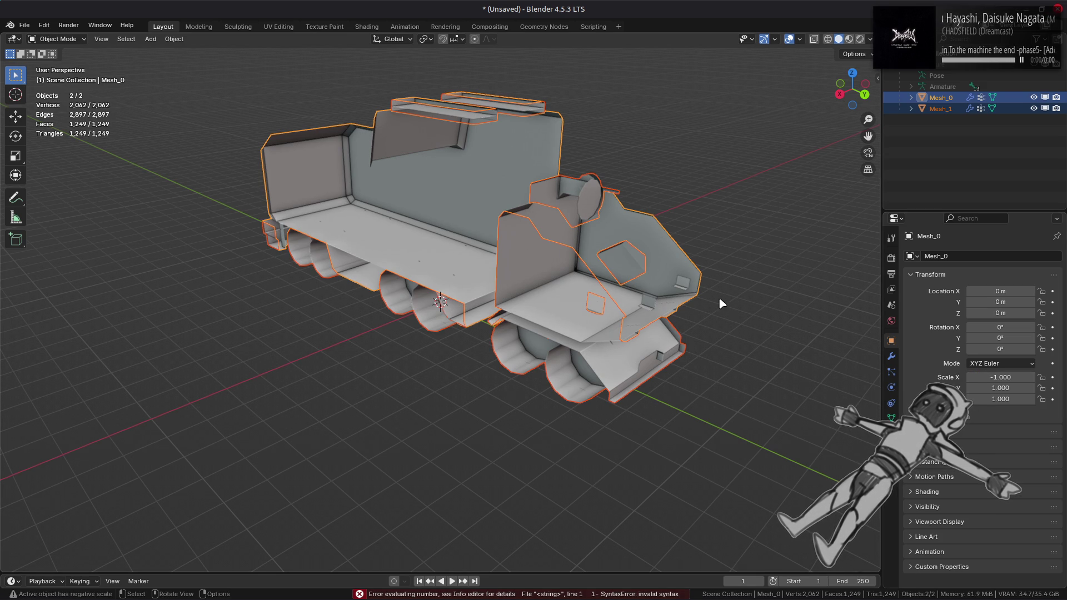
Set Mesh_1's Scale X to -1 so it is mirrored too.
mouse_move(699, 298)
mouse_down()
mouse_move(679, 294)
mouse_move(894, 140)
mouse_up()
click(941, 109)
double_click(1014, 377)
text(-)
key(Return)
Apply the scale to both Mesh_0 and Mesh_1, then deselect all and view the truck.
drag(509, 235, 639, 239)
ctrl+click(941, 98)
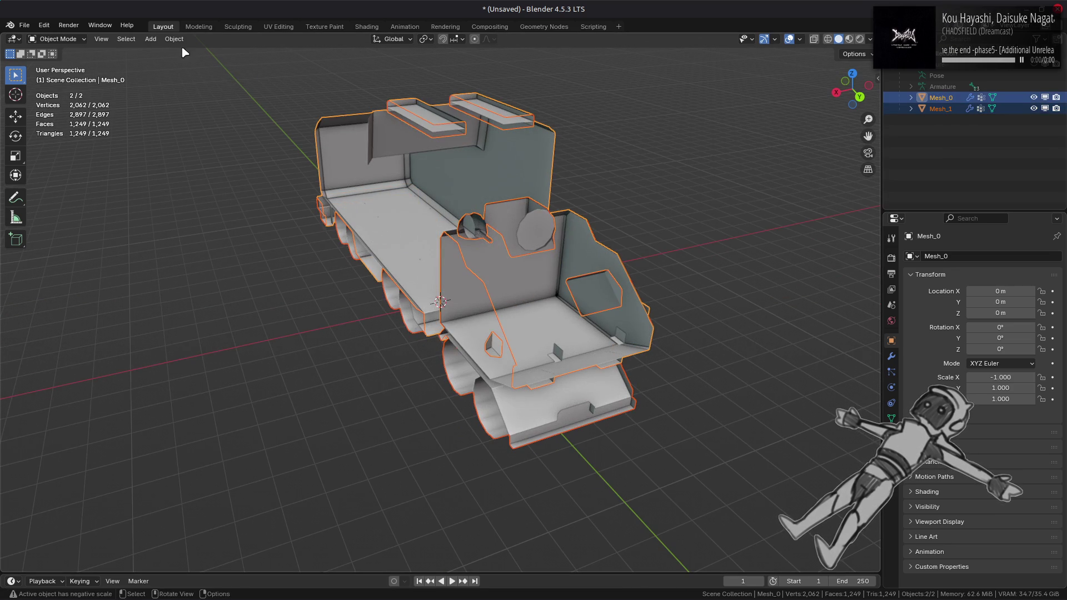
click(174, 39)
mouse_move(223, 97)
click(310, 120)
key(alt+a)
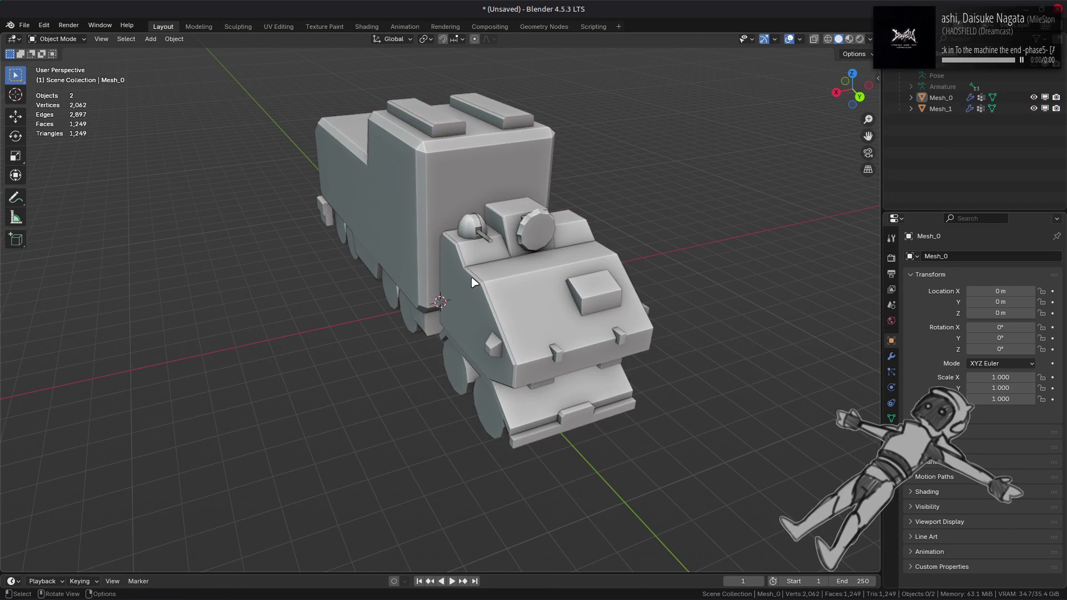
scroll(422, 280, up, 5)
mouse_move(476, 292)
mouse_down()
mouse_move(470, 302)
mouse_move(341, 281)
mouse_move(534, 262)
mouse_move(581, 274)
mouse_move(636, 257)
mouse_move(624, 234)
mouse_move(509, 253)
mouse_move(586, 252)
mouse_move(414, 231)
mouse_up()
click(22, 26)
Start a new General file, choosing Don't Save for the truck scene.
mouse_move(34, 40)
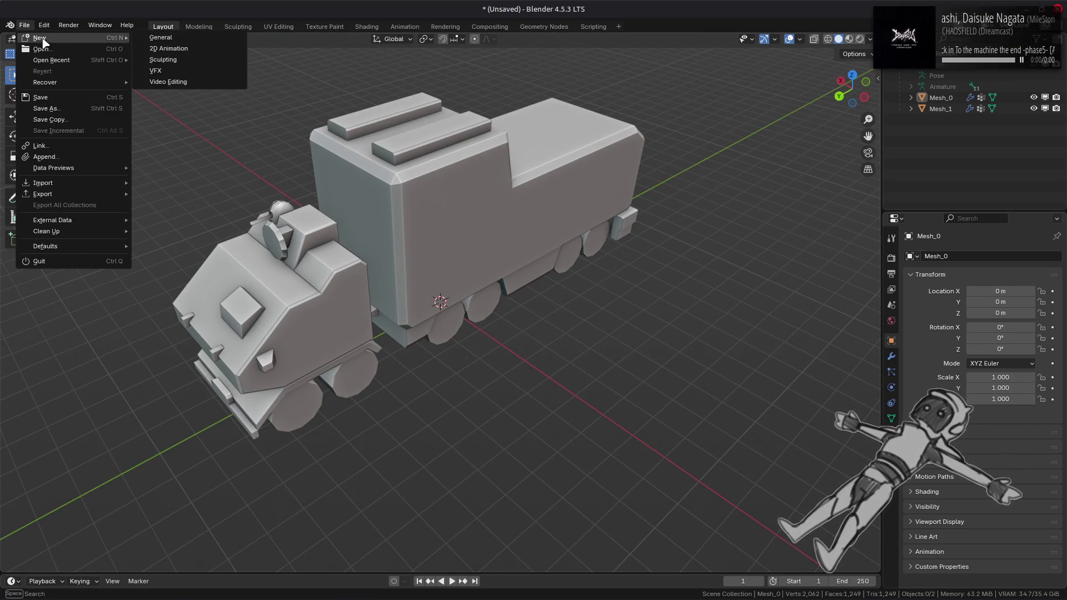
click(167, 40)
click(479, 326)
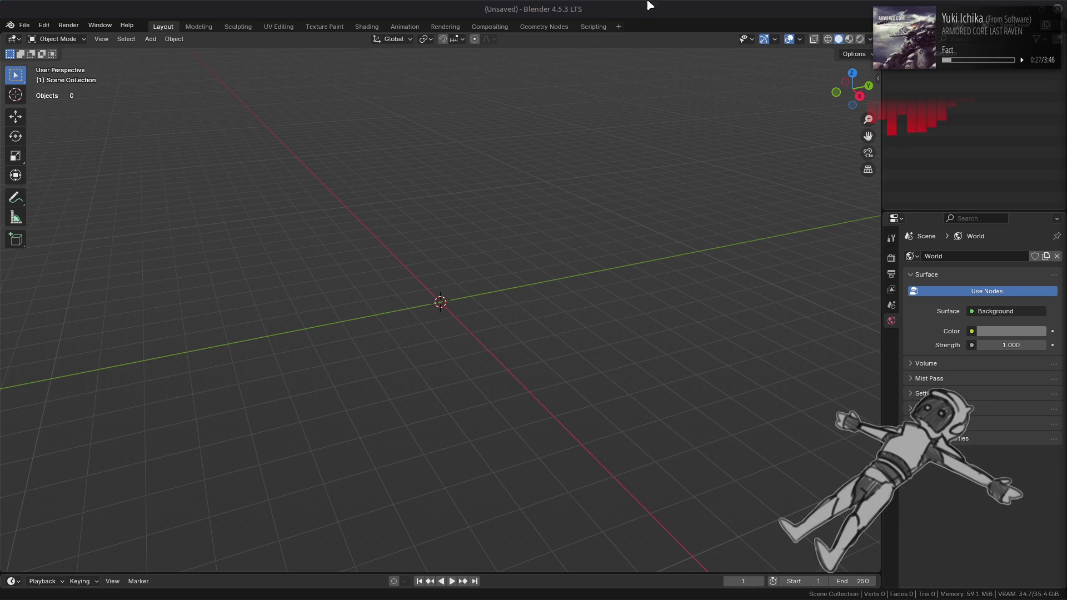
key(alt+Tab)
key(alt+Tab)
key(alt+Tab)
key(alt+Tab)
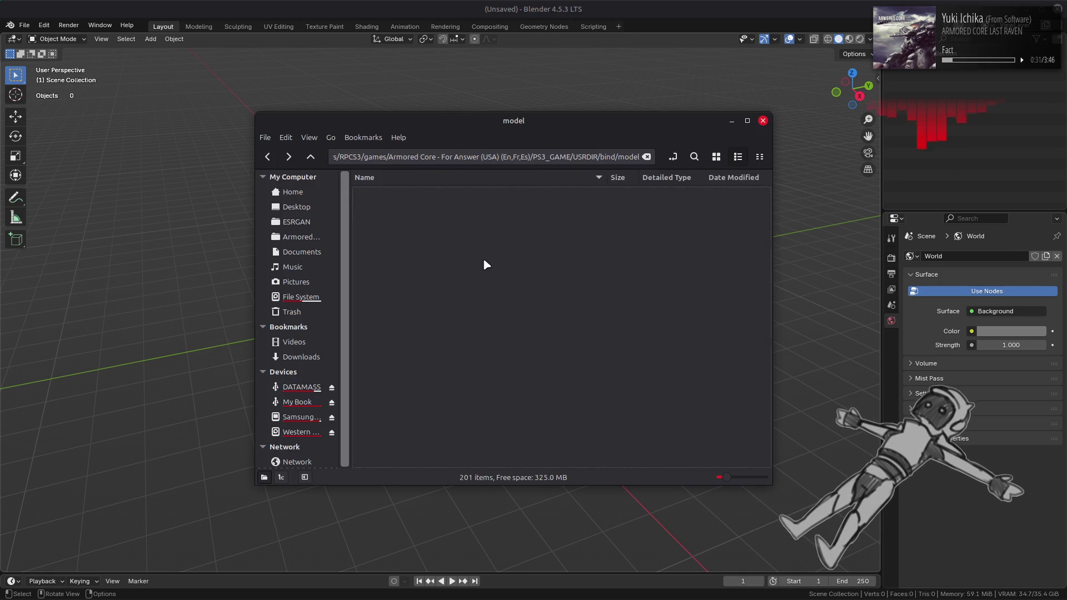
Select e3100_t.bnd, e3120_t.bnd, e3130_t.bnd and e3140_t.bnd and unpack them with Yabber.
double_click(482, 258)
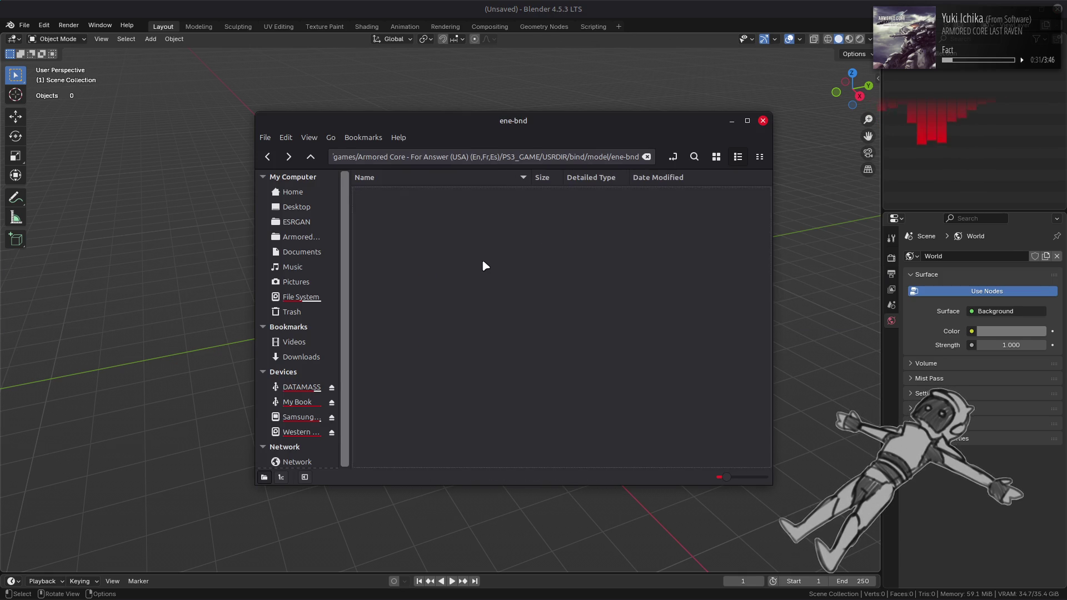
scroll(522, 289, down, 10)
scroll(522, 292, down, 20)
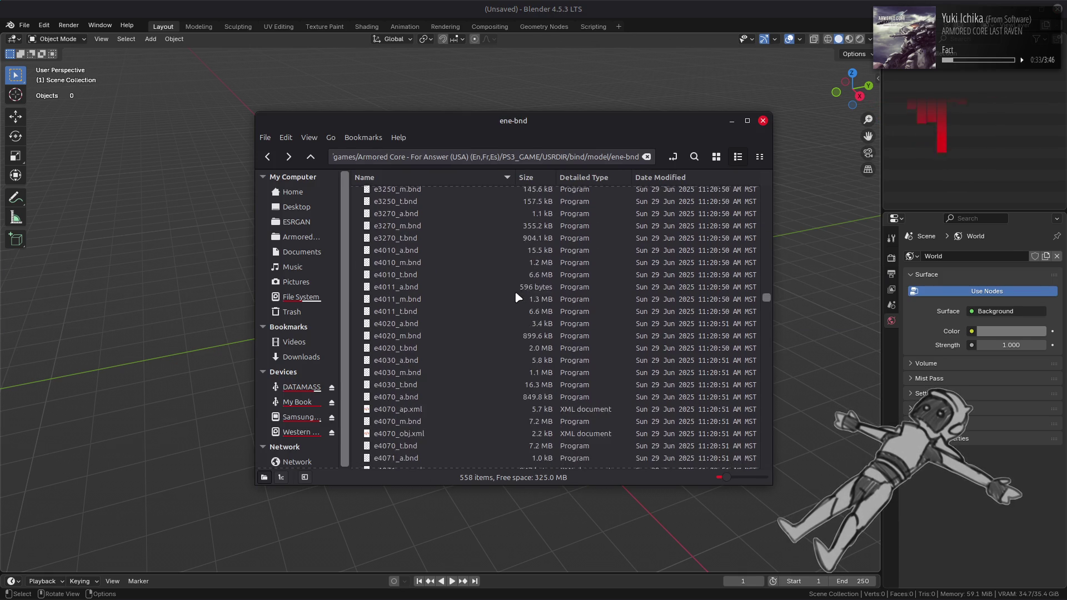
scroll(514, 295, up, 15)
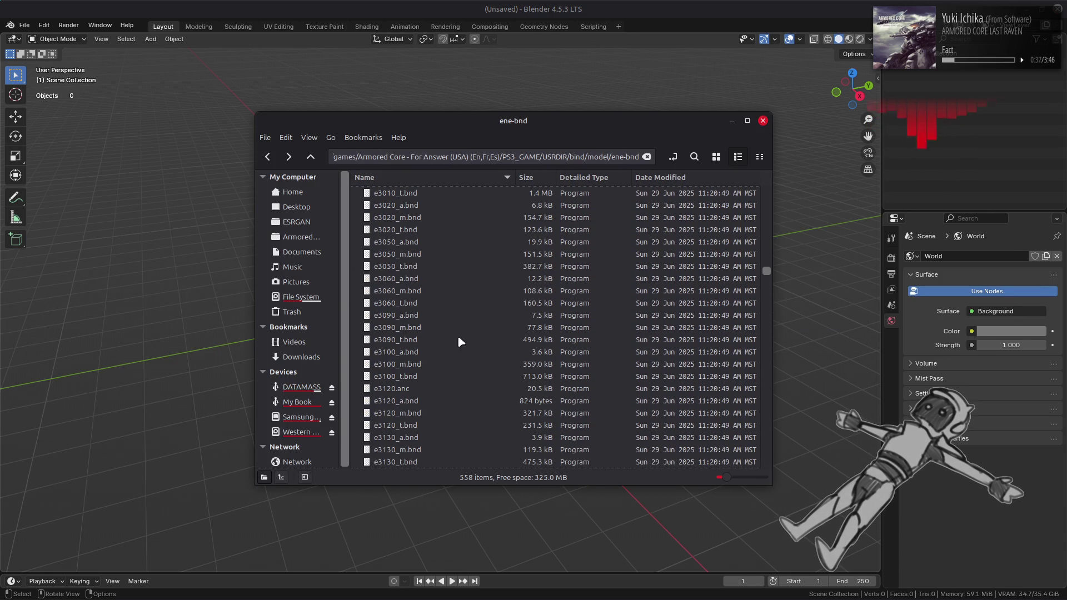
click(426, 377)
scroll(440, 345, down, 4)
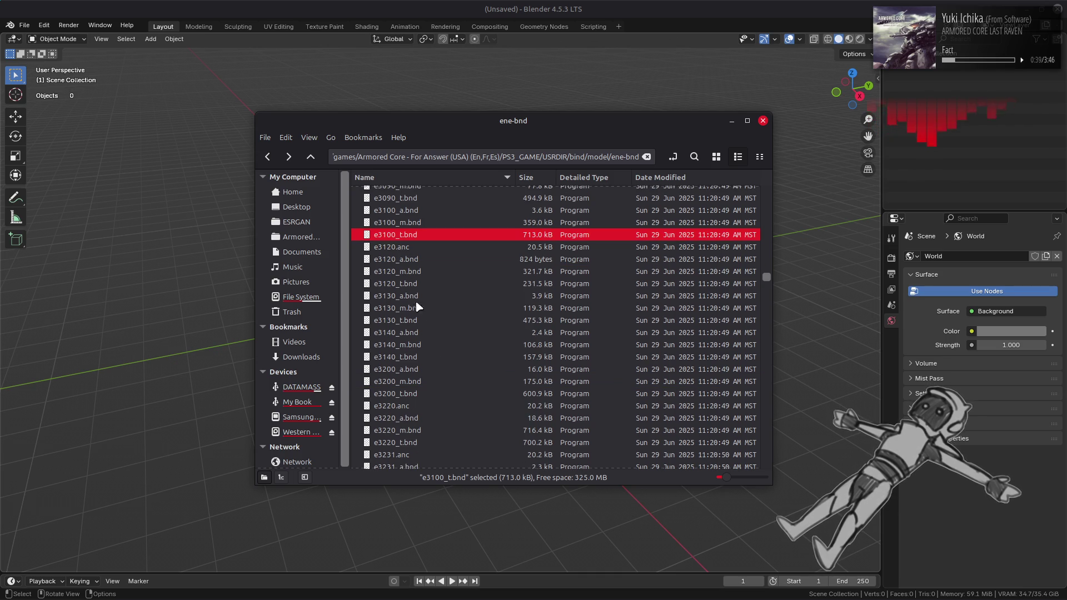
ctrl+click(411, 286)
ctrl+click(419, 321)
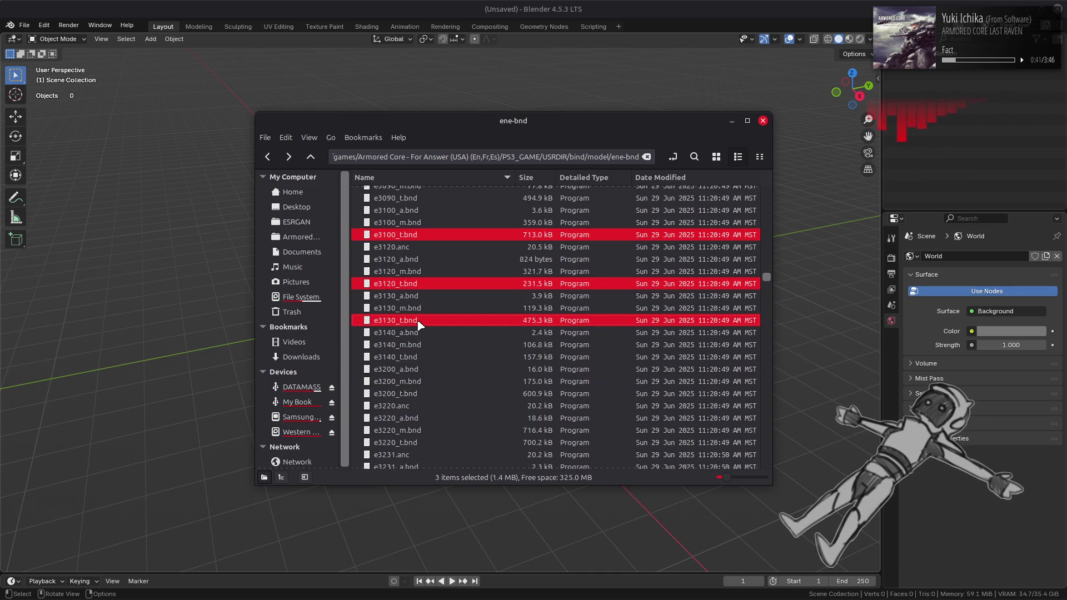
ctrl+click(417, 356)
right_click(421, 355)
key(Escape)
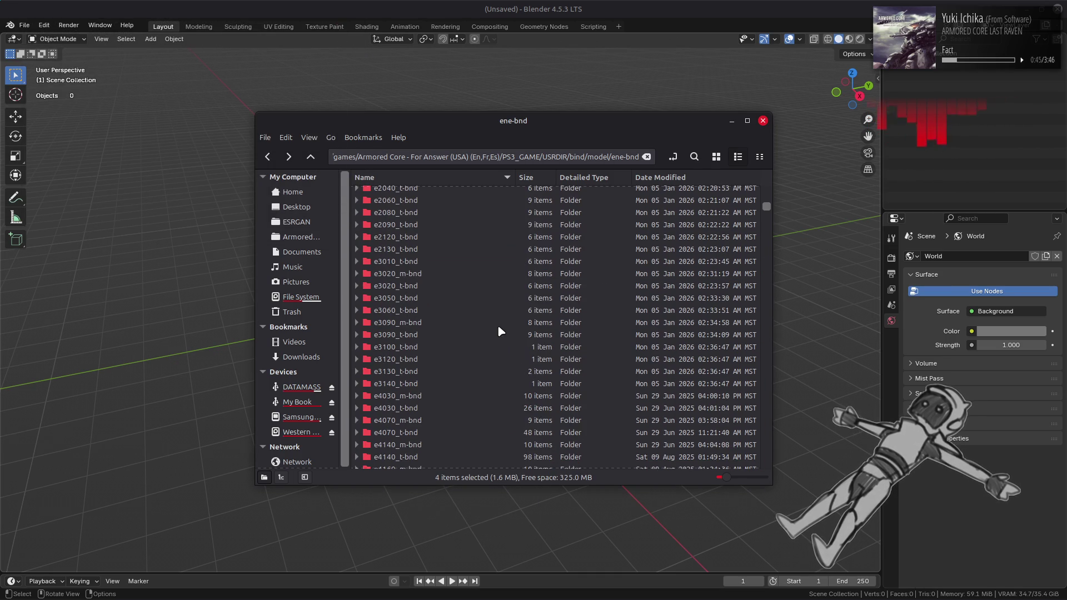
Unpack e3100_01.tpf and open the resulting 1024x512 e3100_01.dds in GIMP.
double_click(457, 344)
double_click(460, 193)
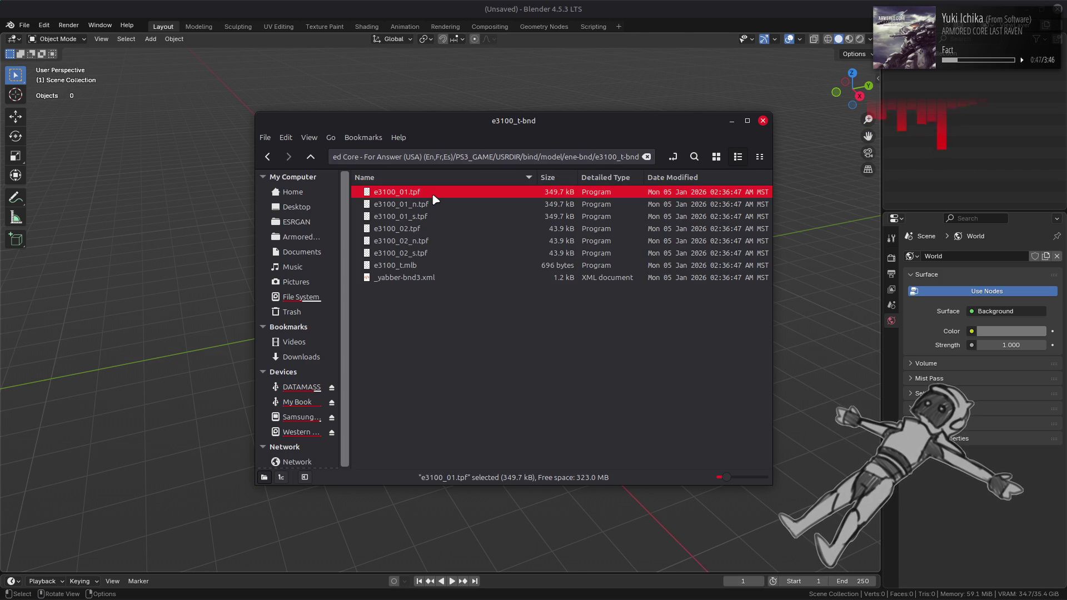
double_click(464, 193)
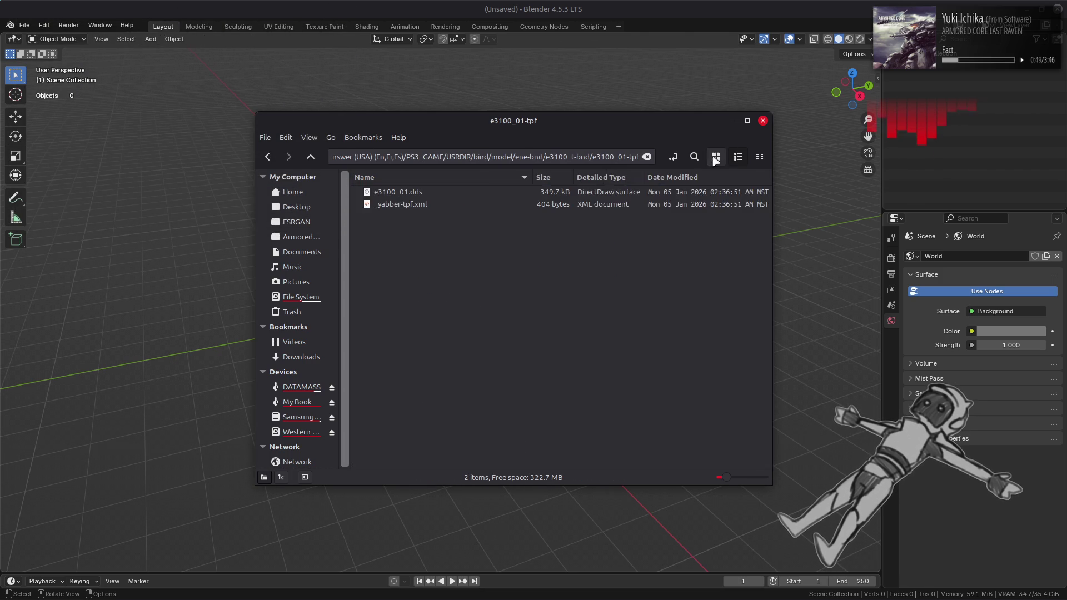
click(716, 156)
key(alt+Tab)
key(alt+Tab)
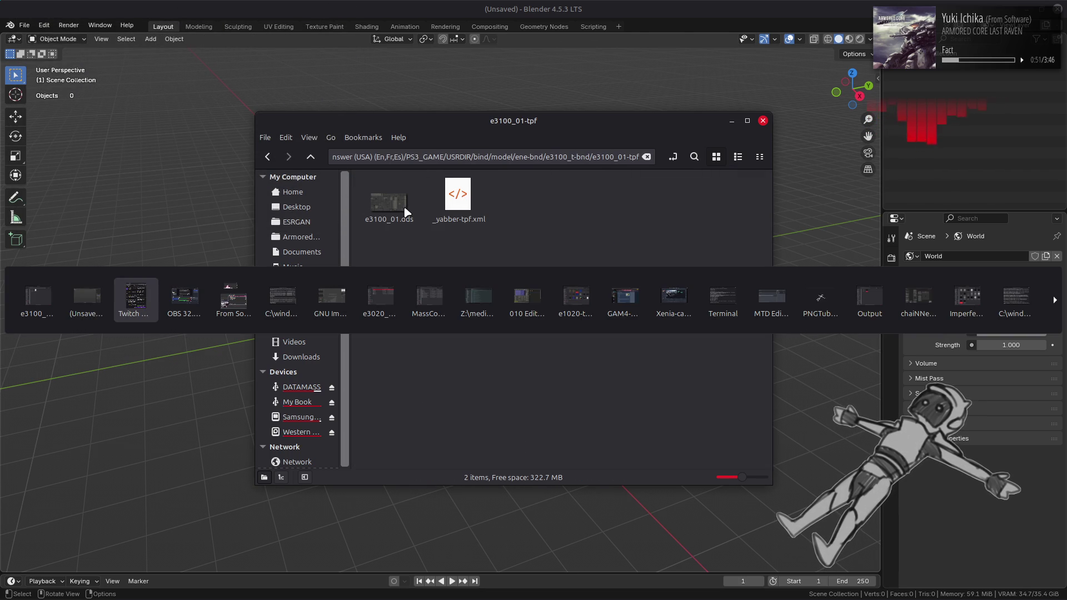
key(alt+Tab)
key(alt+Tab)
key(alt+Tab)
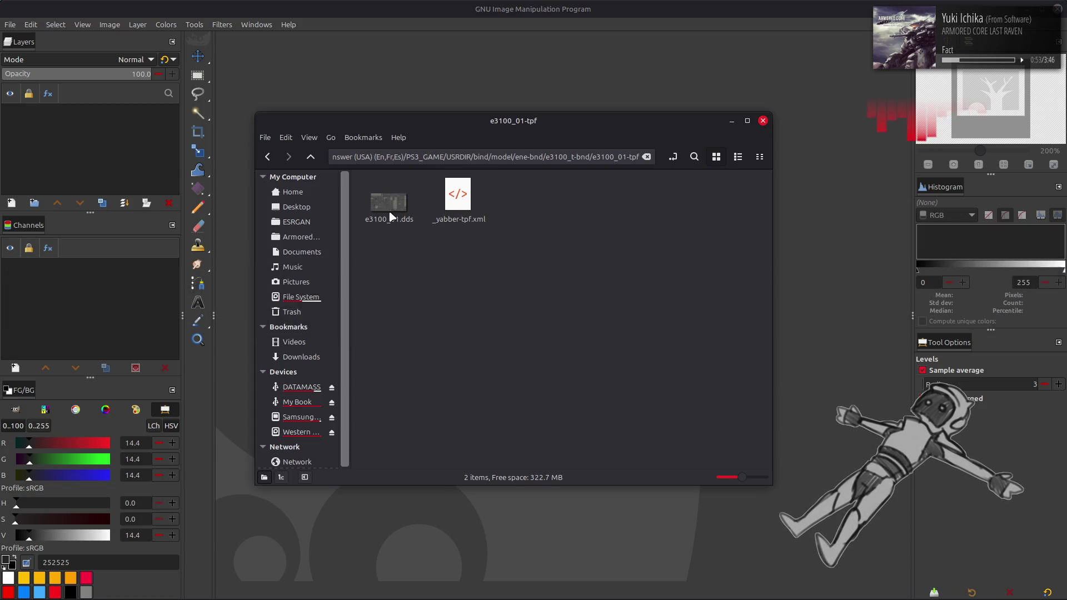
drag(404, 208, 495, 83)
click(611, 354)
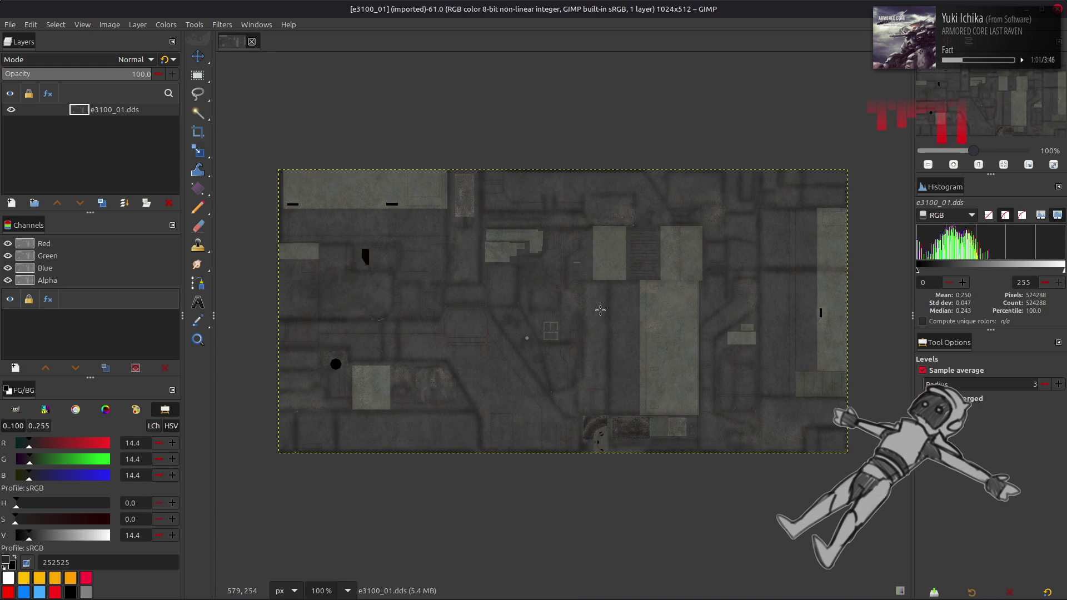
key(2)
mouse_move(493, 279)
mouse_down()
mouse_move(750, 418)
mouse_move(309, 265)
mouse_move(288, 270)
mouse_move(291, 328)
mouse_move(781, 143)
mouse_move(373, 158)
mouse_move(383, 172)
mouse_move(328, 253)
mouse_up()
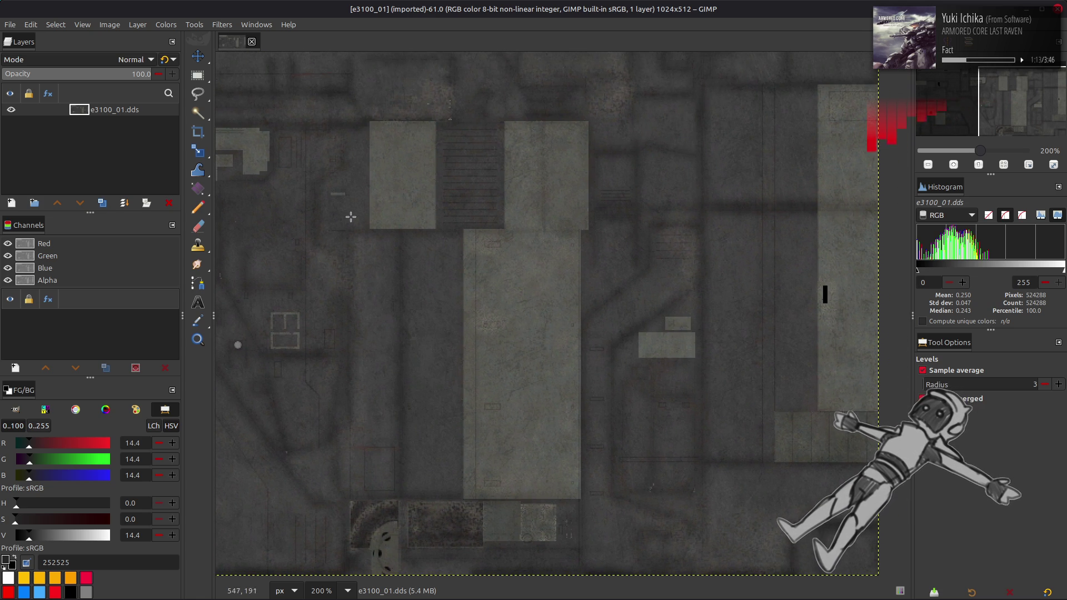
click(251, 42)
key(alt+Tab)
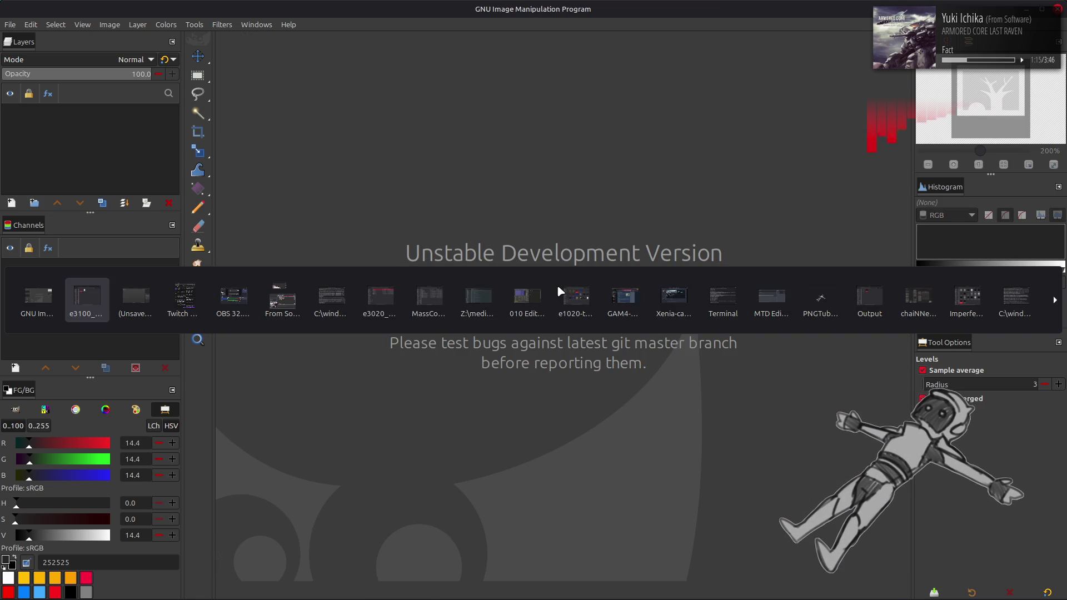
Unpack the e3100_m.bnd model archive with Yabber.
key(BackSpace)
scroll(480, 291, down, 3)
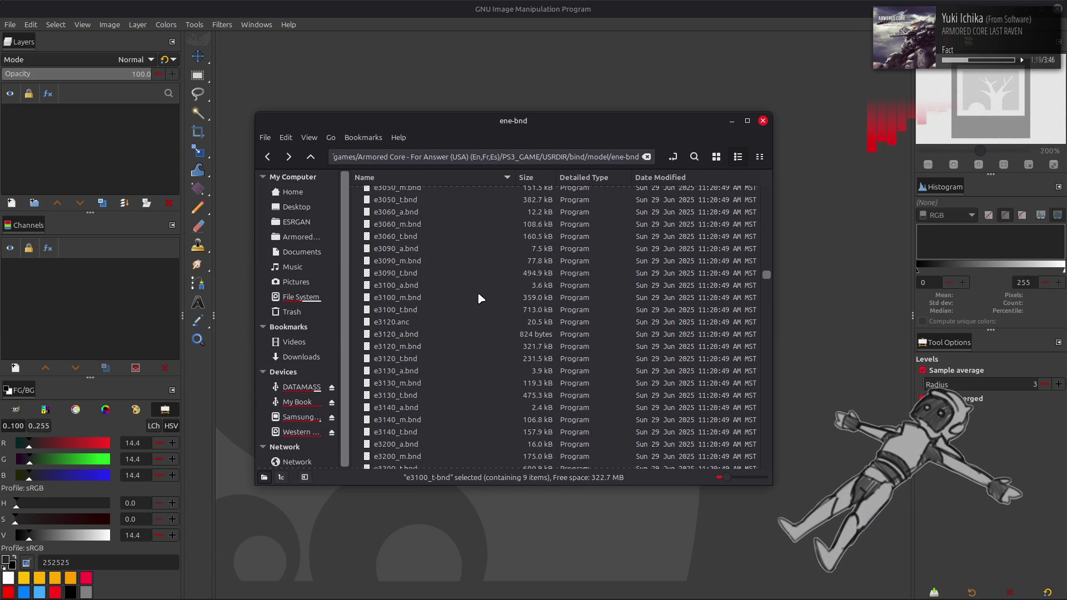
right_click(421, 296)
click(440, 302)
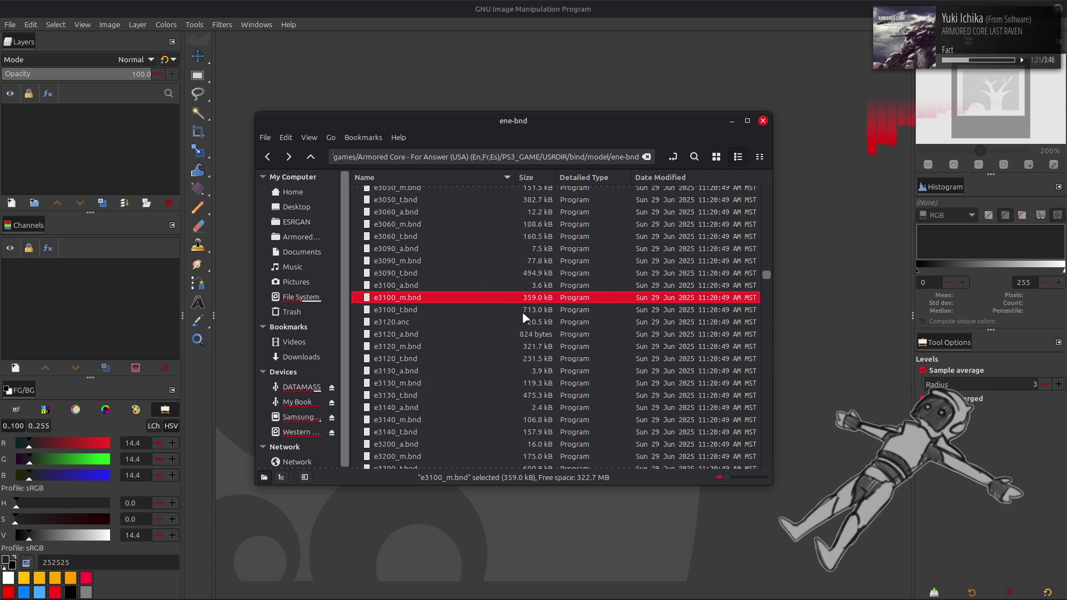
Rerun MassConvertFromModel with both e3090 references changed to e3100.
key(alt+Tab)
key(alt+Tab)
key(alt+Tab)
key(alt+Tab)
key(alt+Tab)
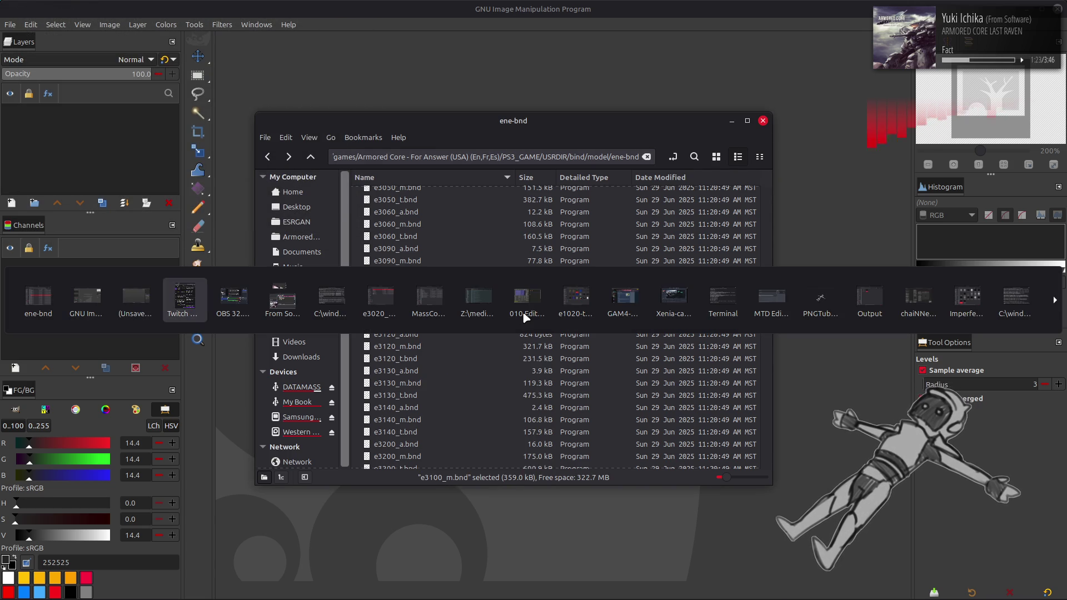
key(Up)
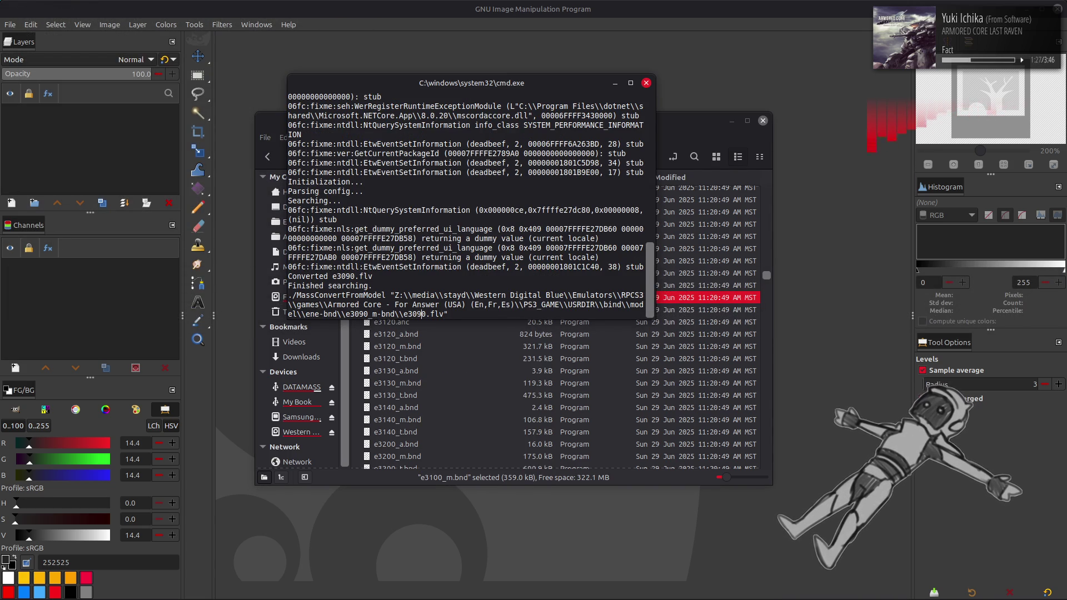
key(BackSpace)
key(BackSpace)
text(10)
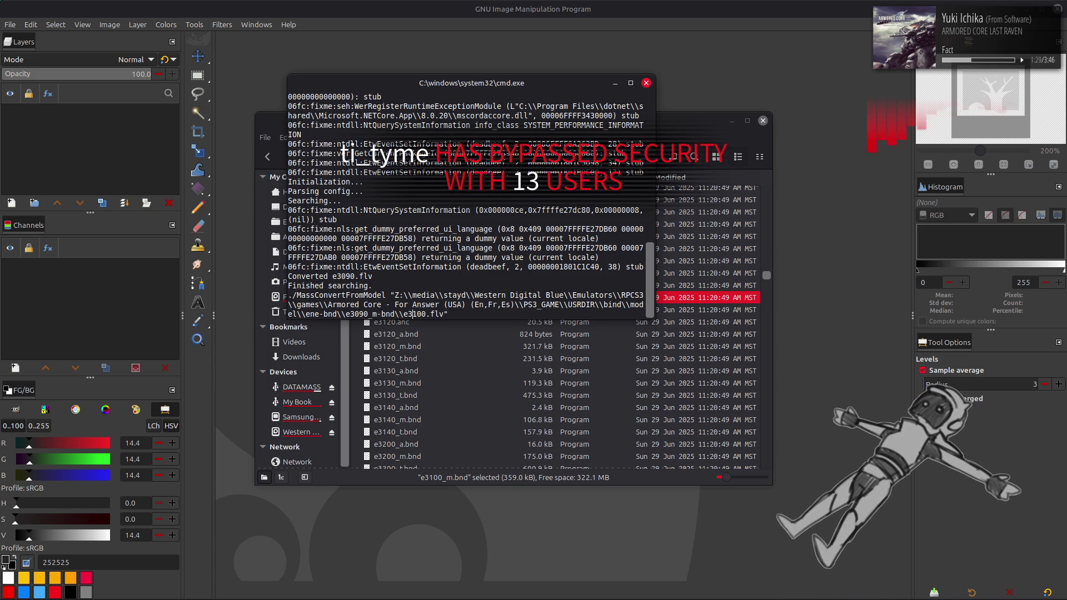
key(Left)
key(Left)
key(Left)
key(BackSpace)
key(BackSpace)
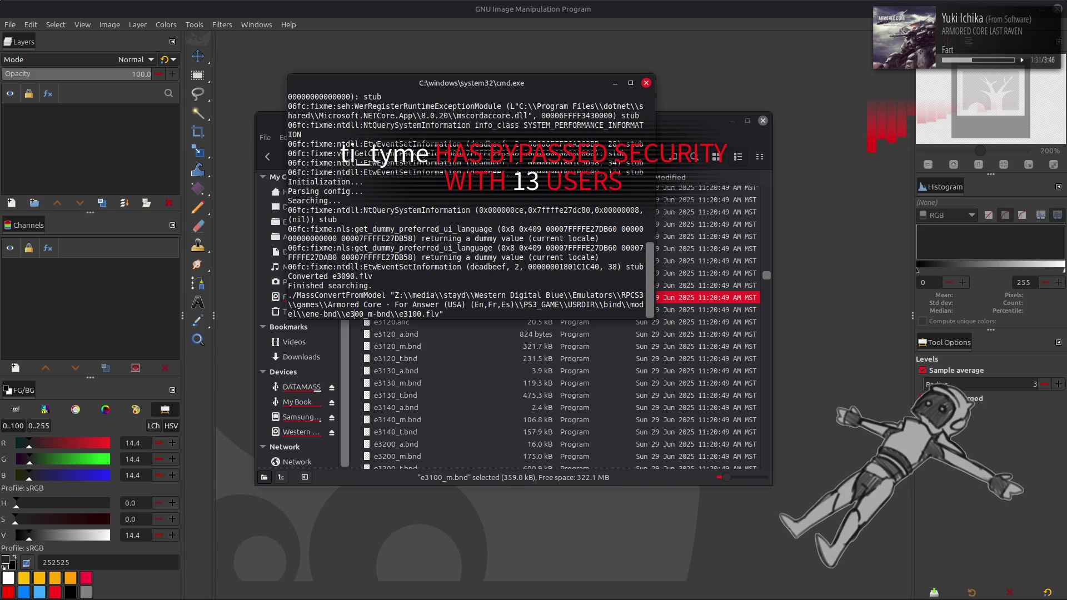
text(10)
key(Return)
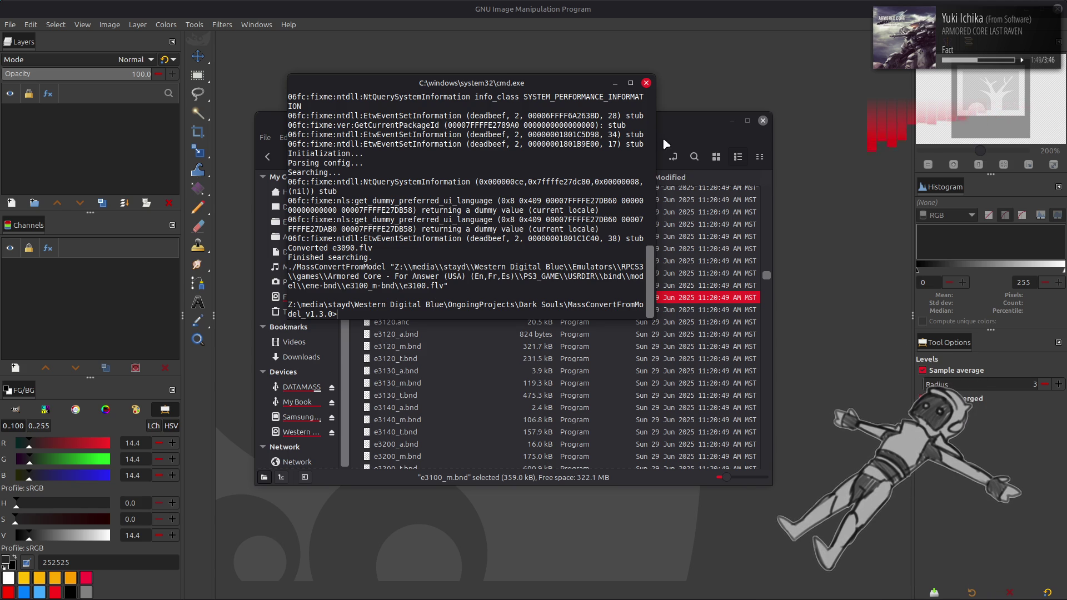
click(666, 145)
scroll(489, 302, up, 10)
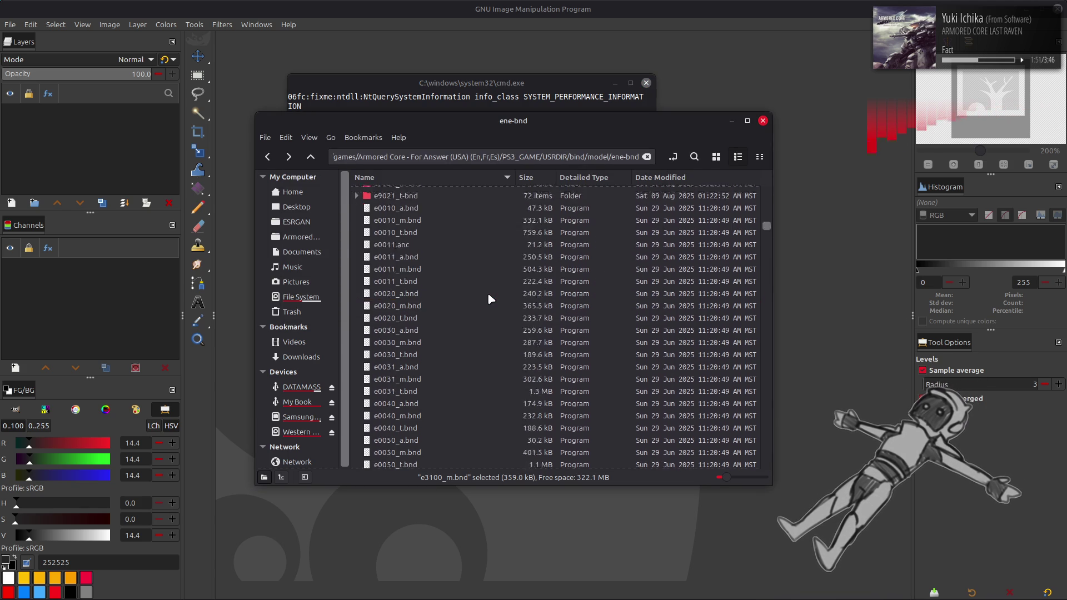
Open the e3100_m-bnd folder and select the e3100.flv file.
scroll(488, 298, up, 2)
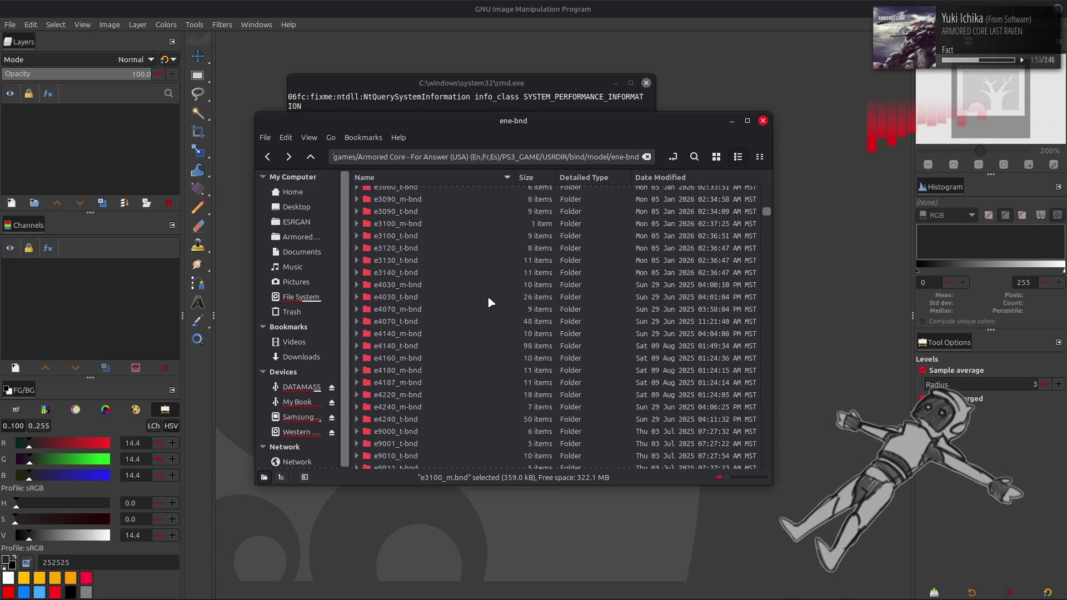
double_click(433, 261)
drag(408, 192, 467, 87)
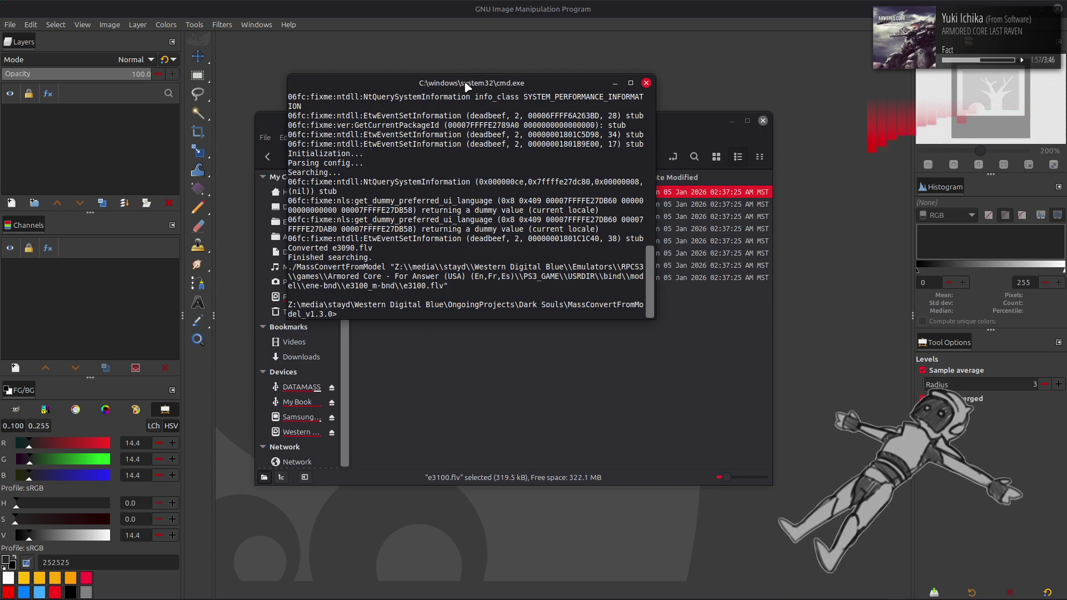
Rerun the e3100 conversion in cmd, producing the 2.1 MB e3100.flv.fbx.
key(alt+Tab)
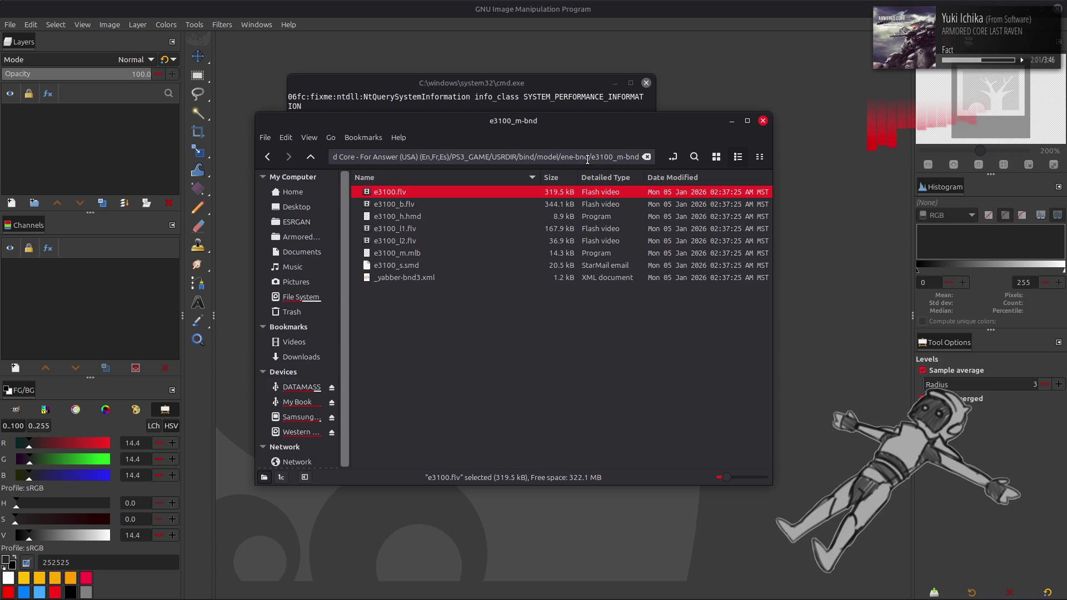
click(531, 91)
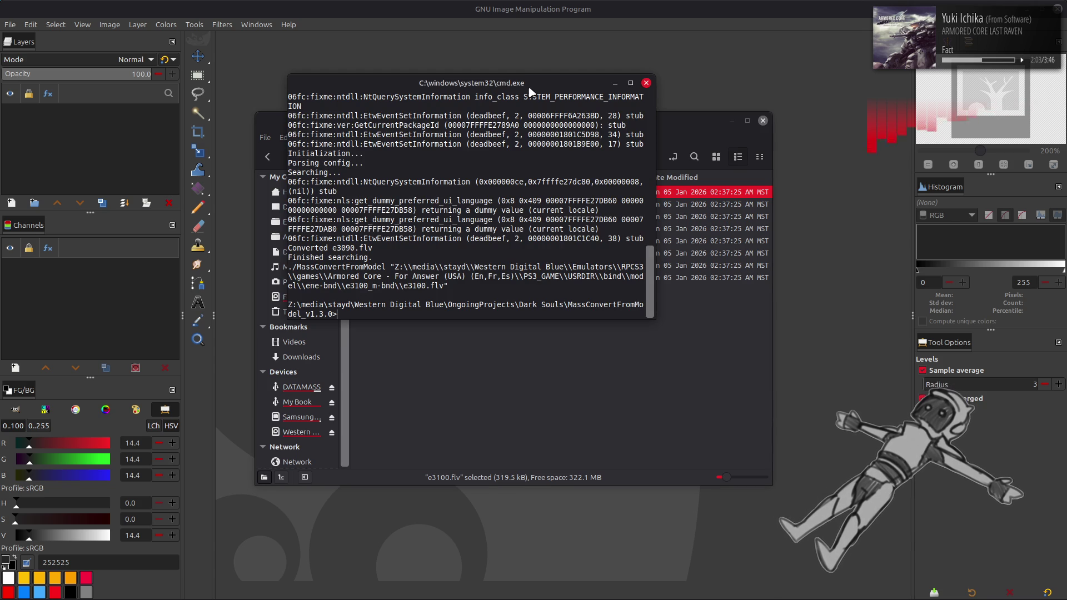
key(alt+Tab)
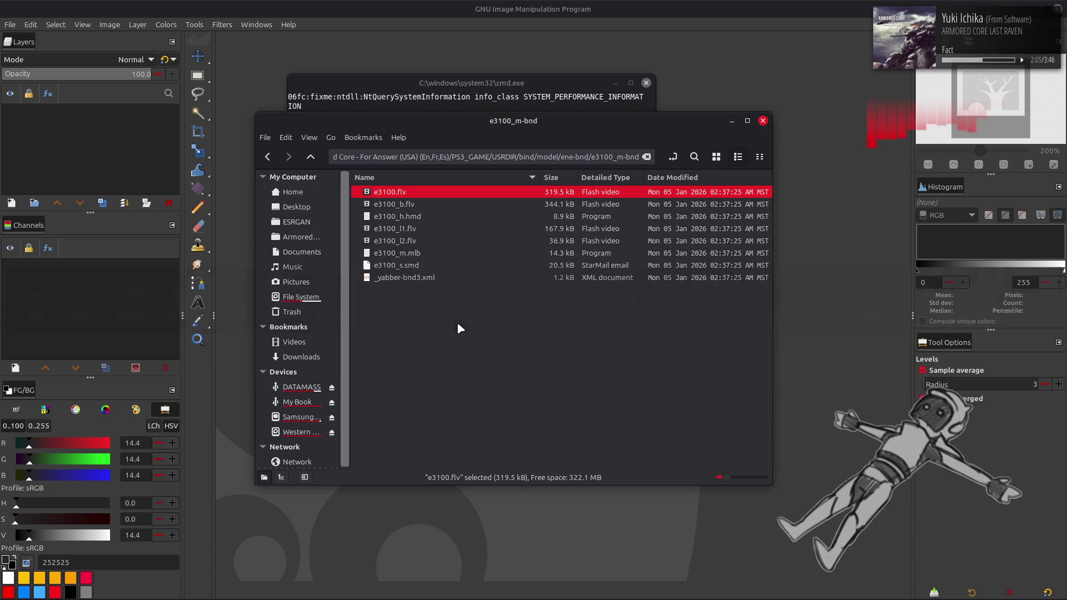
key(alt+Tab)
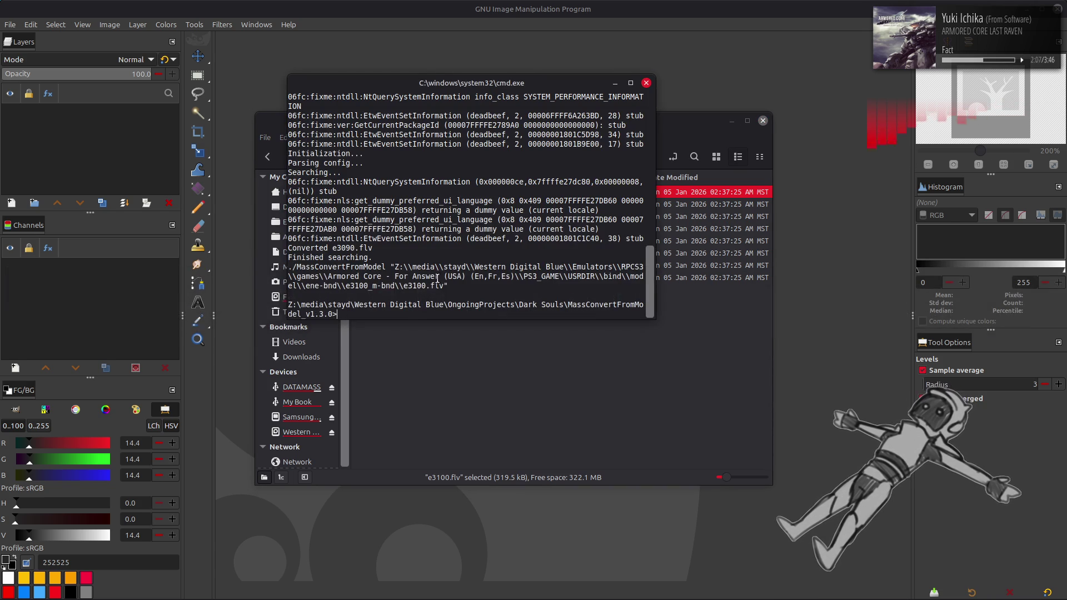
key(alt+Tab)
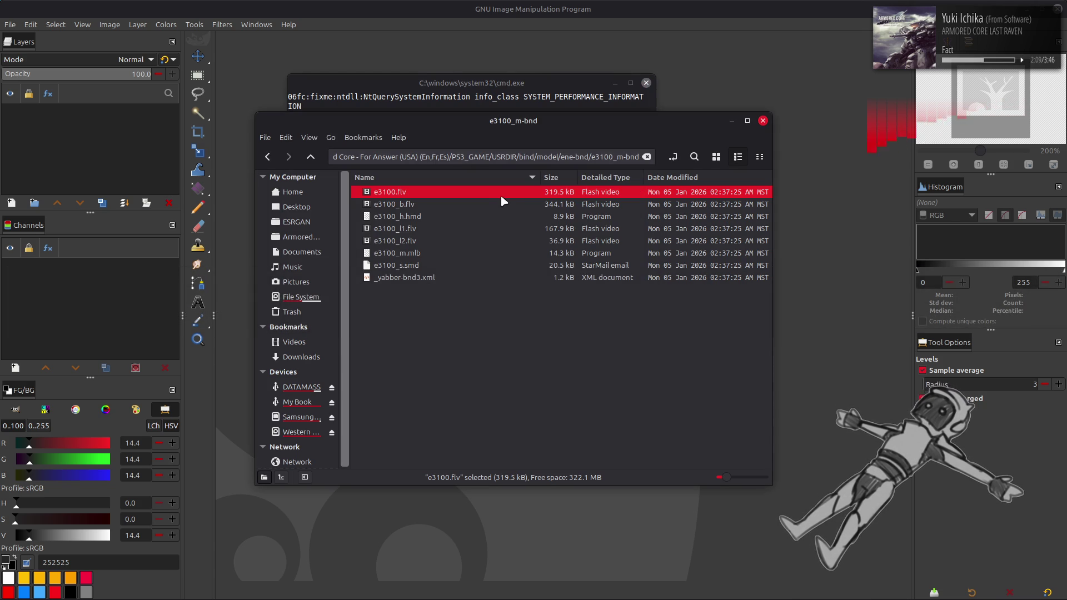
key(alt+Tab)
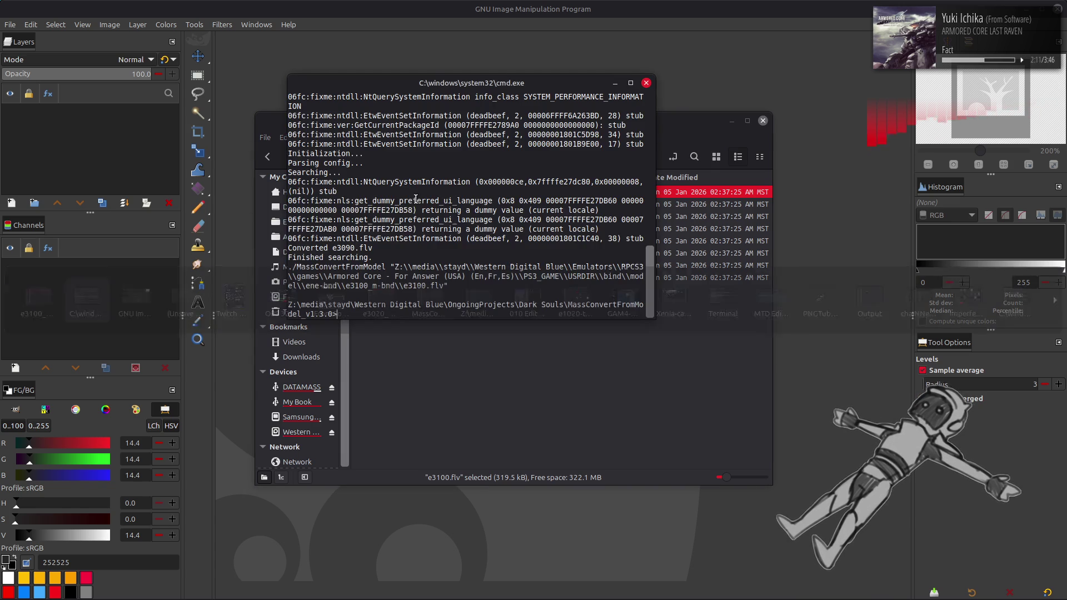
key(Up)
key(Return)
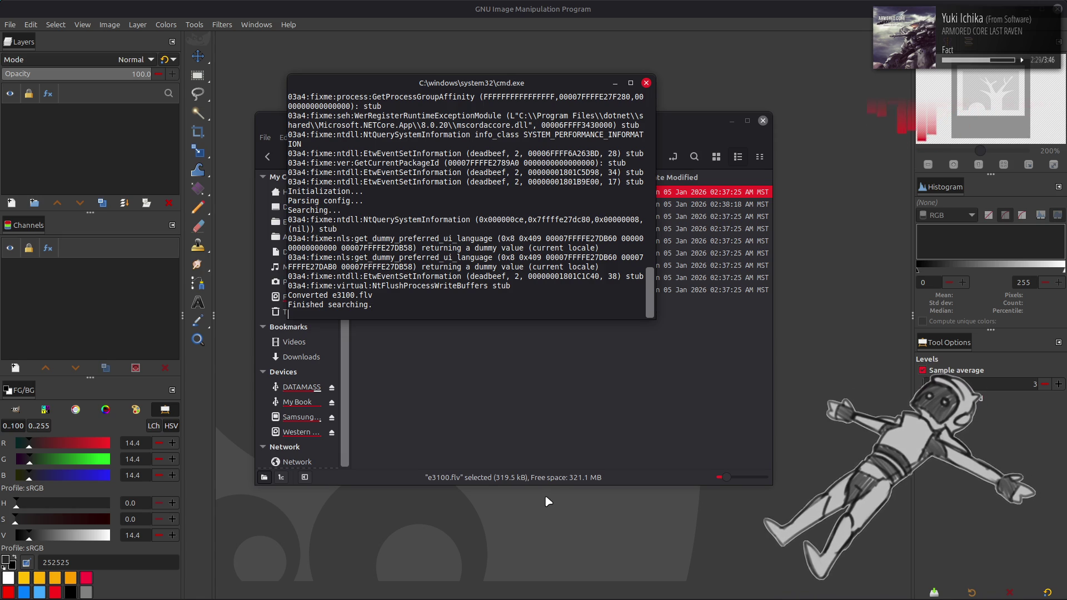
click(561, 392)
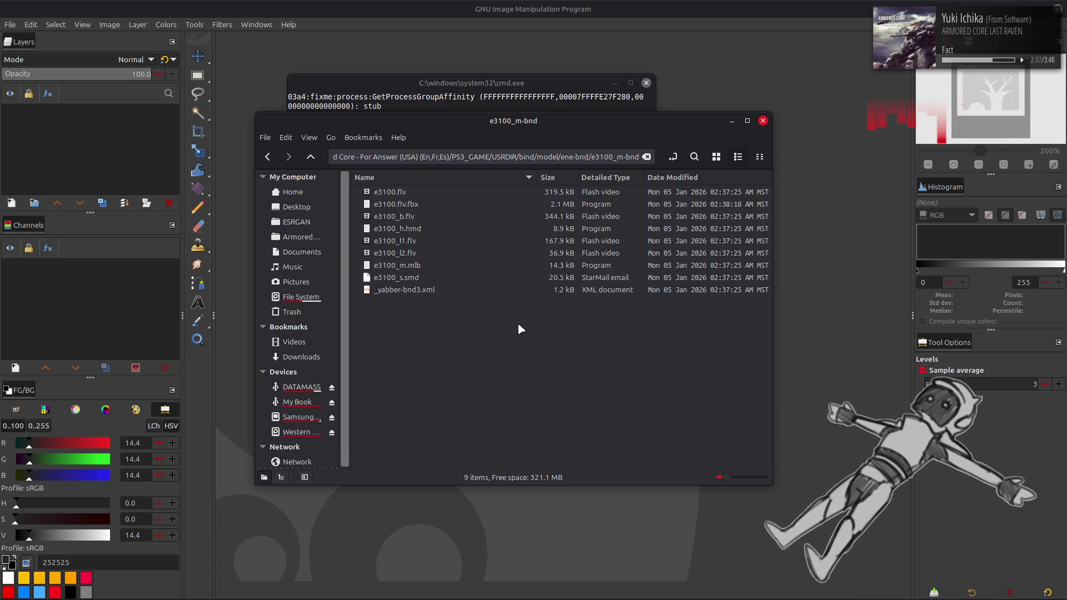
key(alt+Tab)
key(alt+Tab)
key(alt+Tab)
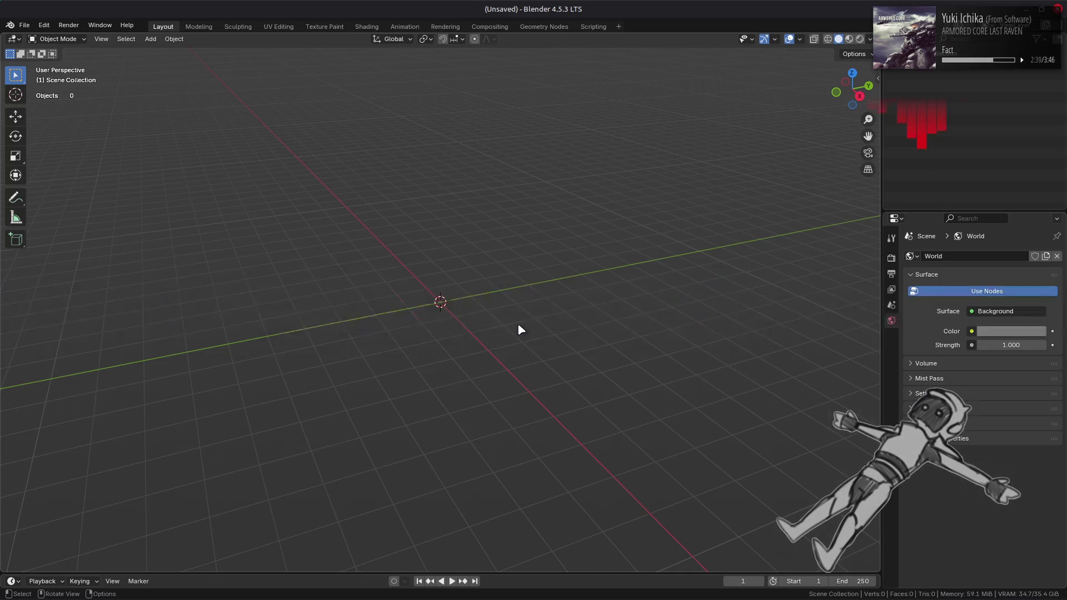
Import e3100.flv.fbx into Blender at scale 100 and orbit around the vehicle.
key(alt+Tab)
drag(405, 205, 135, 228)
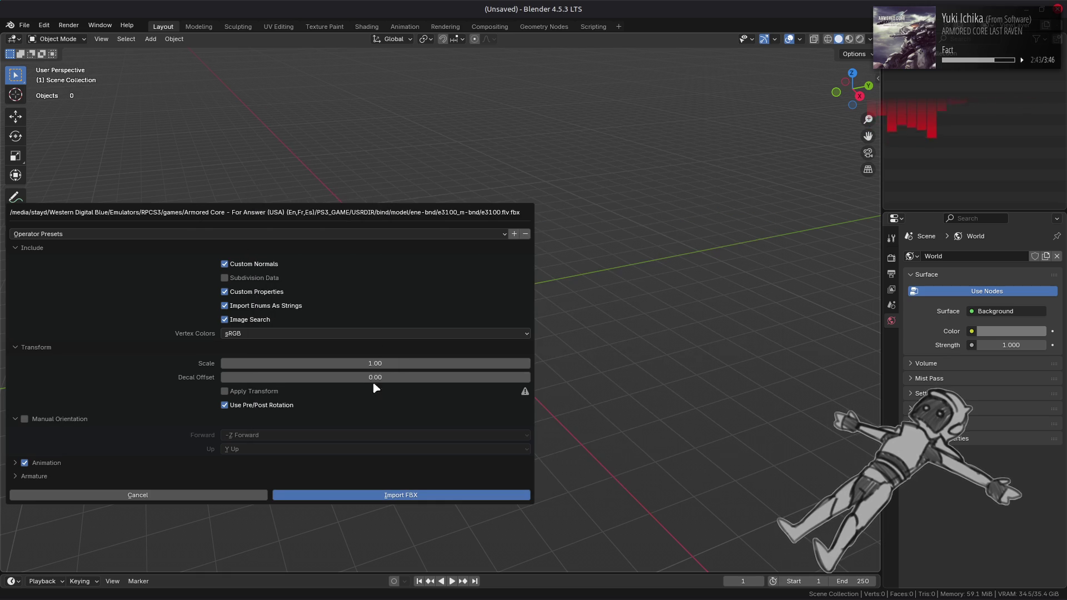
click(387, 368)
text(100)
key(Return)
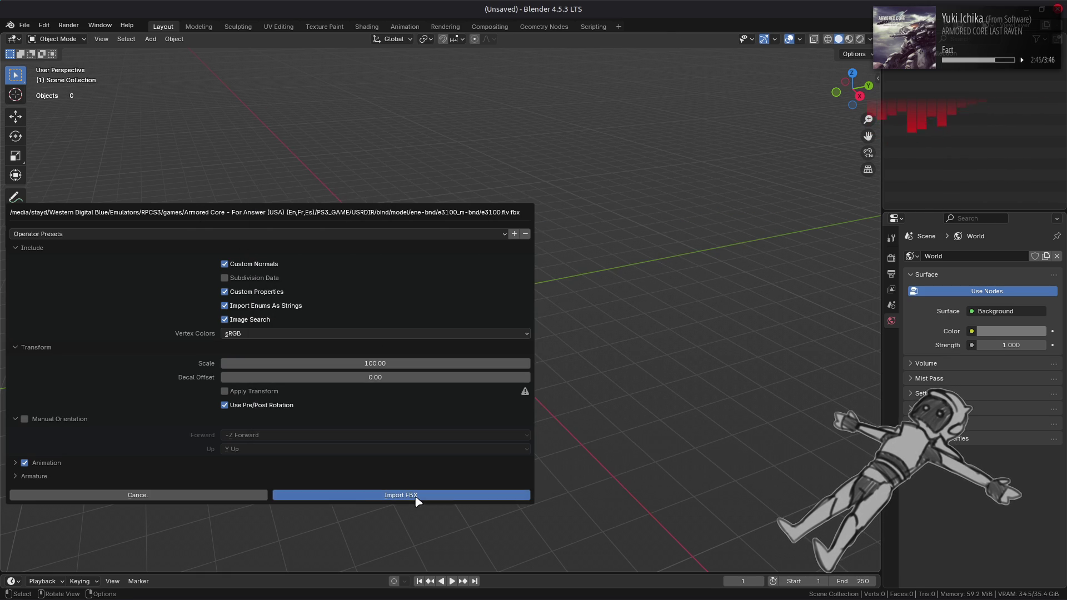
click(417, 495)
drag(478, 362, 622, 341)
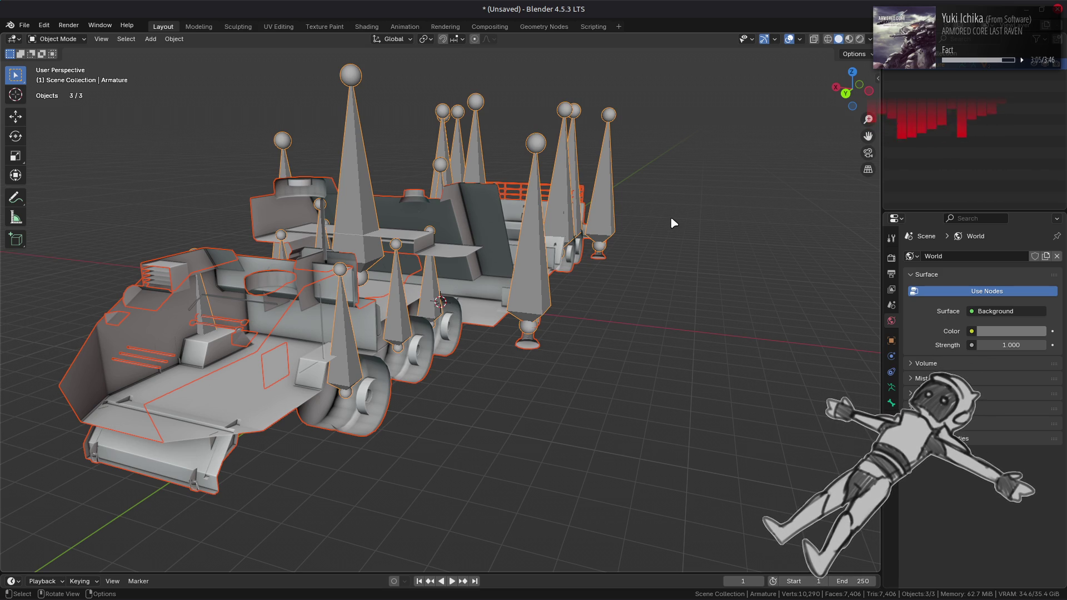
Select Mesh_0 and Mesh_1 in the Outliner and begin editing their Scale X.
drag(433, 223, 484, 227)
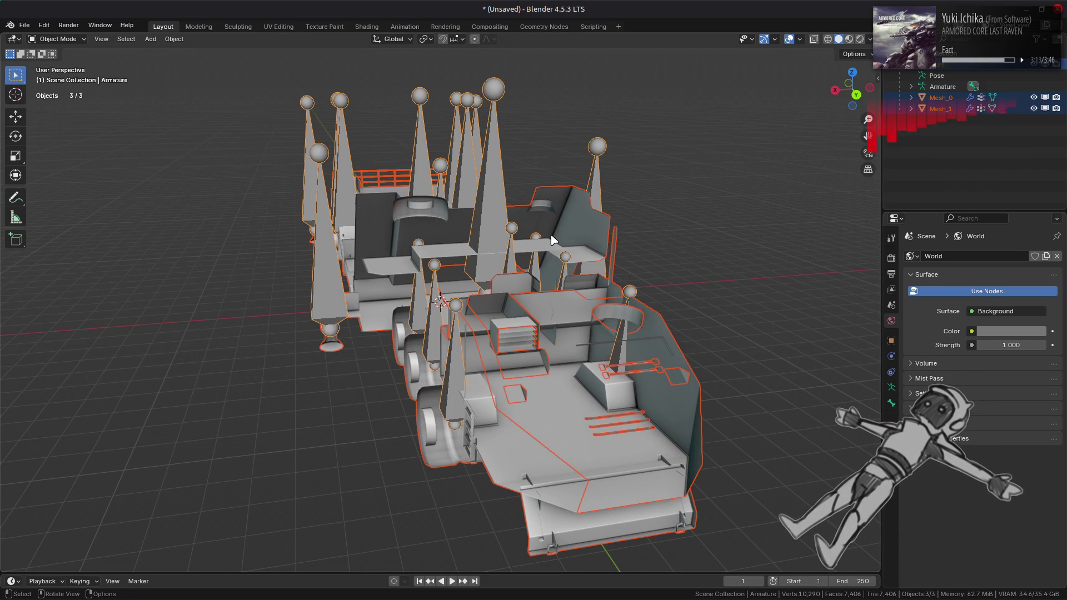
drag(488, 279, 521, 283)
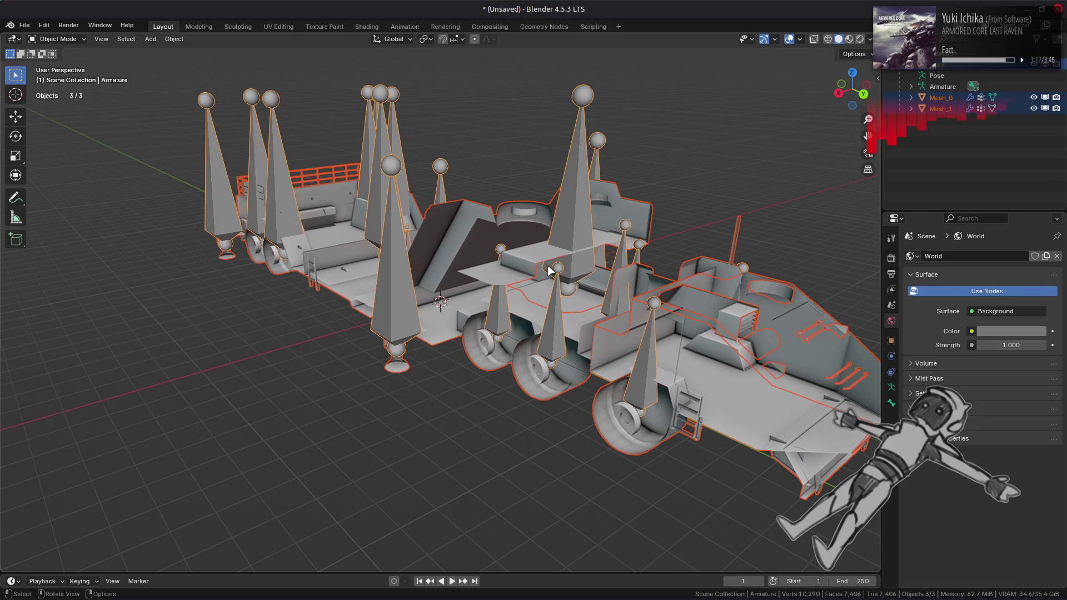
drag(566, 270, 534, 272)
click(942, 98)
ctrl+click(947, 109)
click(892, 341)
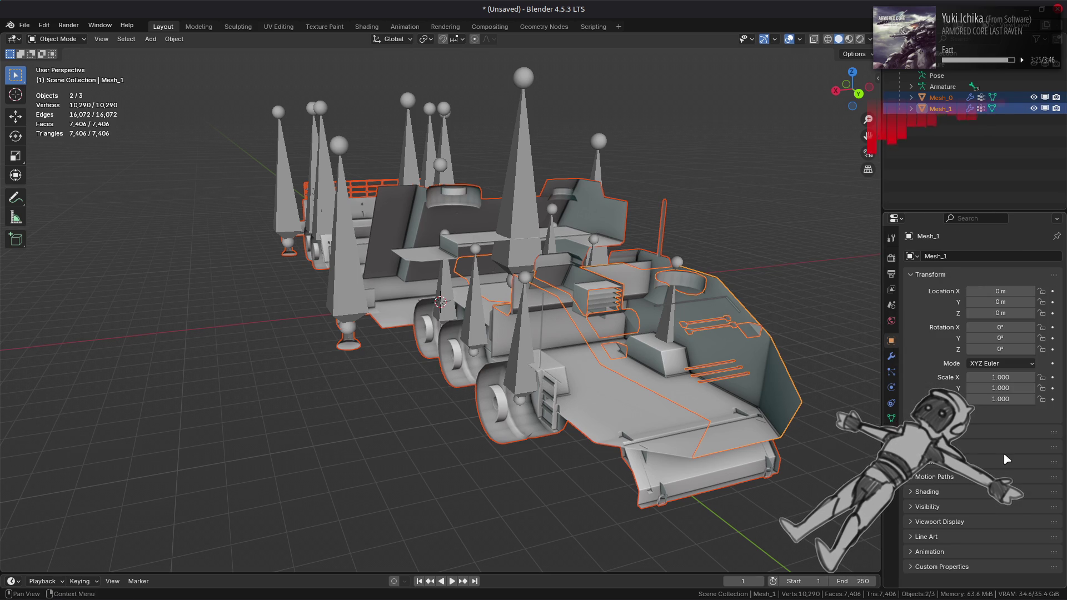
click(984, 377)
text(-1)
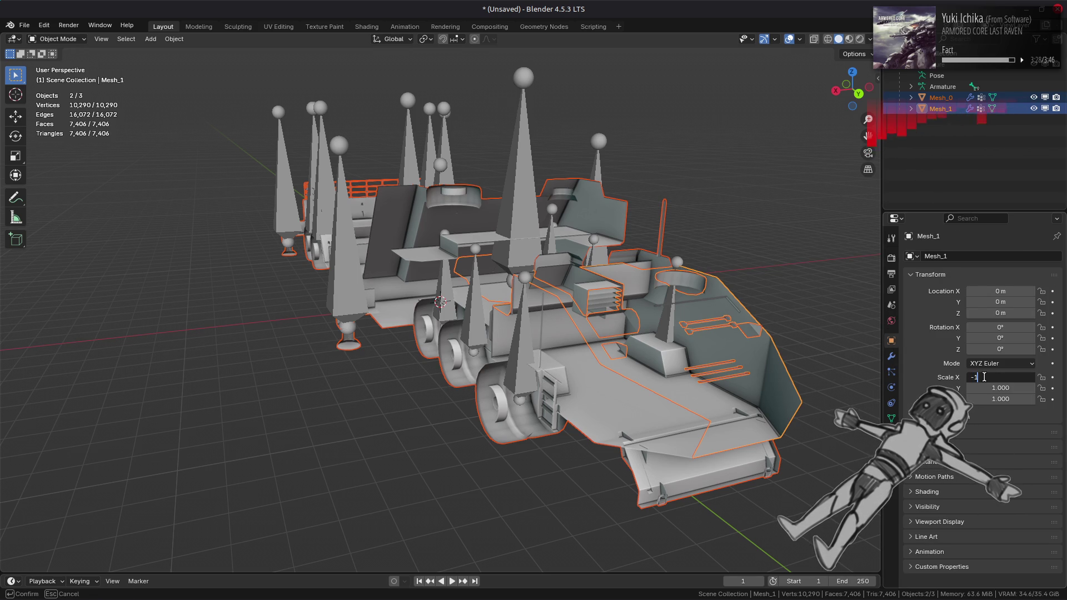
Set Scale X to -1 to mirror the meshes, then apply the scale.
key(Return)
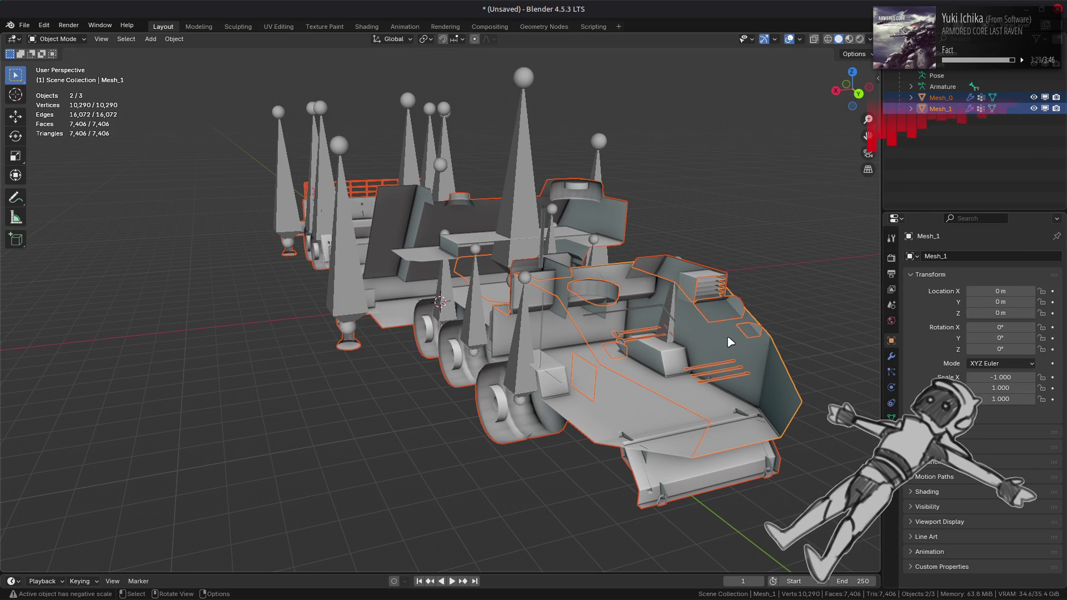
click(174, 39)
mouse_move(247, 97)
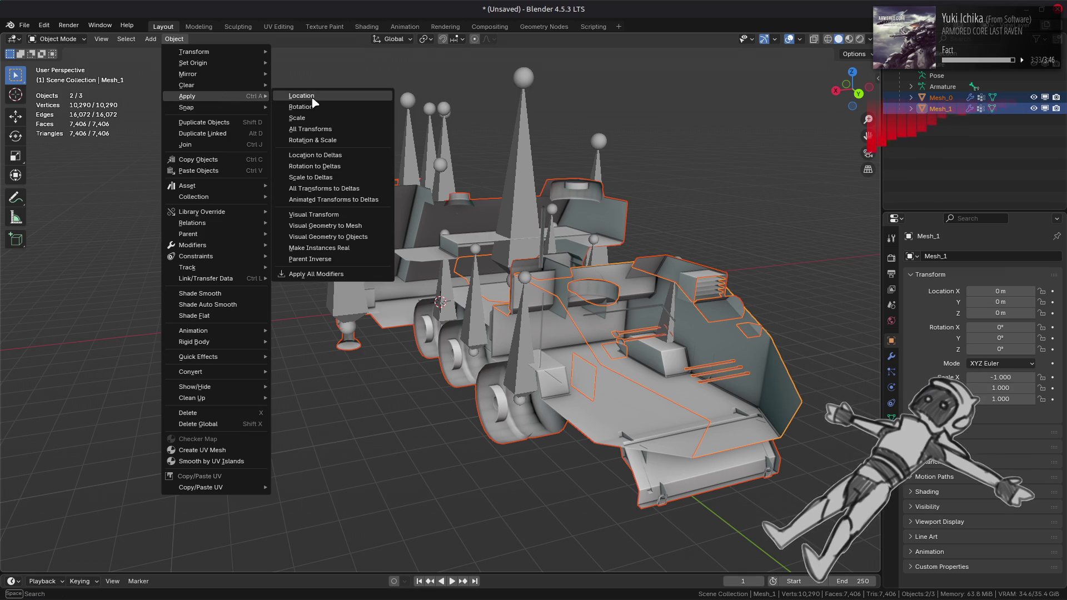
click(317, 103)
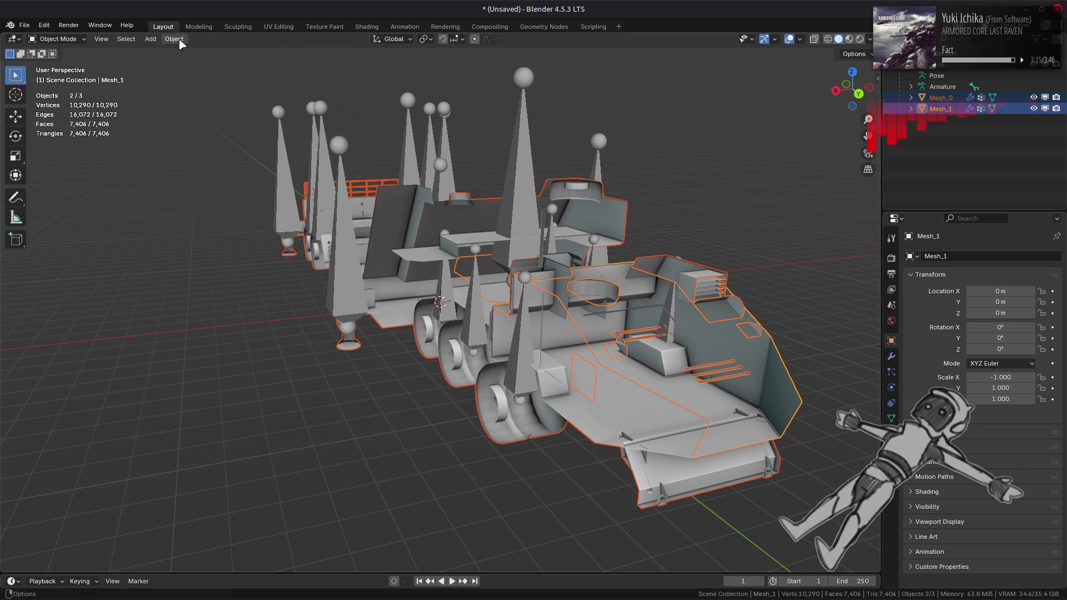
click(174, 39)
mouse_move(215, 98)
click(311, 118)
Deselect everything and orbit to view the mirrored truck from the other side.
scroll(499, 264, up, 2)
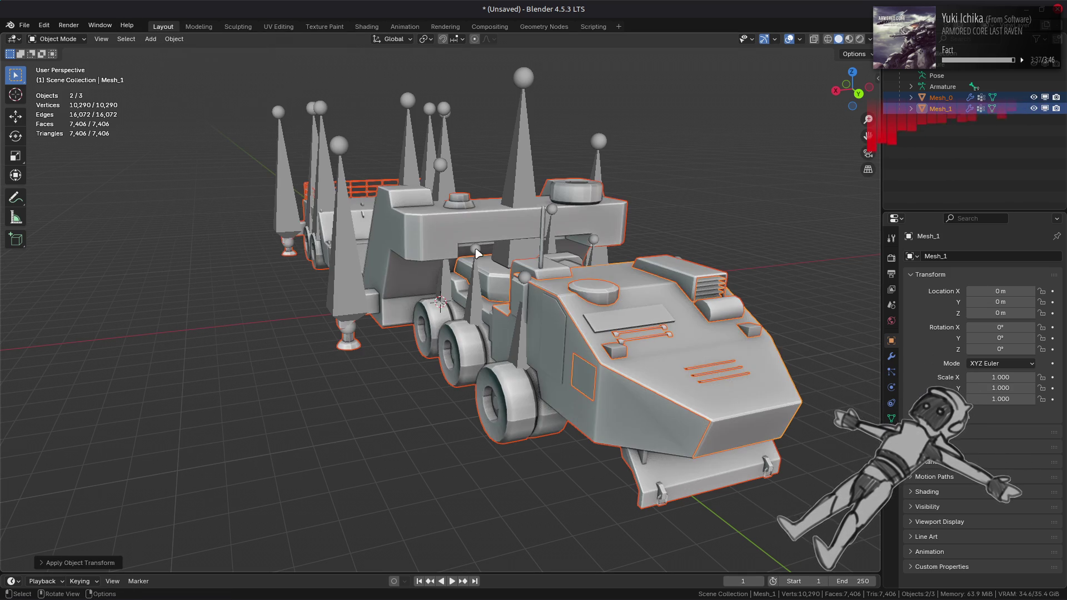
key(alt+a)
scroll(498, 264, up, 2)
scroll(499, 263, down, 2)
mouse_move(499, 263)
mouse_down()
mouse_move(427, 250)
mouse_move(524, 306)
mouse_move(505, 306)
mouse_move(492, 263)
mouse_move(476, 319)
mouse_move(625, 275)
mouse_move(660, 277)
mouse_up()
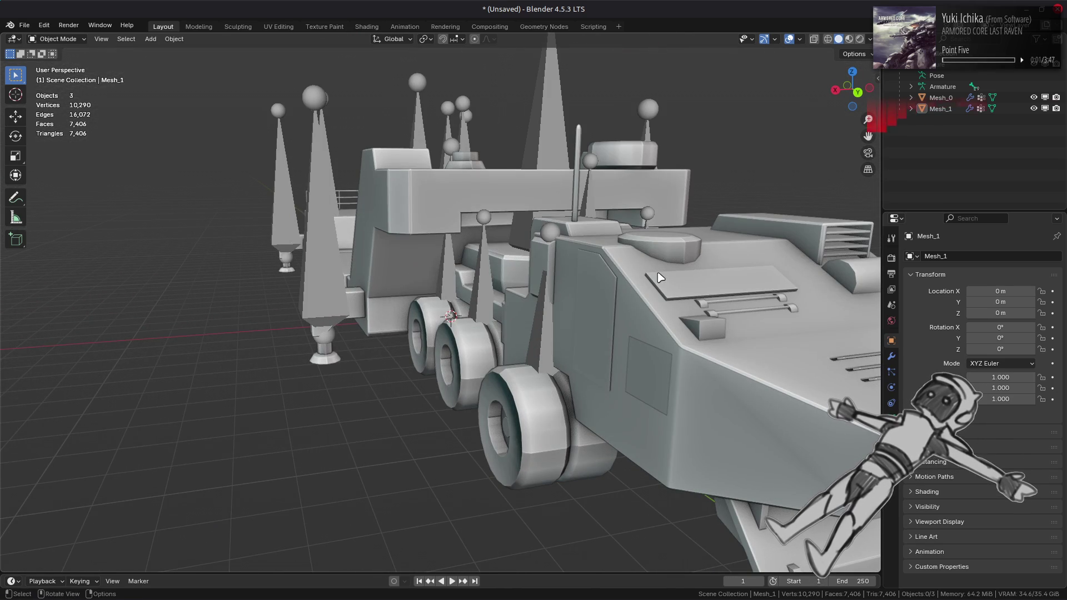
mouse_move(395, 276)
mouse_down()
mouse_move(498, 299)
mouse_move(595, 276)
mouse_move(556, 281)
mouse_move(581, 269)
mouse_move(612, 274)
mouse_move(526, 236)
mouse_move(589, 265)
mouse_move(492, 267)
mouse_up()
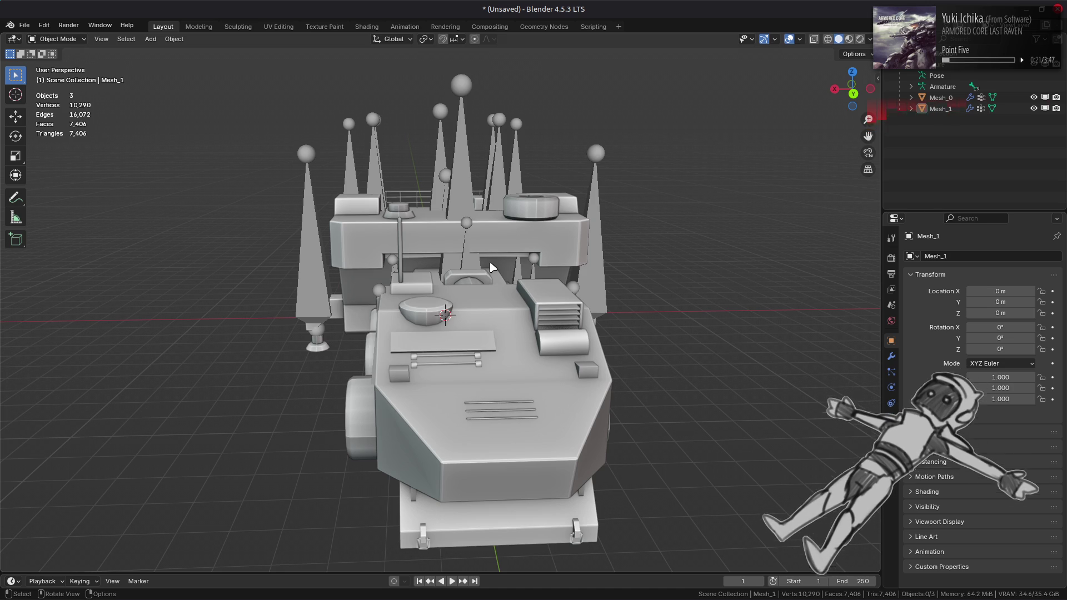
drag(492, 268, 542, 269)
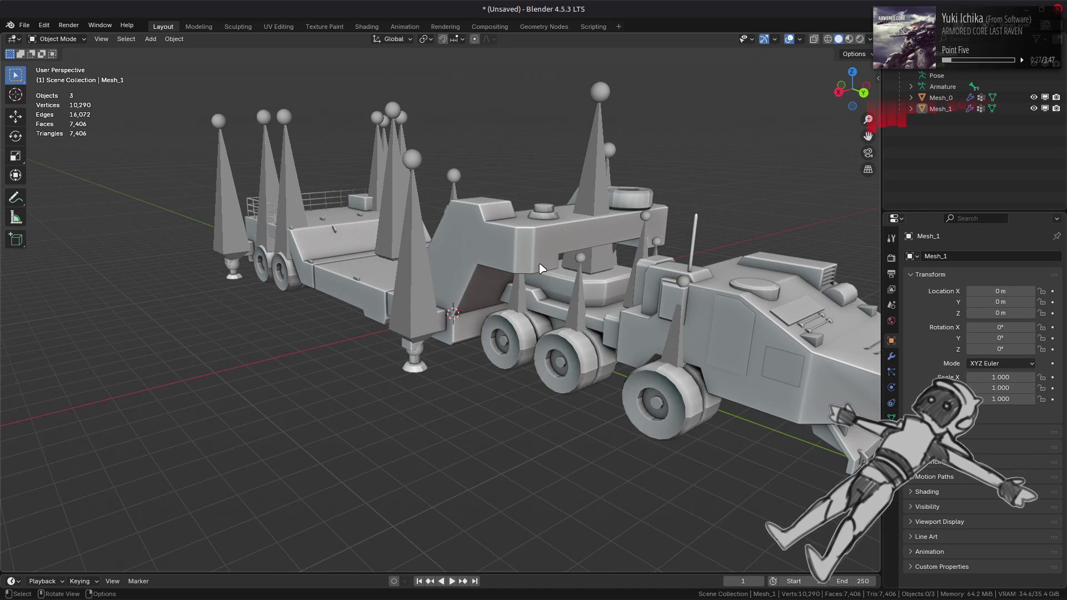
drag(512, 280, 386, 276)
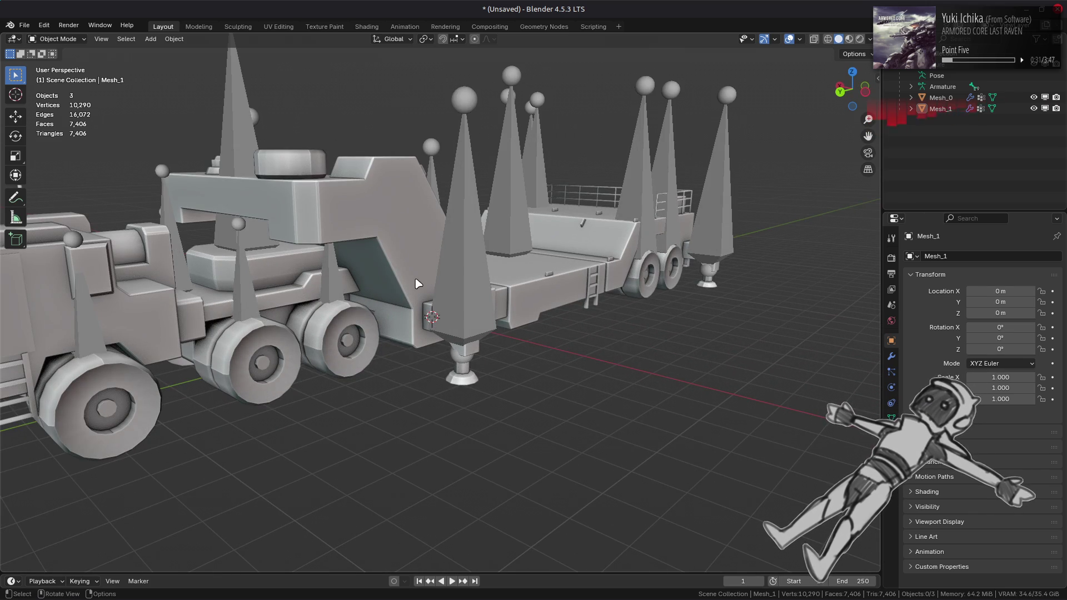
drag(417, 284, 404, 285)
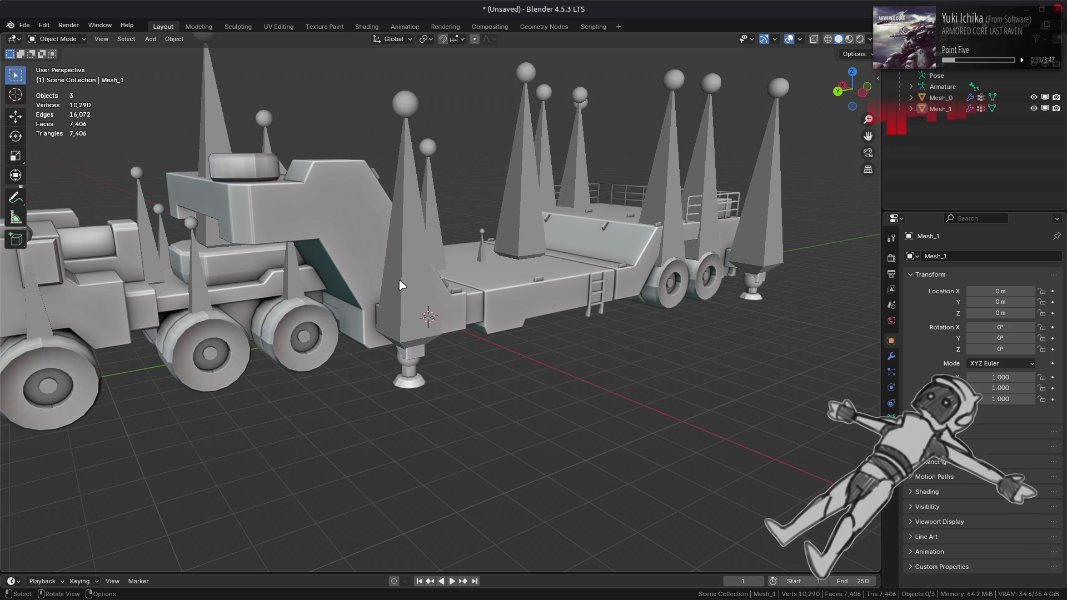
click(25, 25)
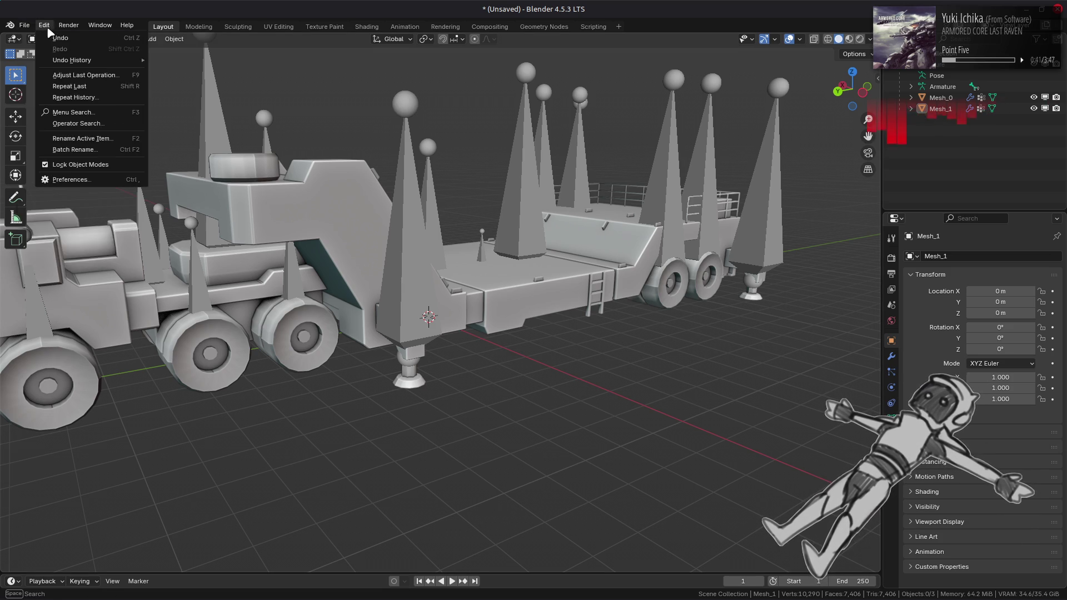
Start a new General scene in Blender without saving the truck scene.
mouse_move(48, 37)
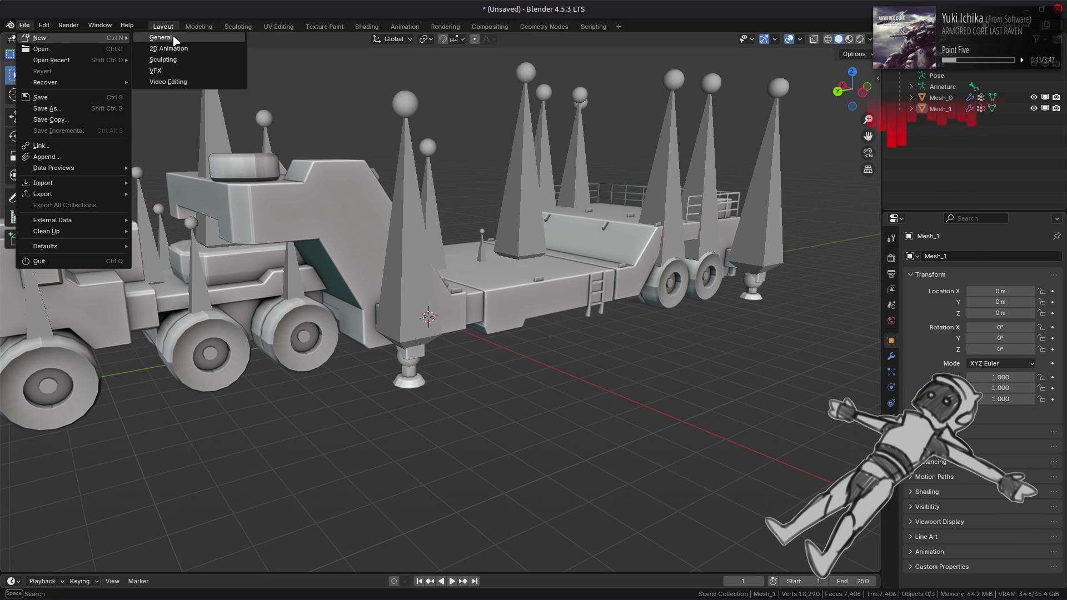
click(174, 38)
click(489, 324)
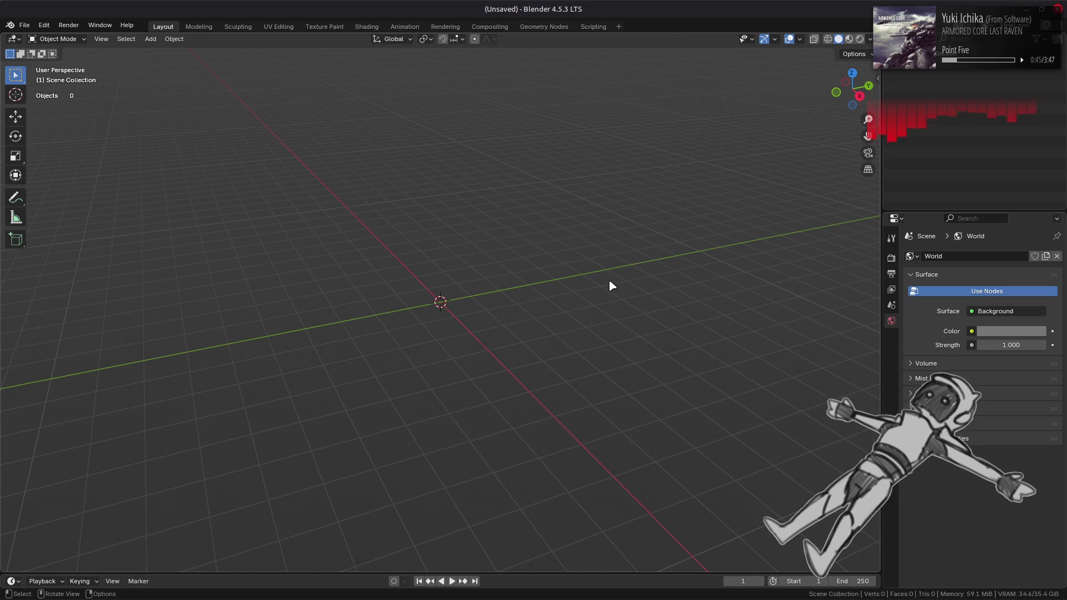
Unpack e3120_01.tpf in e3120_t-bnd with YabberExtended and view the extracted folder as icons.
key(alt+Tab)
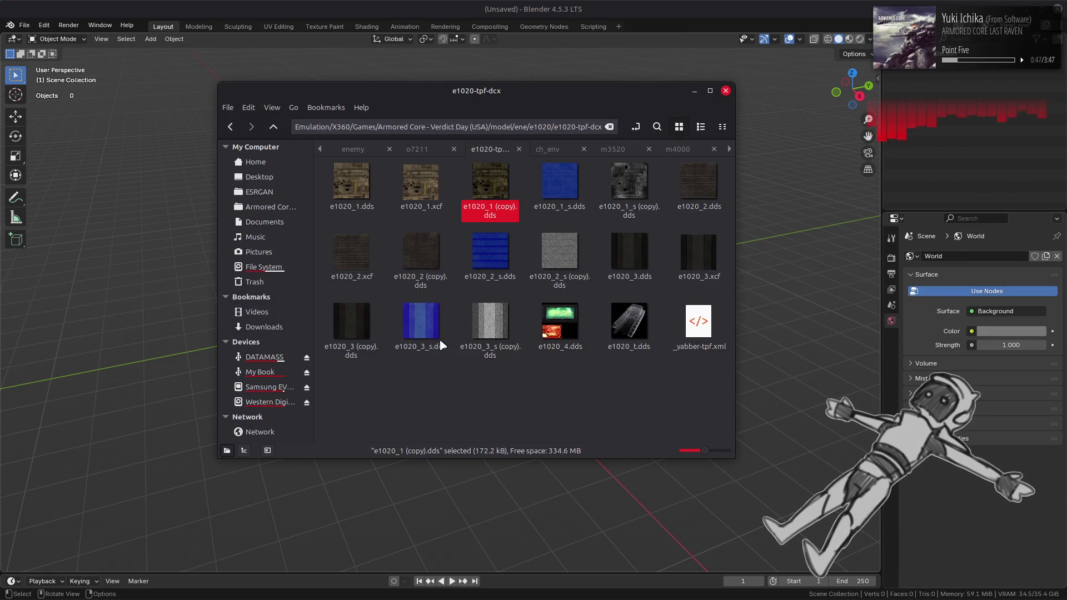
key(alt+Tab)
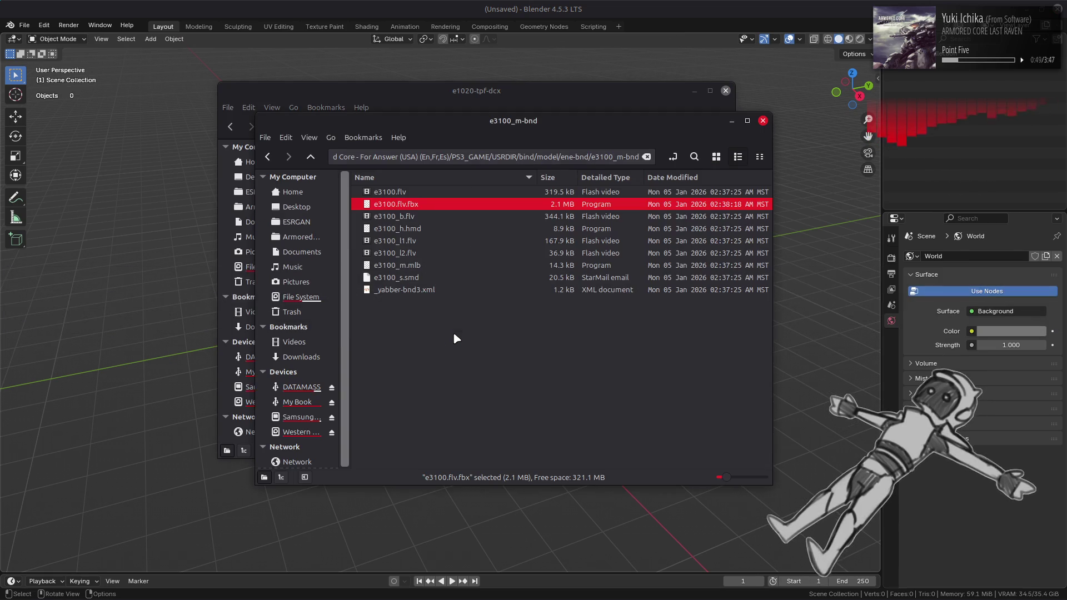
key(BackSpace)
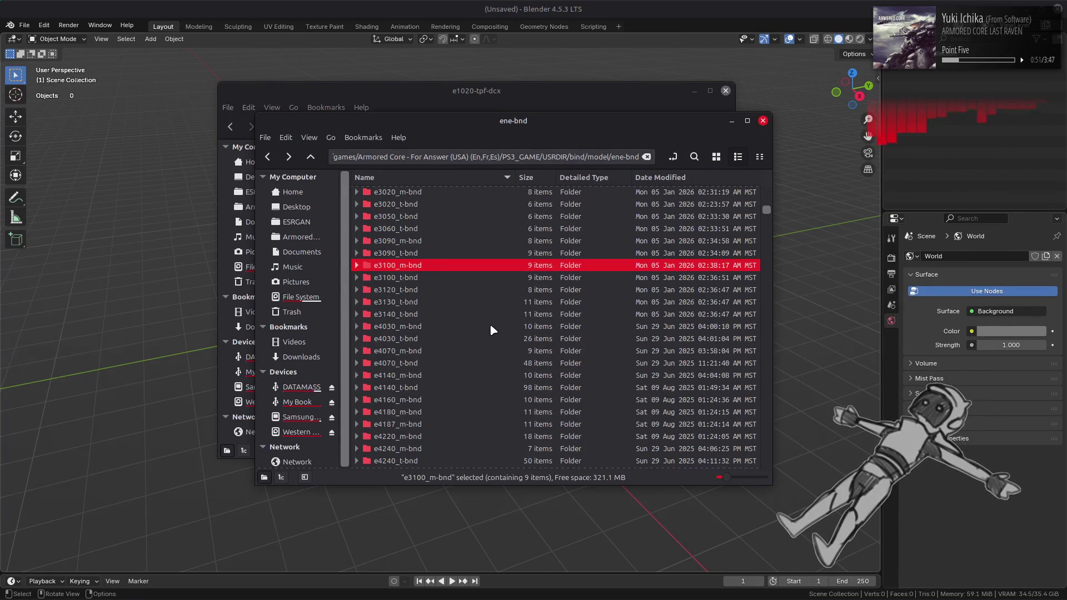
double_click(423, 288)
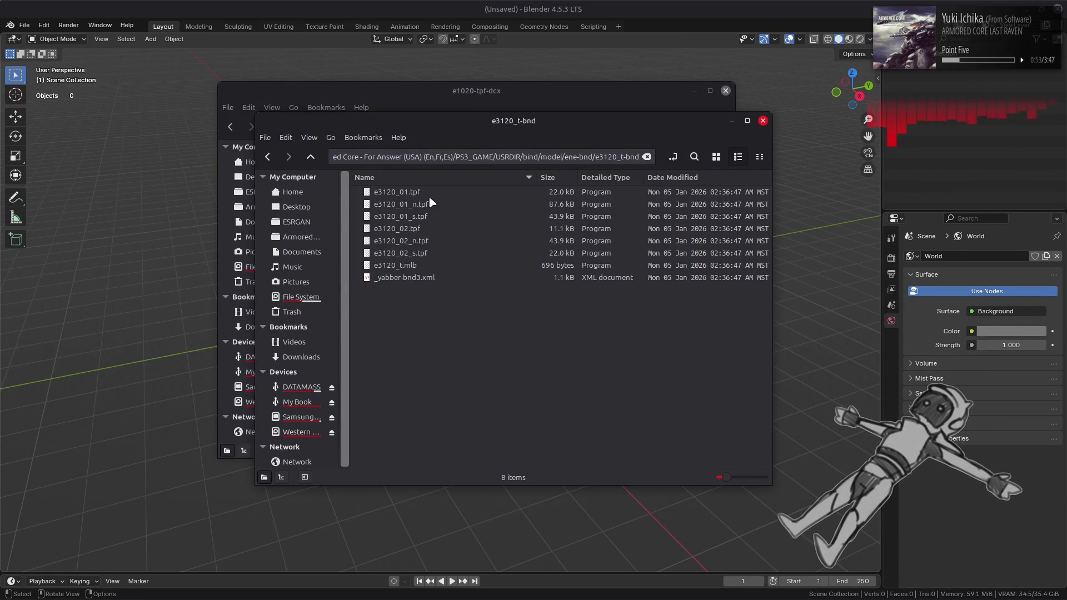
click(432, 194)
right_click(433, 195)
click(464, 205)
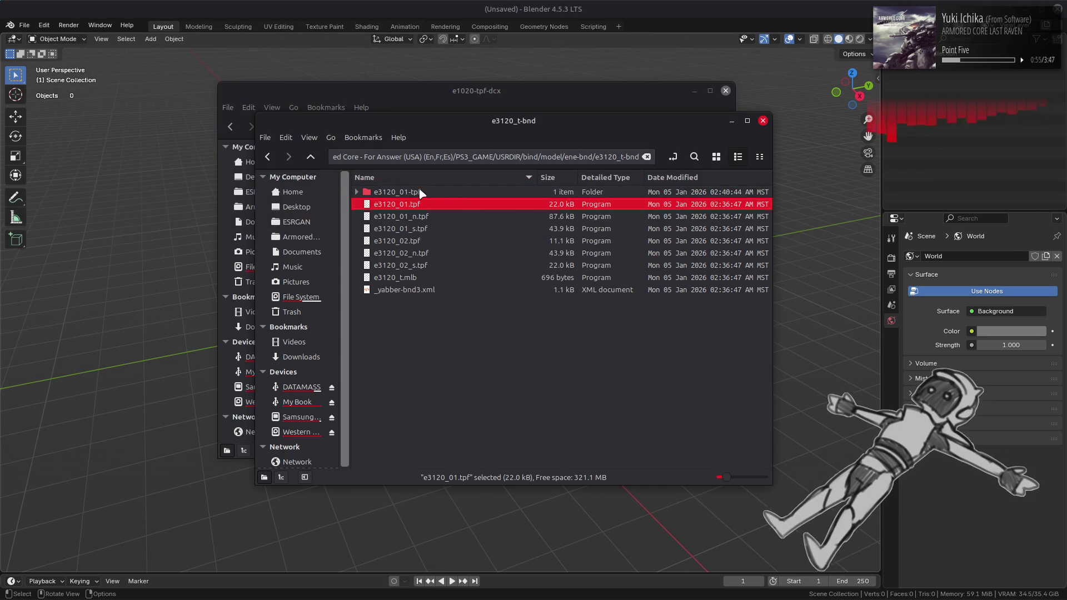
double_click(528, 192)
click(716, 156)
Load e3120_01.dds into GIMP to preview it, then close the image.
key(alt+Tab)
key(alt+Tab)
key(alt+Tab)
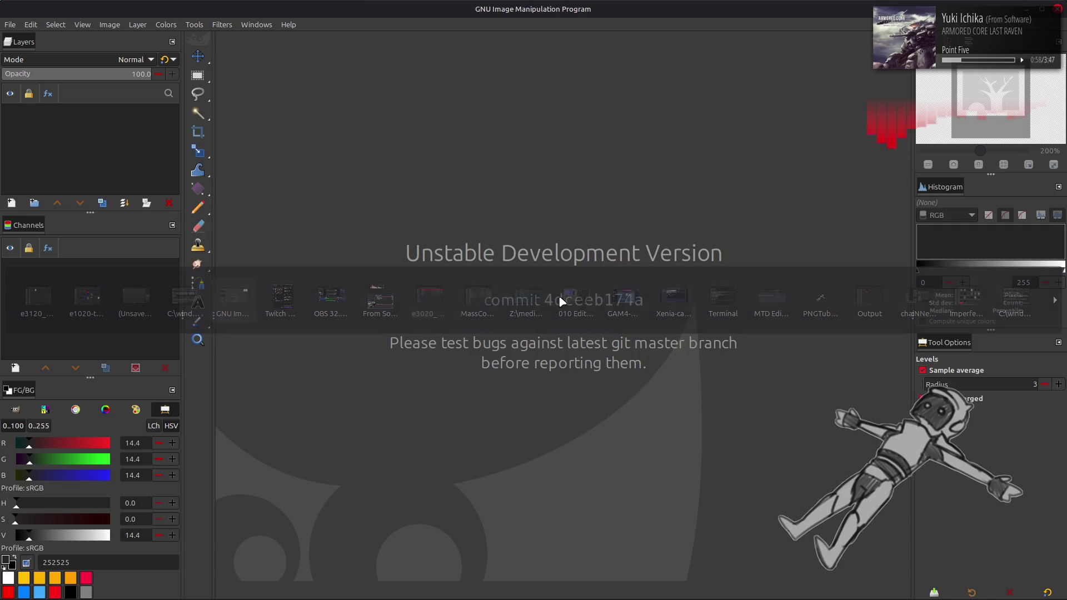
key(alt+Tab)
drag(389, 203, 450, 88)
click(607, 340)
scroll(569, 310, up, 4)
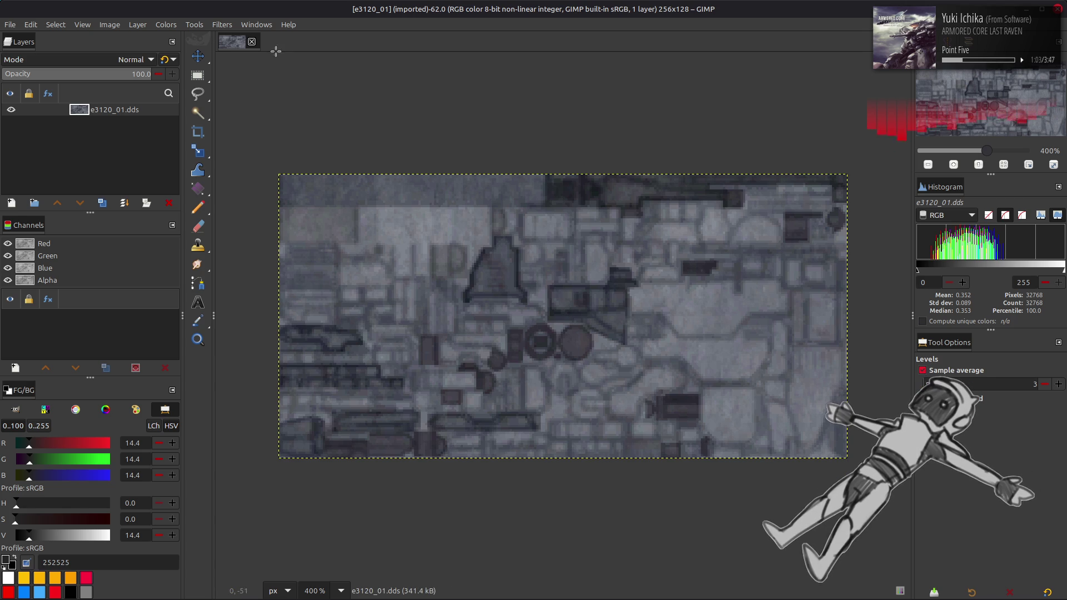
click(252, 42)
Unpack e3130_1.tpf from e3130_t-bnd and open e3130_1.dds in GIMP.
key(alt+Tab)
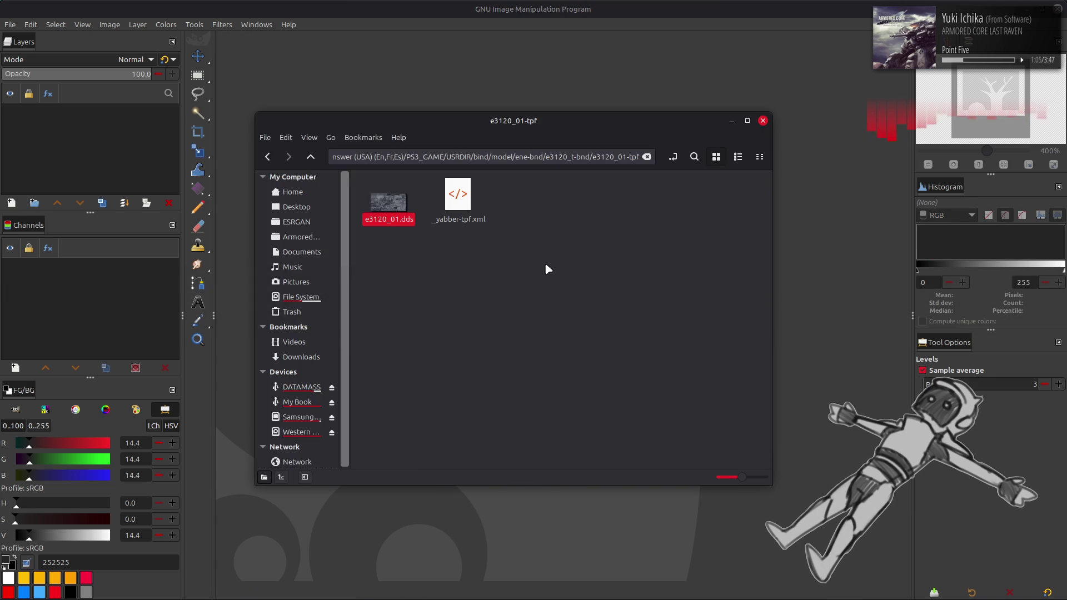
key(BackSpace)
click(435, 305)
double_click(437, 304)
right_click(426, 192)
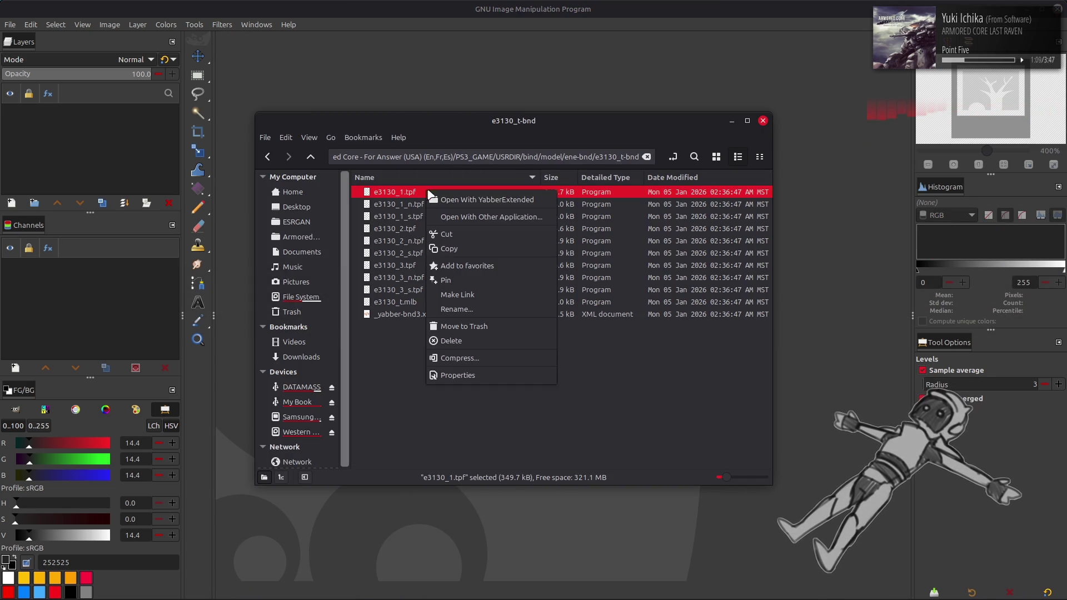
click(443, 199)
double_click(446, 193)
click(716, 157)
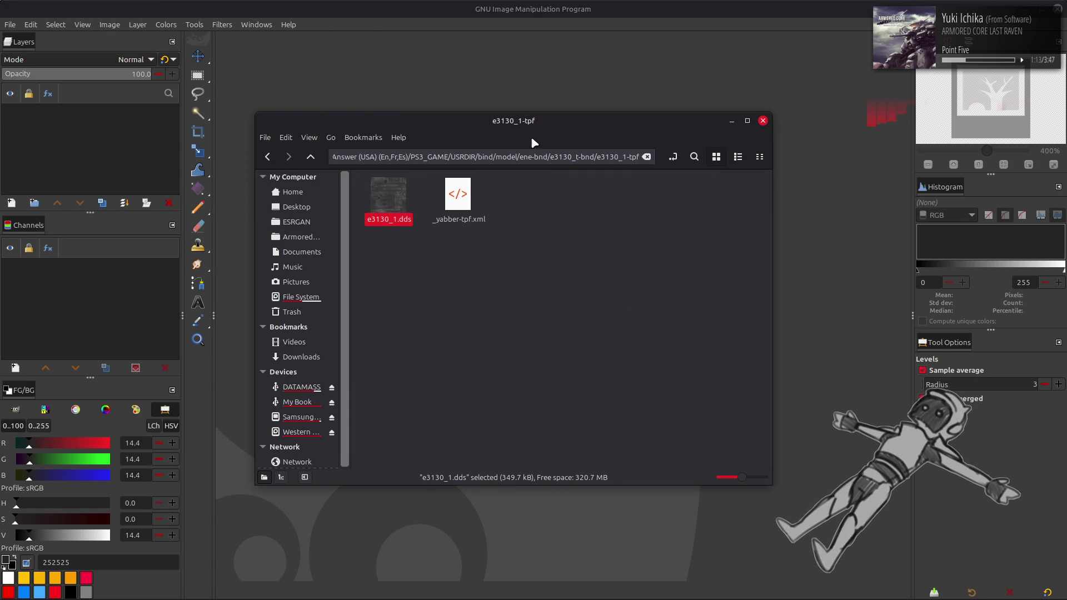
click(612, 342)
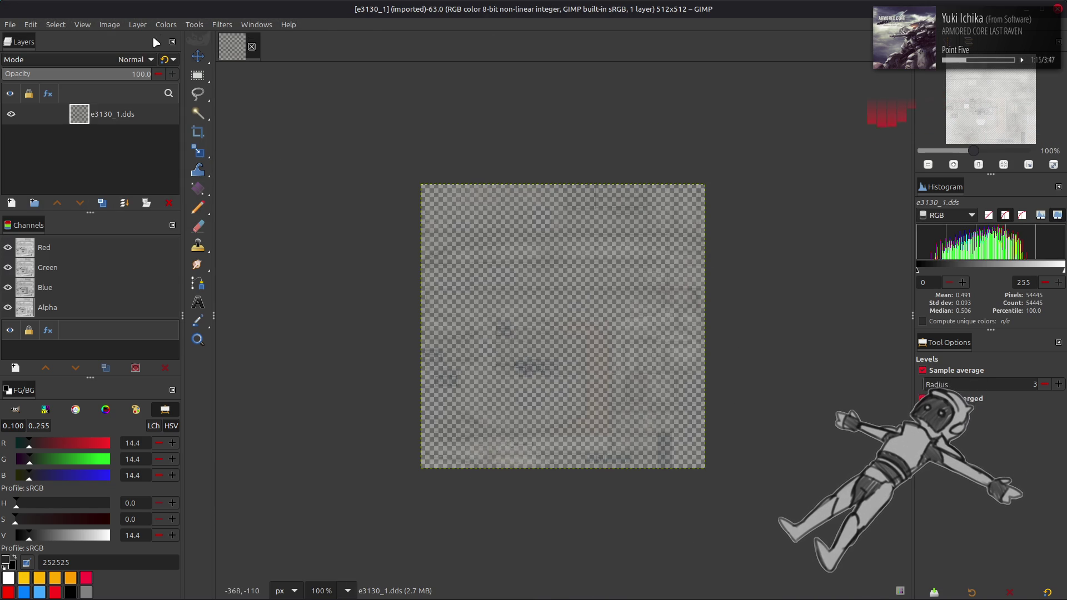
Preview the texture's Alpha channel with Extract Component, then cancel.
click(165, 25)
mouse_move(224, 227)
click(276, 242)
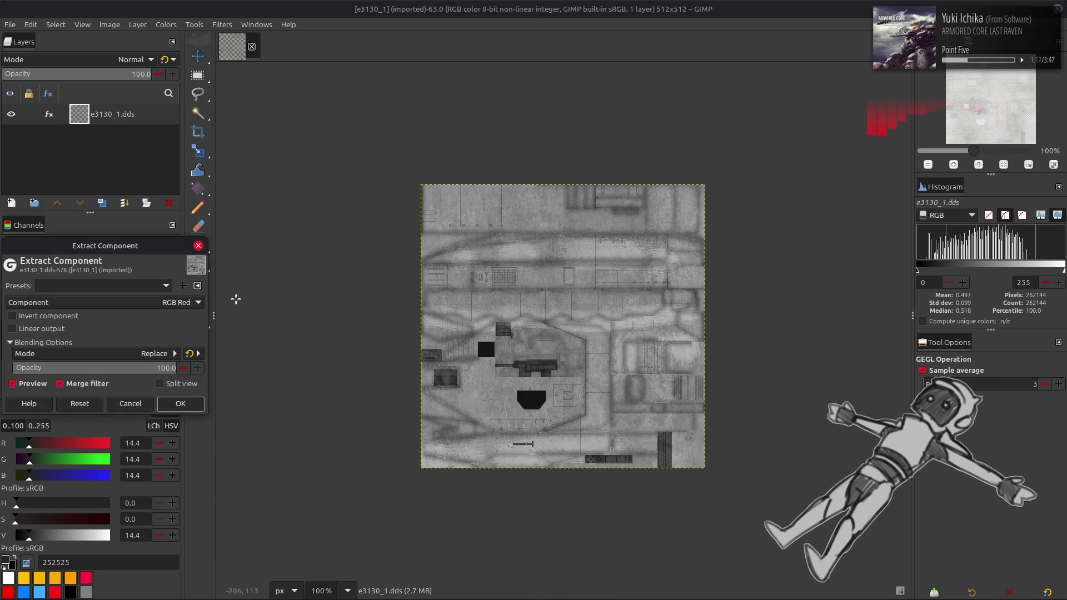
click(143, 302)
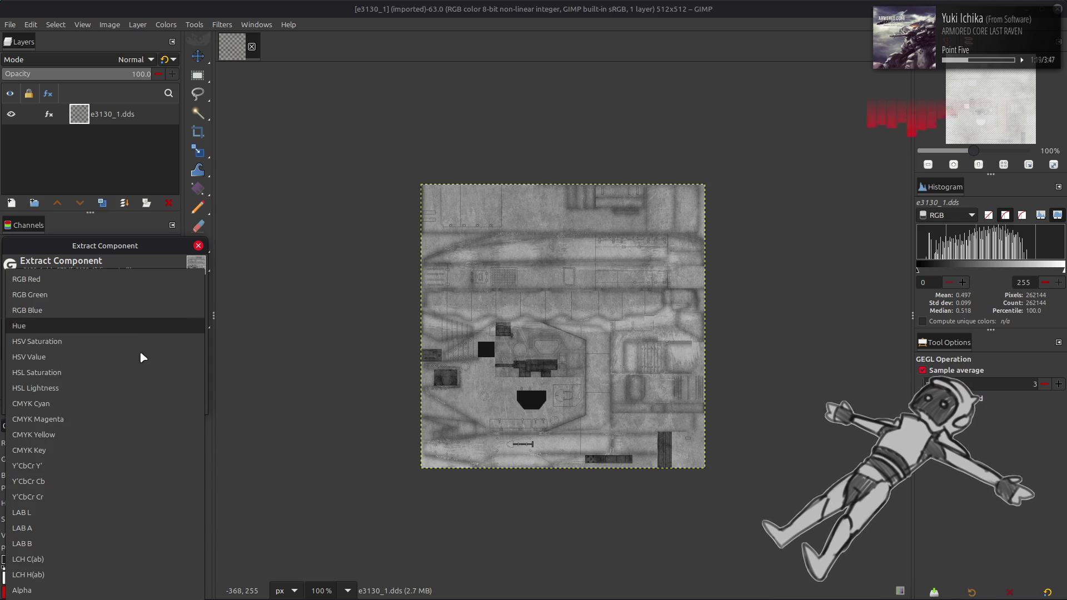
click(101, 590)
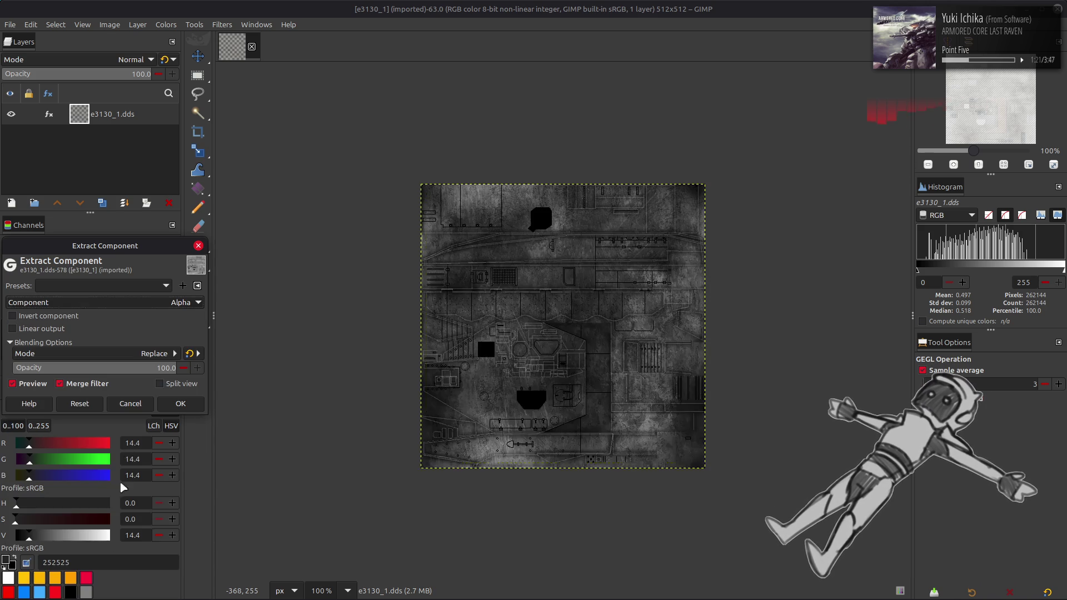
click(141, 405)
Use Levels on the Alpha channel to make the texture fully opaque.
click(166, 24)
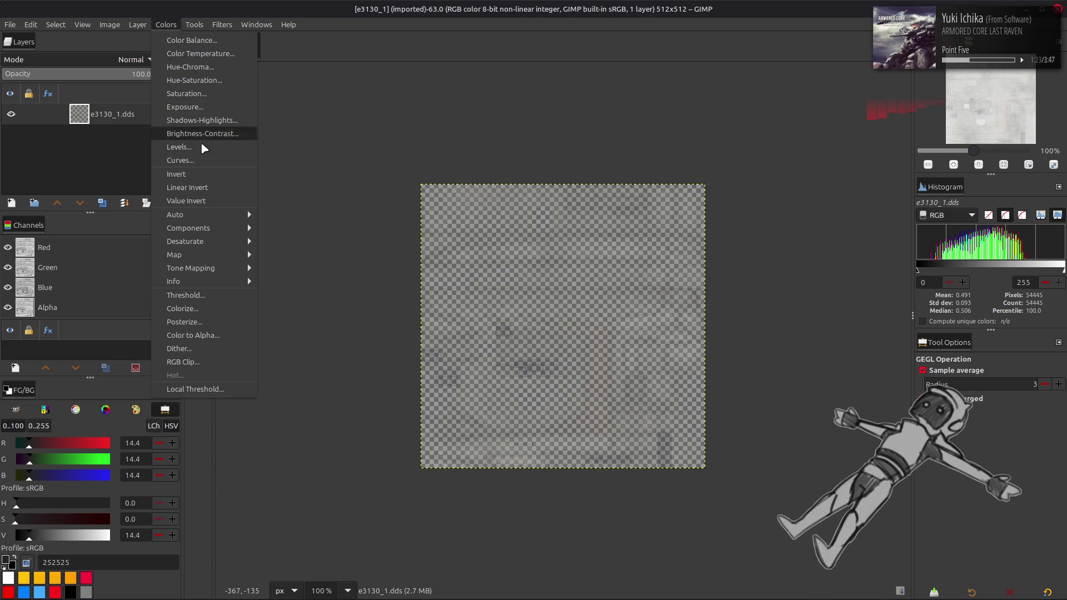
click(179, 147)
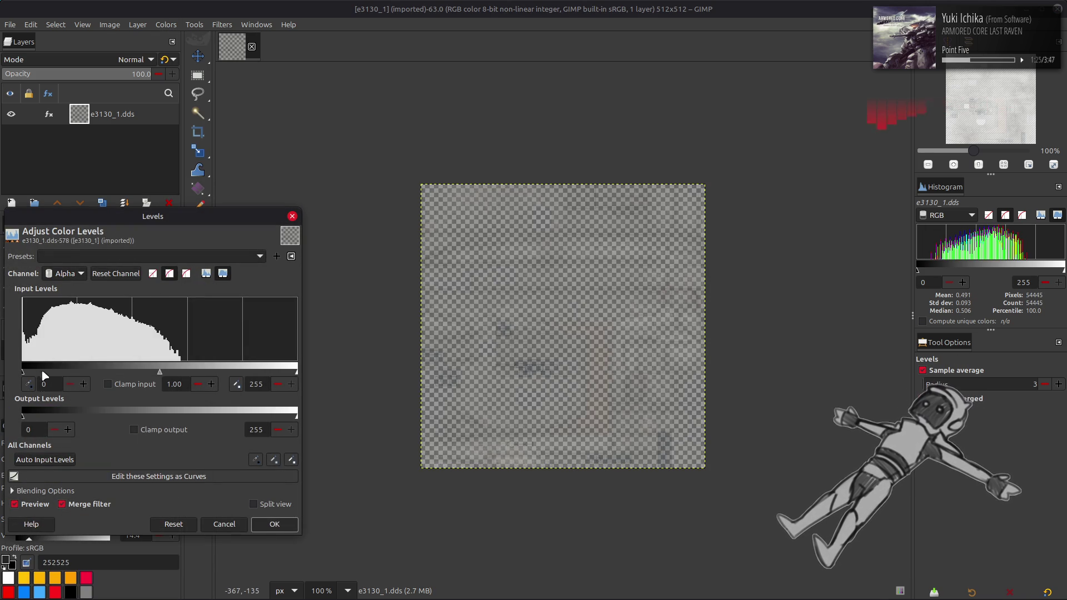
drag(35, 413, 296, 412)
click(275, 525)
Zoom to 200%, switch to the Move tool, and bring up the e1020-tpf-dcx folder.
key(2)
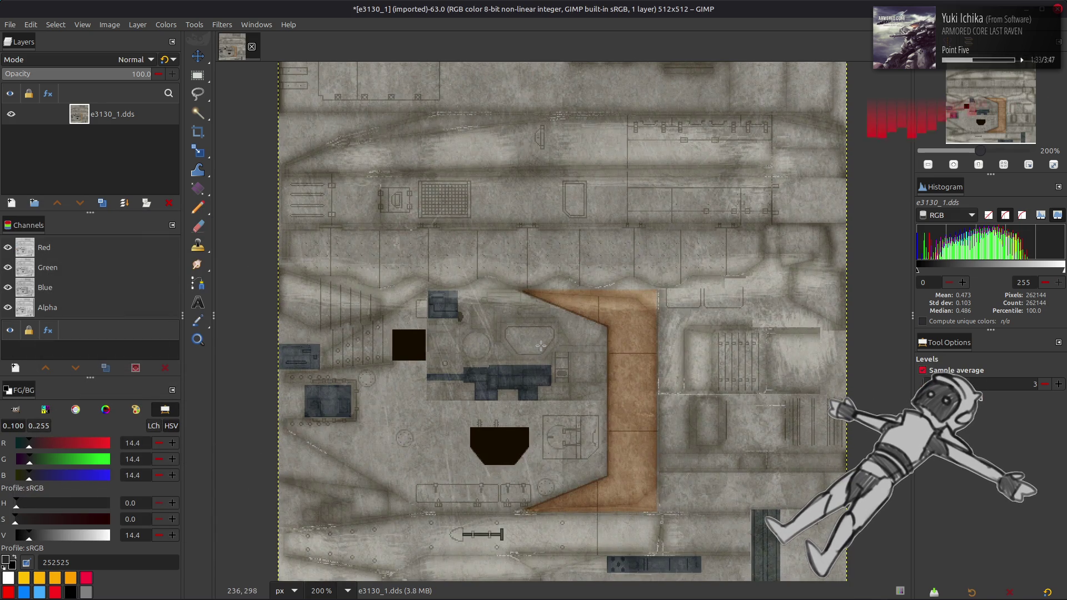
key(m)
scroll(541, 346, up, 2)
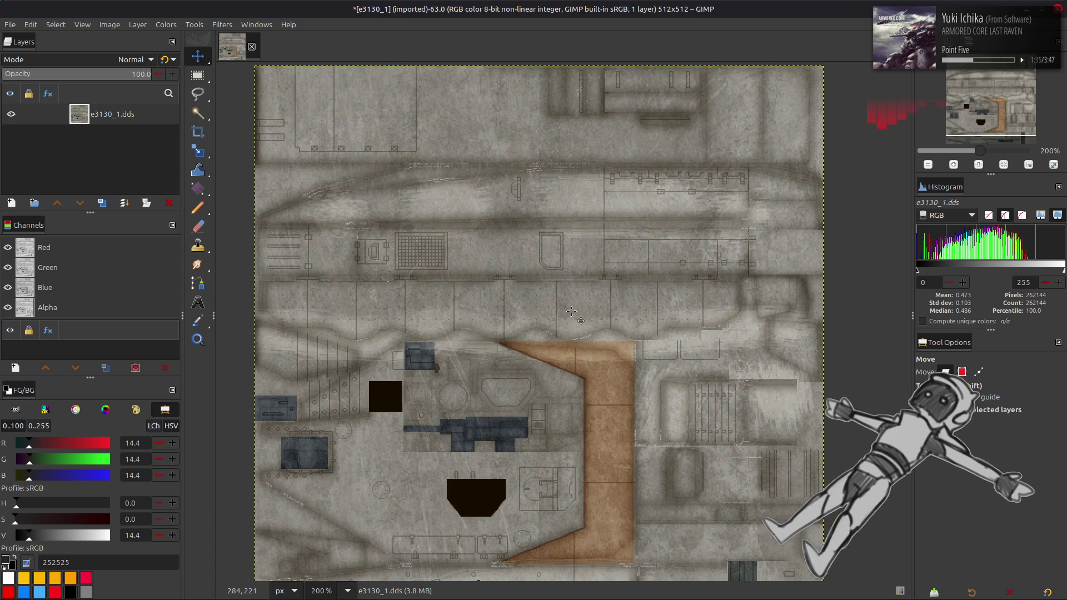
scroll(575, 308, down, 2)
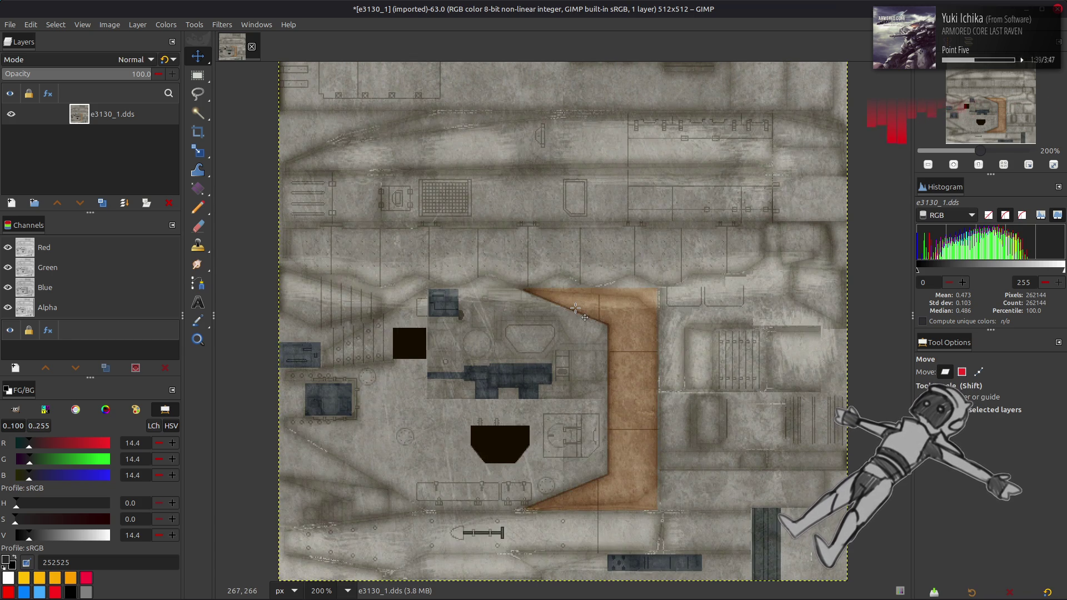
key(alt+Tab)
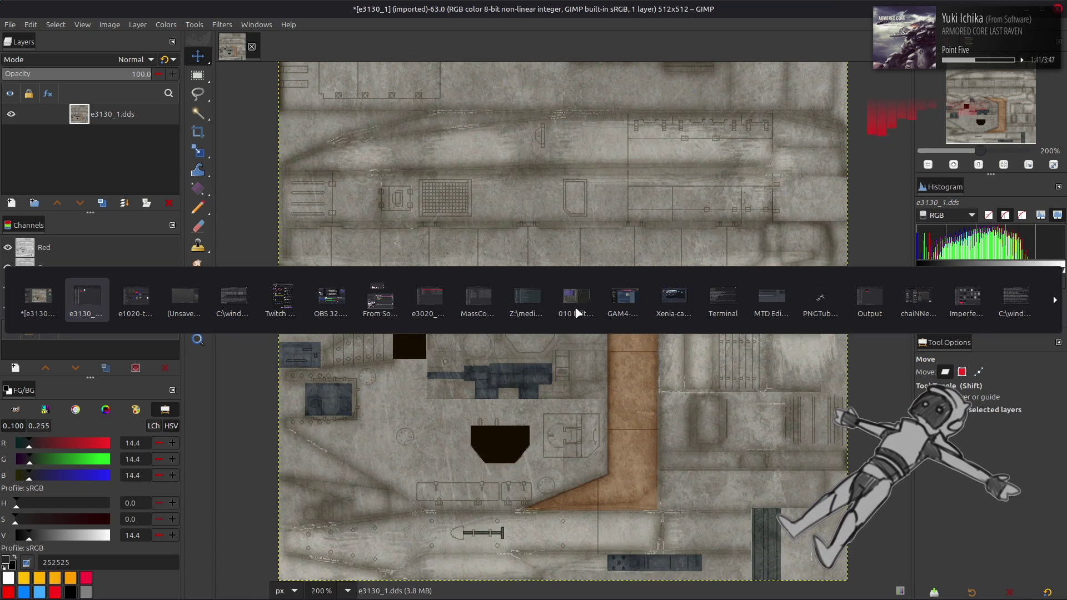
key(alt+Tab)
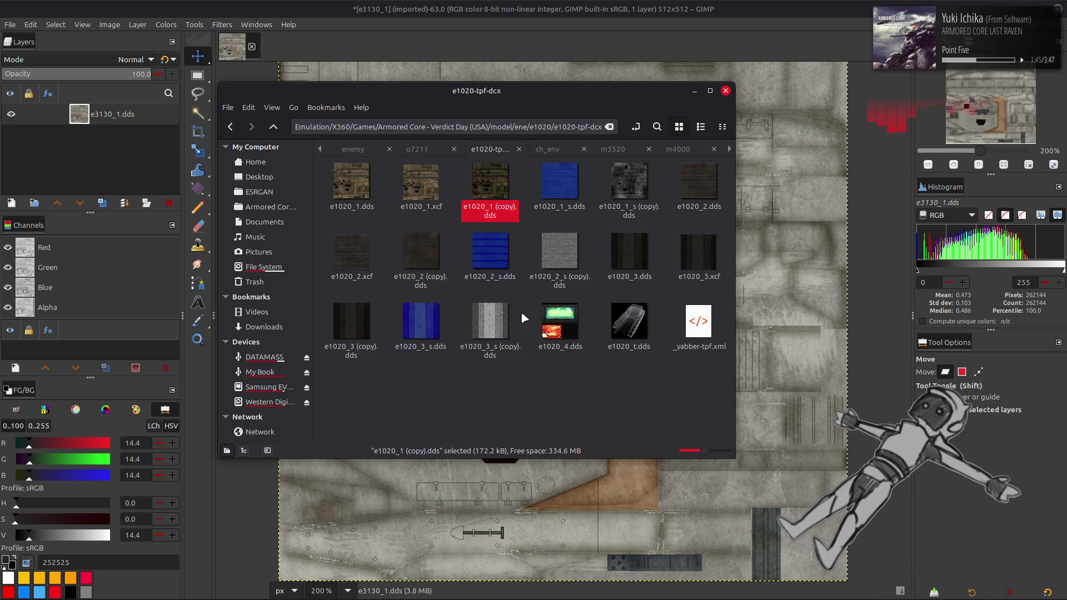
Add e1020_1 (copy).dds to the e3130_1 image as a layer aligned to the top edge.
drag(503, 192, 756, 333)
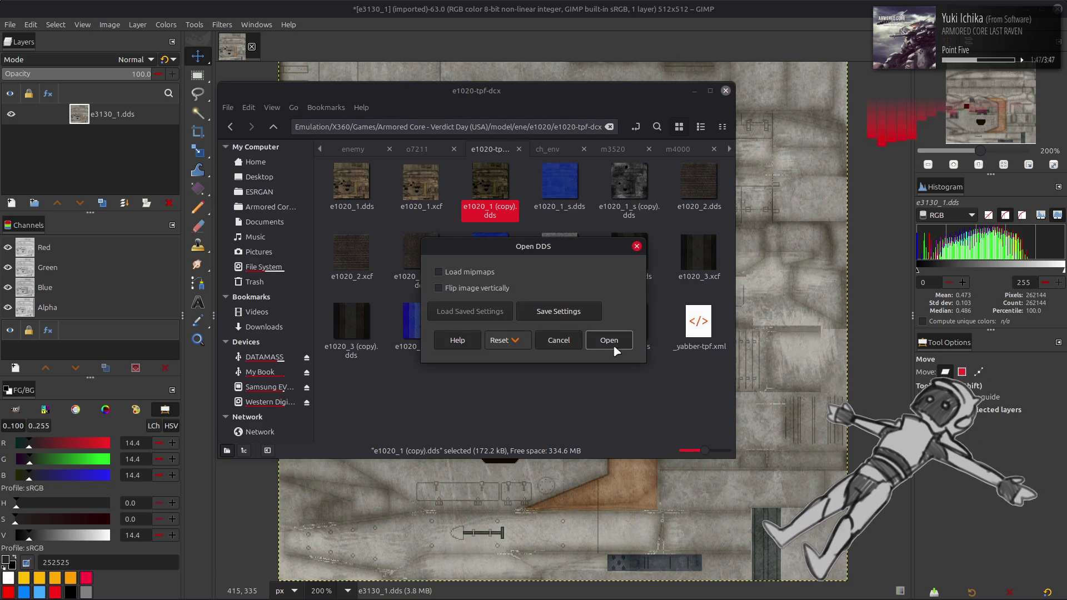
click(610, 339)
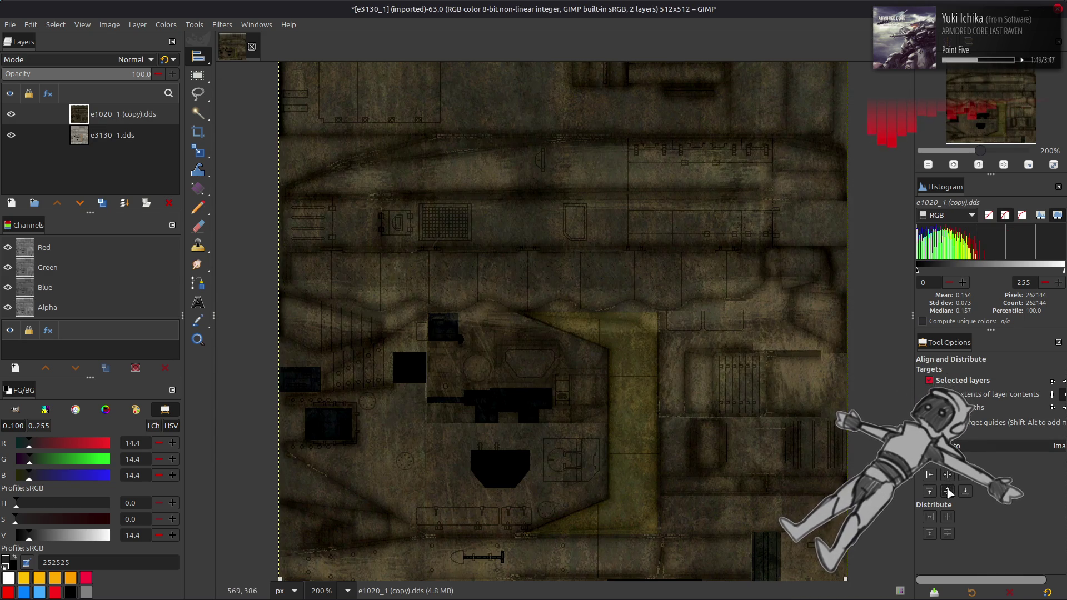
click(949, 493)
key(m)
Toggle the e1020 layer's visibility repeatedly to compare it with the e3130 texture.
click(11, 114)
click(11, 114)
click(11, 114)
click(11, 114)
click(11, 114)
click(12, 114)
click(12, 114)
click(11, 114)
click(12, 114)
click(11, 114)
click(12, 114)
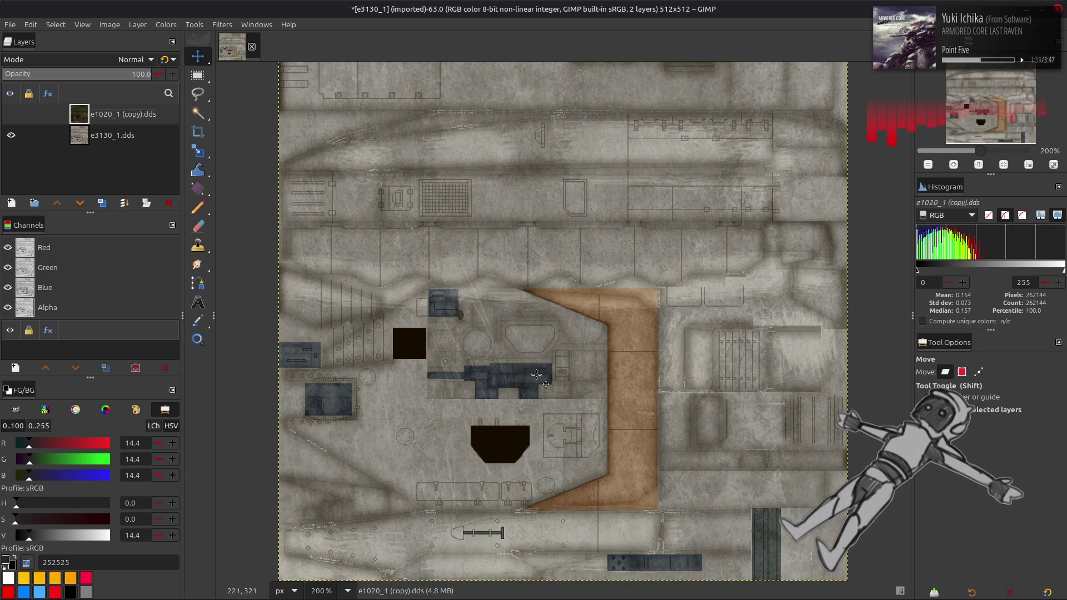
click(6, 119)
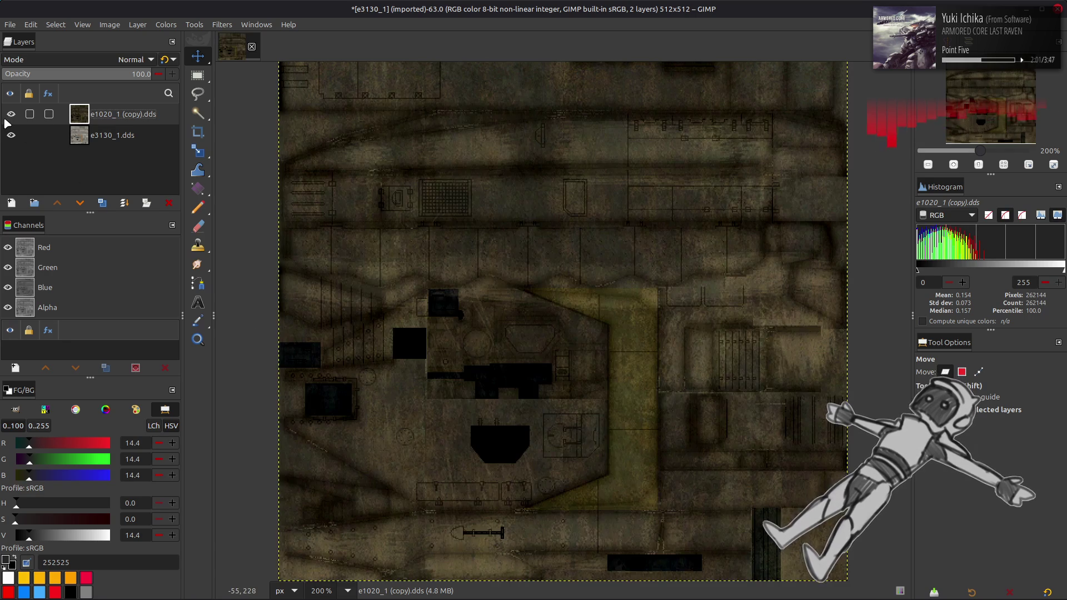
click(6, 120)
click(7, 119)
click(7, 120)
click(7, 120)
click(7, 119)
click(7, 119)
Keep comparing, then leave the e1020_1 (copy) layer hidden and switch windows.
scroll(338, 222, up, 3)
click(11, 114)
click(11, 114)
click(12, 114)
click(11, 114)
click(11, 115)
click(11, 115)
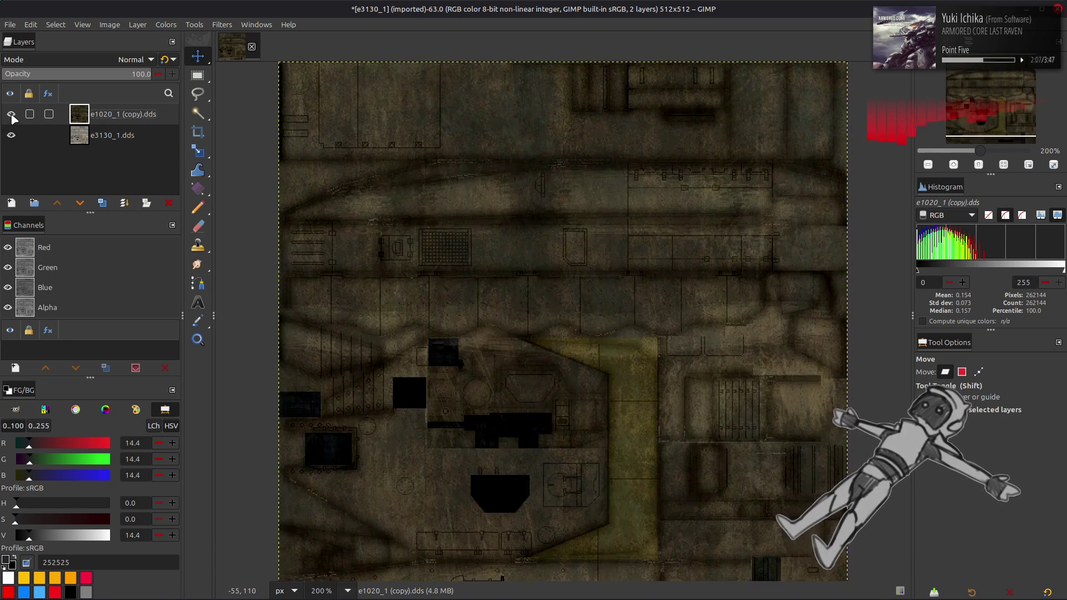
click(11, 115)
click(11, 115)
click(11, 115)
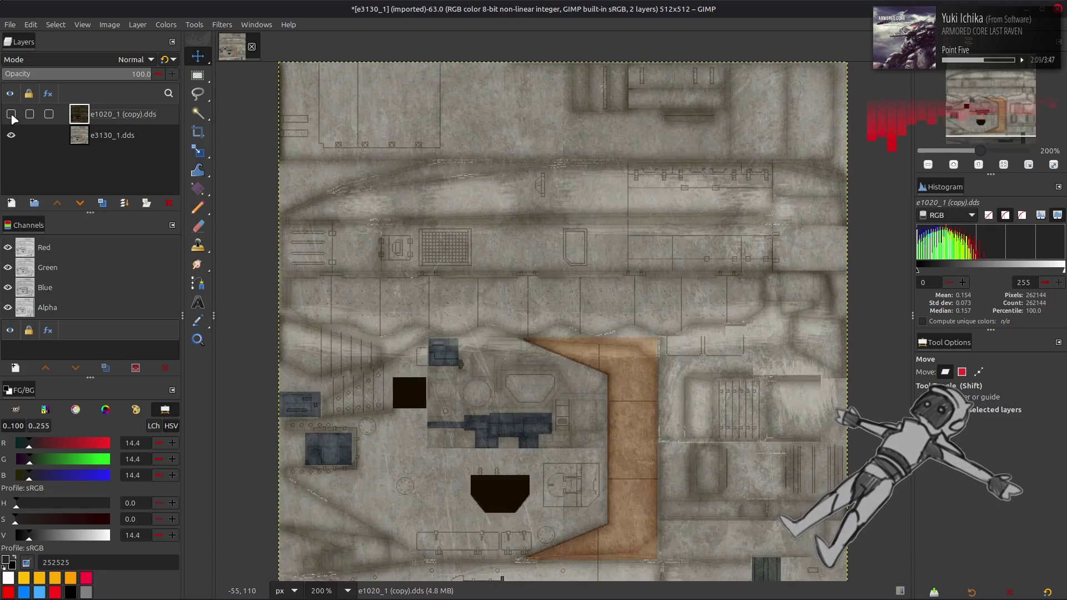
click(11, 115)
click(11, 115)
click(11, 115)
click(11, 115)
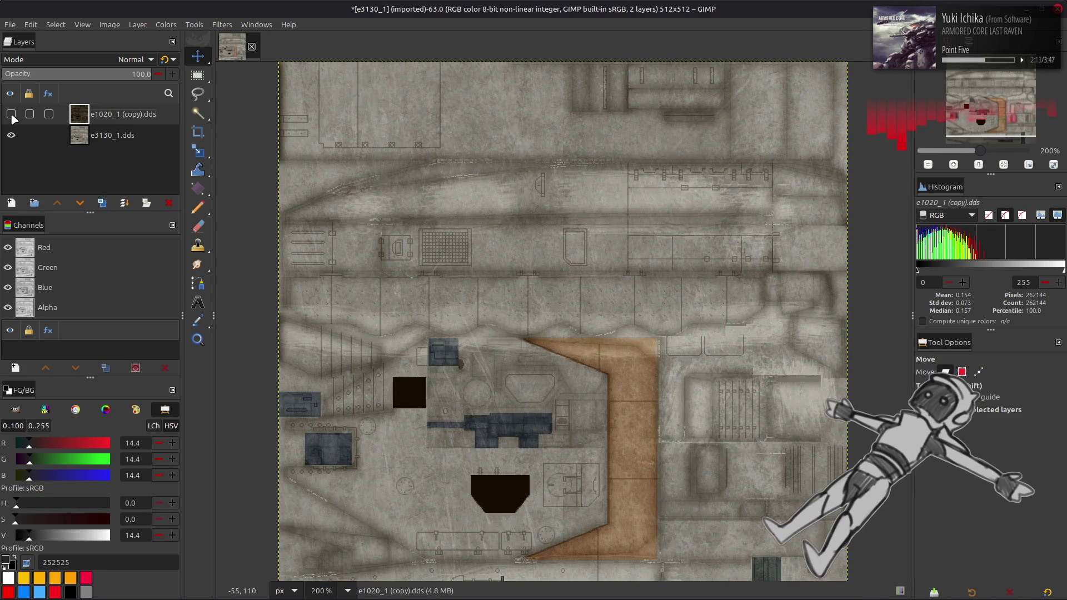
click(11, 115)
click(11, 115)
click(11, 116)
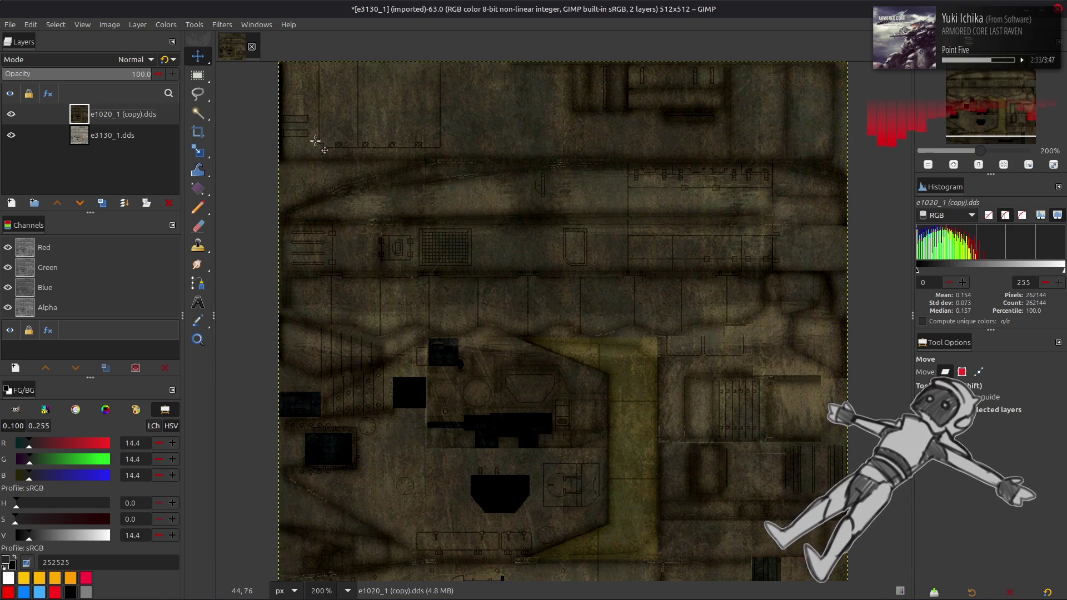
click(11, 115)
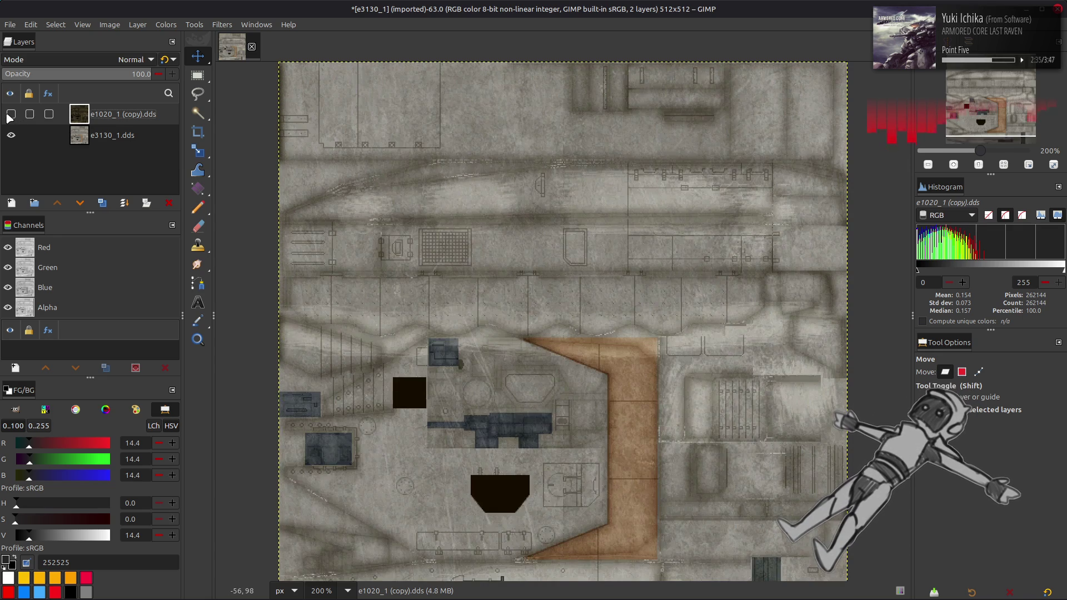
key(alt+Tab)
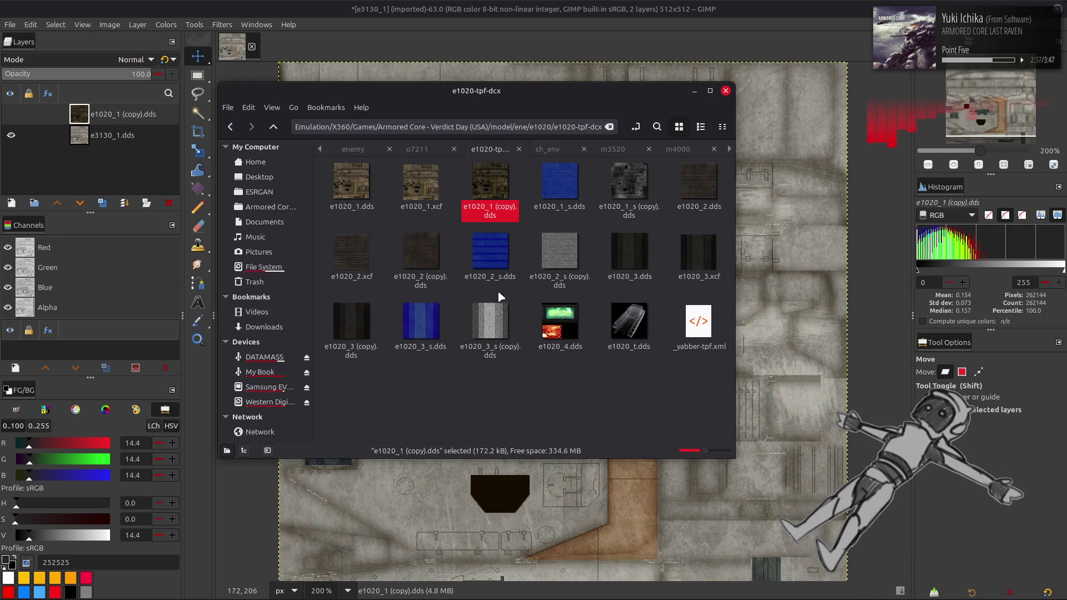
Unpack e3130_1_n.tpf and add e3130_1_n.dds to the GIMP image as a new layer.
key(alt+Tab)
key(alt+Tab)
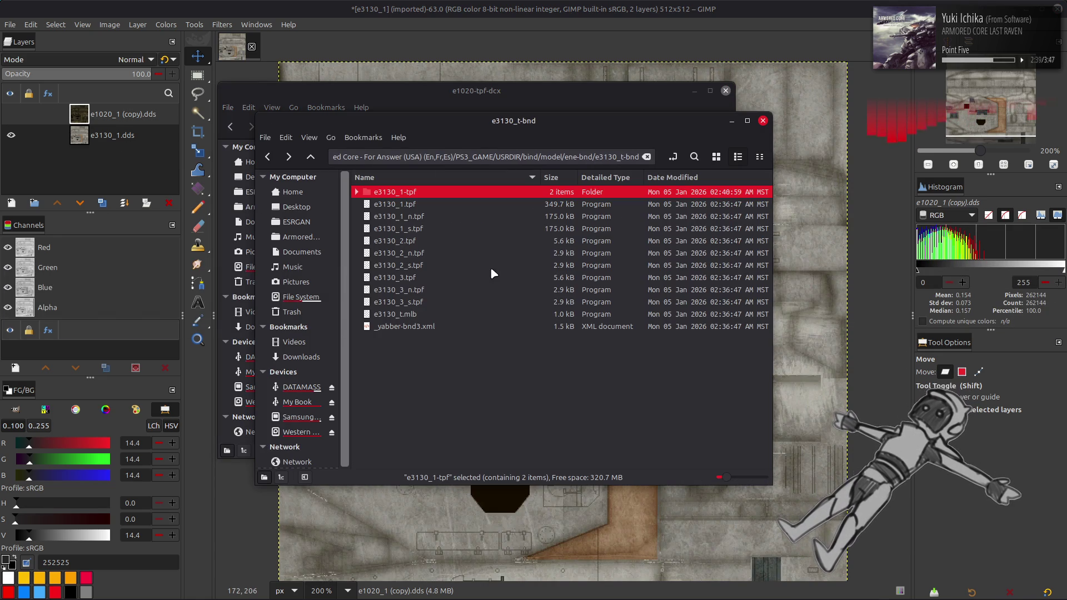
click(429, 216)
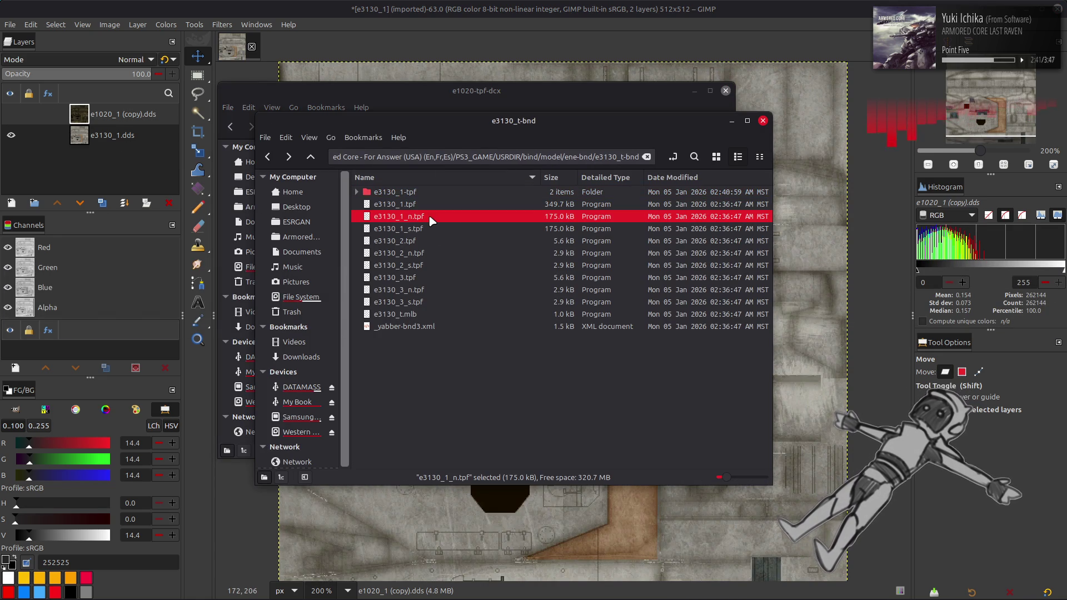
right_click(429, 217)
click(460, 227)
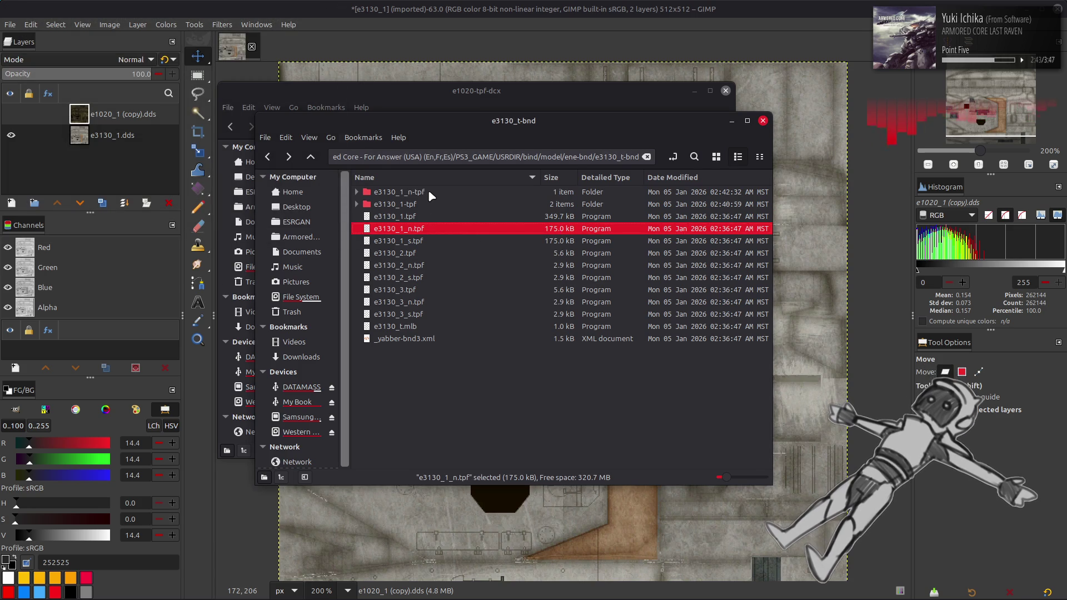
double_click(428, 192)
click(717, 157)
mouse_move(395, 209)
mouse_down()
mouse_move(422, 192)
mouse_move(831, 337)
mouse_up()
click(610, 338)
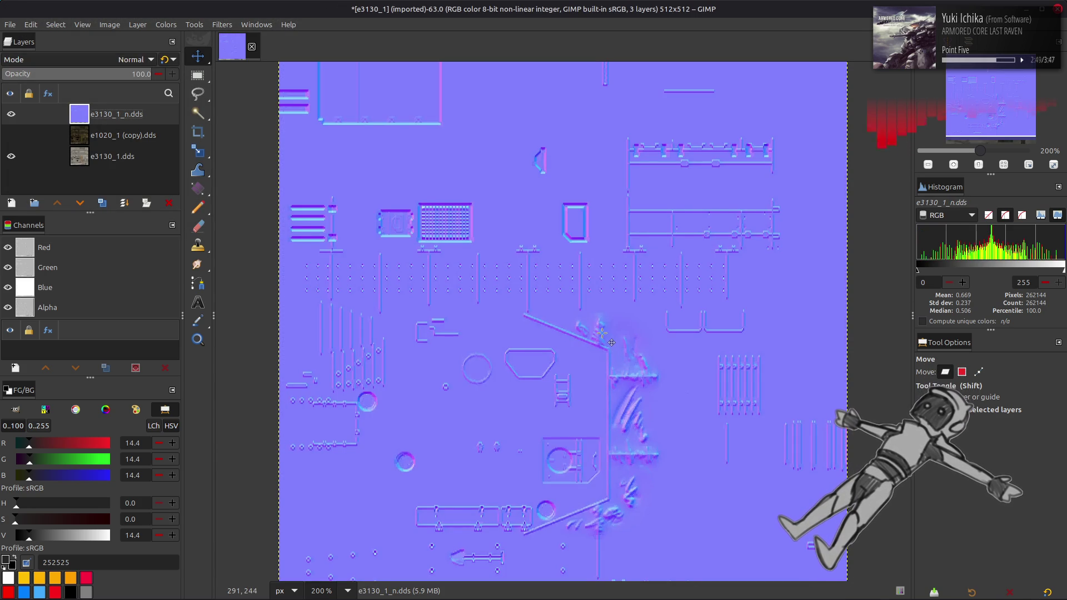
Compare the normal map against the base texture, keeping it as the top layer.
key(shift+Up)
key(shift+Up)
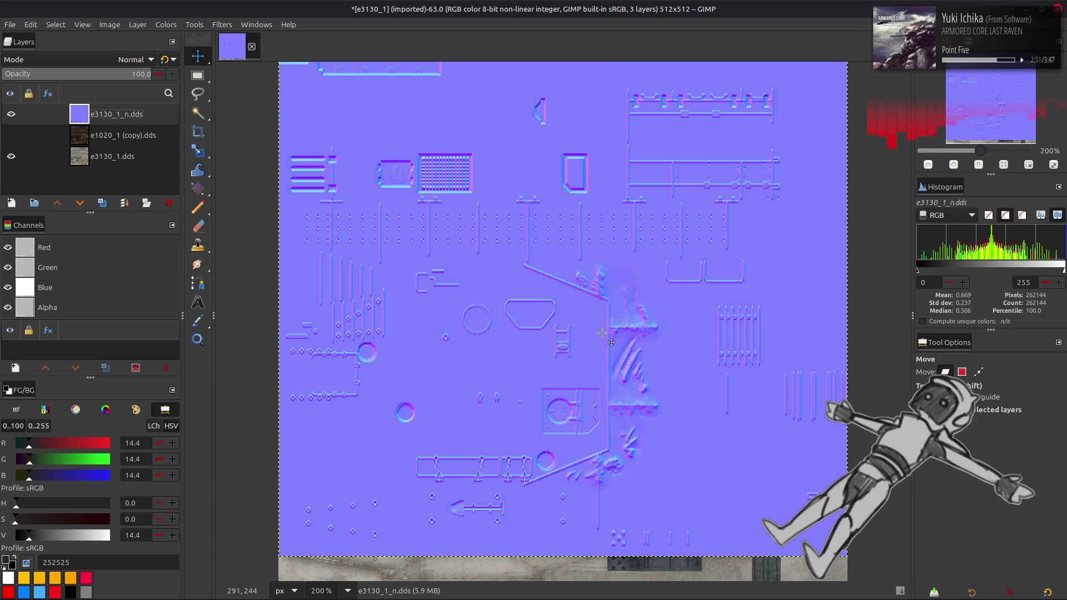
key(shift+Down)
key(shift+Down)
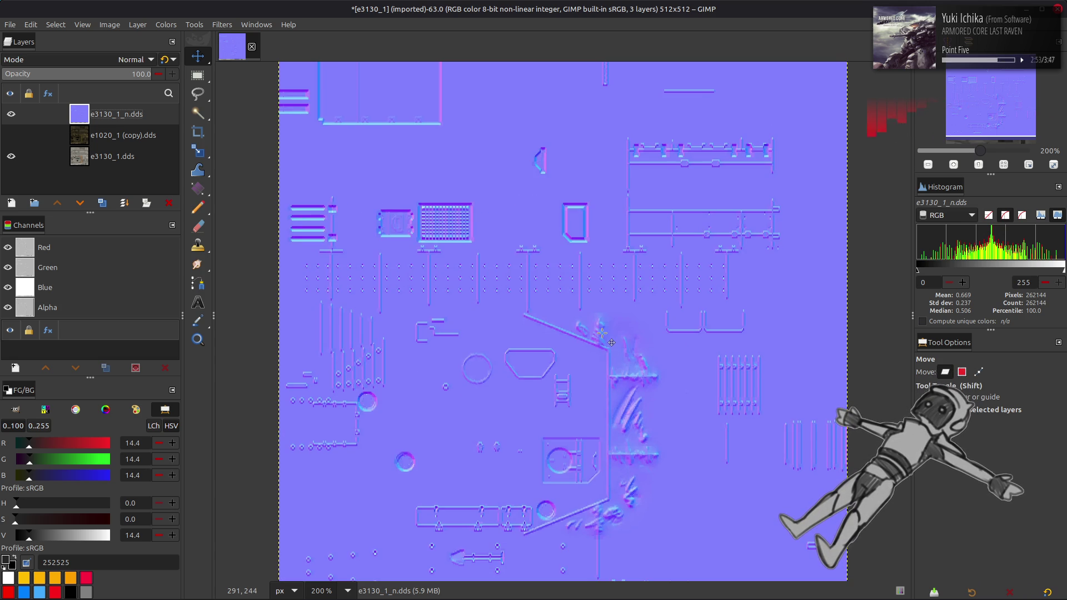
scroll(602, 332, up, 4)
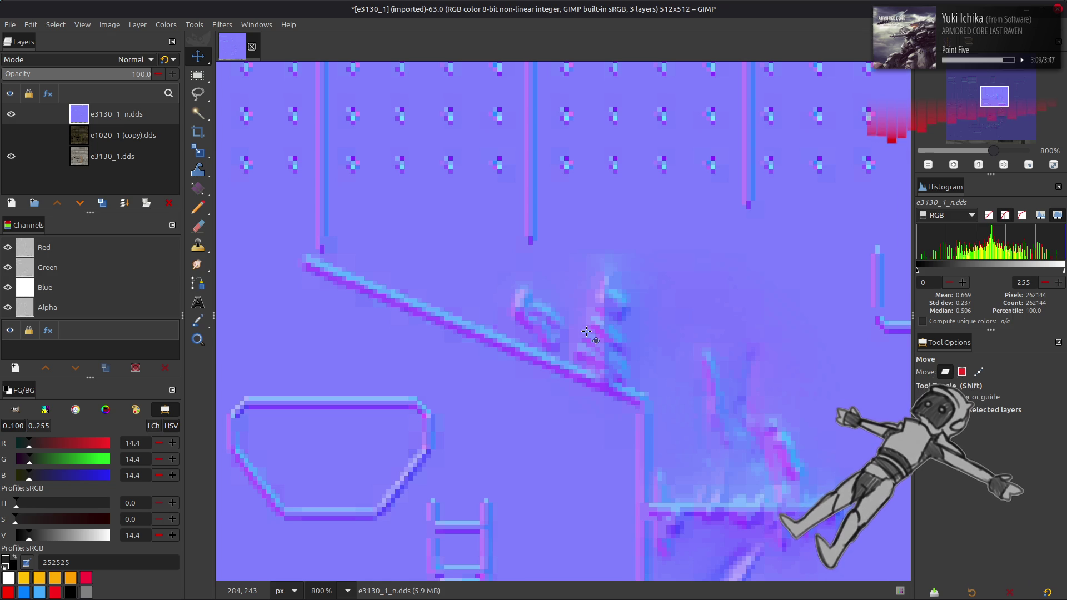
scroll(587, 332, down, 4)
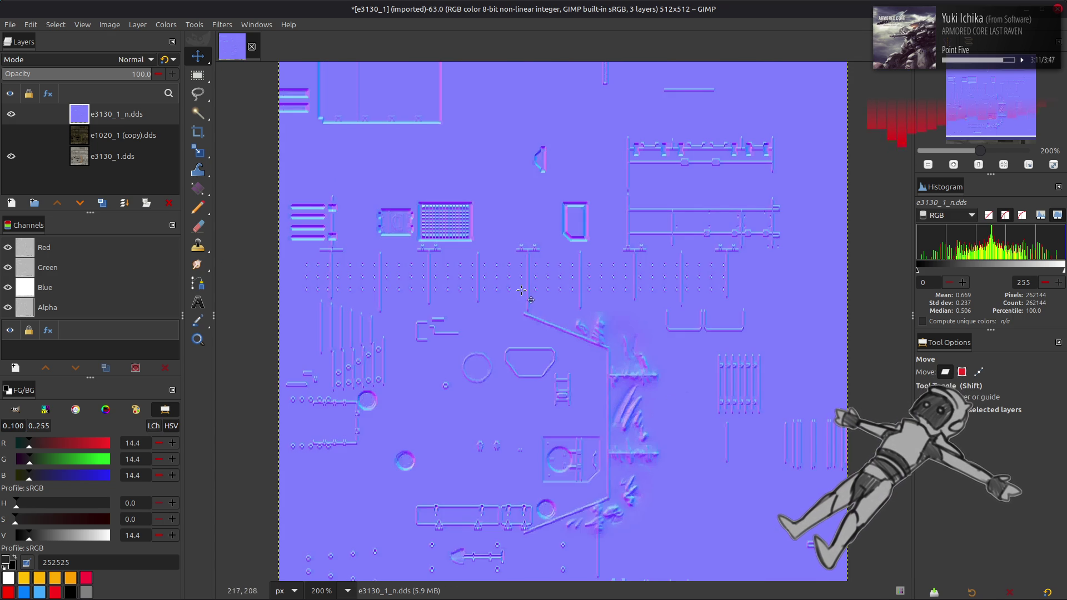
scroll(516, 291, down, 2)
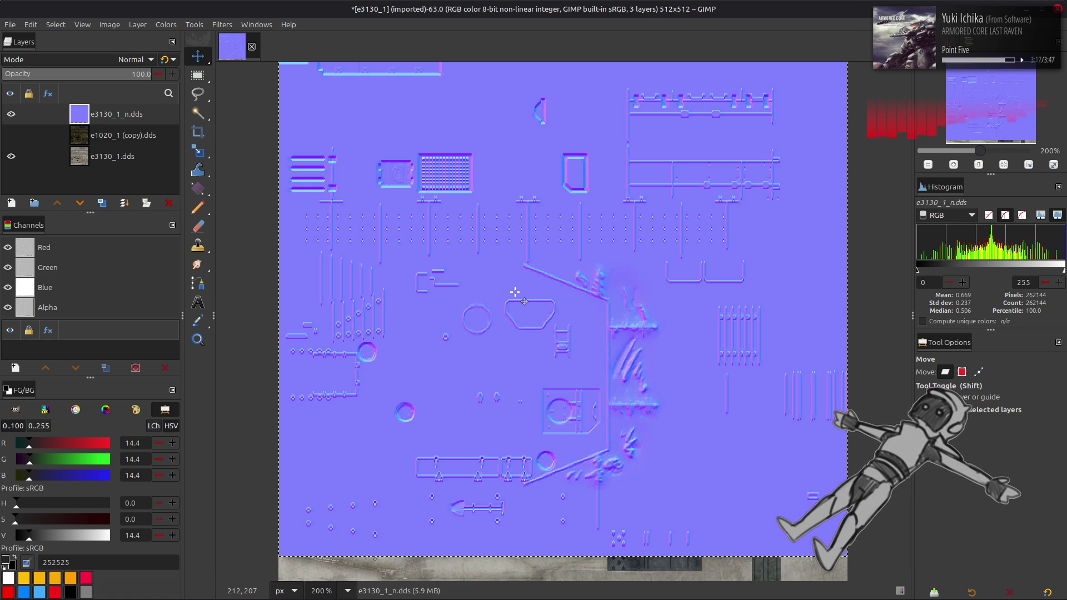
click(12, 114)
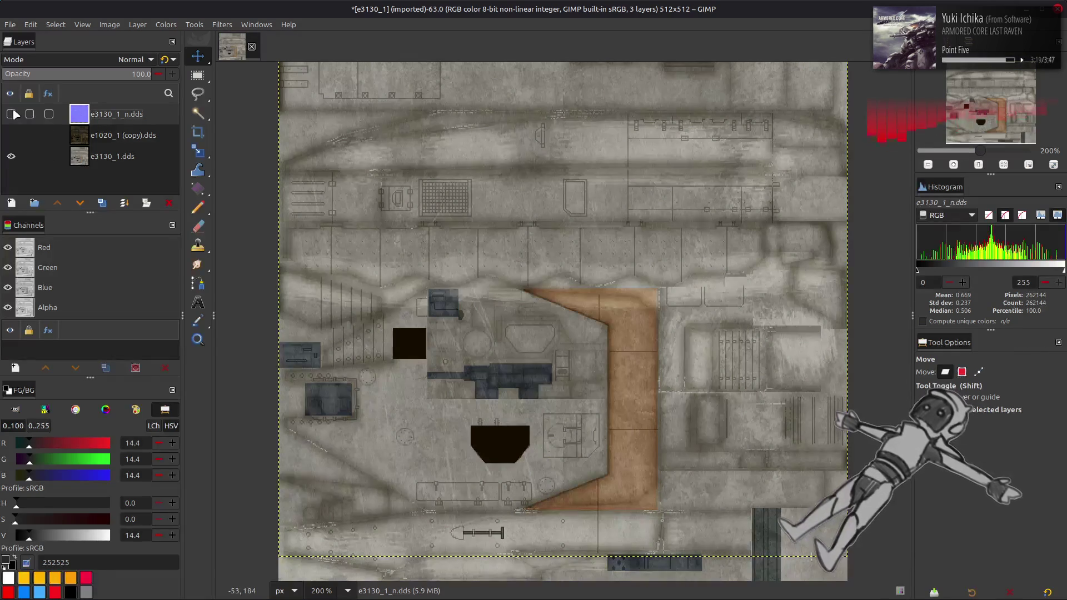
click(12, 114)
click(12, 114)
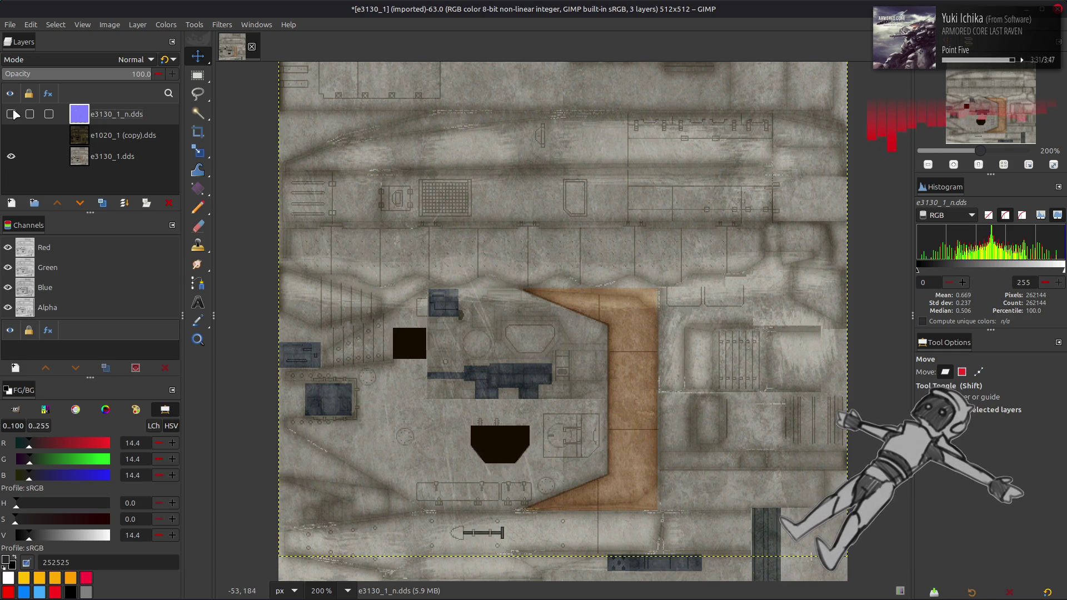
click(12, 114)
click(169, 203)
click(11, 114)
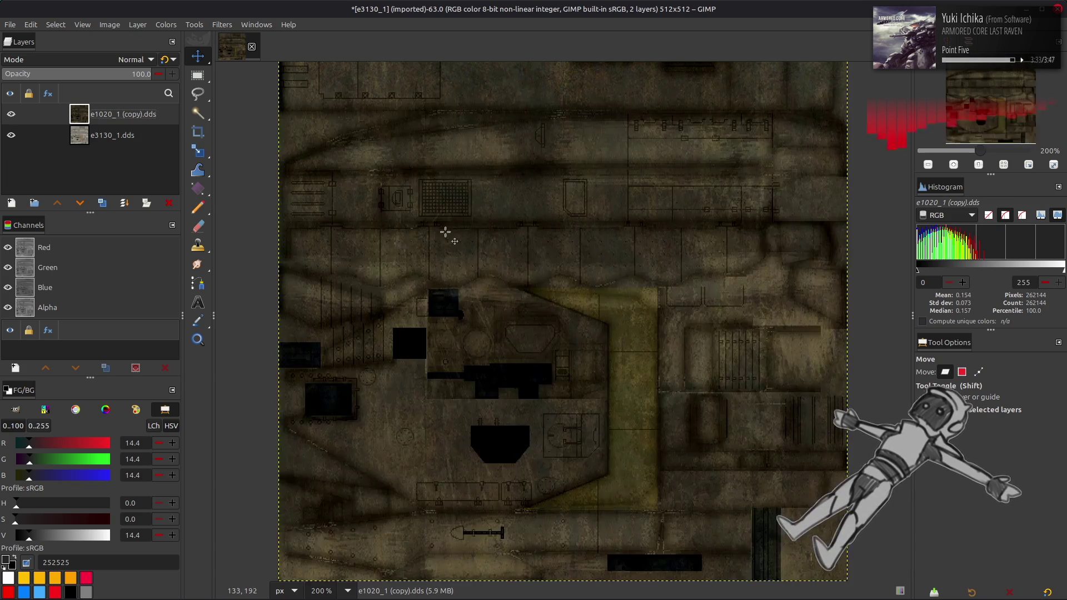
key(ctrl+z)
key(ctrl+z)
Align the normal map layer to fill the canvas and return to the e3130_t-bnd folder.
key(q)
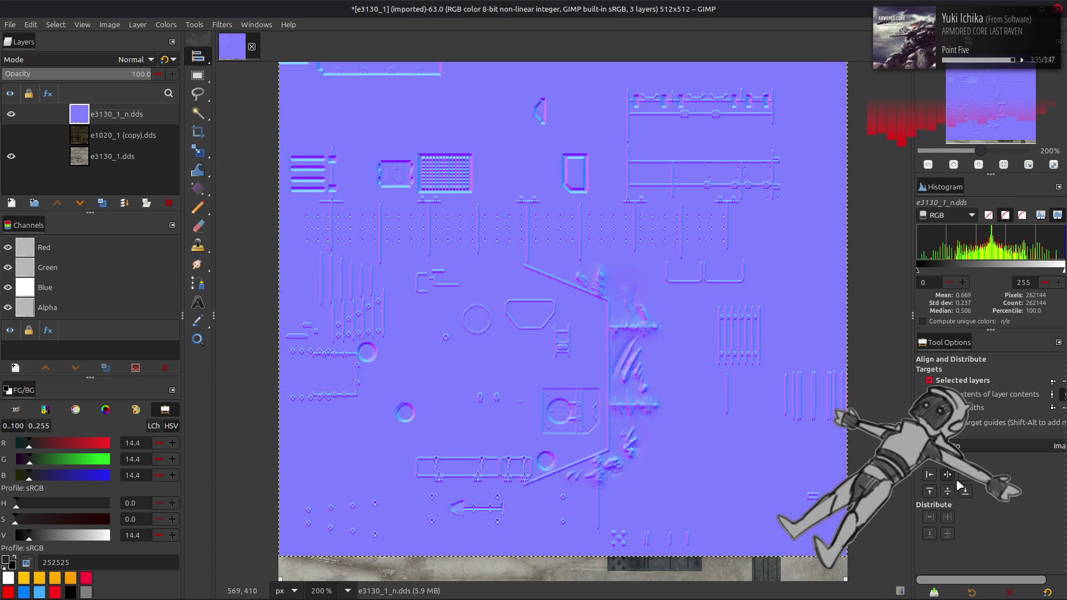
click(955, 488)
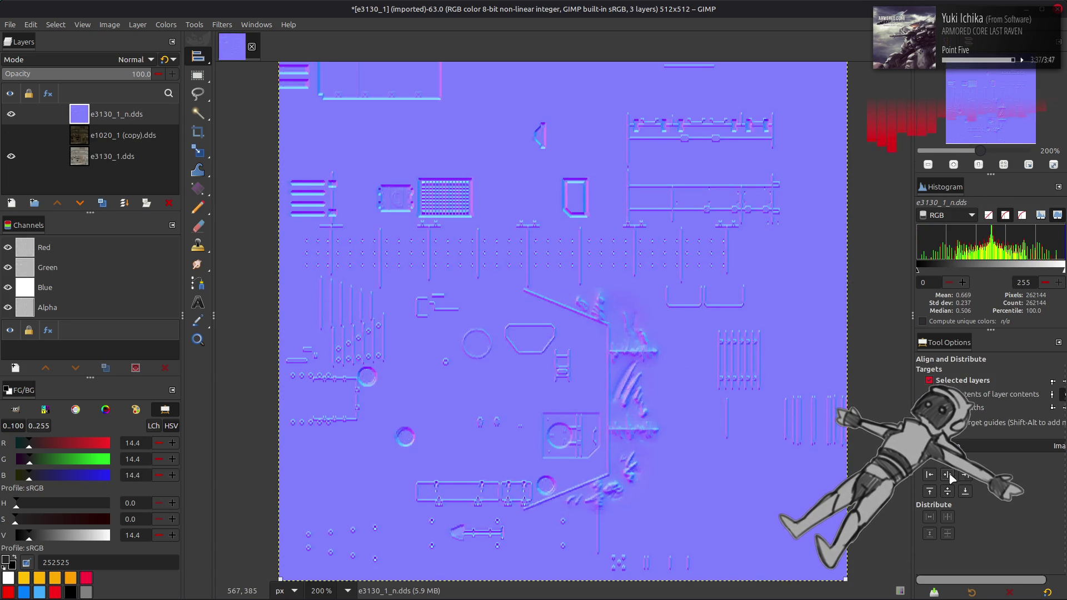
key(m)
key(alt+Tab)
key(alt+Up)
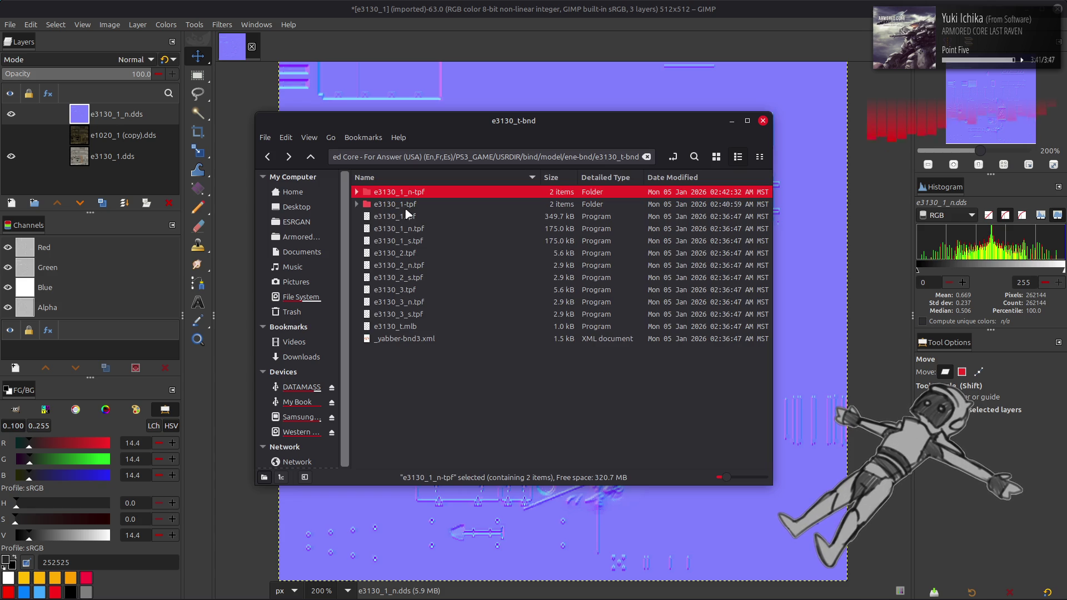
Unpack e3130_1_s.tpf and open the extracted e3130_1_s-tpf folder in icon view.
click(413, 240)
right_click(412, 240)
click(452, 243)
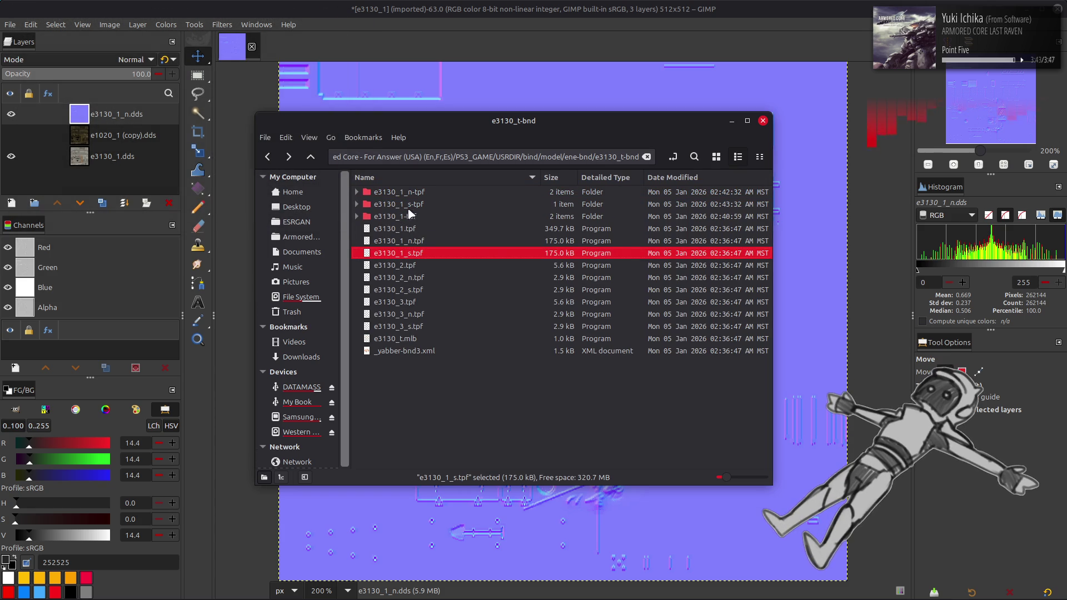
double_click(414, 204)
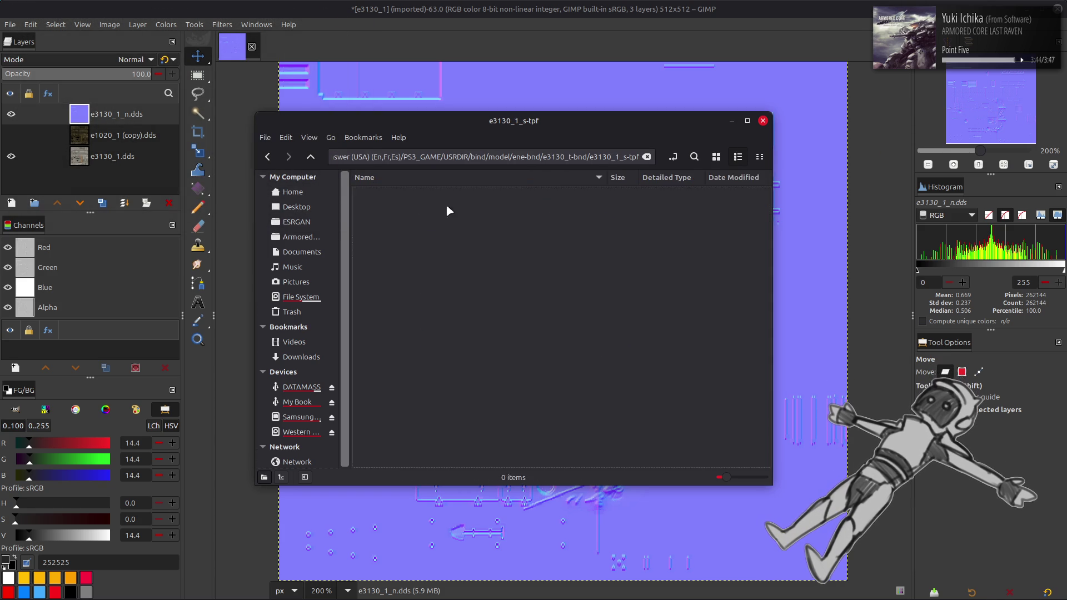
click(716, 157)
Import e3130_1_s.dds into the GIMP image as a new layer.
mouse_move(388, 195)
mouse_down()
mouse_move(774, 308)
mouse_move(732, 368)
mouse_up()
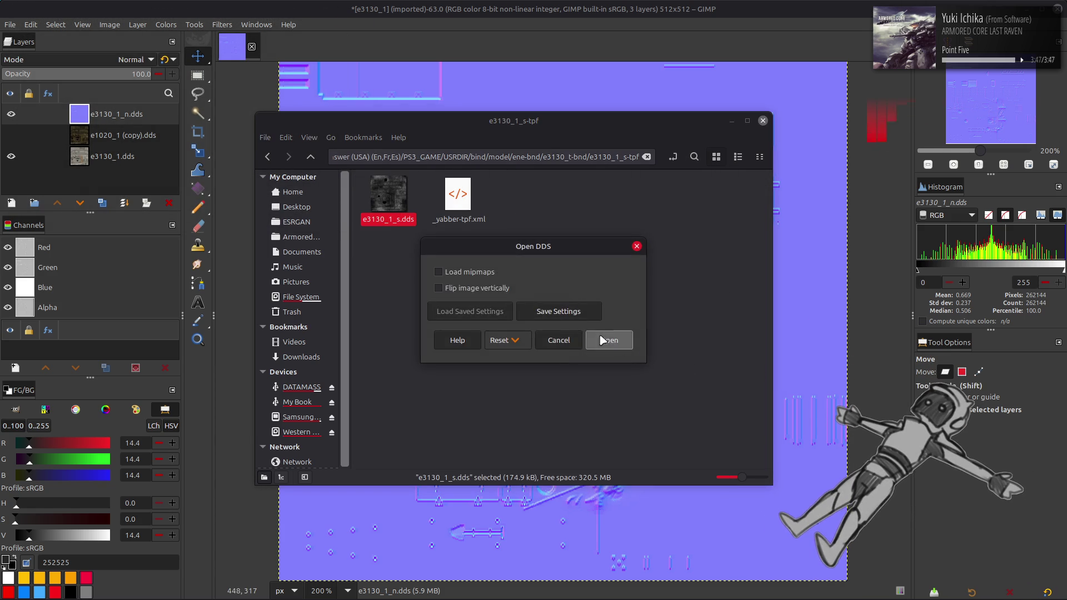
click(603, 341)
key(q)
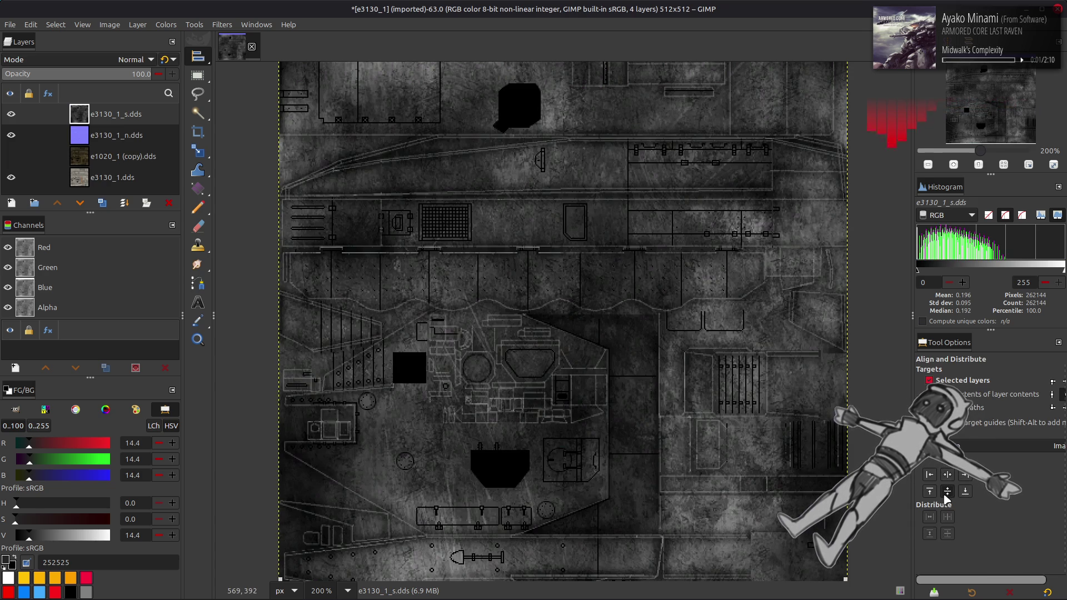
scroll(639, 367, down, 1)
Import e1020_1_s (copy).dds as a comparison layer, then delete it.
key(alt+Tab)
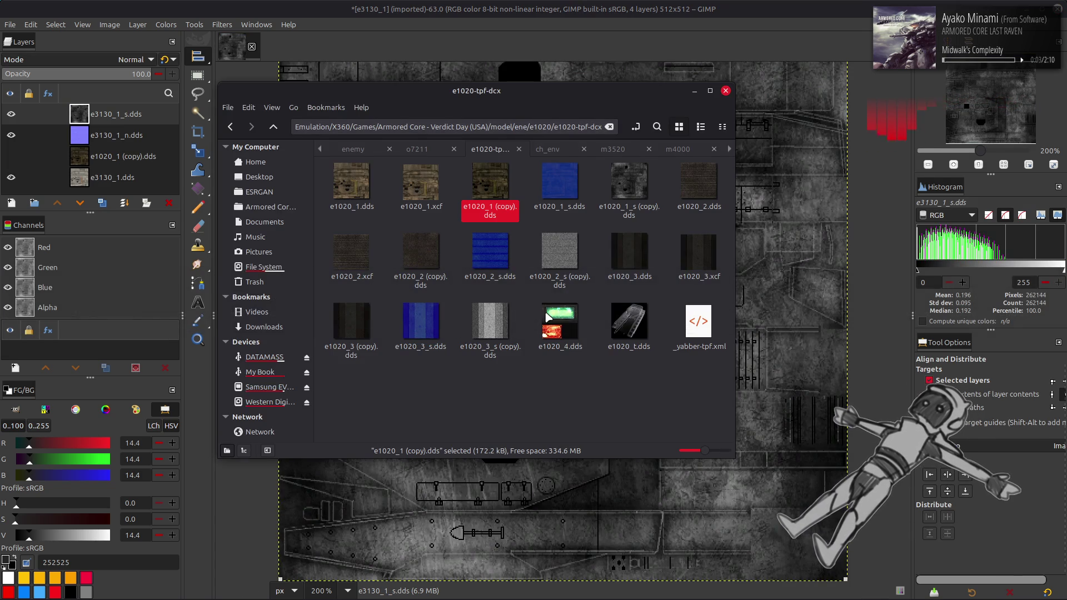
drag(628, 181, 792, 299)
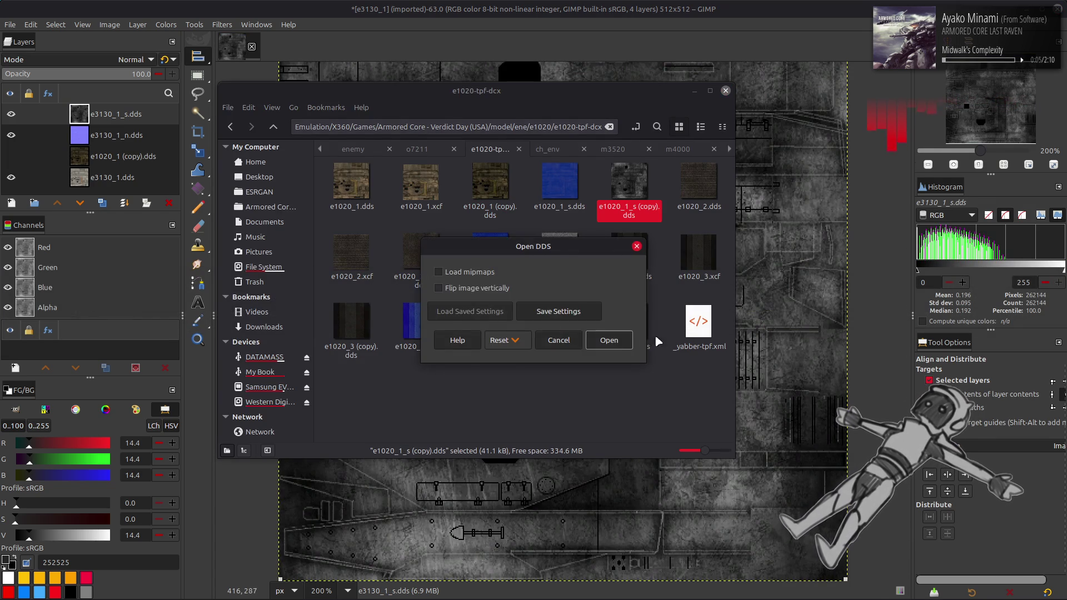
key(Return)
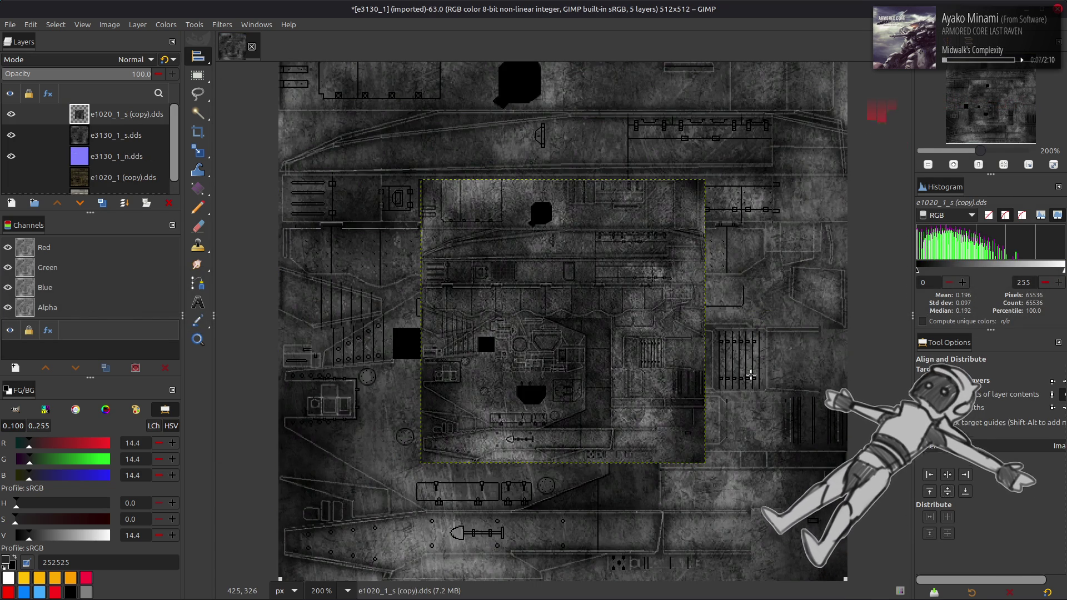
key(m)
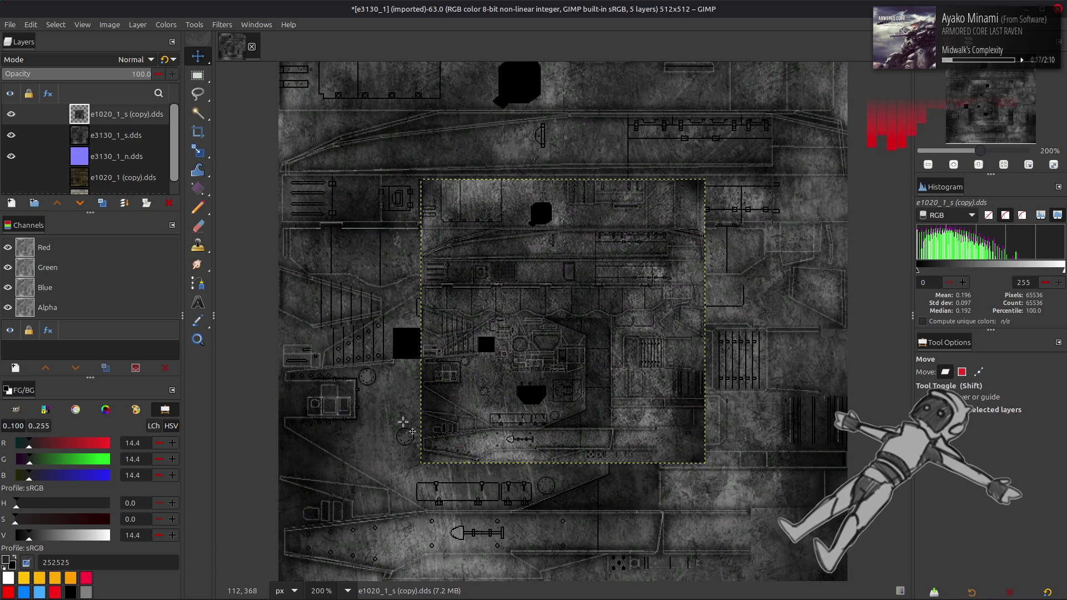
click(168, 203)
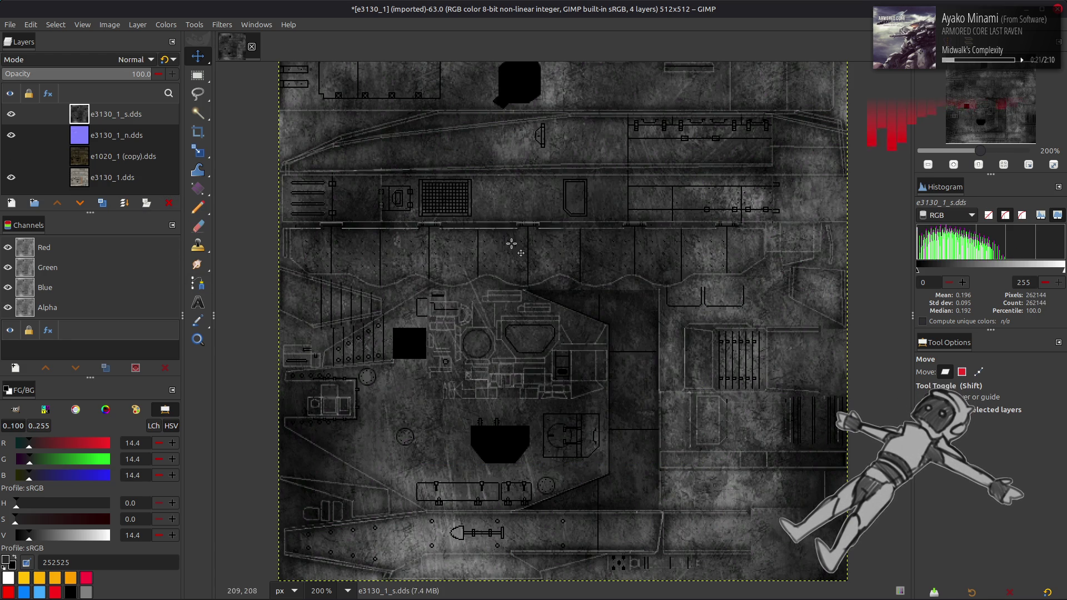
Toggle the e3130_1_s.dds layer on and off against the base texture, leaving it visible.
click(10, 114)
click(10, 114)
click(10, 114)
click(11, 114)
click(10, 114)
click(11, 114)
click(11, 114)
click(11, 114)
click(11, 114)
click(11, 114)
click(11, 114)
click(10, 114)
click(10, 114)
click(11, 114)
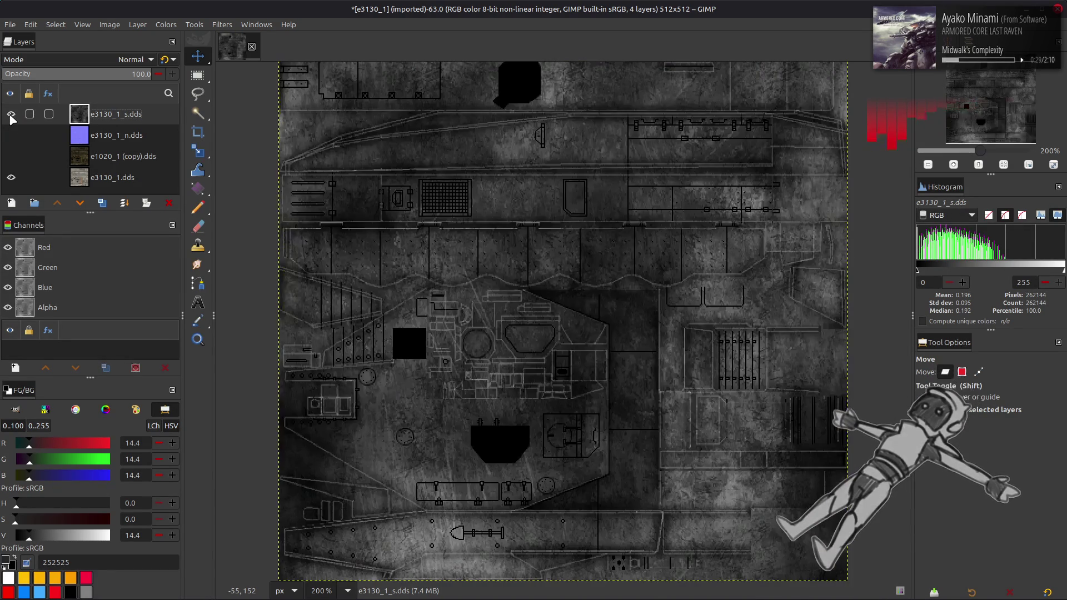
click(10, 114)
click(11, 114)
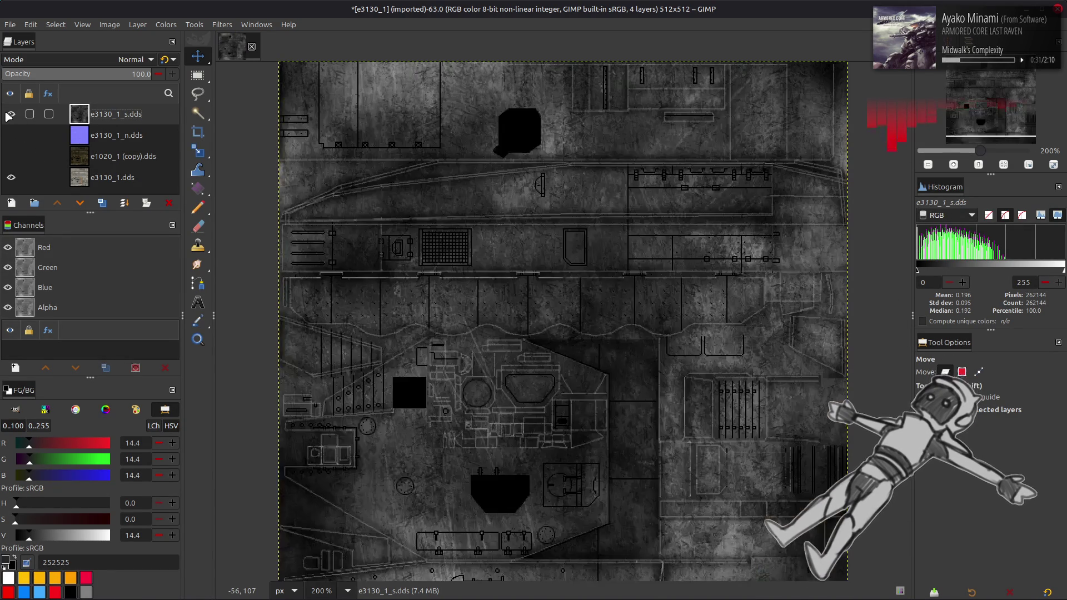
click(11, 114)
click(11, 114)
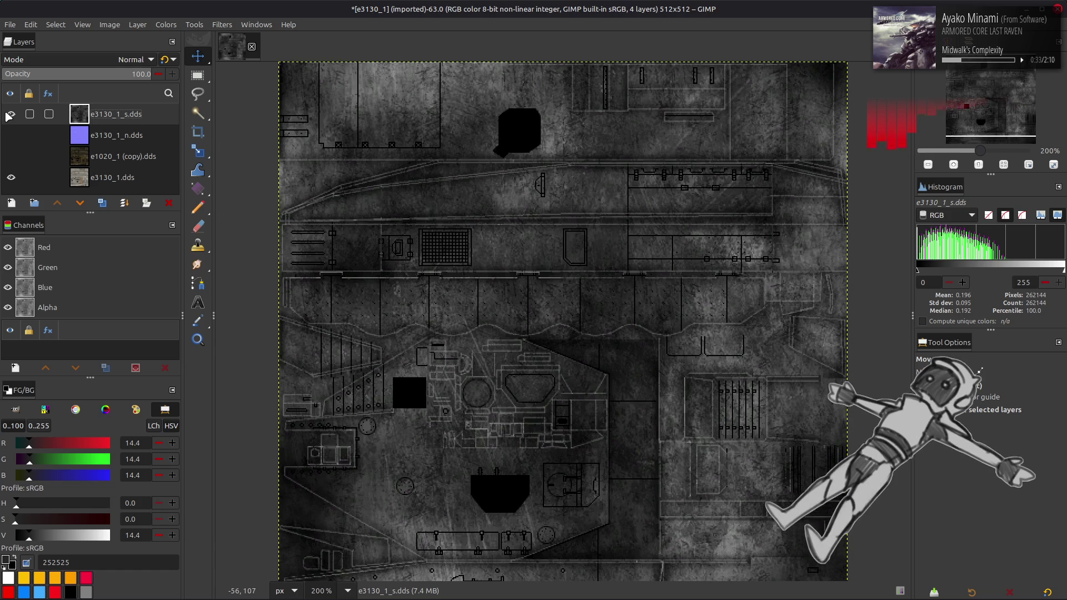
click(10, 114)
click(10, 114)
click(11, 114)
click(10, 114)
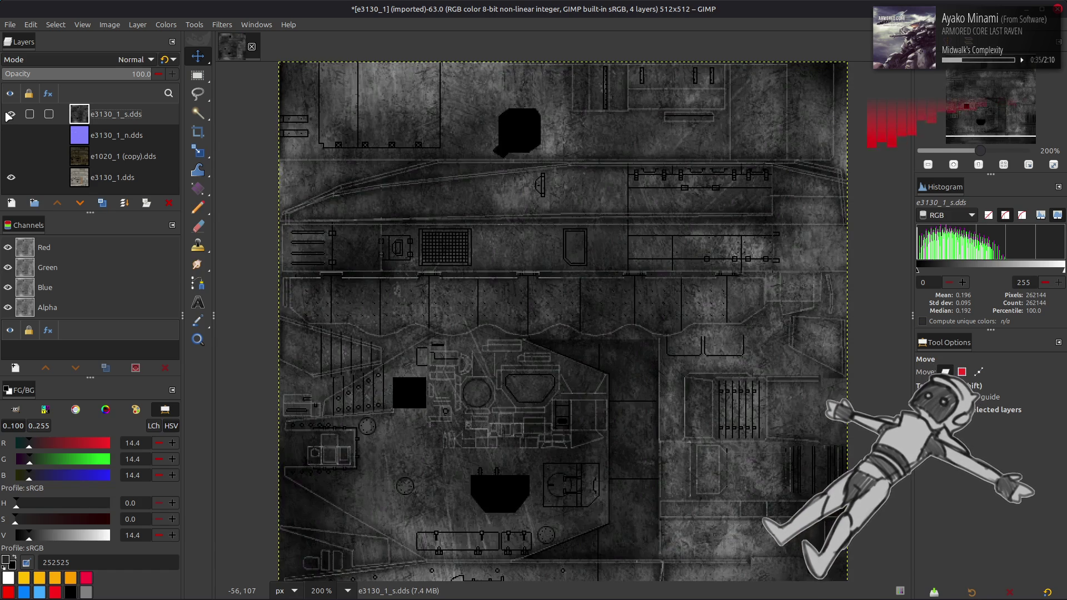
click(10, 114)
click(11, 114)
click(10, 114)
click(11, 114)
click(11, 114)
click(11, 114)
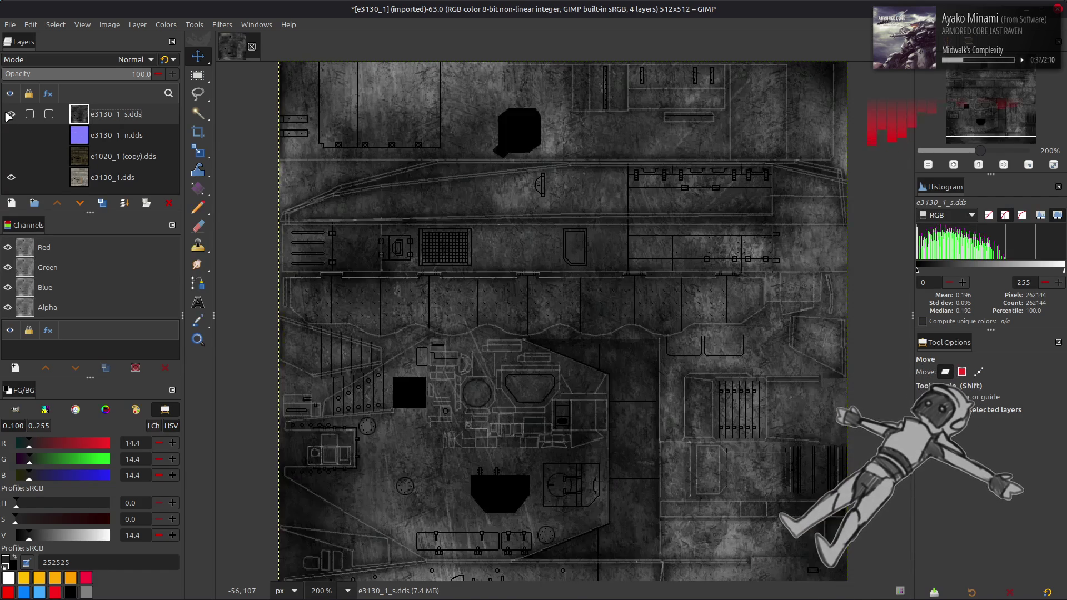
scroll(353, 218, down, 3)
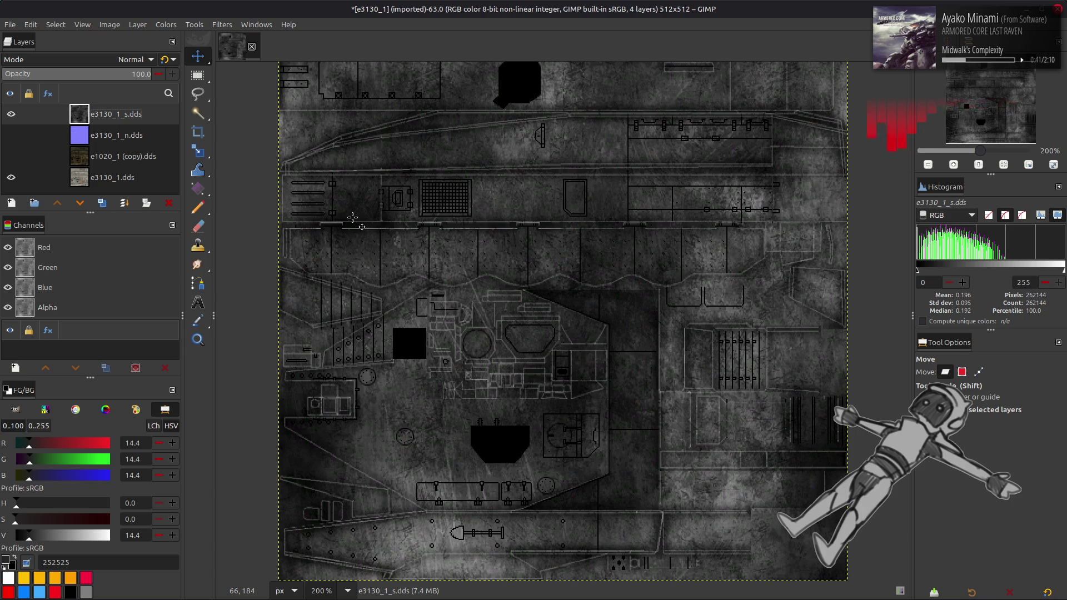
key(alt+Tab)
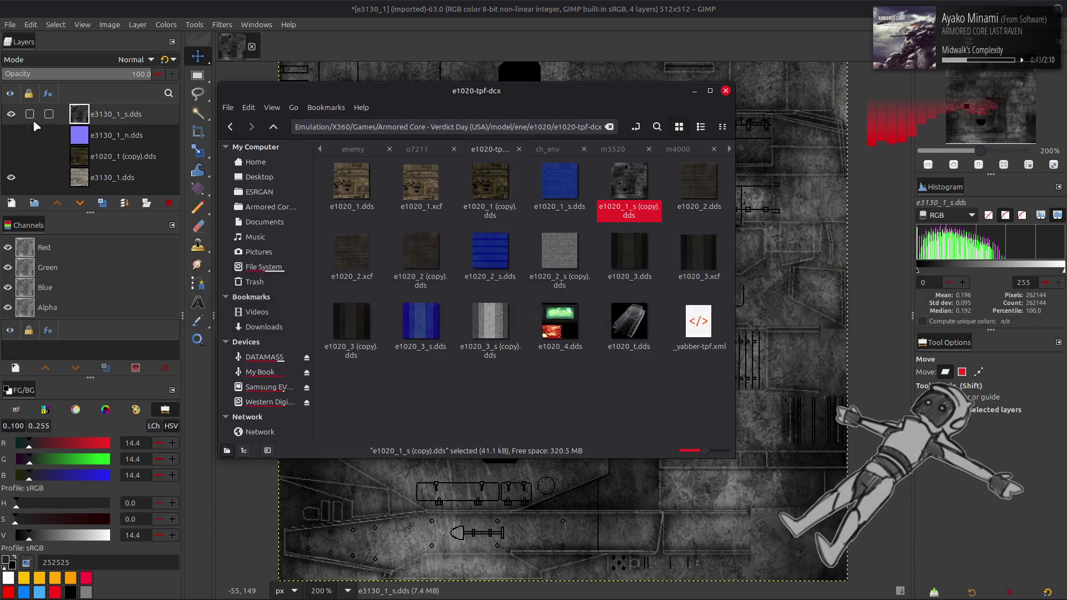
Select the six archives from e3130_2.tpf through e3130_3_s.tpf and unpack them.
key(alt+Tab)
key(alt+Tab)
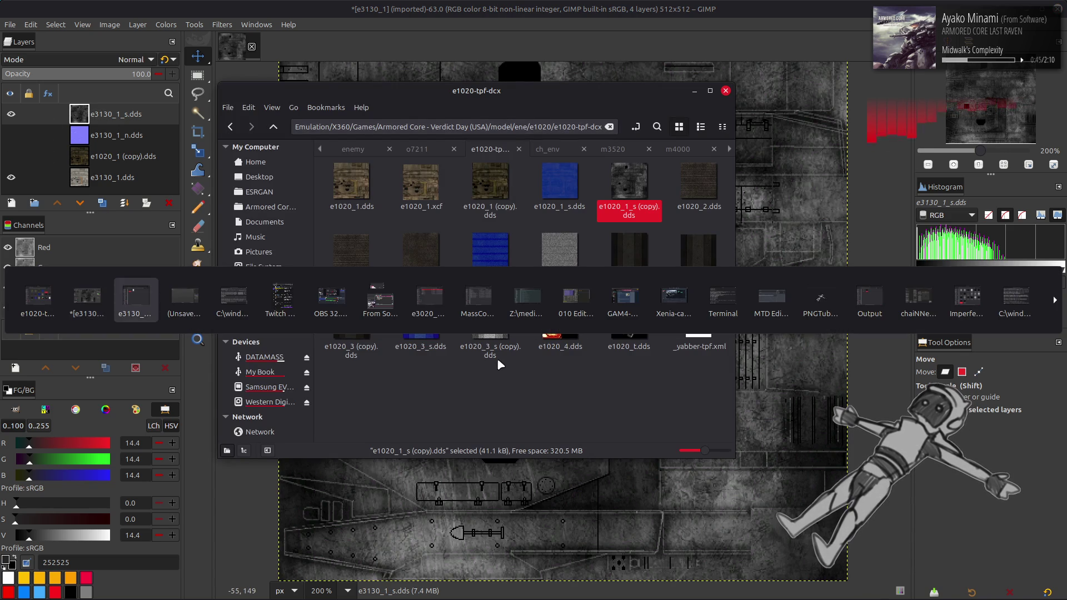
click(425, 267)
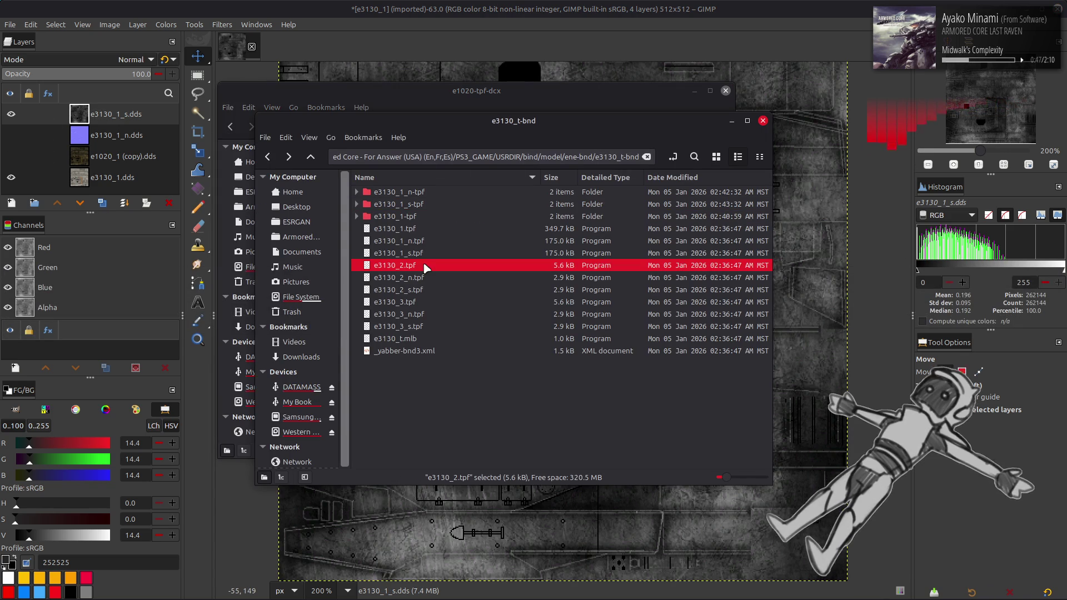
shift+click(421, 331)
right_click(429, 325)
key(Escape)
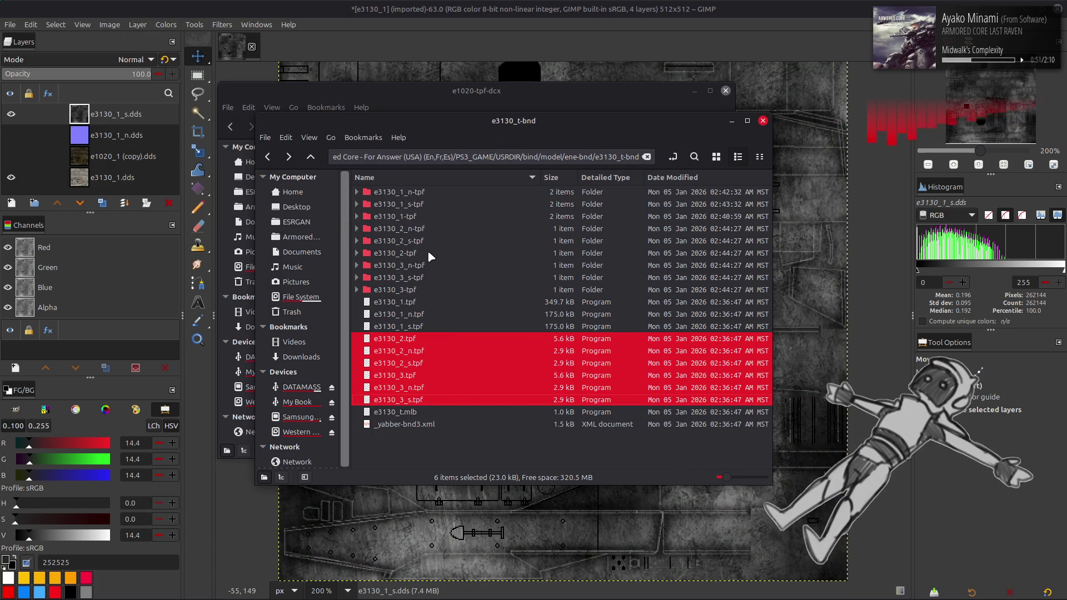
Import e3130_2.dds from the e3130_2-tpf folder into GIMP as a new layer.
double_click(429, 253)
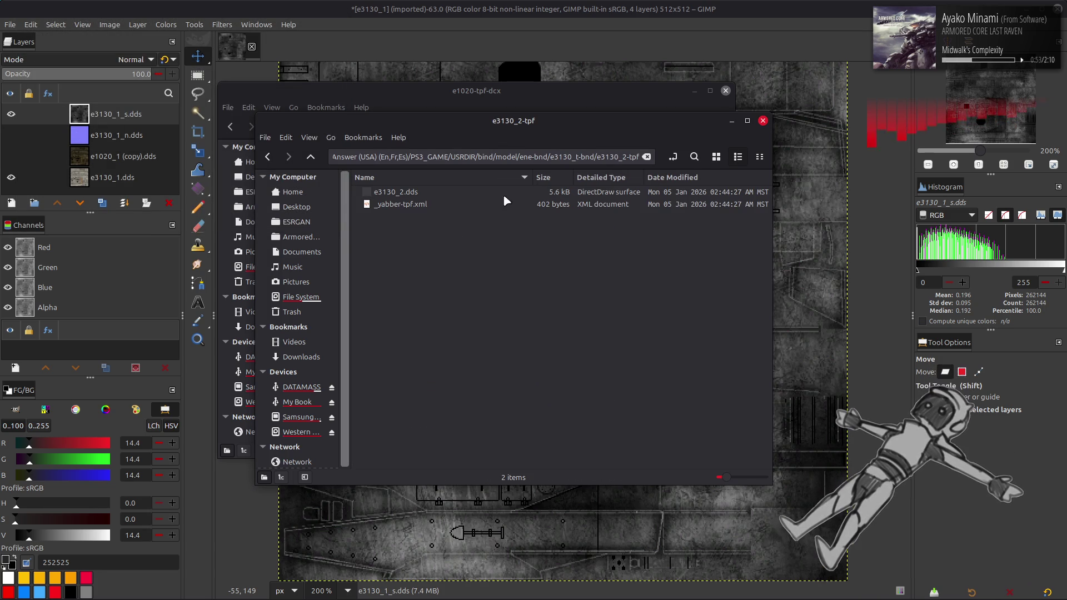
click(717, 157)
mouse_move(388, 196)
mouse_down()
mouse_move(492, 76)
mouse_move(684, 206)
mouse_move(692, 490)
mouse_up()
click(608, 337)
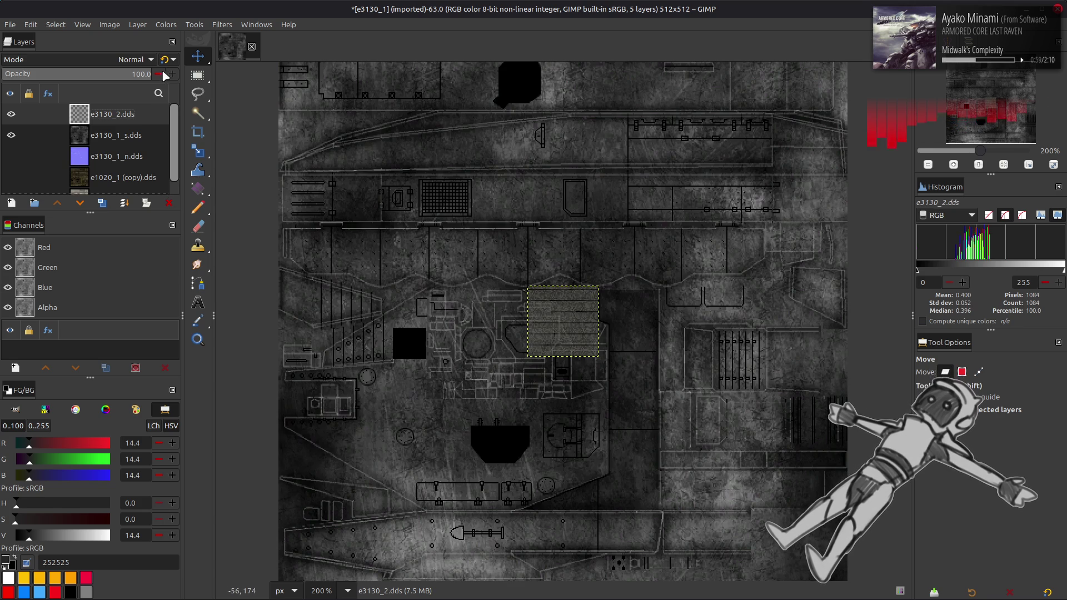
Use Levels to set the layer's Alpha output low to 255, making it fully opaque.
click(165, 24)
click(195, 147)
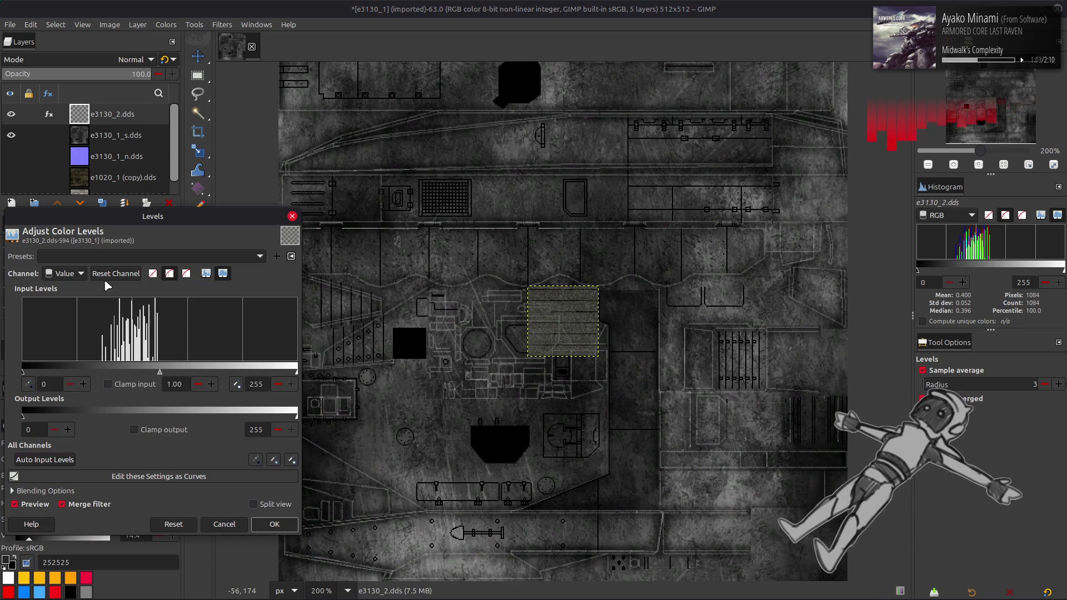
scroll(65, 275, down, 4)
drag(23, 414, 481, 447)
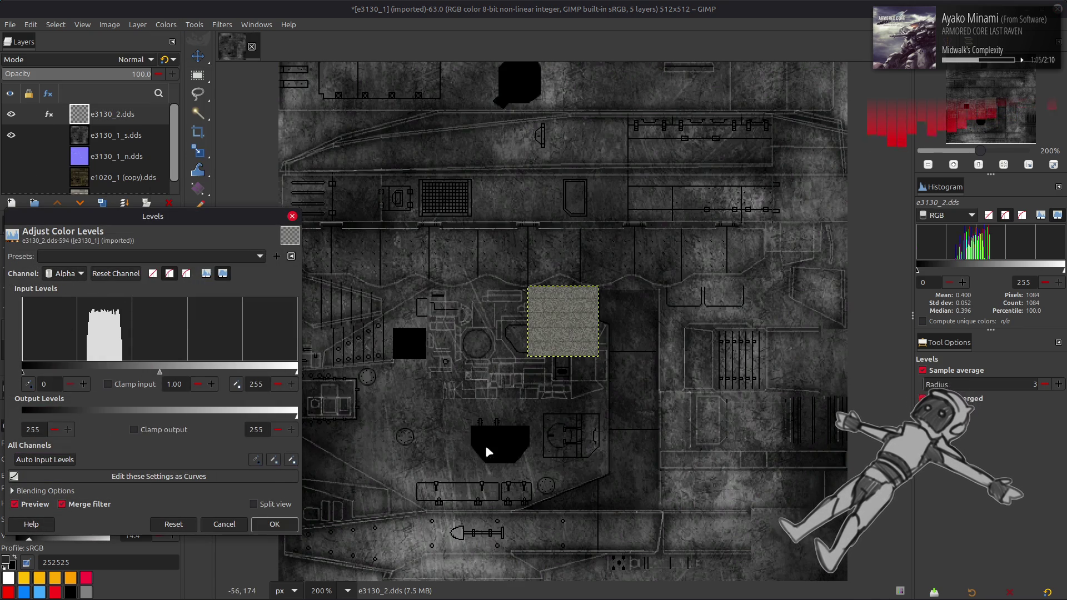
click(276, 524)
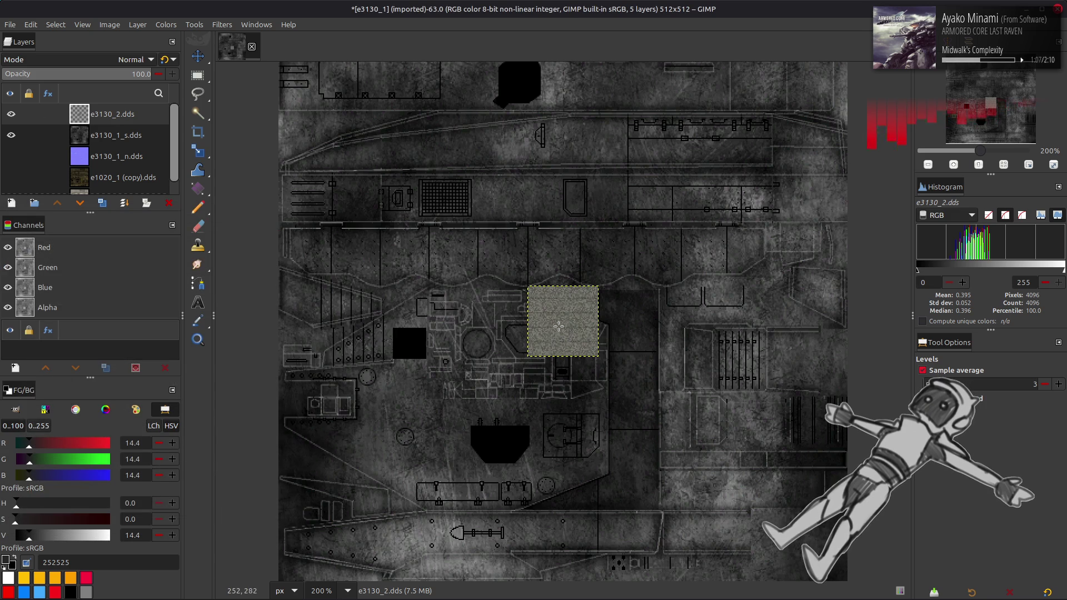
scroll(558, 326, up, 4)
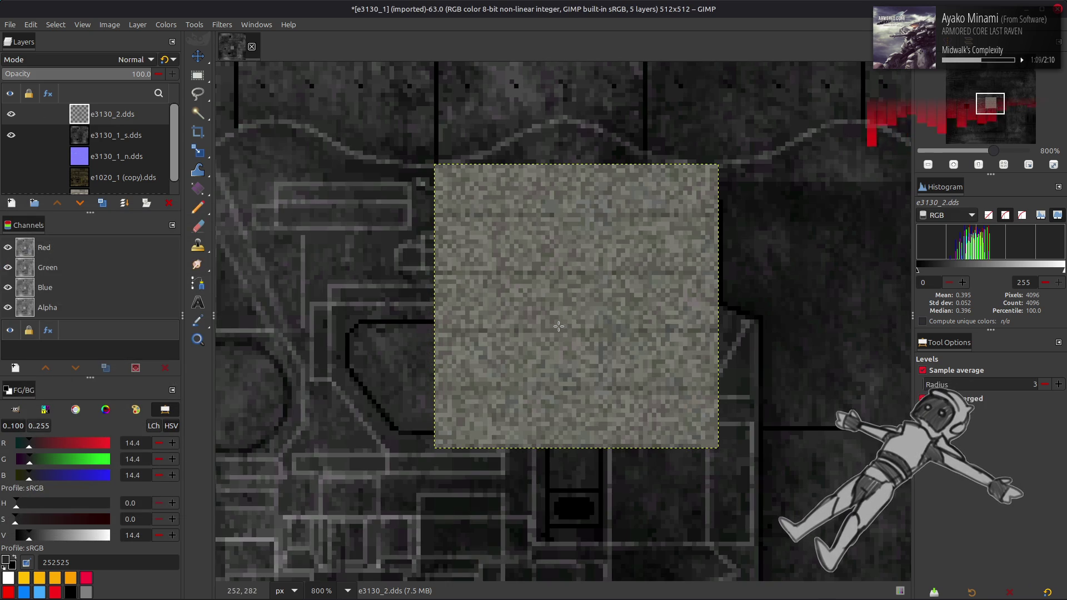
scroll(558, 326, down, 4)
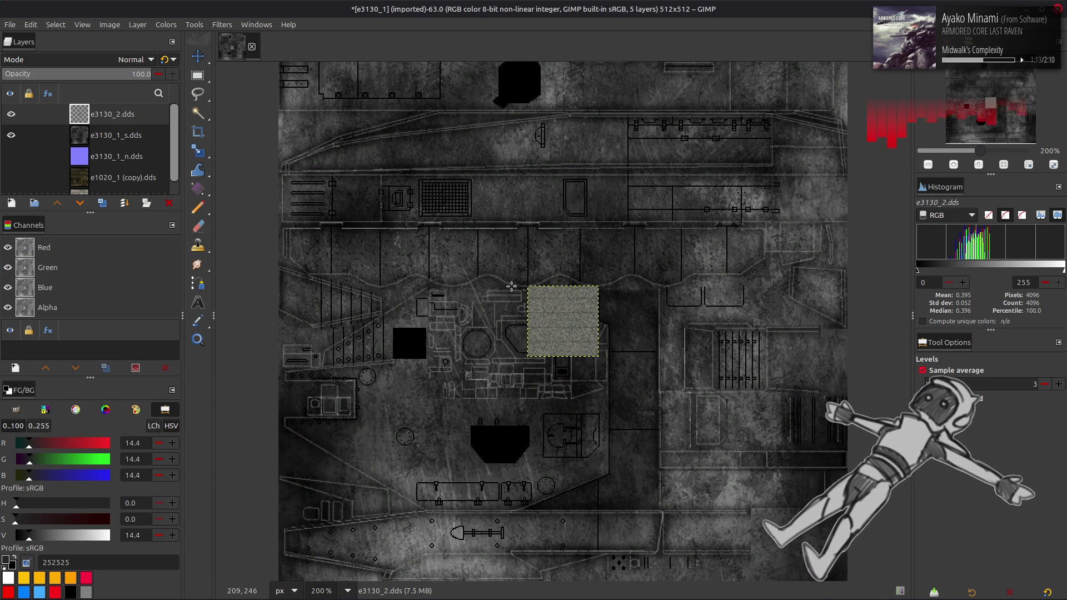
Open Colors > Components > Extract Component for the e3130_2.dds layer.
click(165, 25)
mouse_move(189, 228)
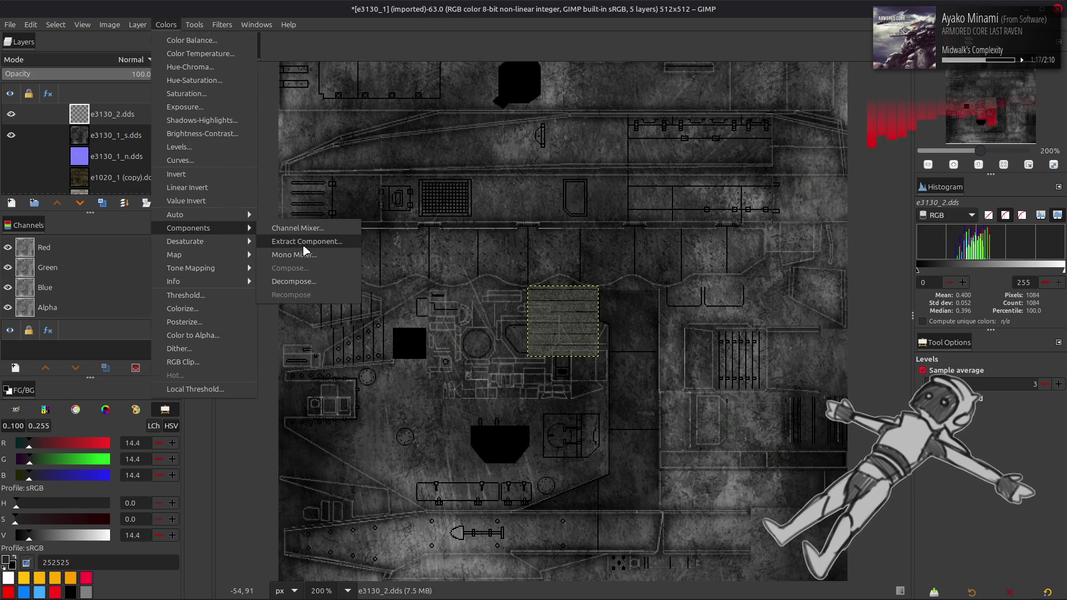
click(305, 244)
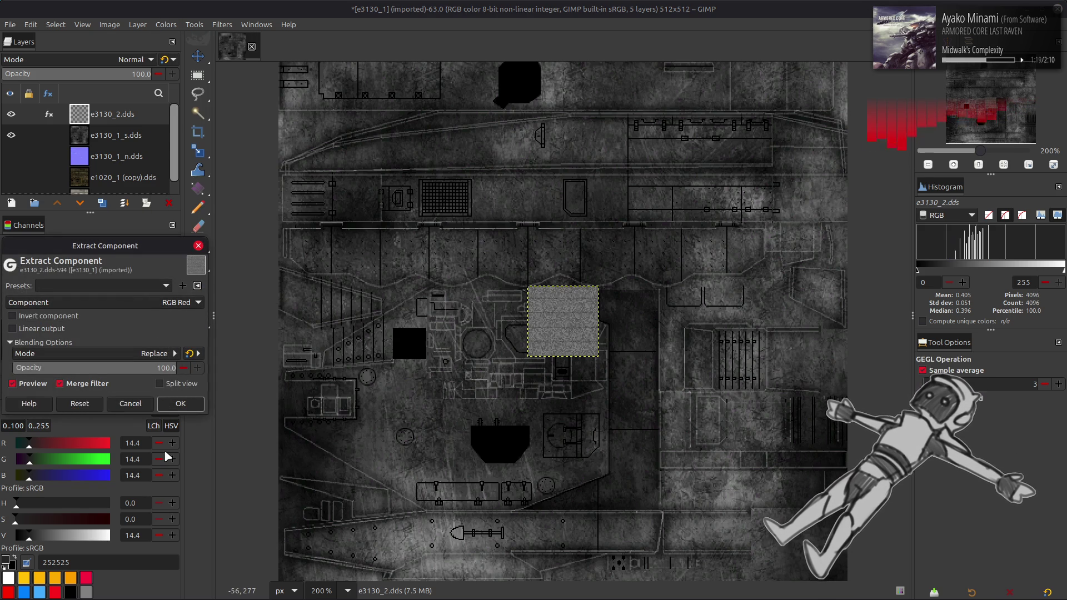
Extract the Alpha component of the e3130_2.dds patch, inspect it at 800% zoom, then undo.
click(132, 302)
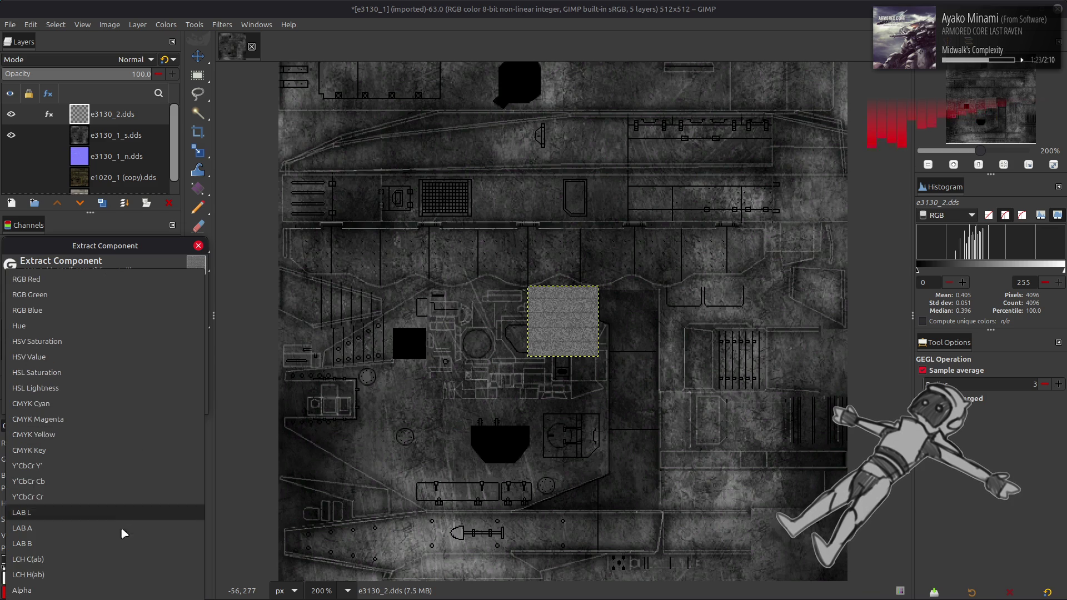
click(115, 592)
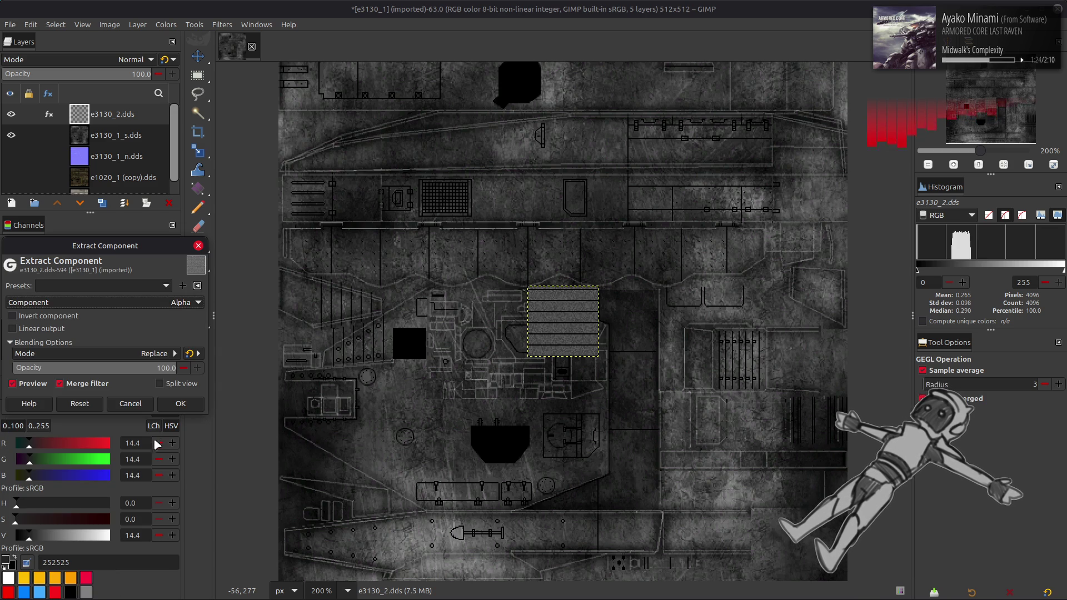
click(179, 404)
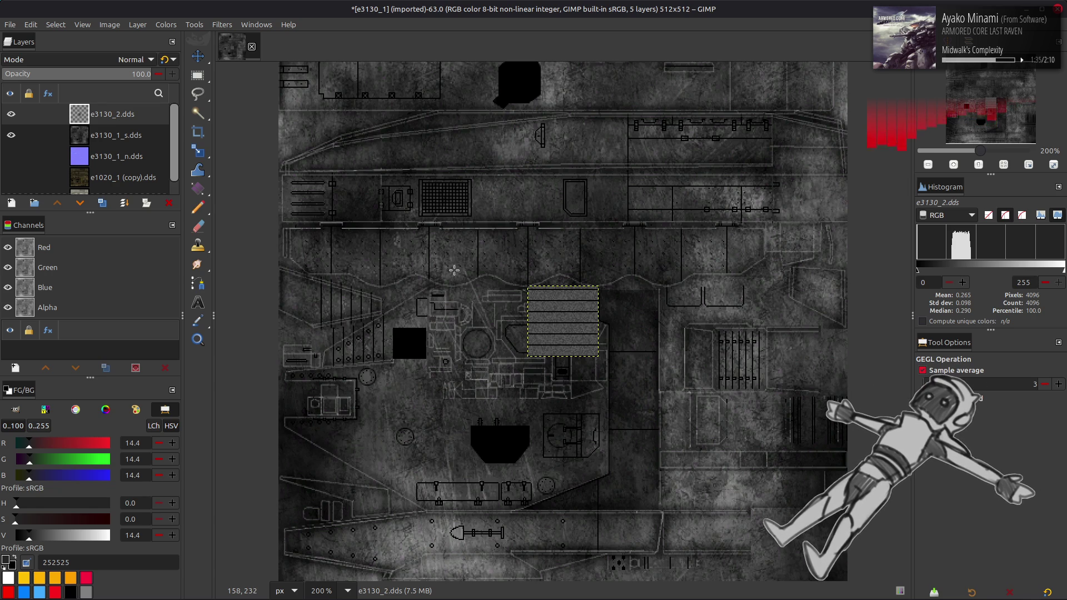
key(4)
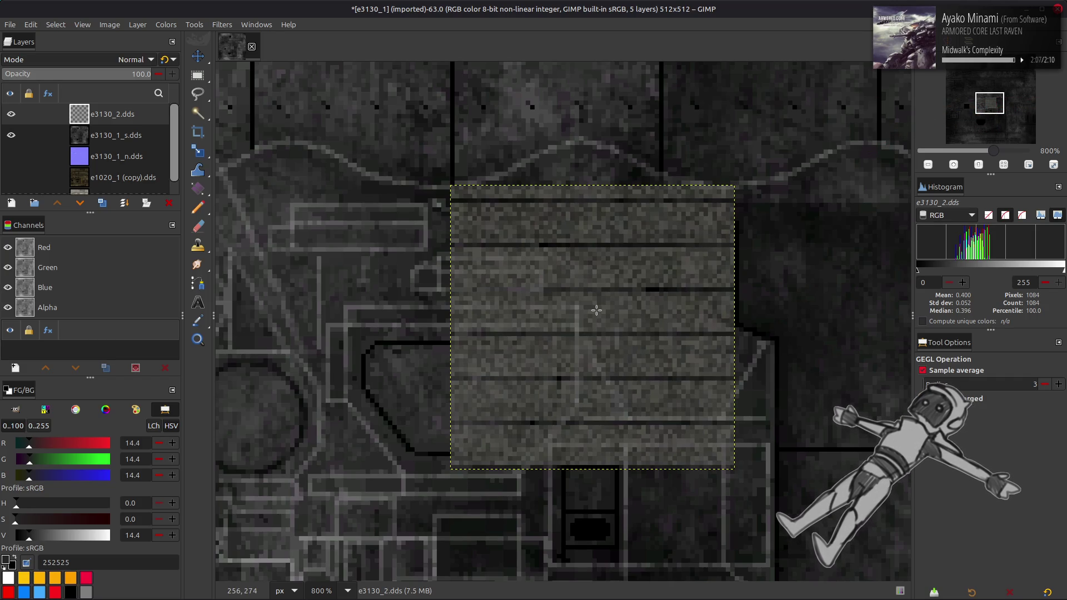
key(ctrl+z)
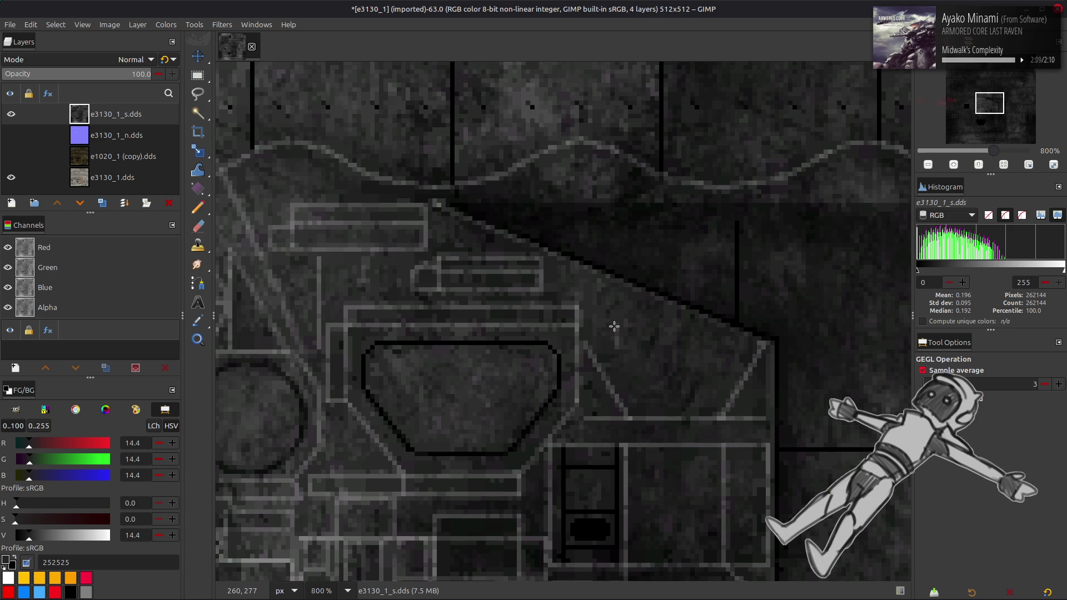
Zoom back to 200% and pan across the restored four-layer e3130_1 texture.
key(2)
key(1)
key(2)
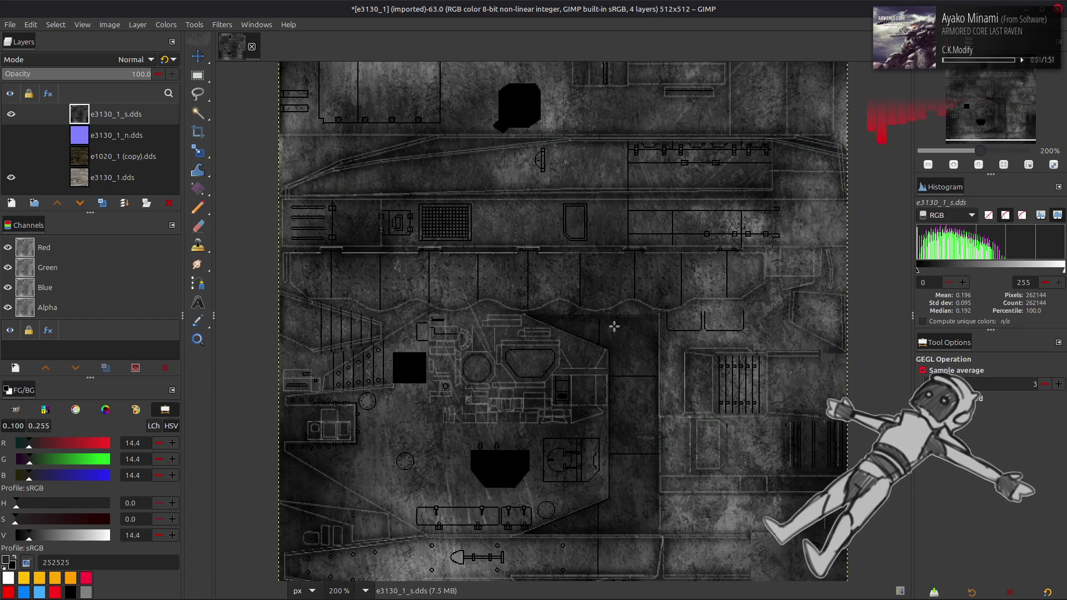
scroll(639, 309, up, 2)
scroll(631, 364, down, 3)
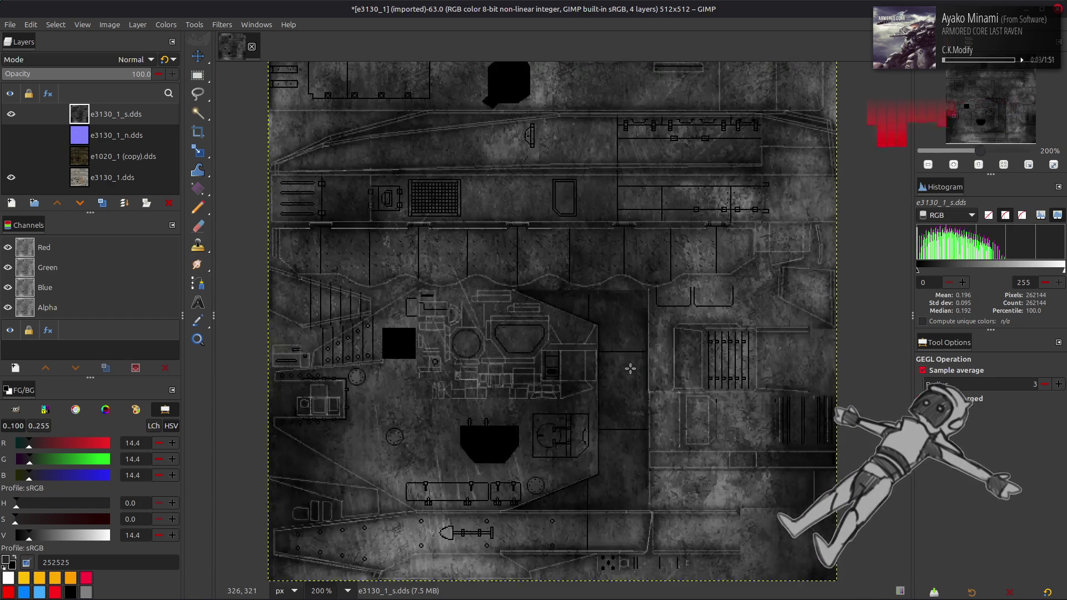
scroll(630, 369, left, 1)
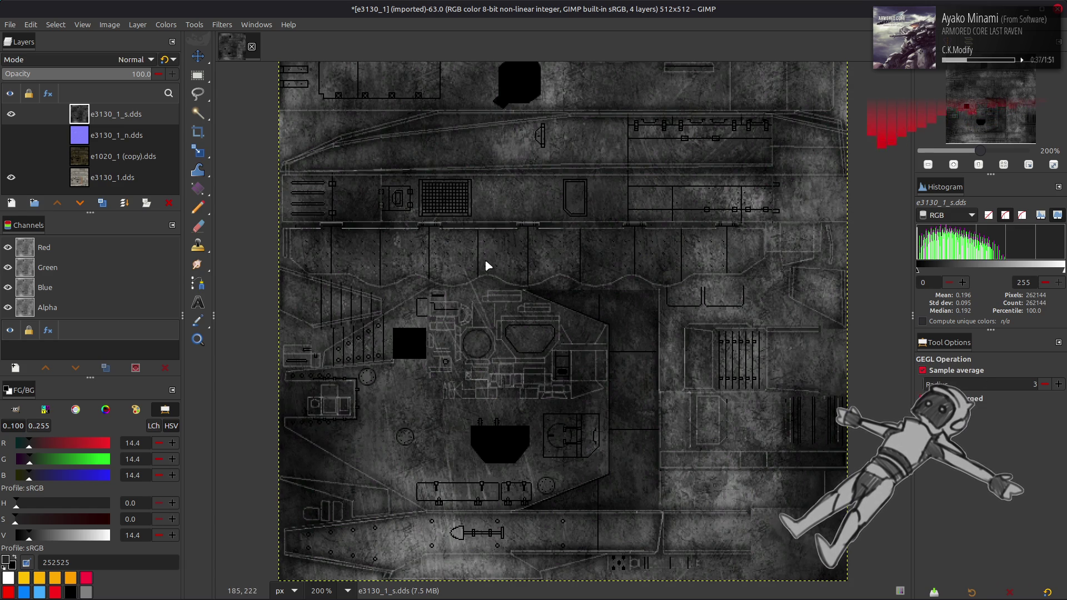
key(alt+Tab)
Import e3130_3.dds from the e3130_3-tpf folder into GIMP as a new top layer.
key(alt+Up)
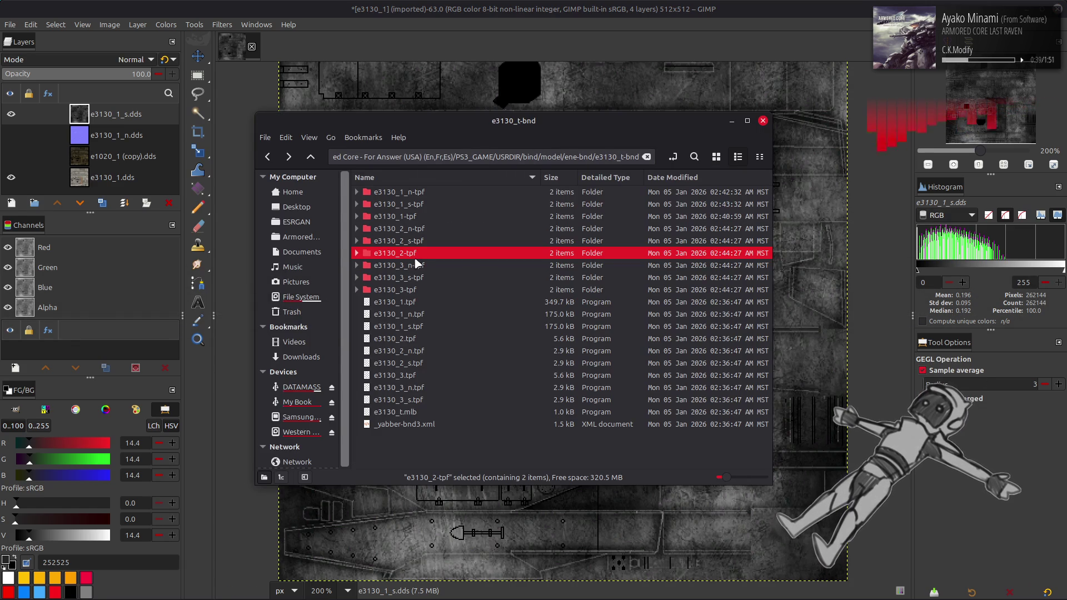
double_click(417, 289)
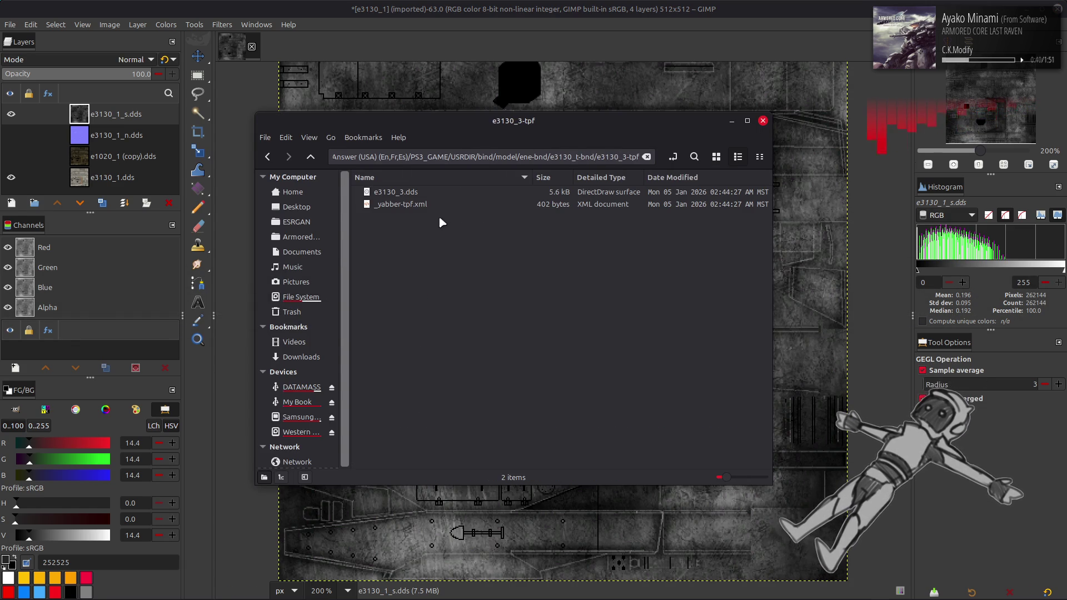
click(717, 157)
mouse_move(388, 200)
mouse_down()
mouse_move(854, 359)
mouse_move(830, 361)
mouse_up()
click(589, 343)
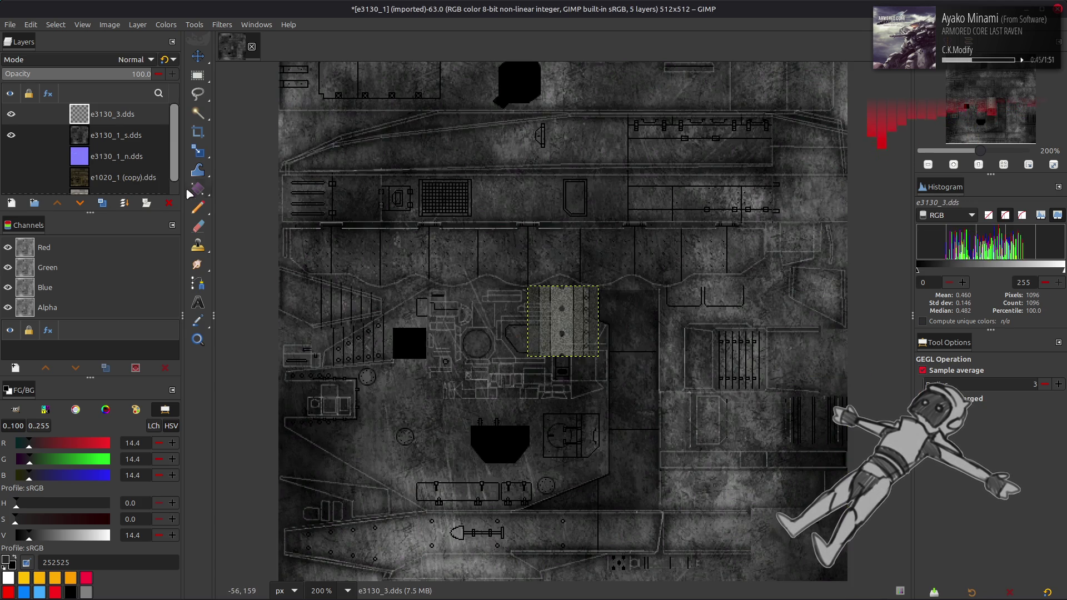
Preview the Alpha component in Extract Component, then cancel without applying.
click(165, 24)
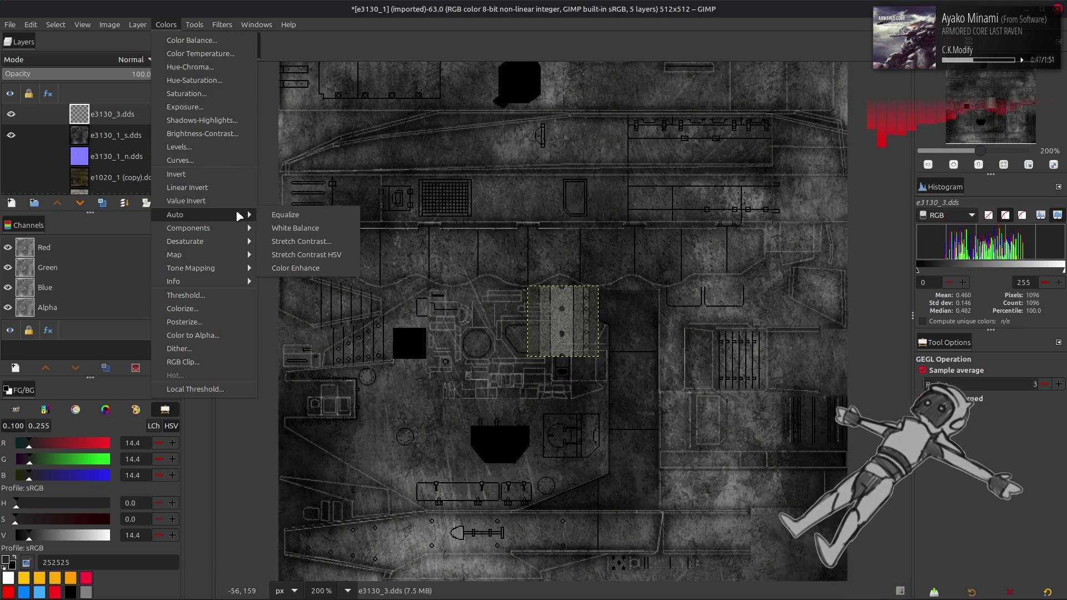
mouse_move(229, 227)
click(272, 242)
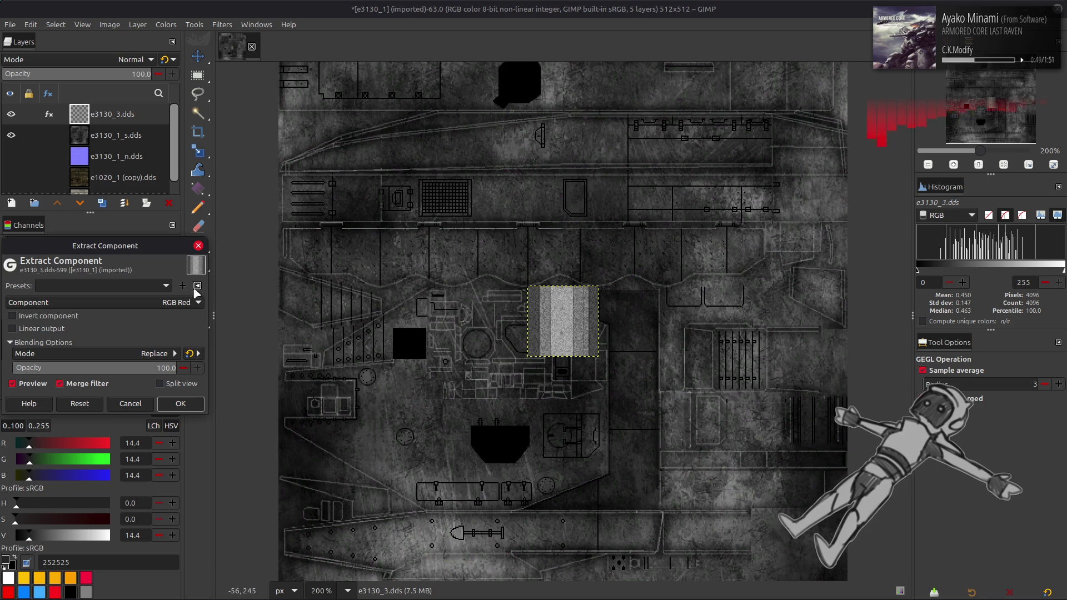
scroll(162, 308, down, 2)
click(161, 305)
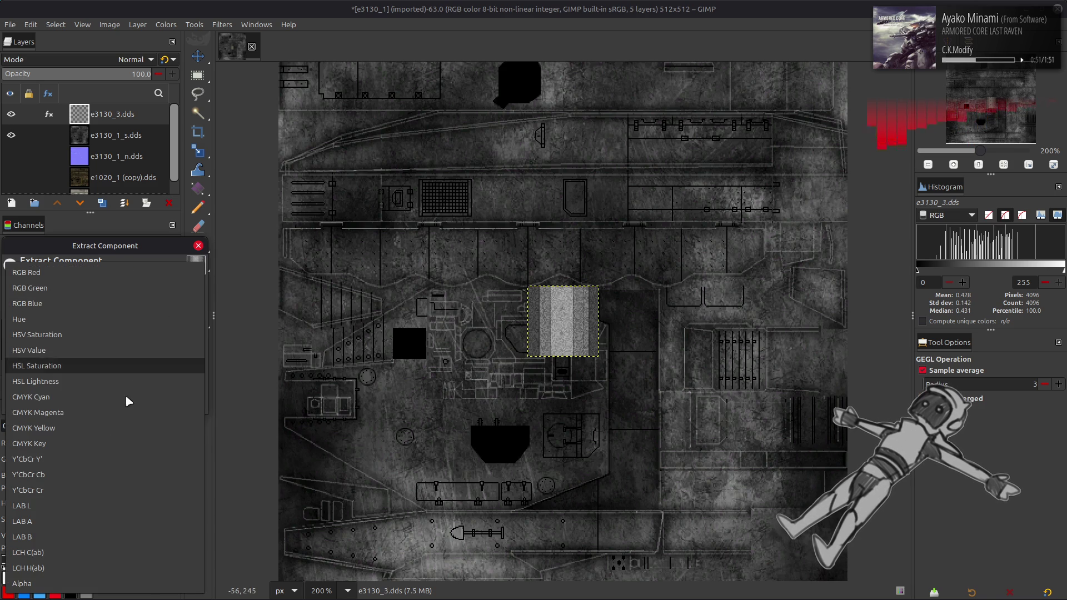
click(133, 585)
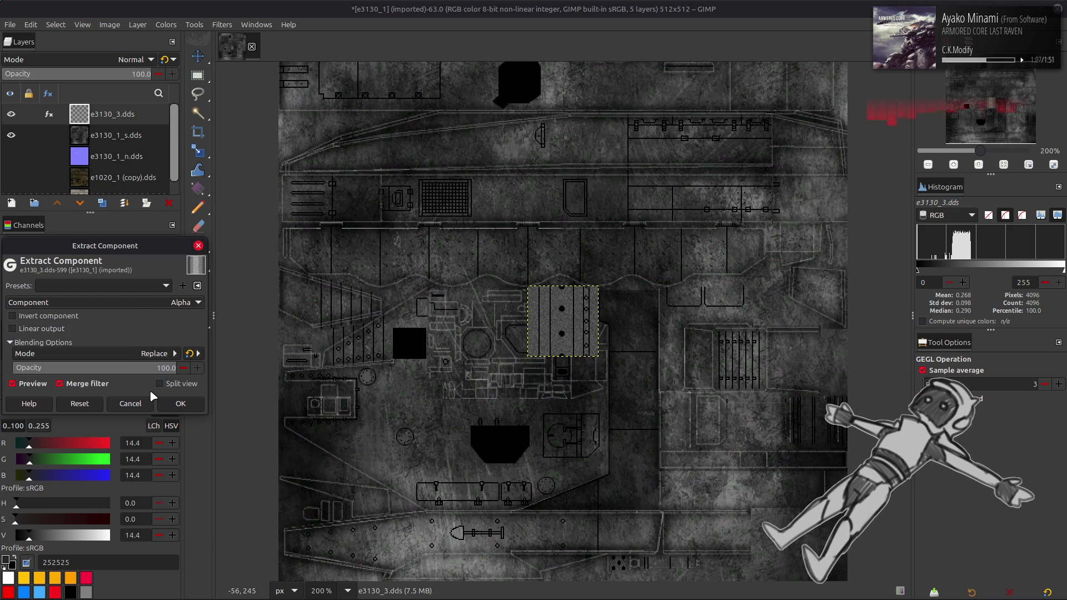
click(131, 404)
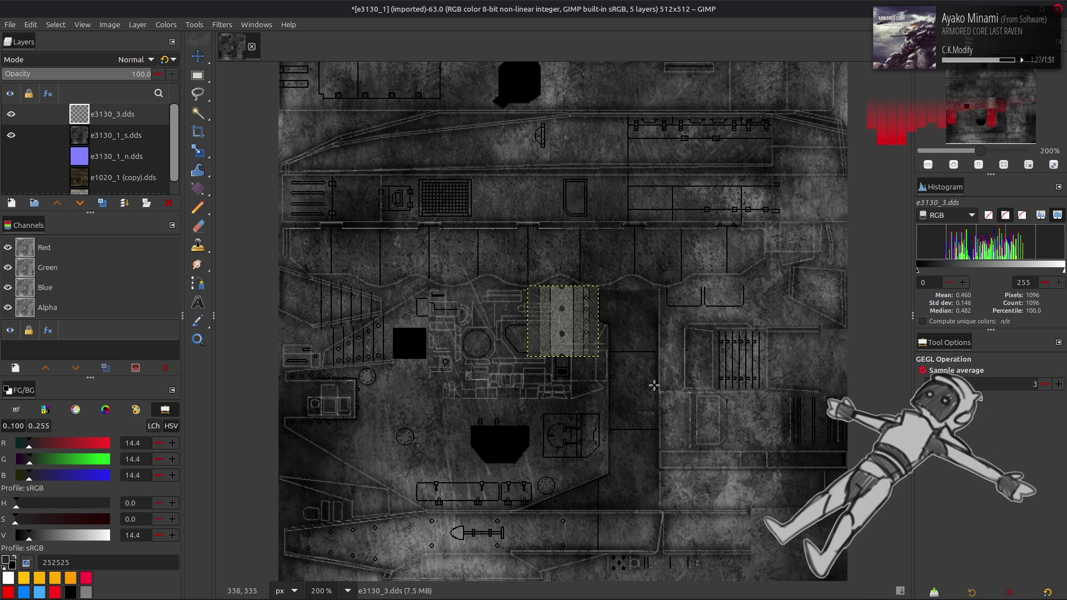
mouse_move(713, 597)
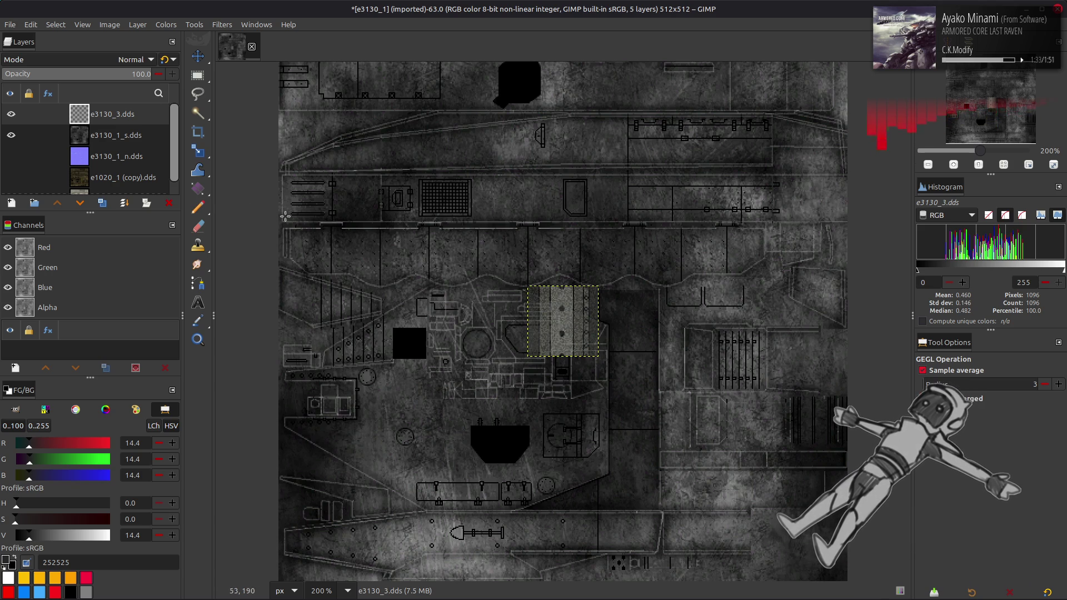
Delete the e3130_3.dds layer and navigate in Nemo to the e3140_t-bnd folder.
click(169, 203)
key(alt+Tab)
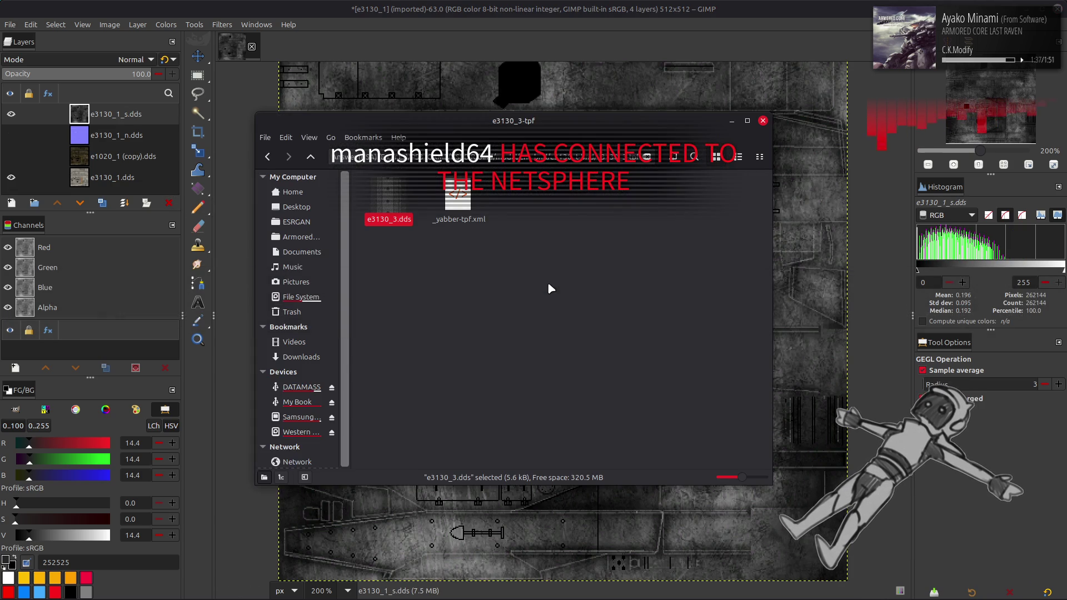
key(BackSpace)
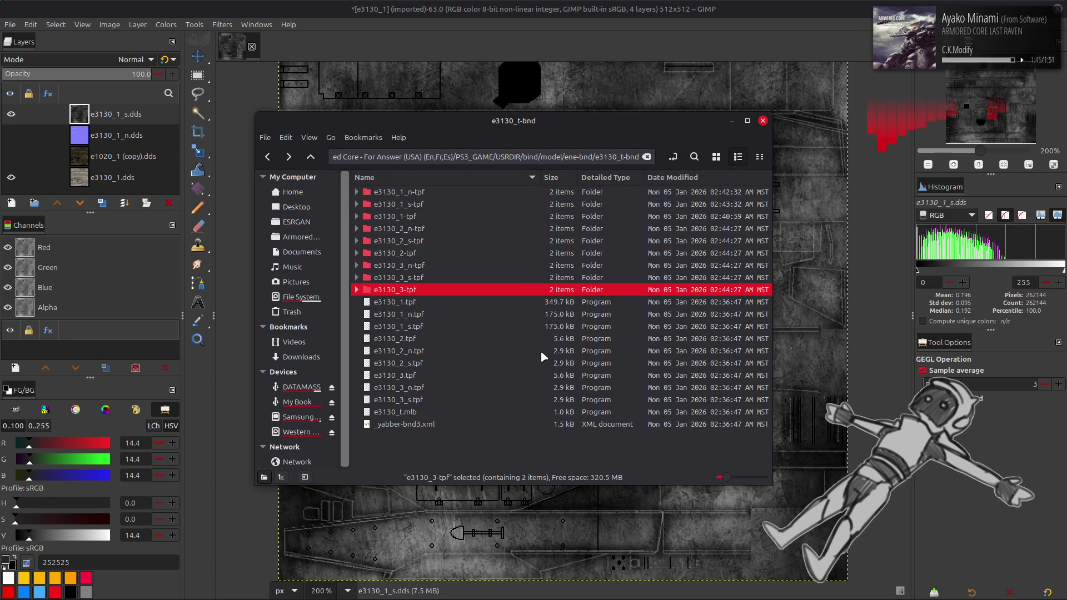
mouse_move(384, 597)
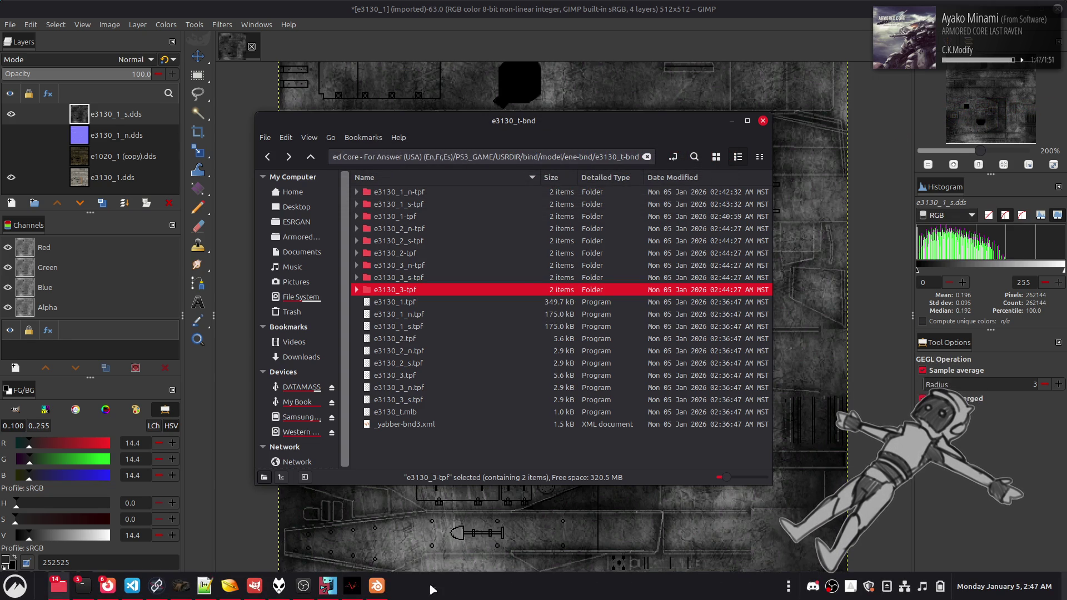
key(BackSpace)
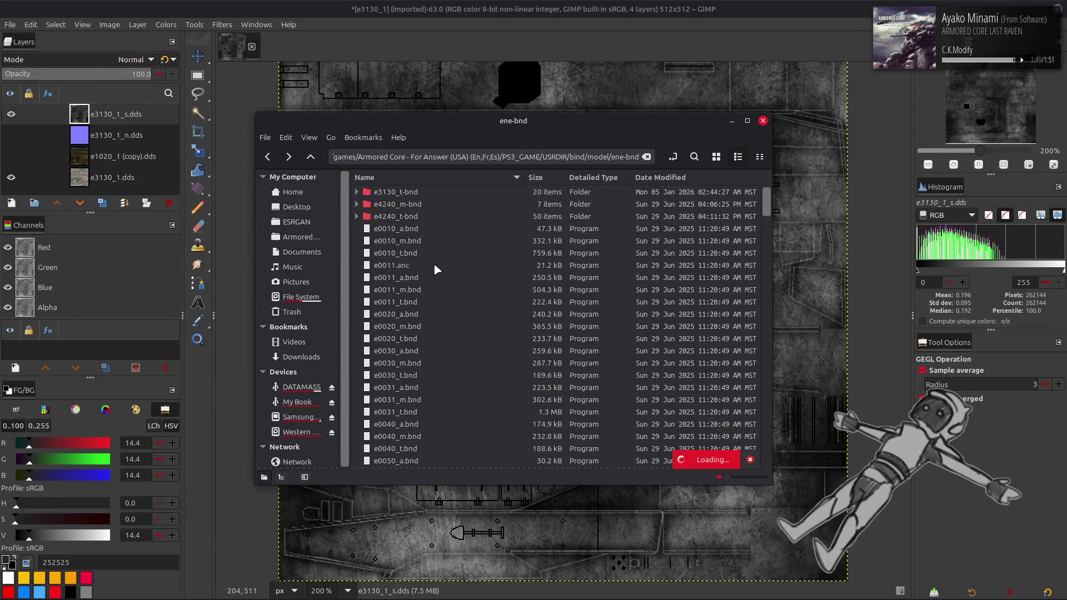
double_click(426, 314)
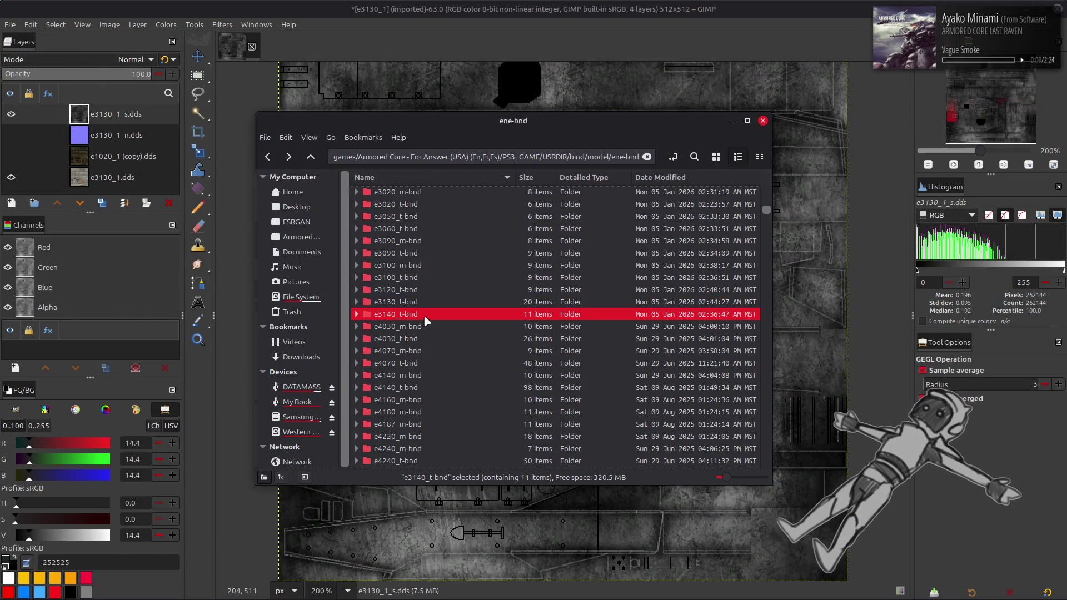
Unpack e3140_01.tpf with YabberExtended and import e3140_01.dds into GIMP as a layer.
right_click(418, 191)
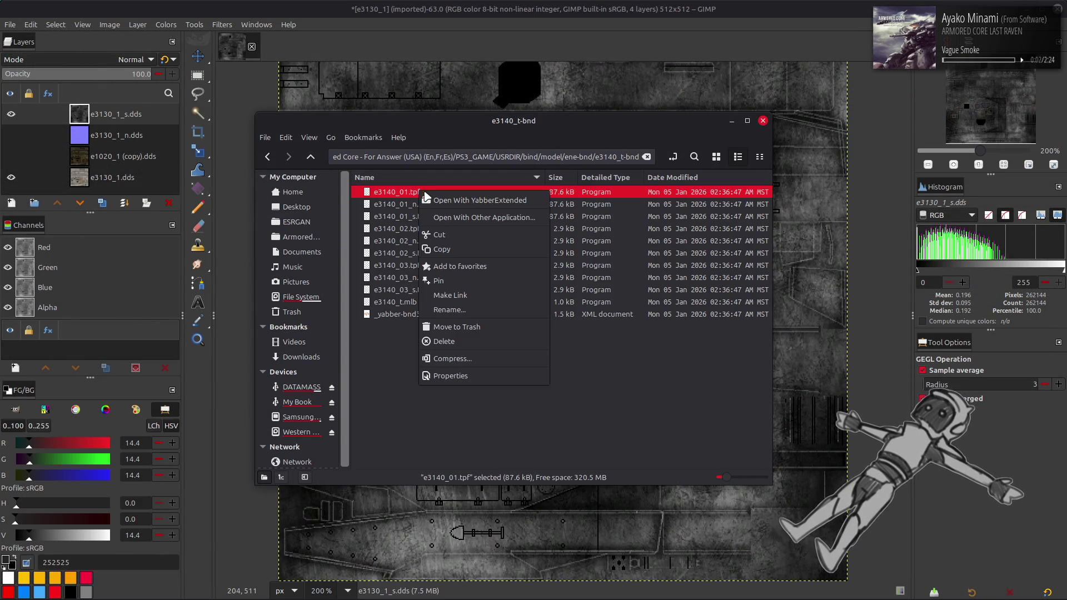
click(441, 202)
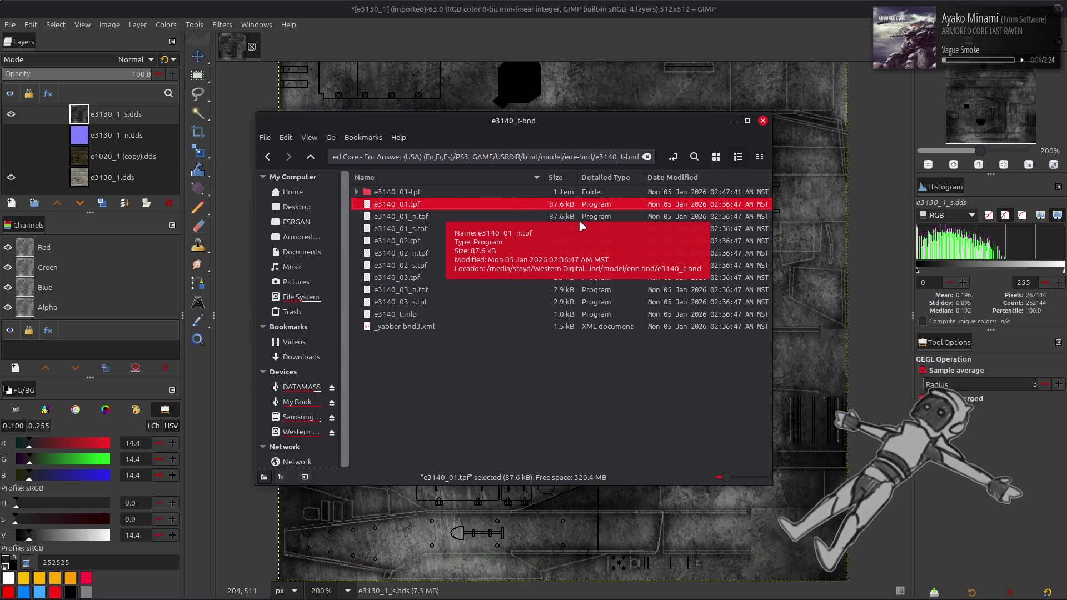
double_click(470, 190)
click(716, 158)
double_click(388, 204)
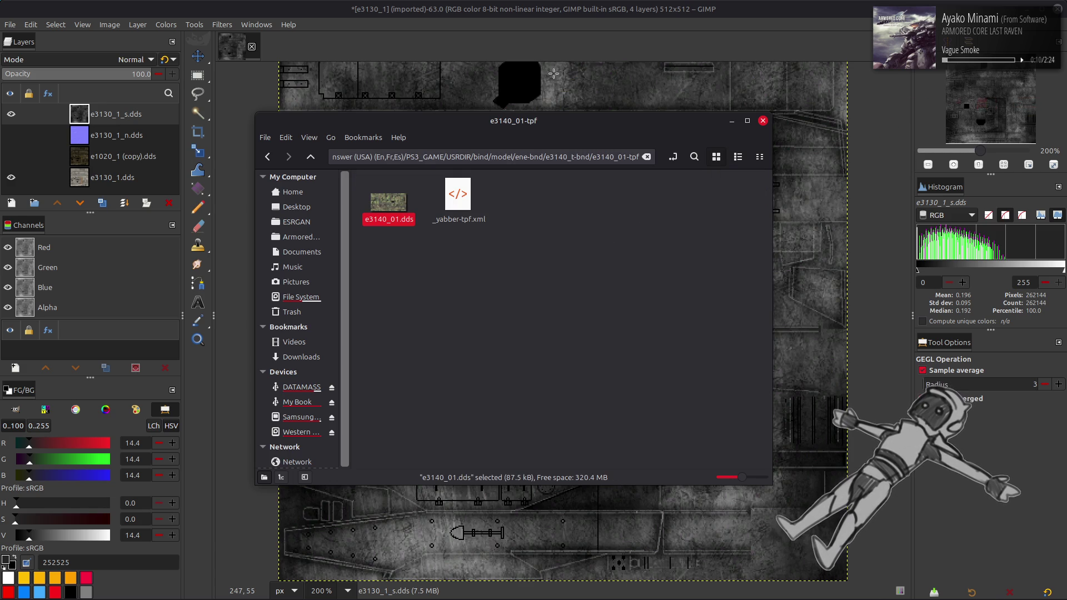
click(615, 345)
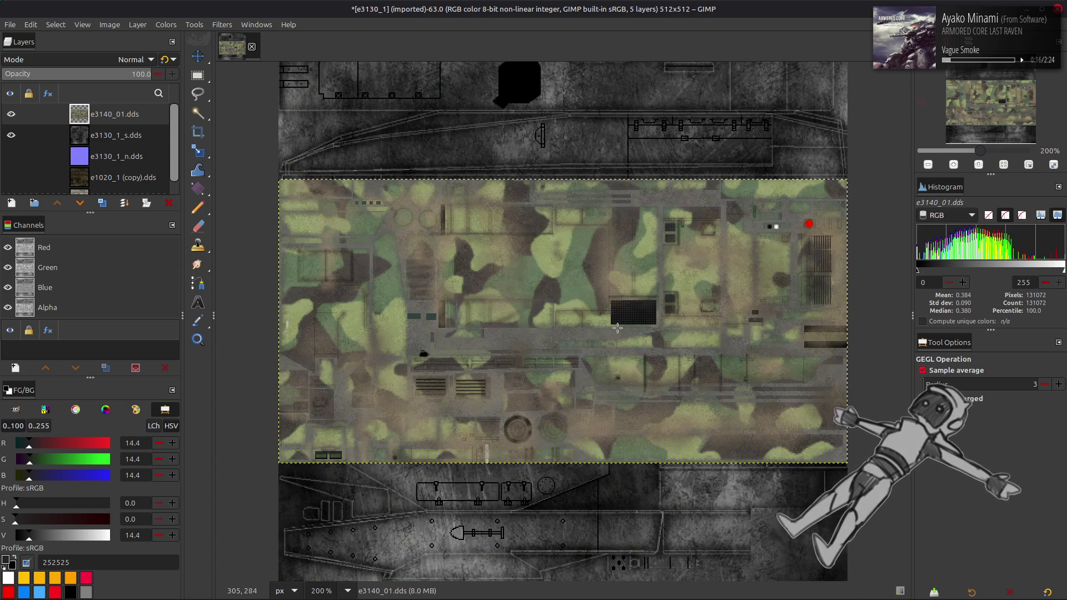
Inspect the green e3140_01.dds camo at 400% zoom, return to 200%, then delete the layer.
scroll(618, 328, up, 2)
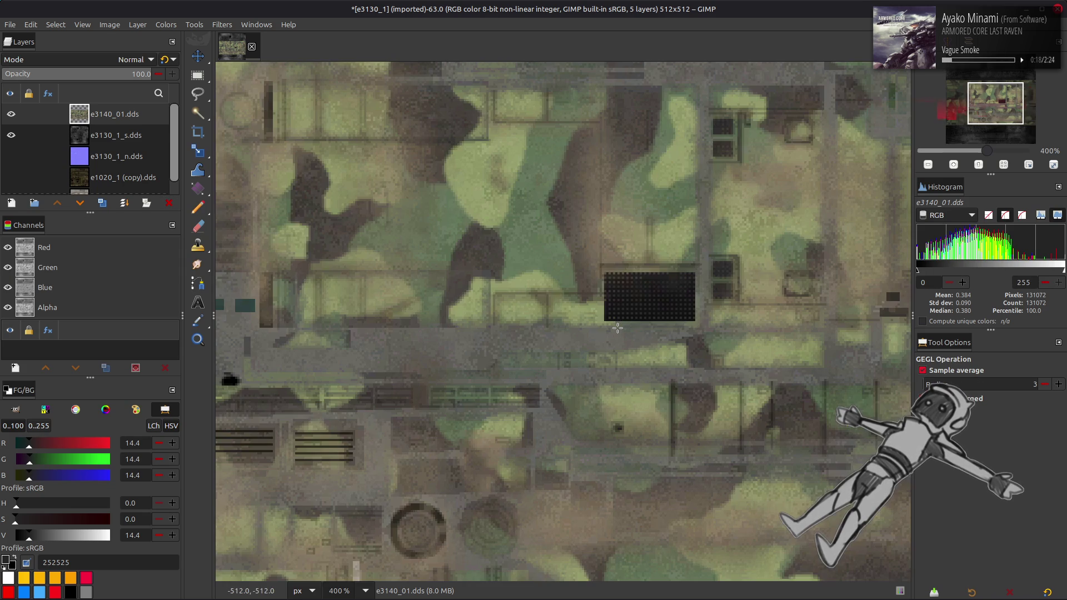
scroll(380, 316, right, 5)
scroll(739, 316, left, 5)
scroll(739, 315, up, 1)
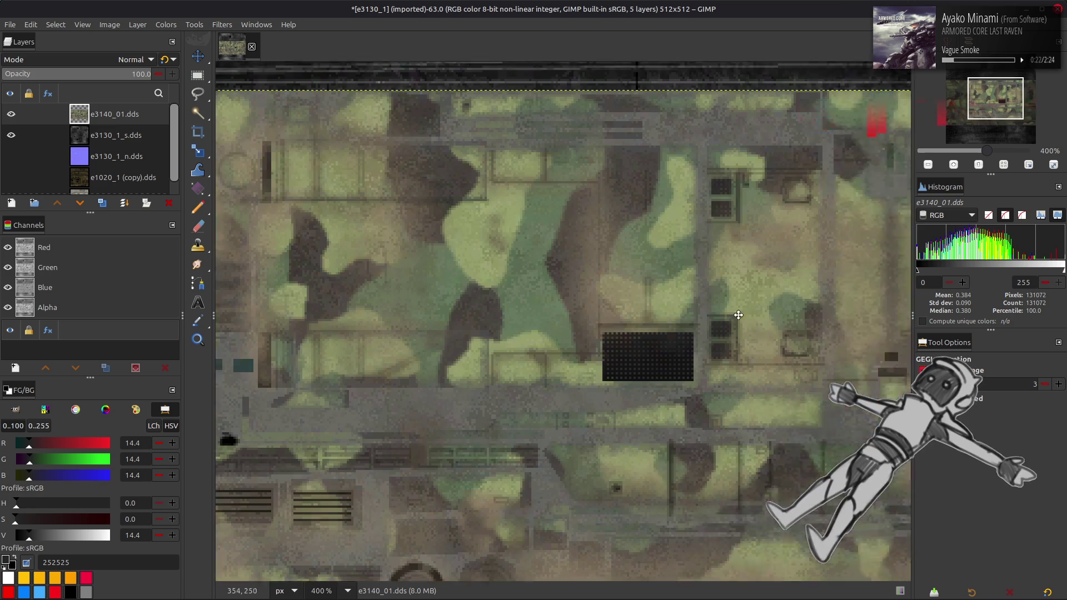
mouse_move(426, 341)
mouse_down()
mouse_move(753, 332)
mouse_move(721, 218)
mouse_move(779, 466)
mouse_up()
scroll(779, 466, up, 3)
mouse_move(703, 436)
mouse_down()
mouse_move(539, 327)
mouse_move(566, 306)
mouse_up()
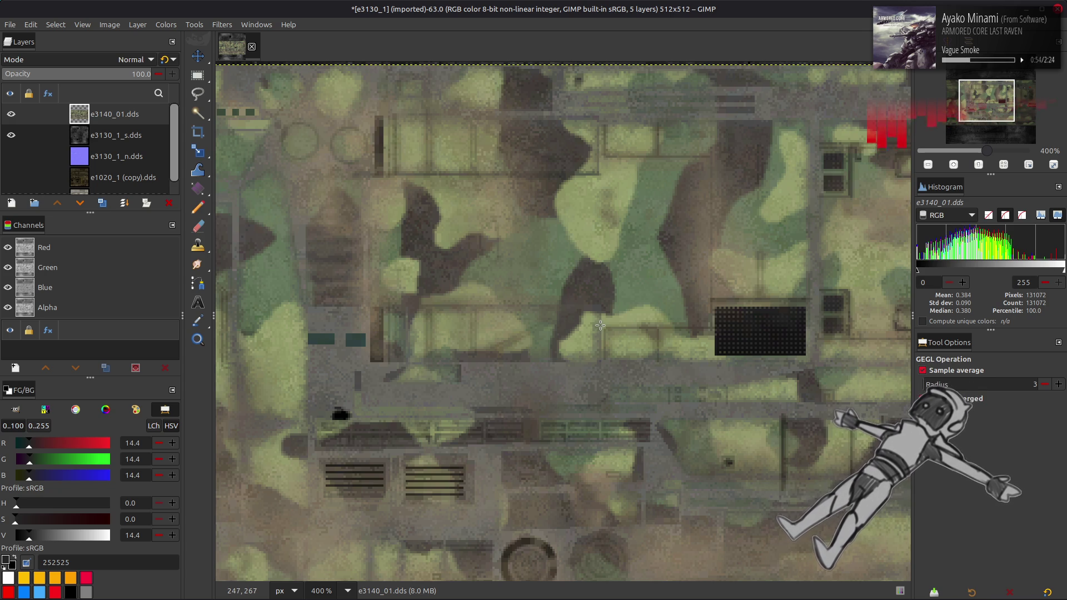
ctrl+scroll(601, 326, down, 2)
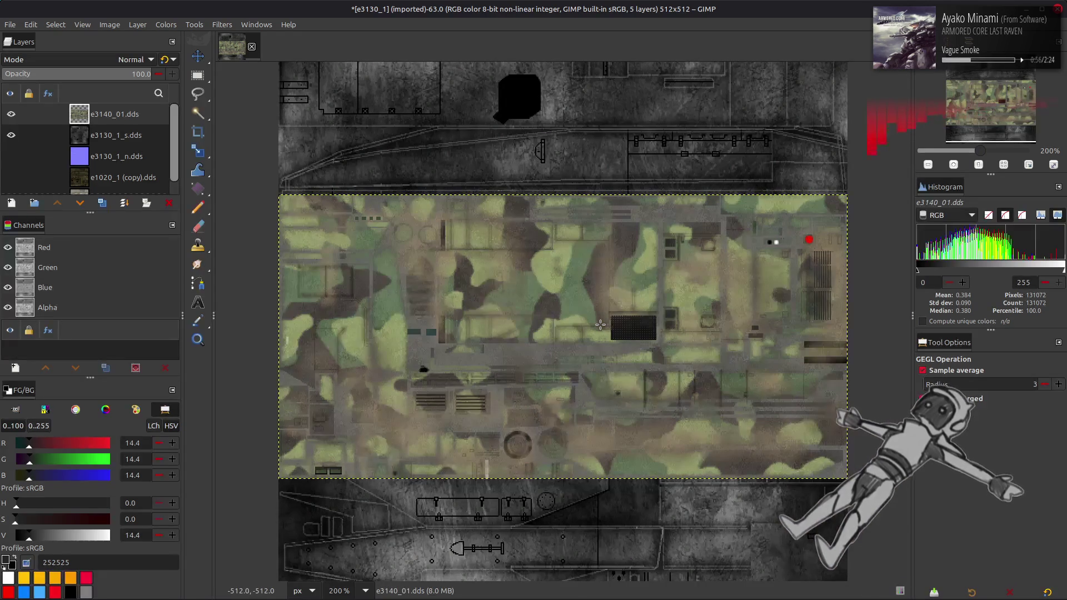
drag(601, 325, 586, 343)
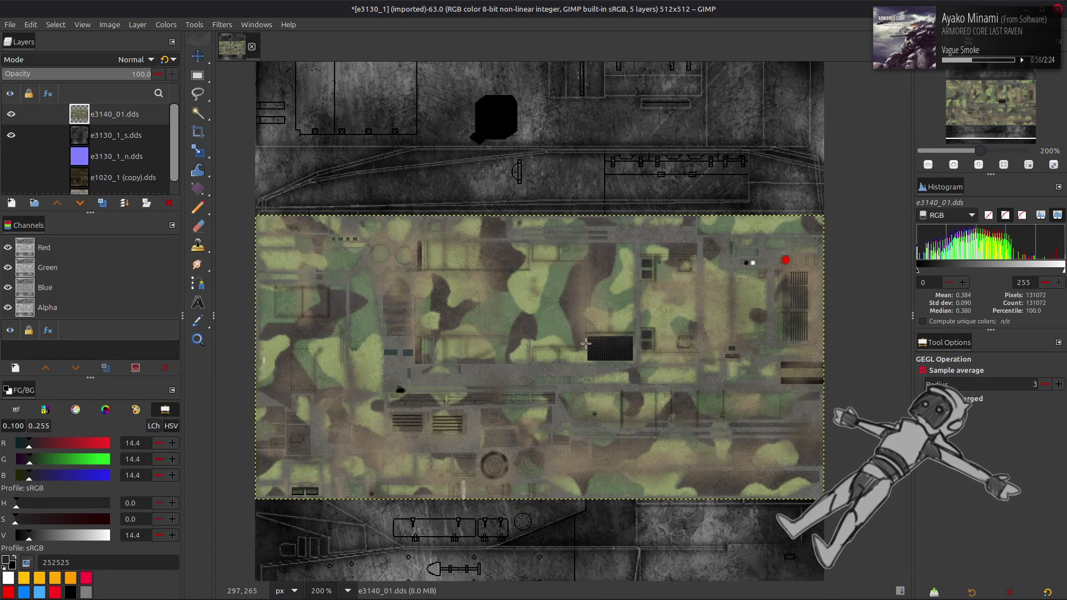
scroll(278, 295, down, 2)
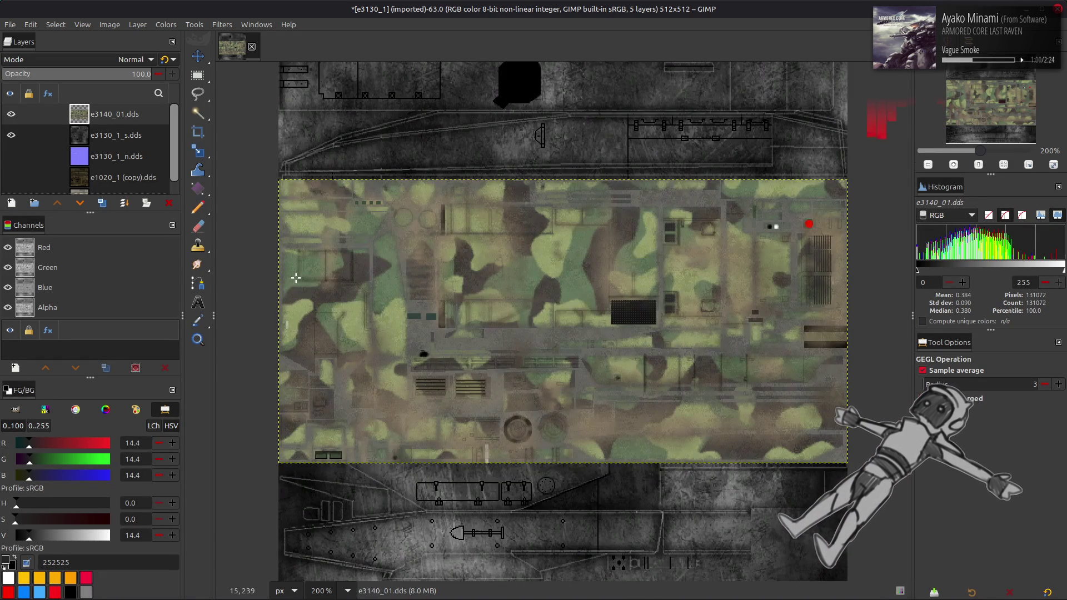
key(Delete)
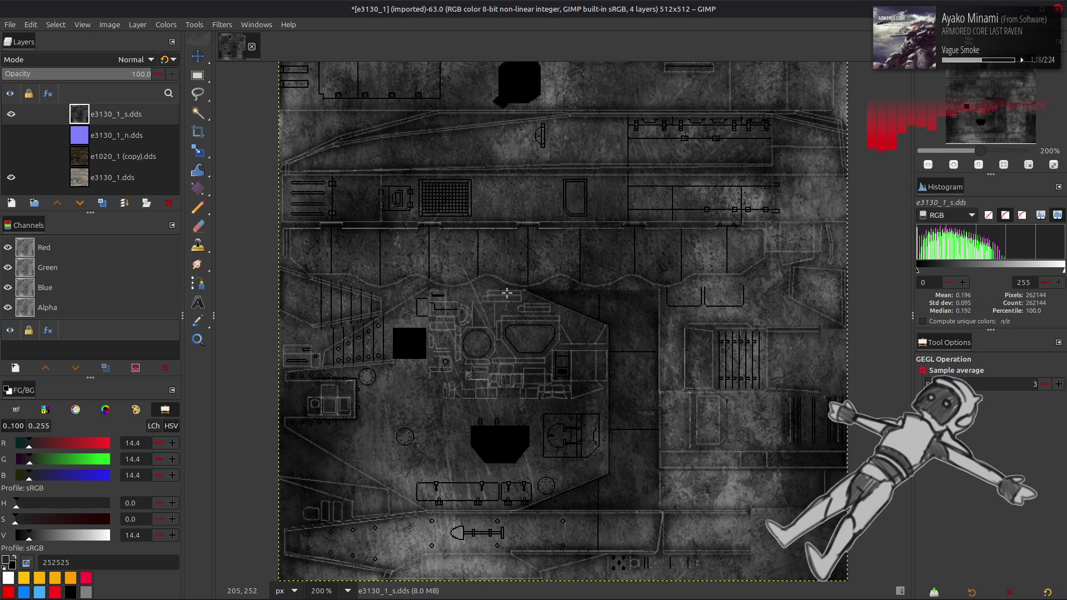
Go back up to ene-bnd in Nemo and choose Open With Other Application for e3130_m.bnd.
key(alt+Tab)
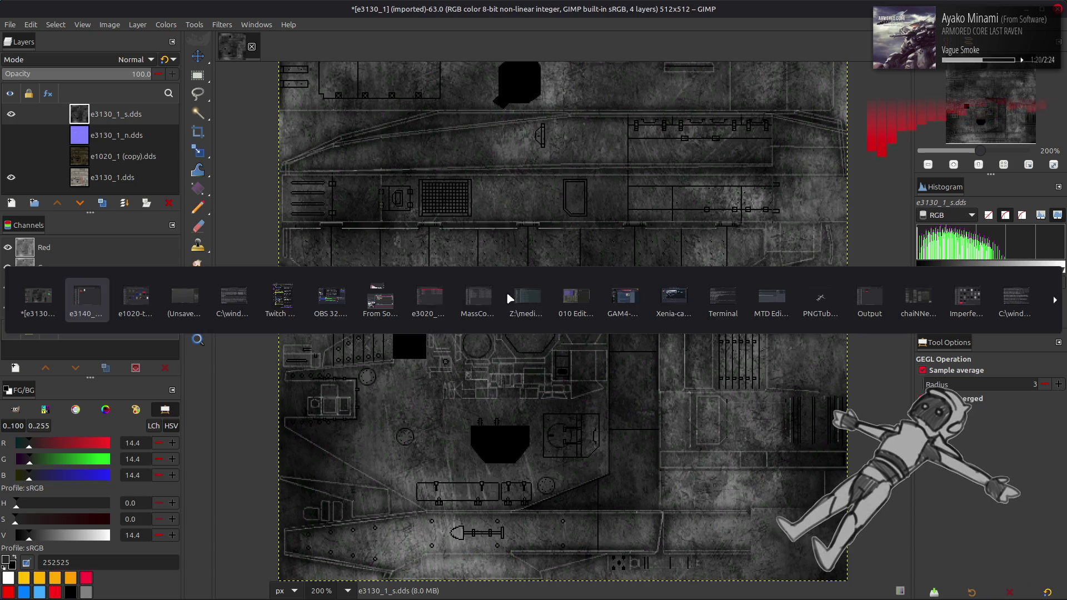
key(BackSpace)
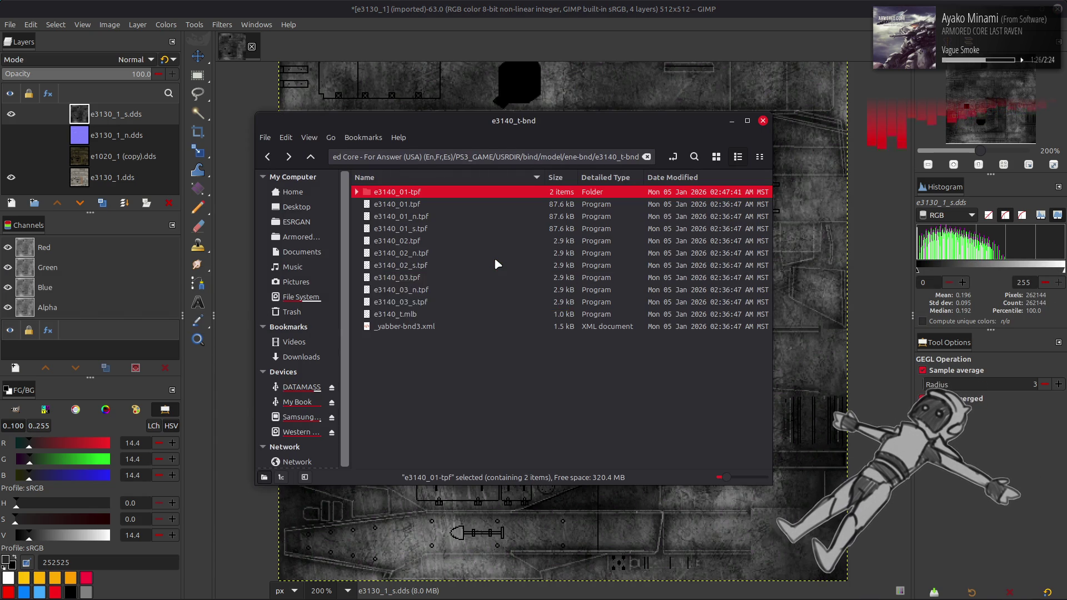
key(BackSpace)
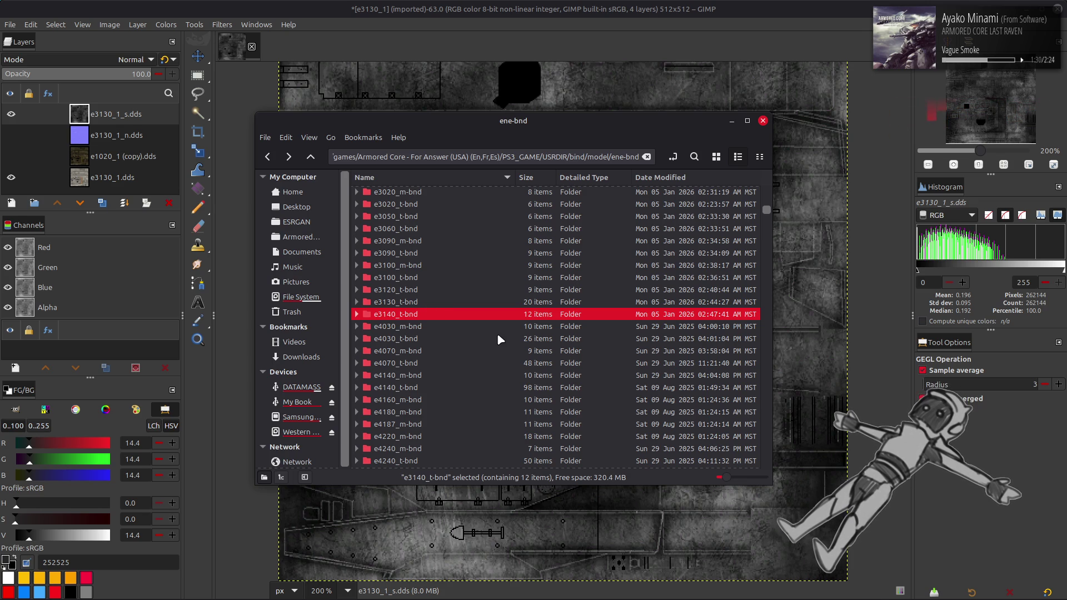
scroll(469, 332, down, 10)
scroll(469, 332, up, 10)
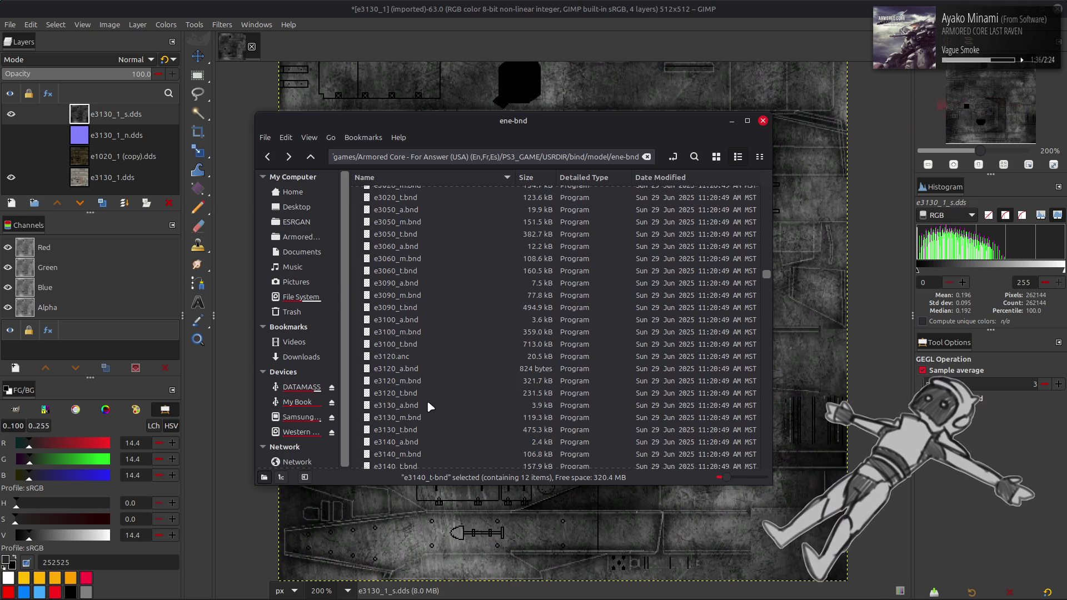
click(422, 417)
right_click(421, 418)
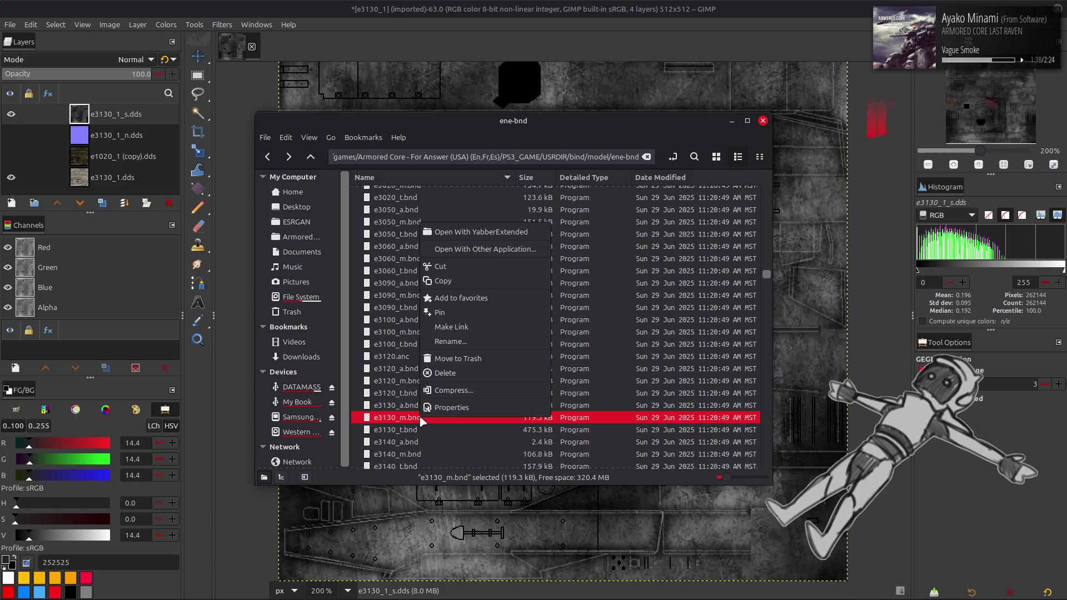
click(476, 244)
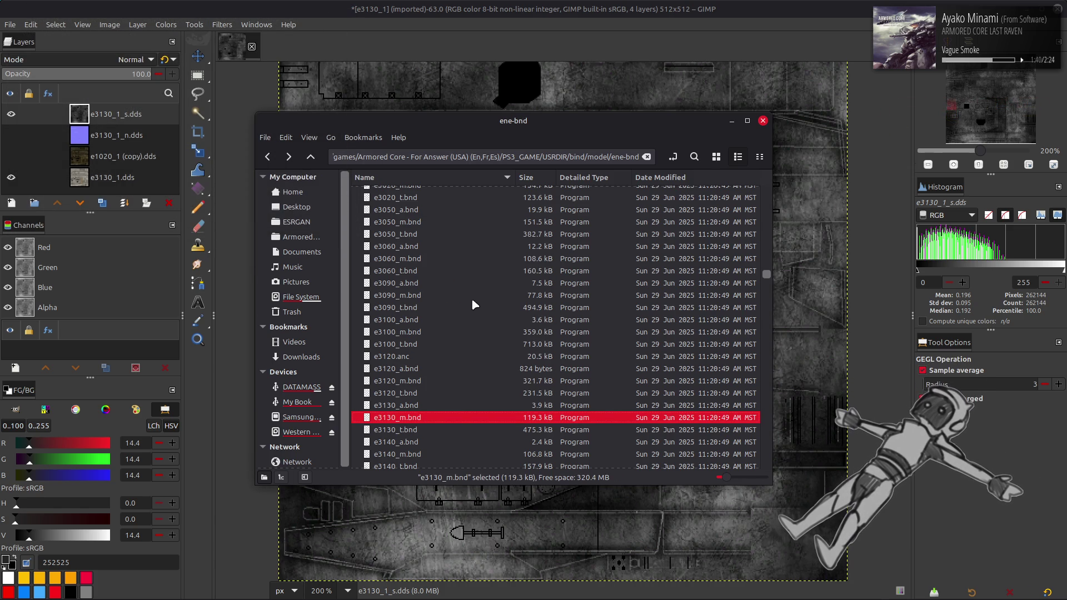
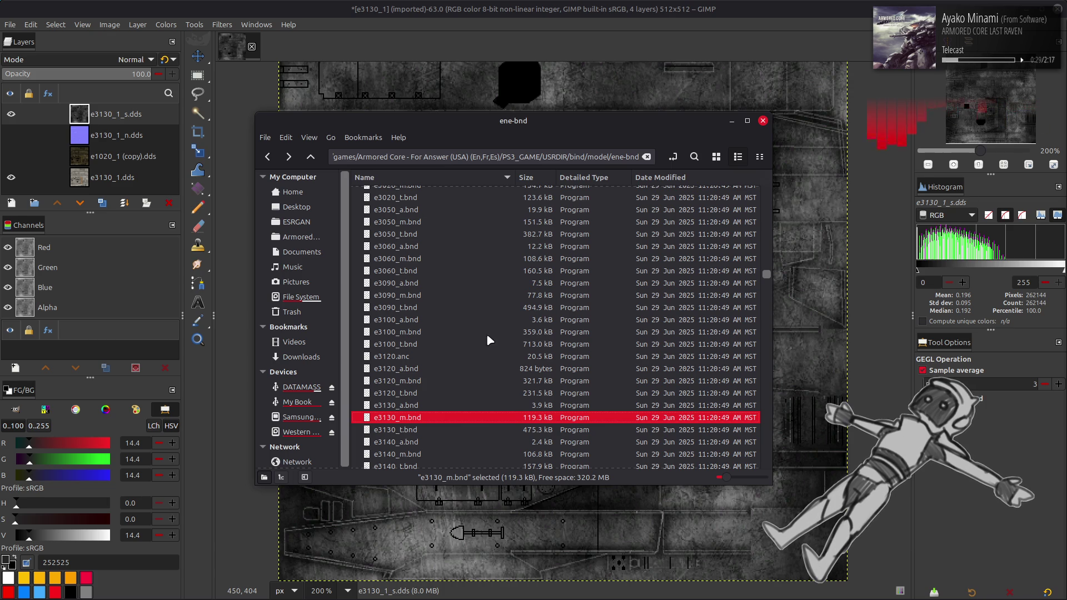
Open the e3130_m-bnd folder to list its .flv files, e3130_m.mlb and _yabber-bnd3.xml.
scroll(500, 340, up, 15)
scroll(508, 344, down, 15)
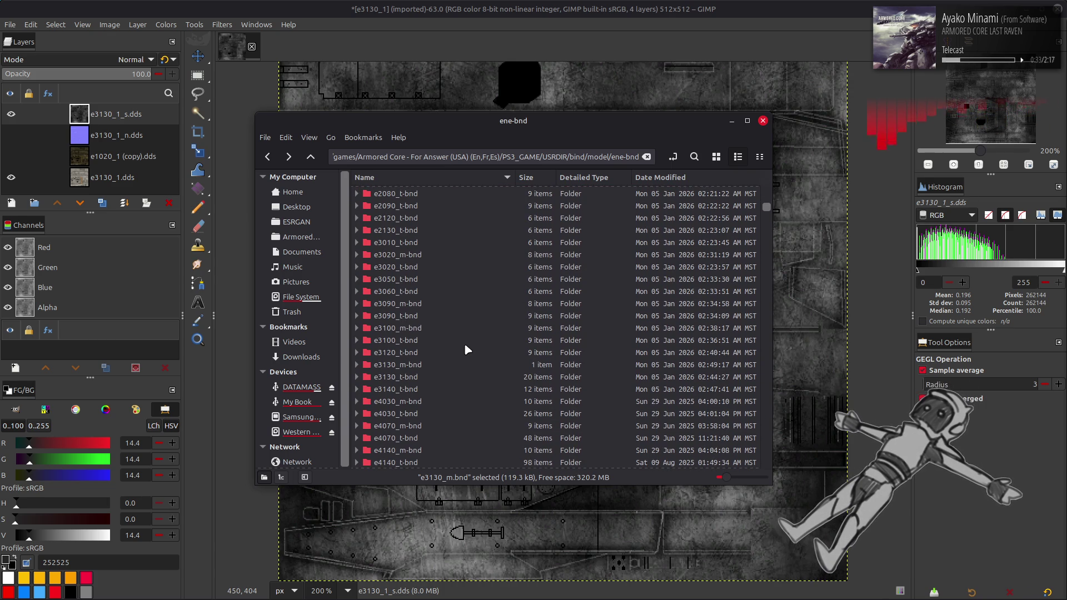
double_click(451, 365)
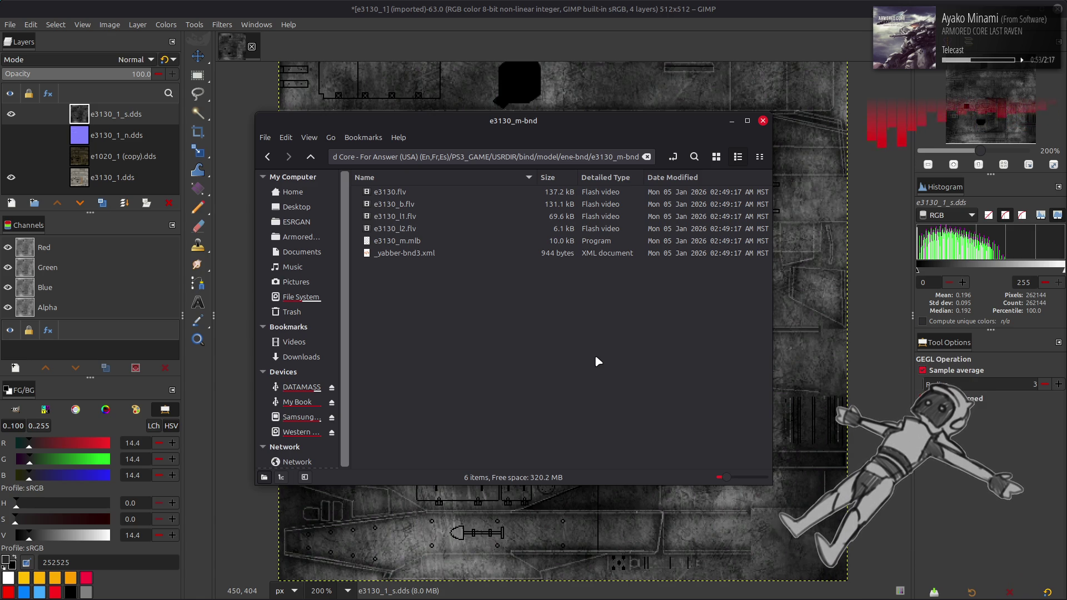
Switch from Blender through the open windows to reach the Command Prompt.
mouse_move(611, 594)
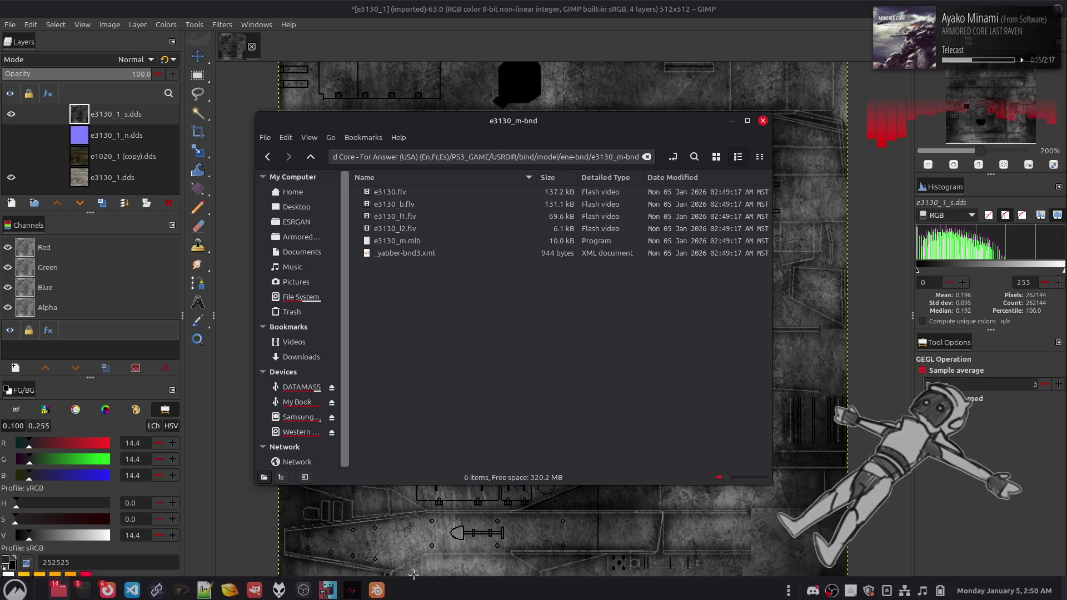
click(377, 594)
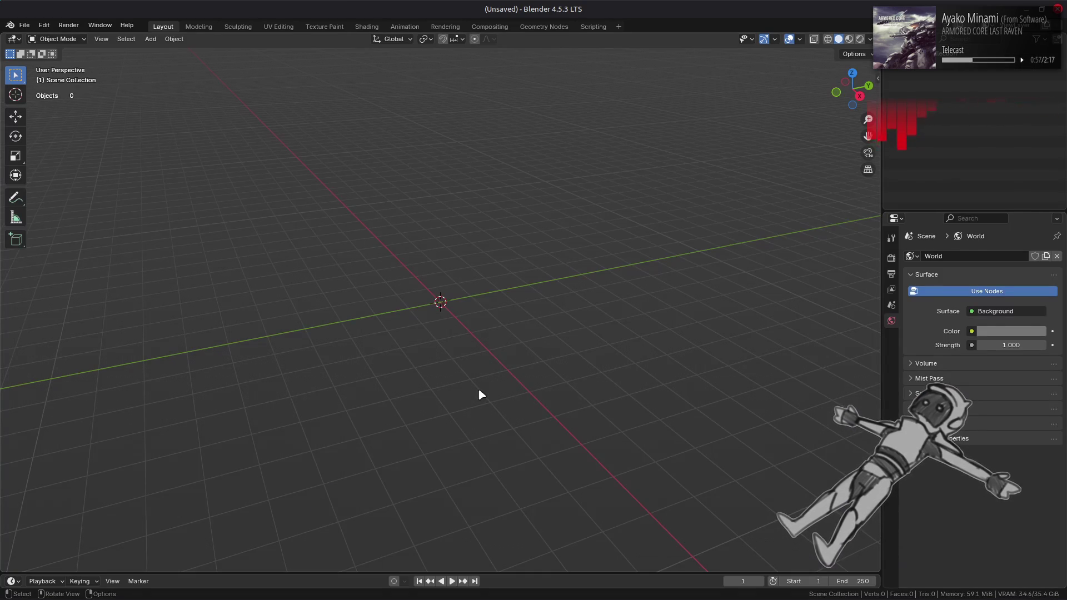
key(alt+Tab)
key(alt+Tab)
key(alt+Tab)
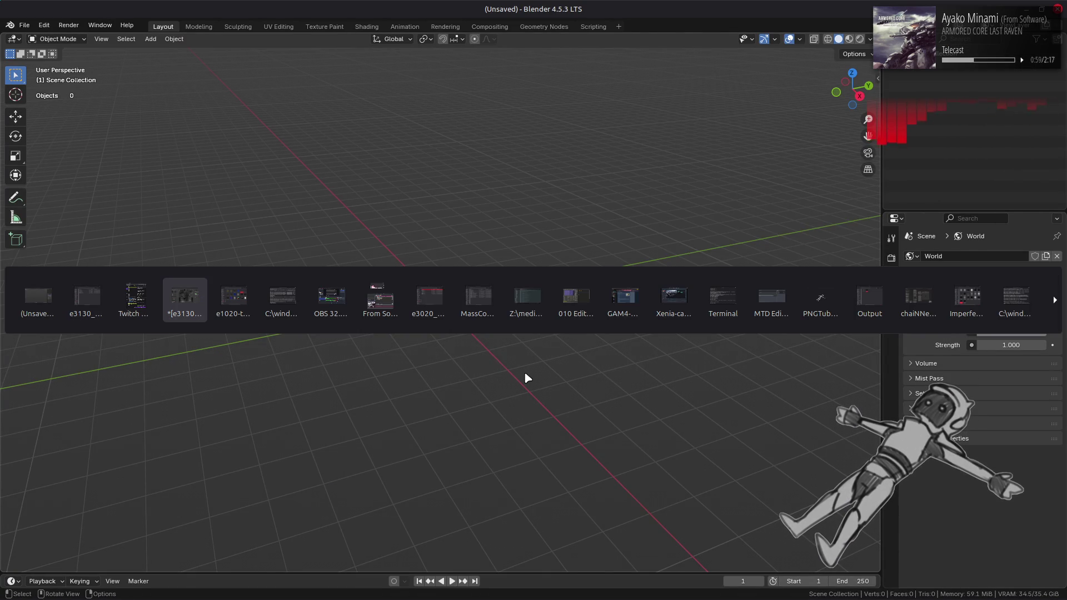
key(alt+Tab)
key(alt+Tab)
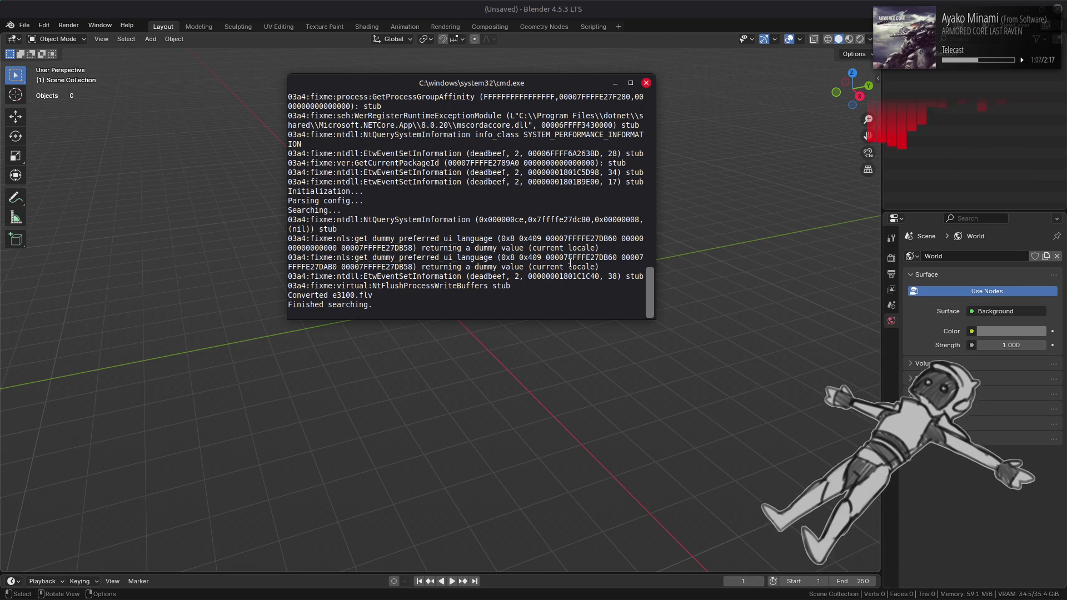
key(alt+Tab)
key(alt+Tab)
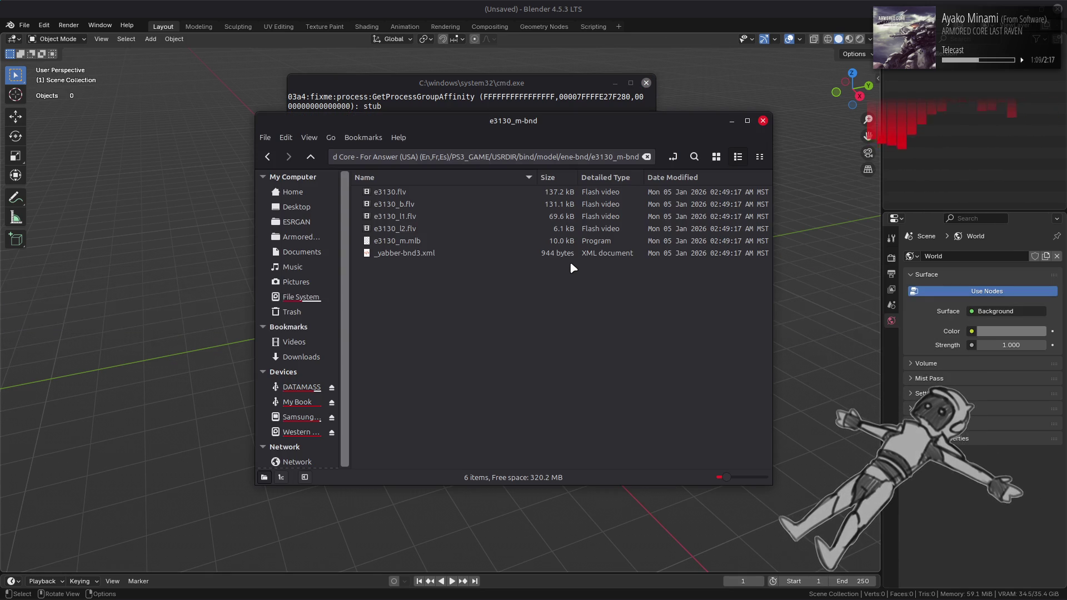
key(alt+Tab)
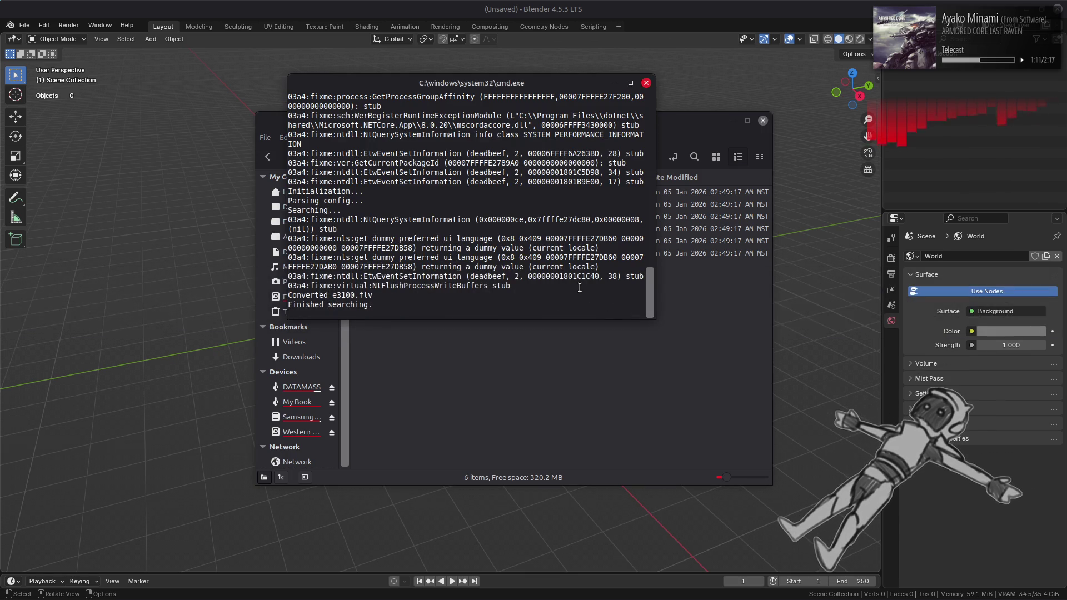
key(alt+Tab)
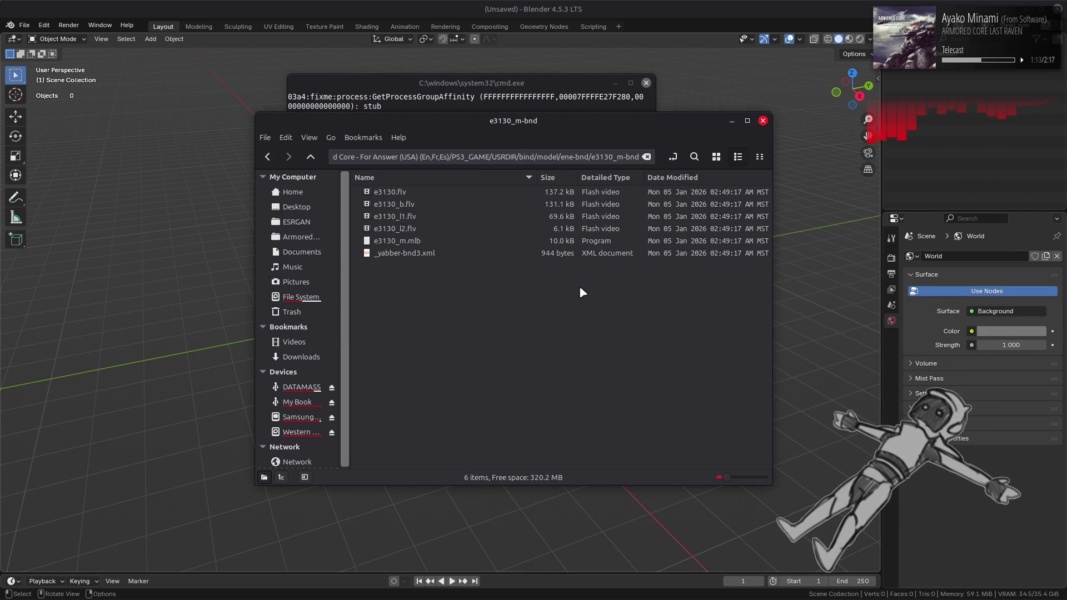
key(alt+Tab)
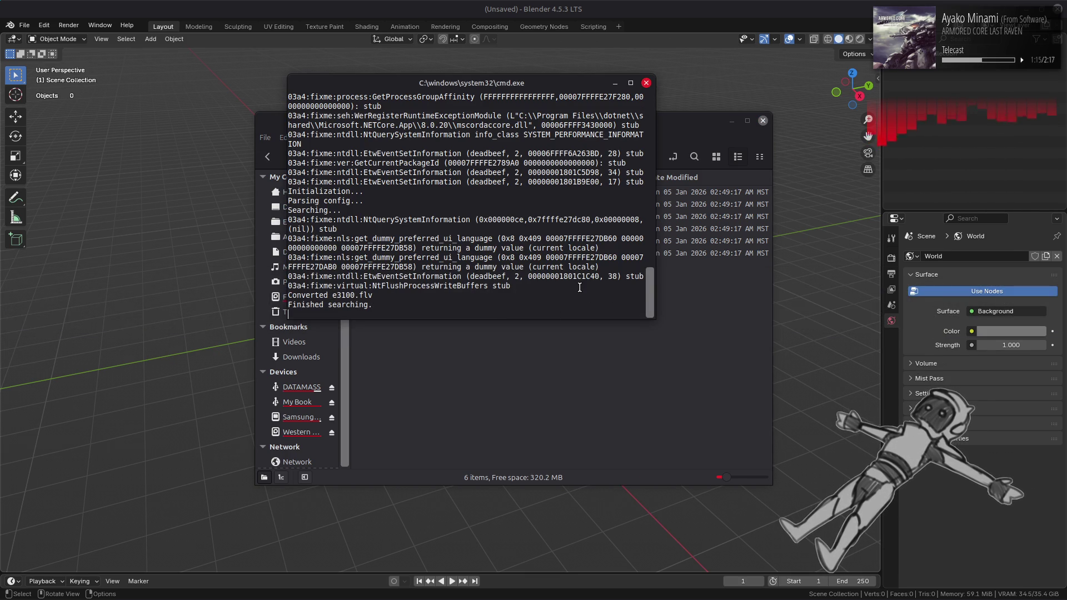
Rerun the last MassConvertFromModel command with e3130 in place of e3100.
key(Up)
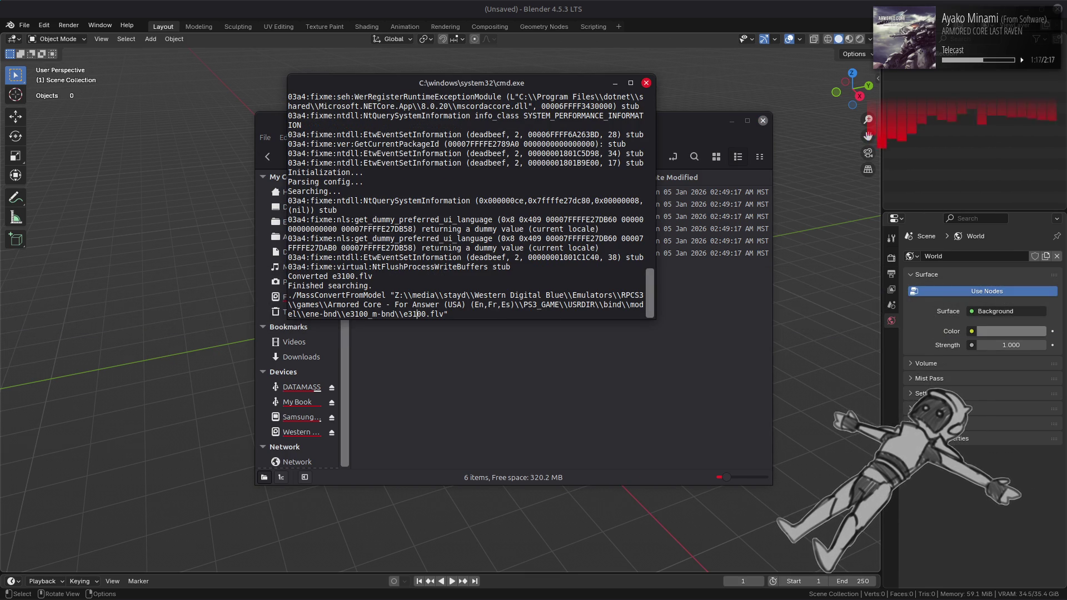
key(BackSpace)
text(3)
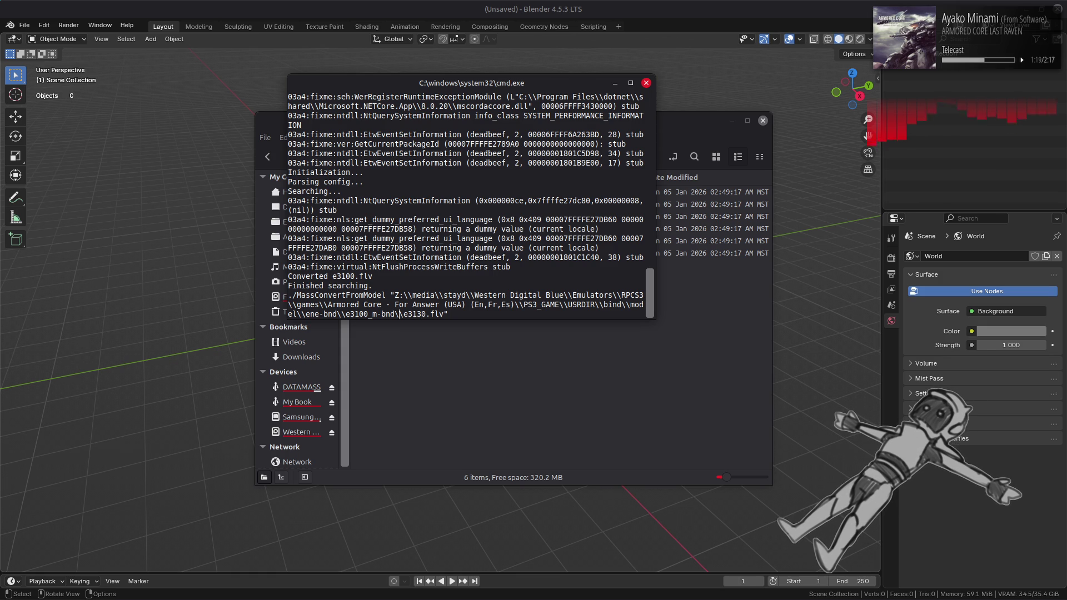
key(Return)
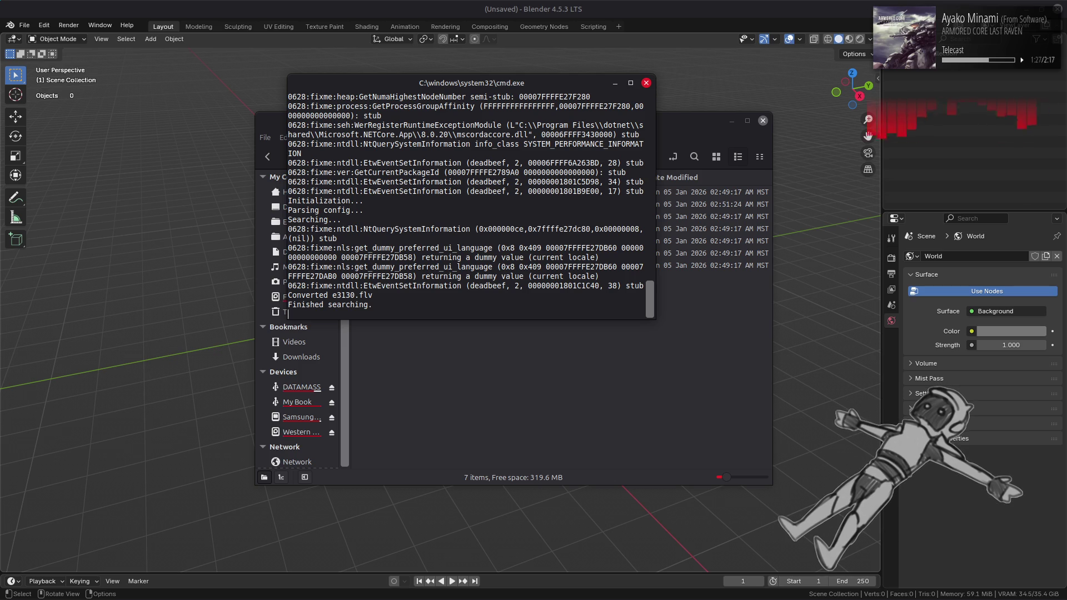
Drop e3130.flv.fbx from the file manager into Blender to start an FBX import.
click(562, 341)
mouse_move(412, 204)
mouse_down()
mouse_move(268, 209)
mouse_move(191, 228)
mouse_up()
click(174, 328)
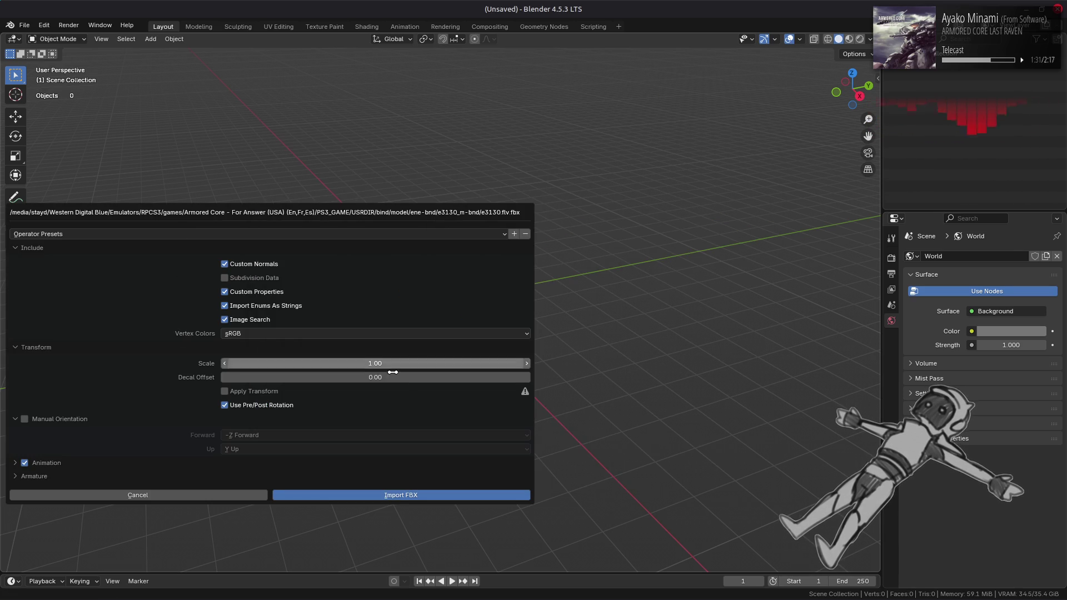
Import the FBX with Image Search off, sRGB vertex colours and Scale 100.
click(382, 319)
click(450, 333)
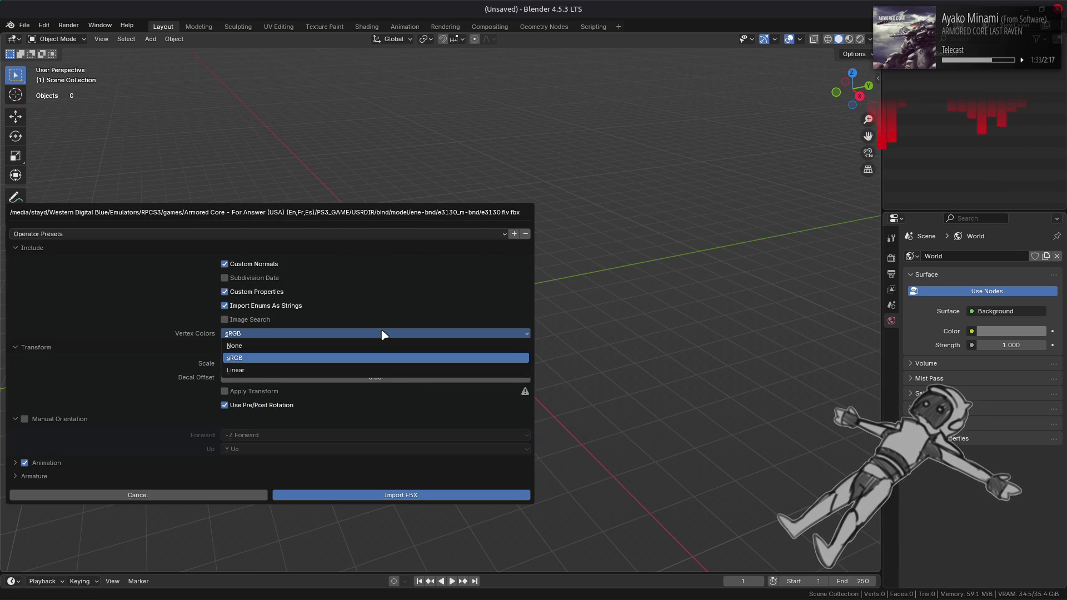
click(277, 333)
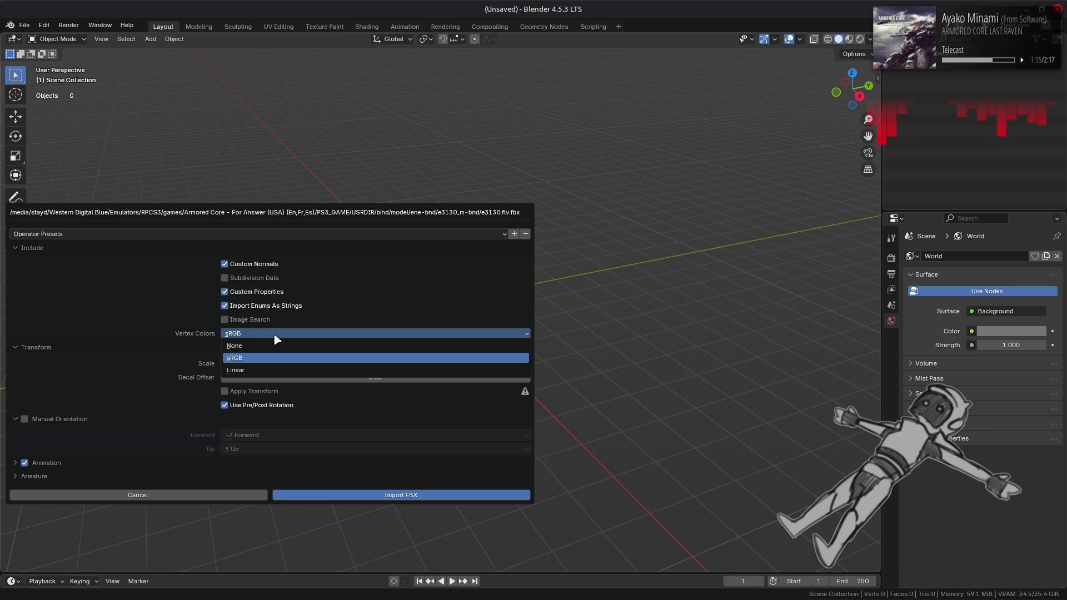
click(383, 358)
click(383, 363)
text(100)
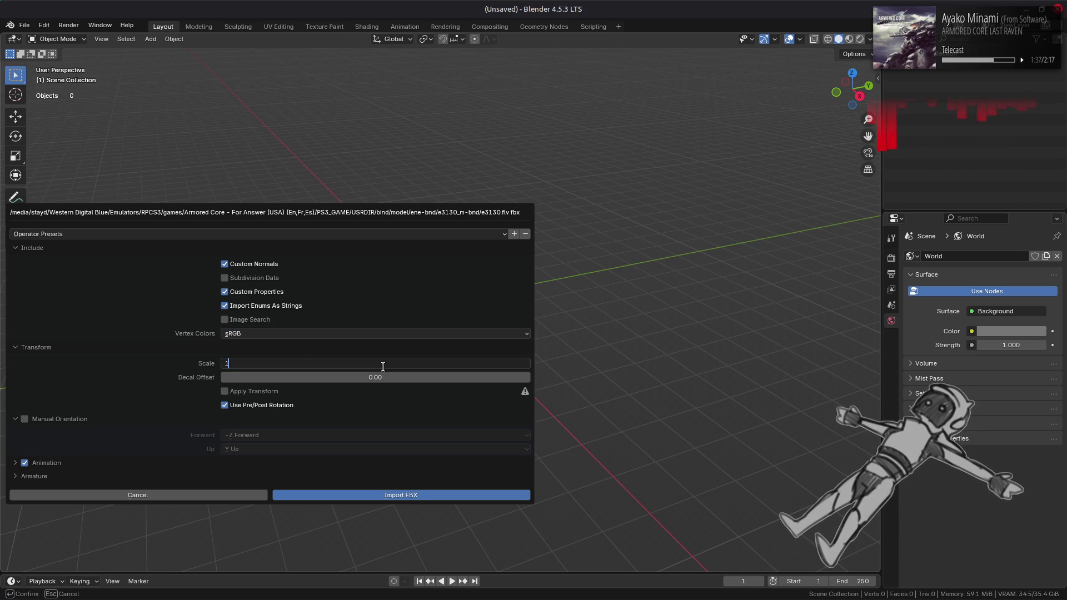
key(Return)
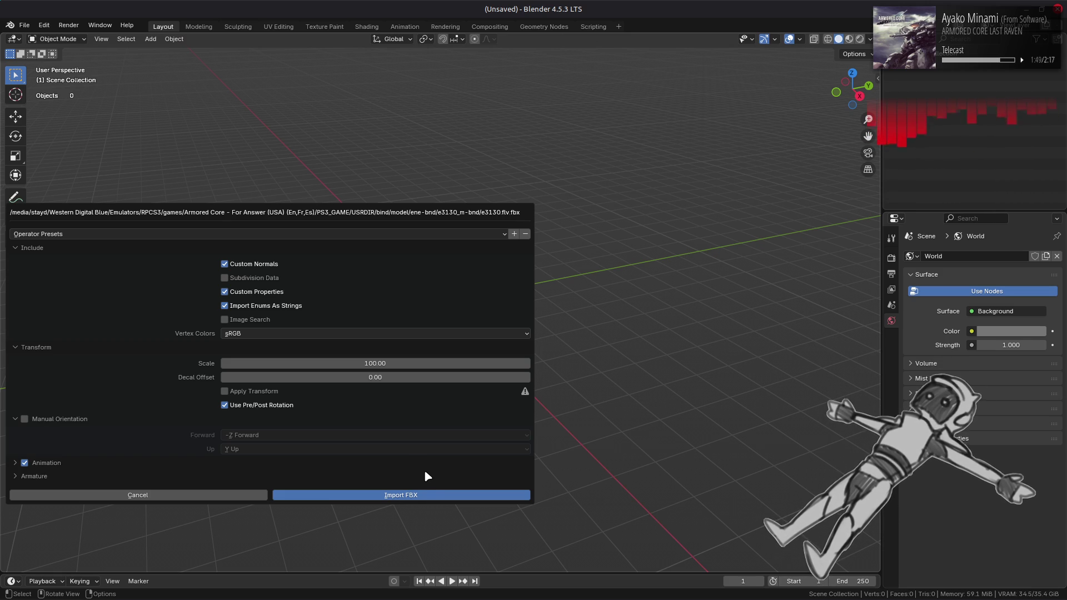
click(417, 495)
Unparent Mesh_0, Mesh_1 and Mesh_2 using Clear and Keep Transformation so they stay in place.
scroll(524, 374, up, 5)
drag(641, 327, 610, 328)
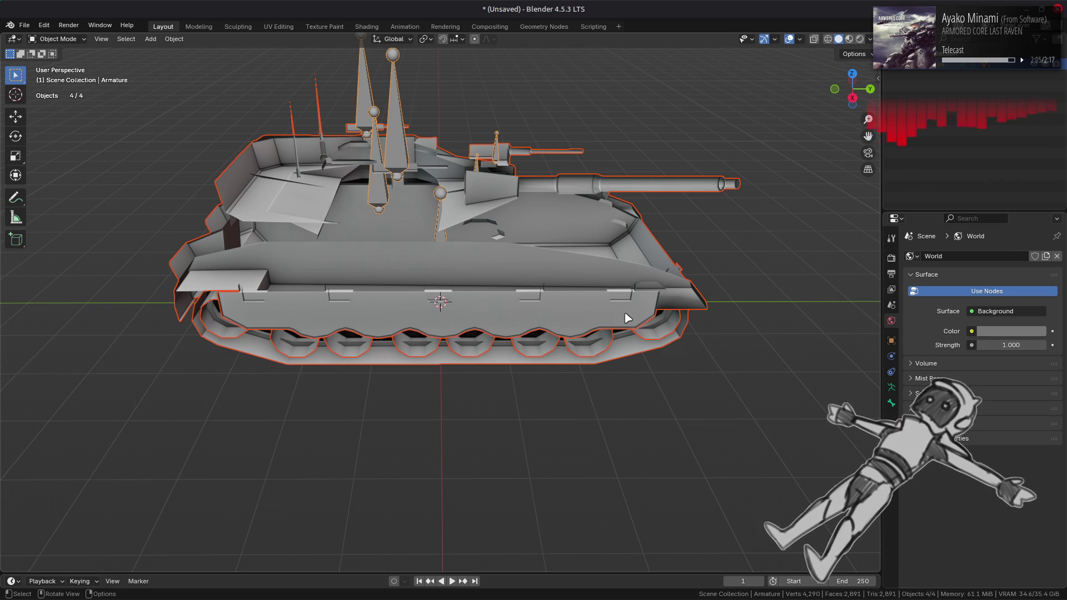
drag(695, 273, 544, 284)
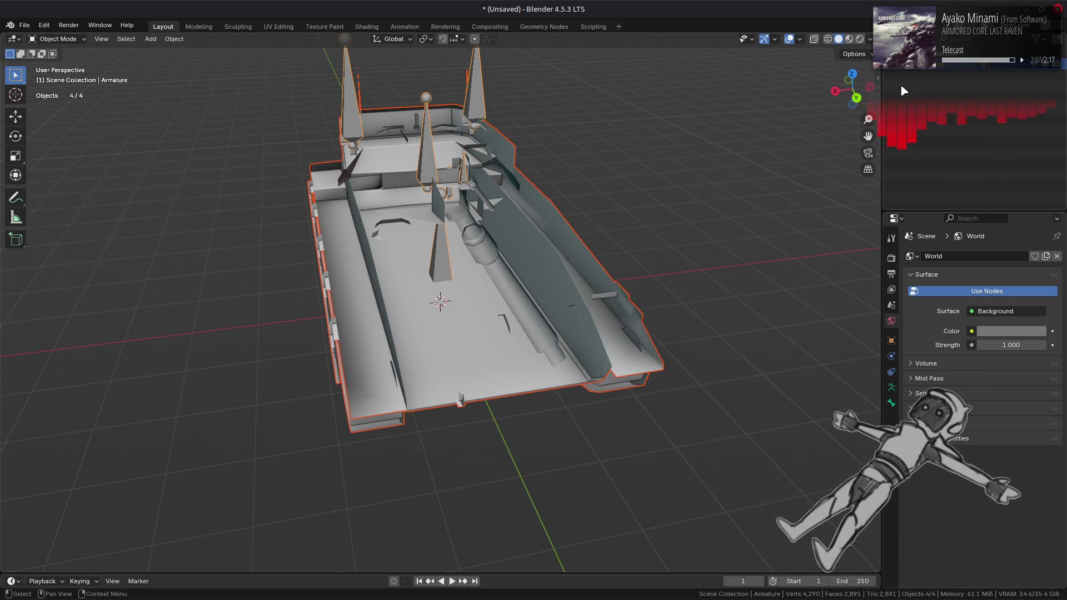
scroll(932, 92, up, 5)
click(941, 98)
shift+click(942, 118)
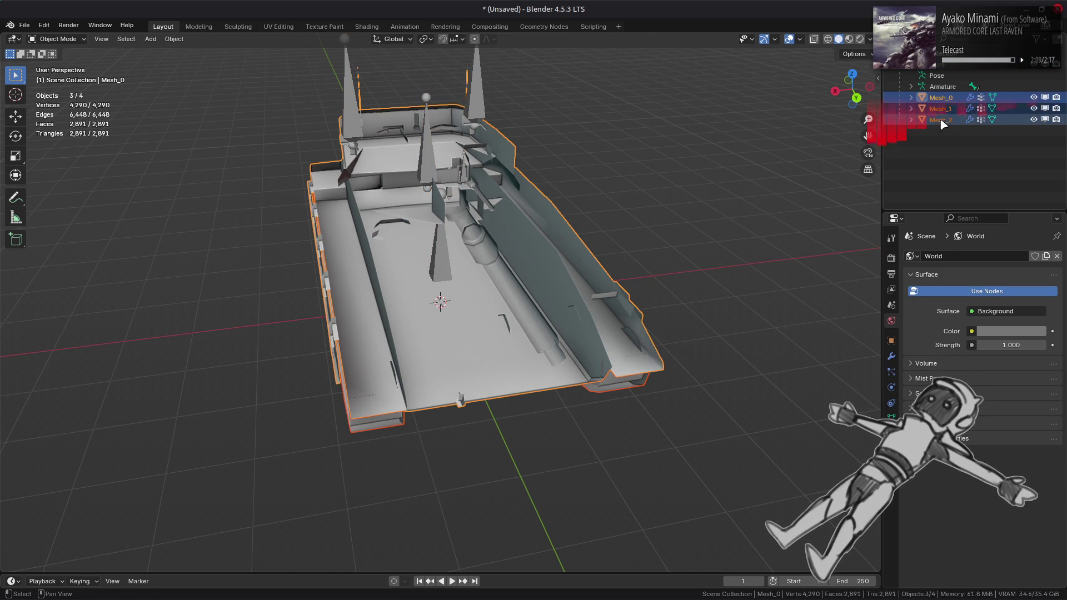
right_click(535, 273)
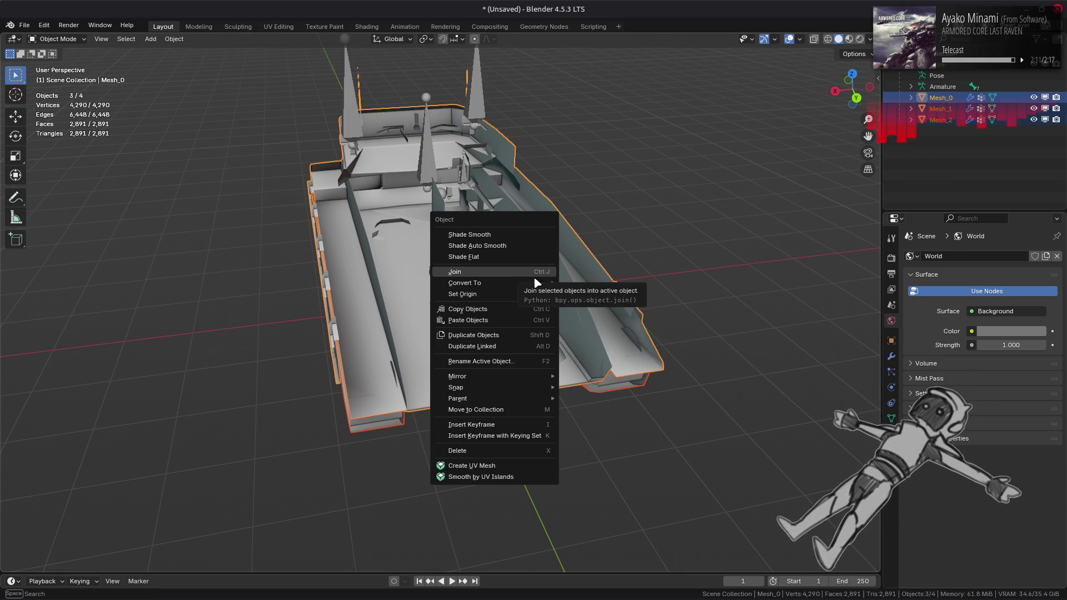
mouse_move(547, 398)
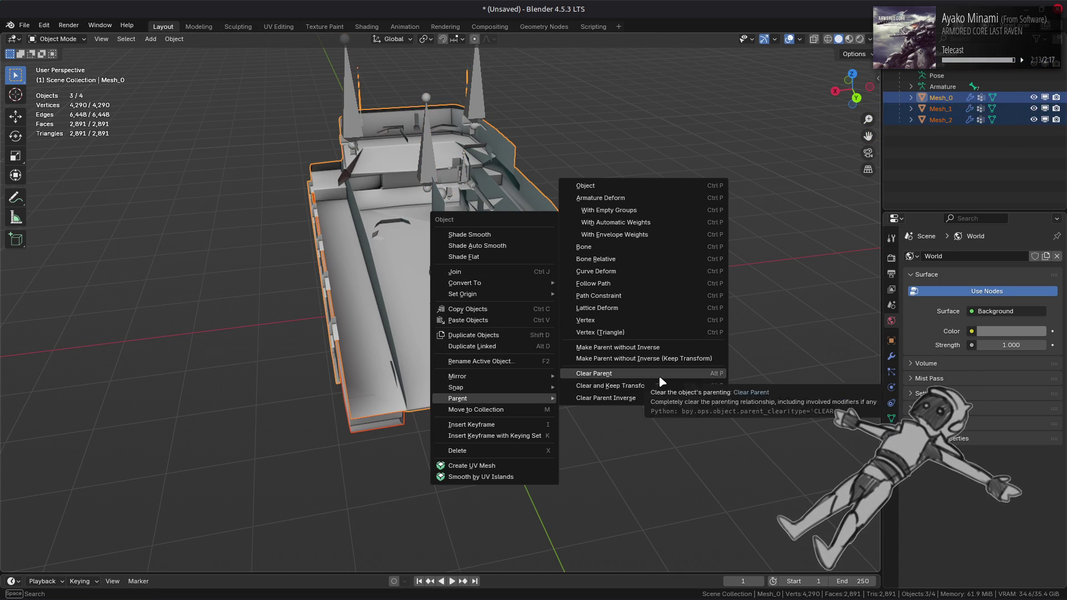
click(660, 377)
key(ctrl+z)
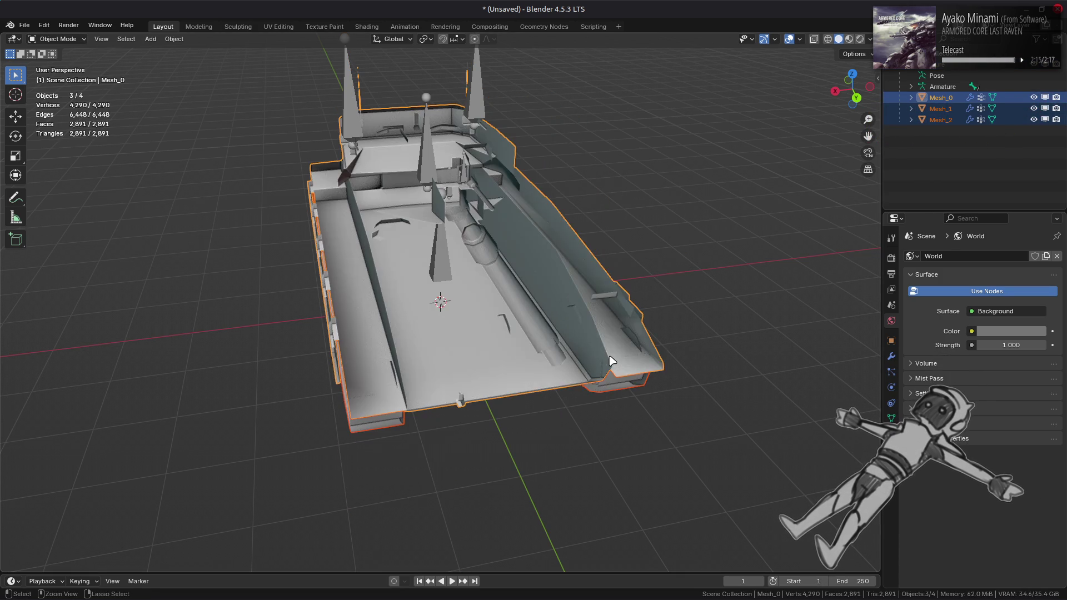
right_click(606, 357)
mouse_move(606, 357)
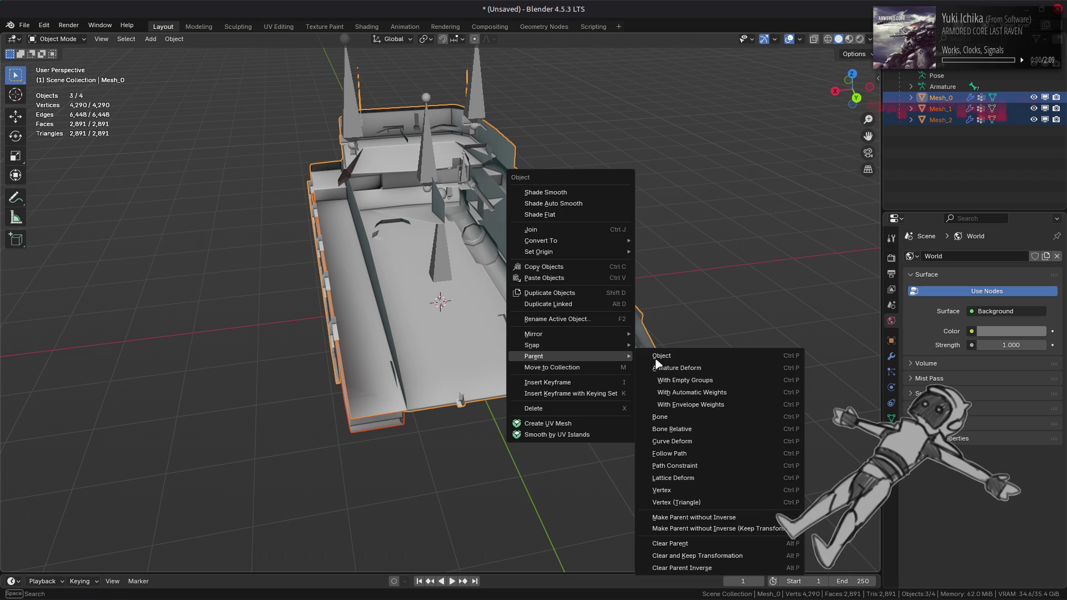
click(731, 555)
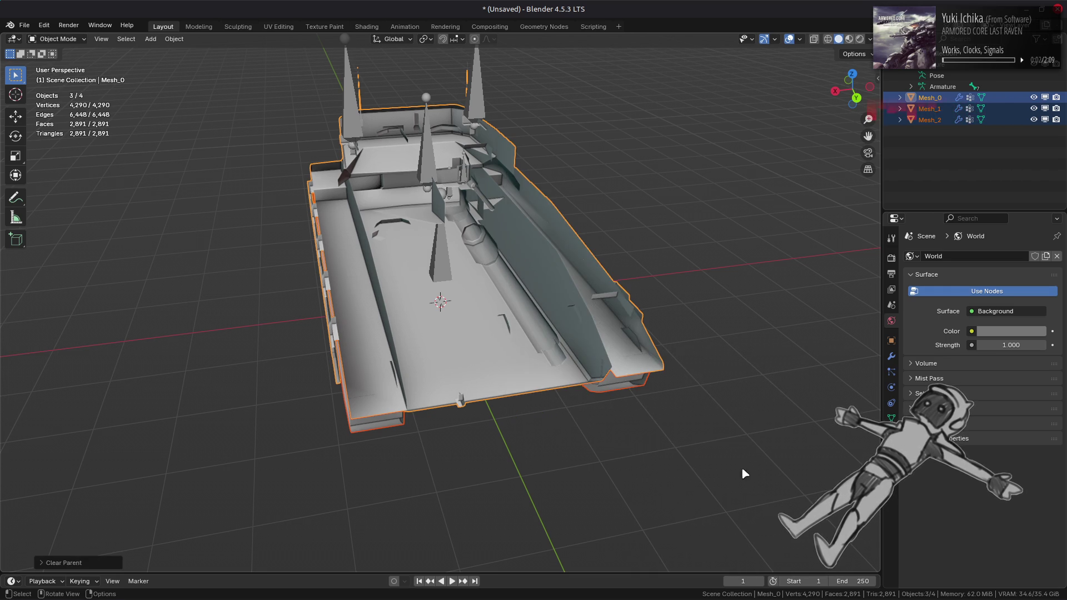
Delete the armature and its bones.
click(949, 69)
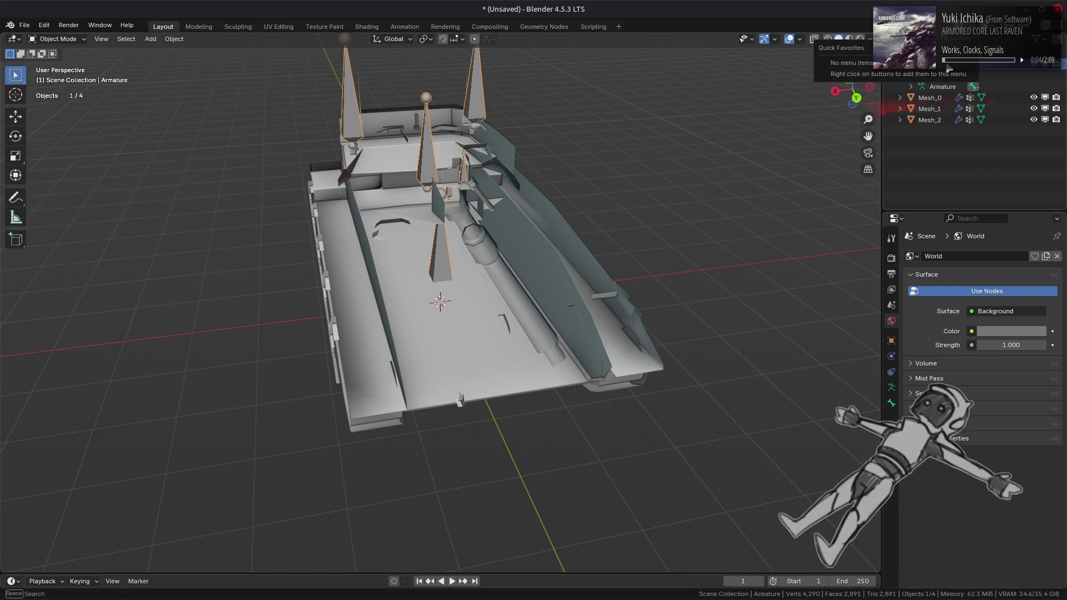
key(q)
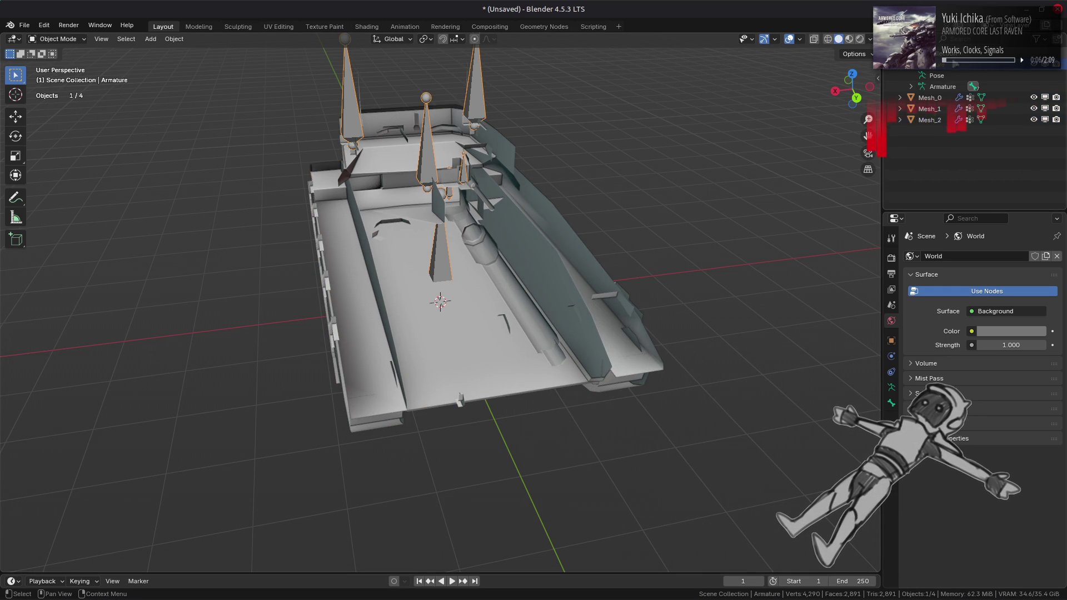
key(Delete)
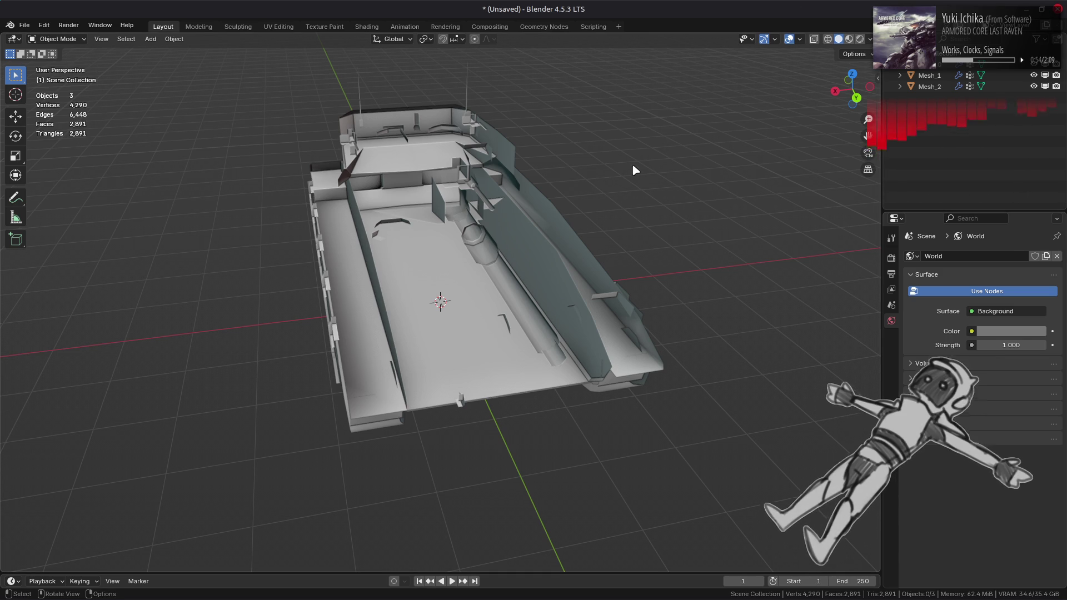
Set Scale X to -1 on Mesh_0, Mesh_1 and Mesh_2 to mirror the tank.
click(939, 65)
shift+click(930, 87)
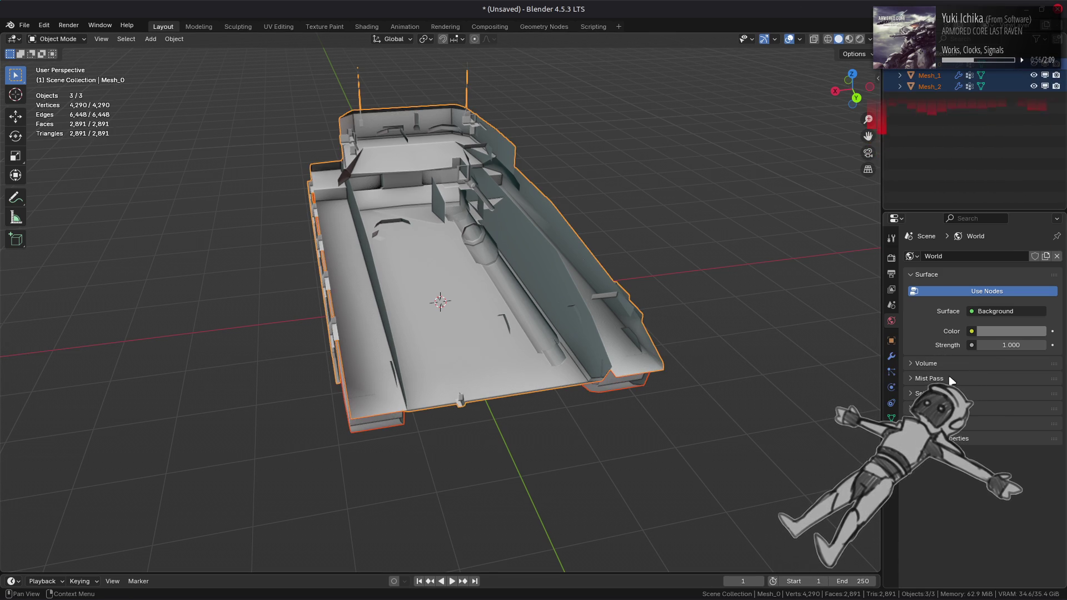
click(892, 340)
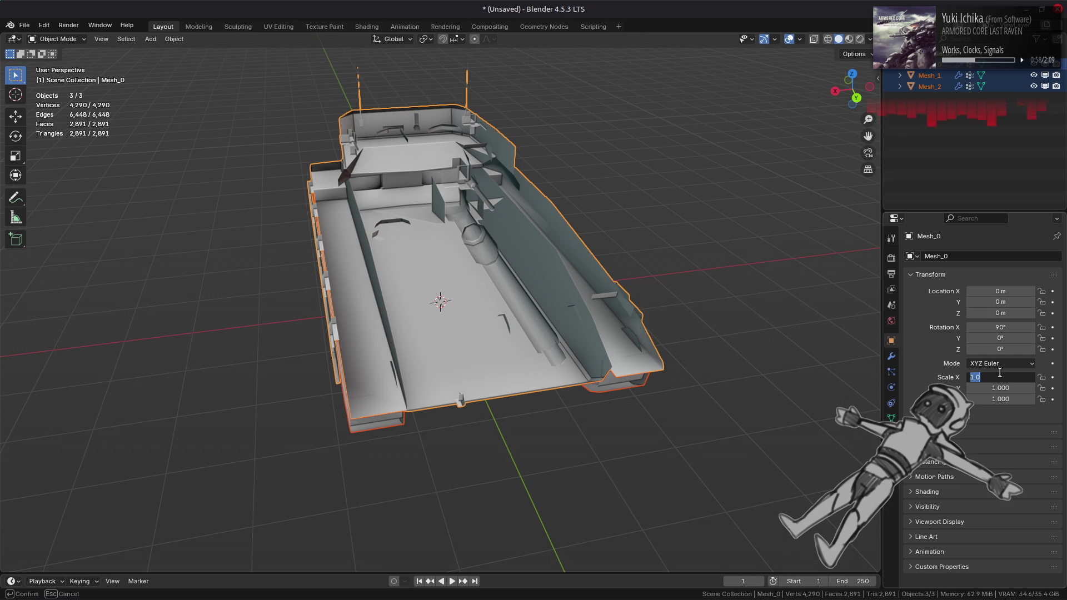
key(ctrl+v)
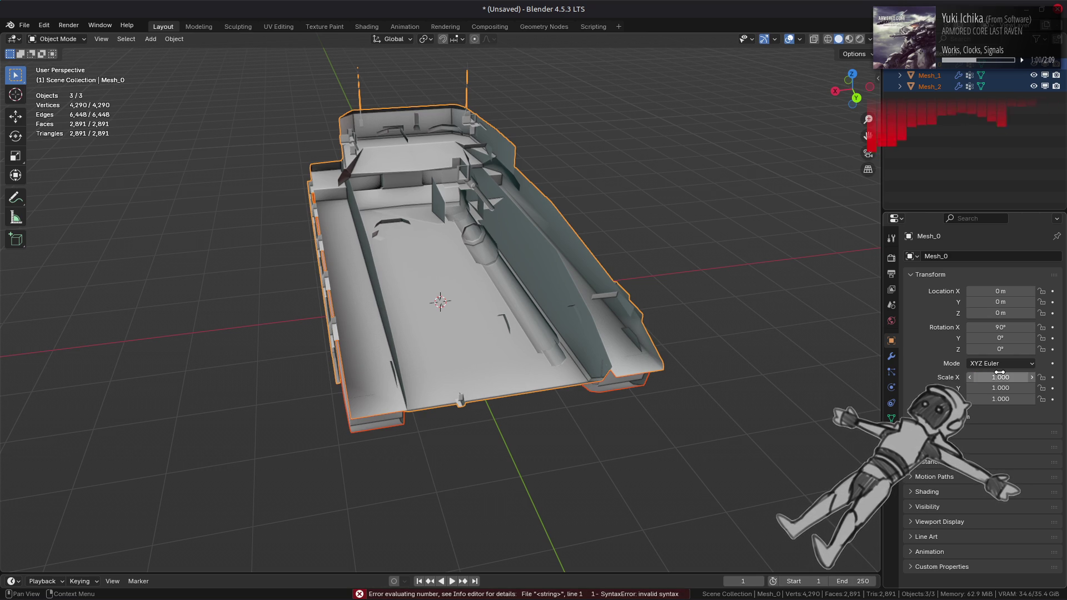
click(1000, 377)
text(-1)
key(Return)
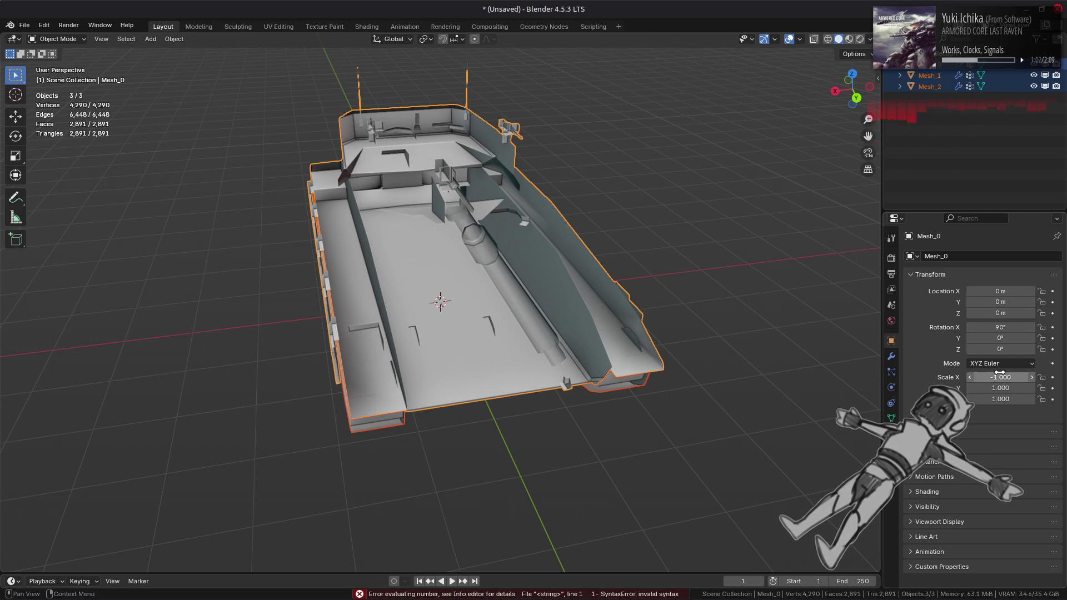
Apply the scale to the meshes, then deselect everything.
click(174, 38)
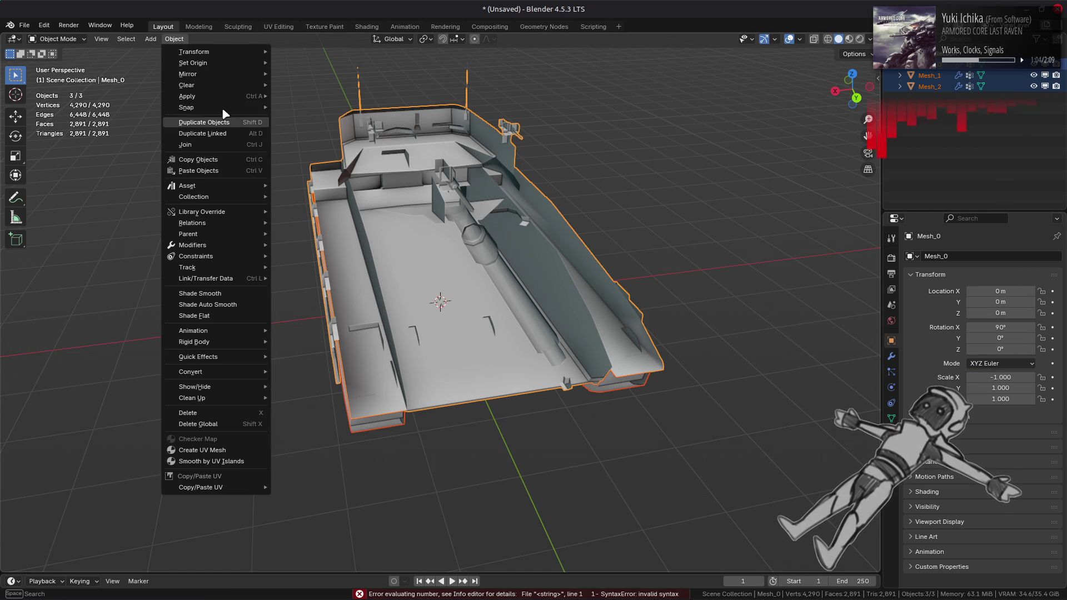
mouse_move(225, 96)
click(337, 118)
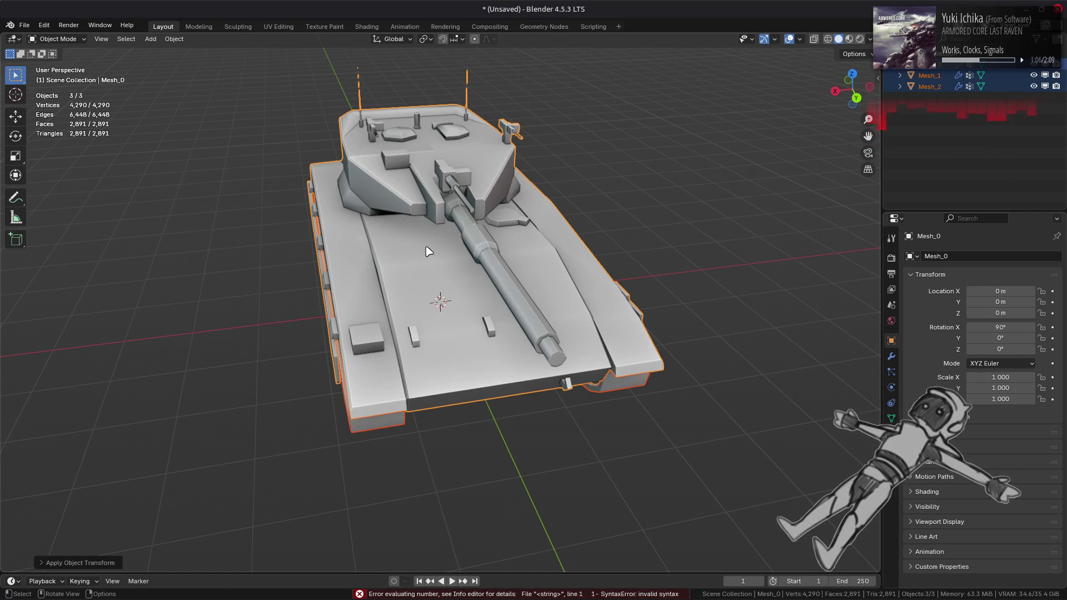
key(alt+a)
mouse_move(324, 241)
mouse_down()
mouse_move(346, 247)
mouse_move(293, 204)
mouse_move(230, 201)
mouse_up()
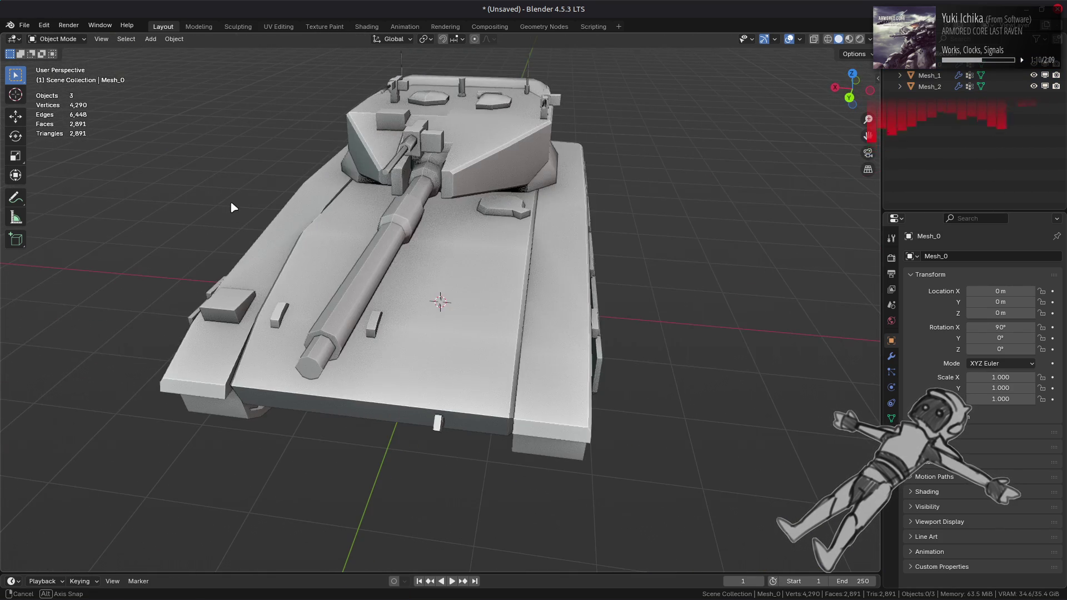
Orbit and zoom around the mirrored tank to inspect the hull and turret.
mouse_move(529, 274)
mouse_down()
mouse_move(482, 254)
mouse_move(376, 269)
mouse_move(401, 242)
mouse_move(548, 302)
mouse_move(637, 318)
mouse_move(514, 349)
mouse_move(548, 293)
mouse_move(460, 231)
mouse_up()
scroll(505, 240, up, 6)
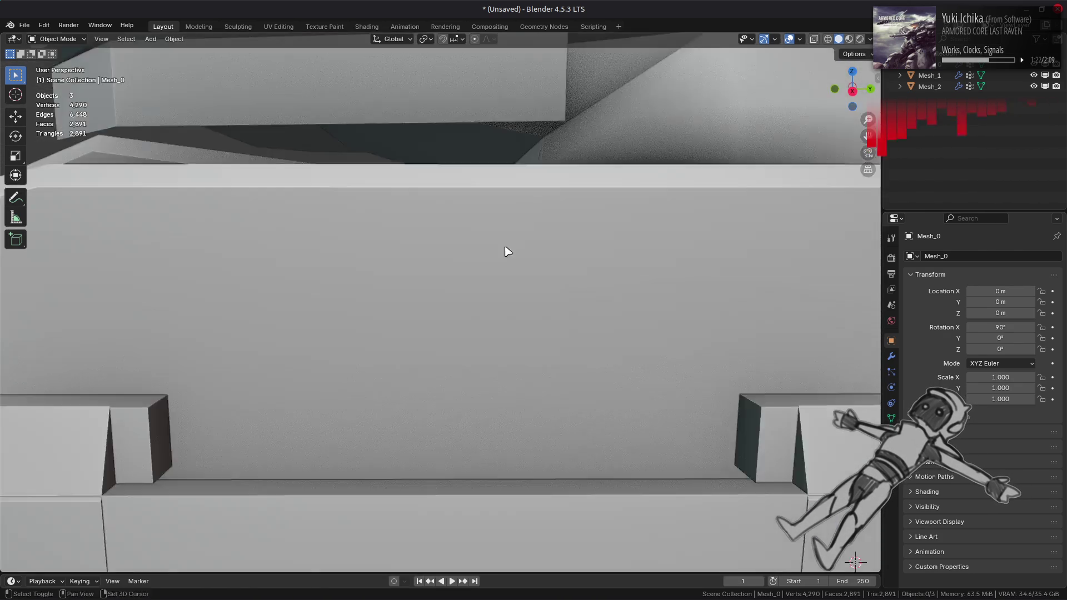
drag(426, 313, 553, 307)
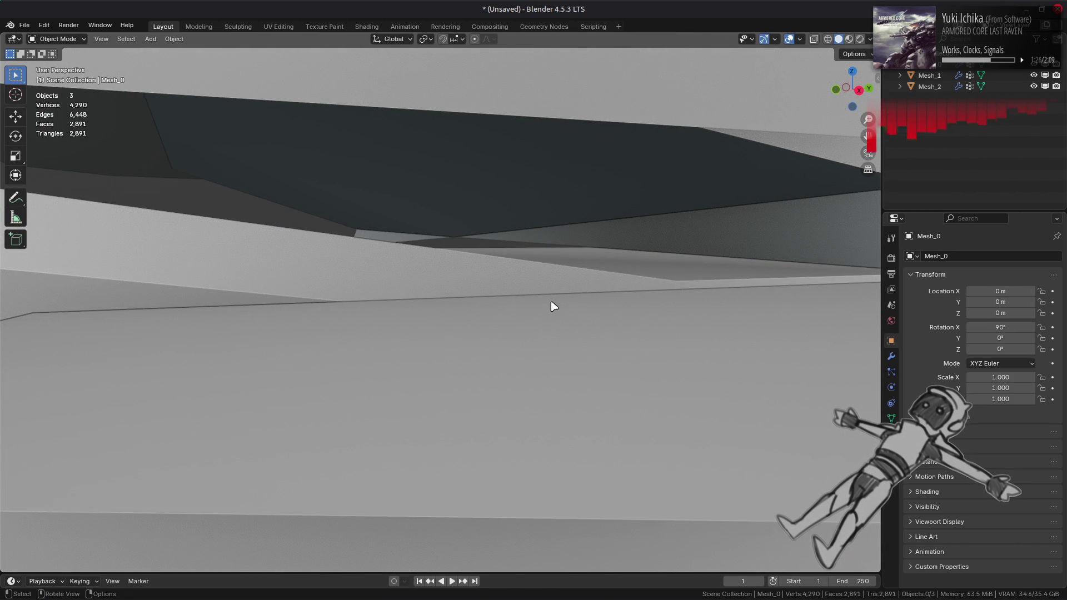
scroll(554, 307, down, 6)
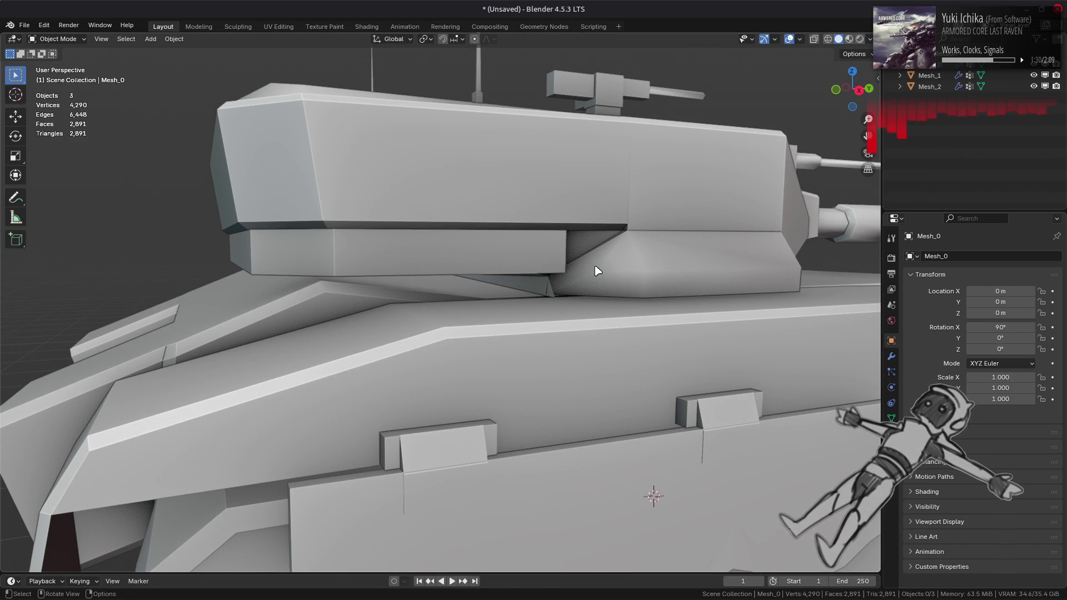
drag(634, 256, 575, 264)
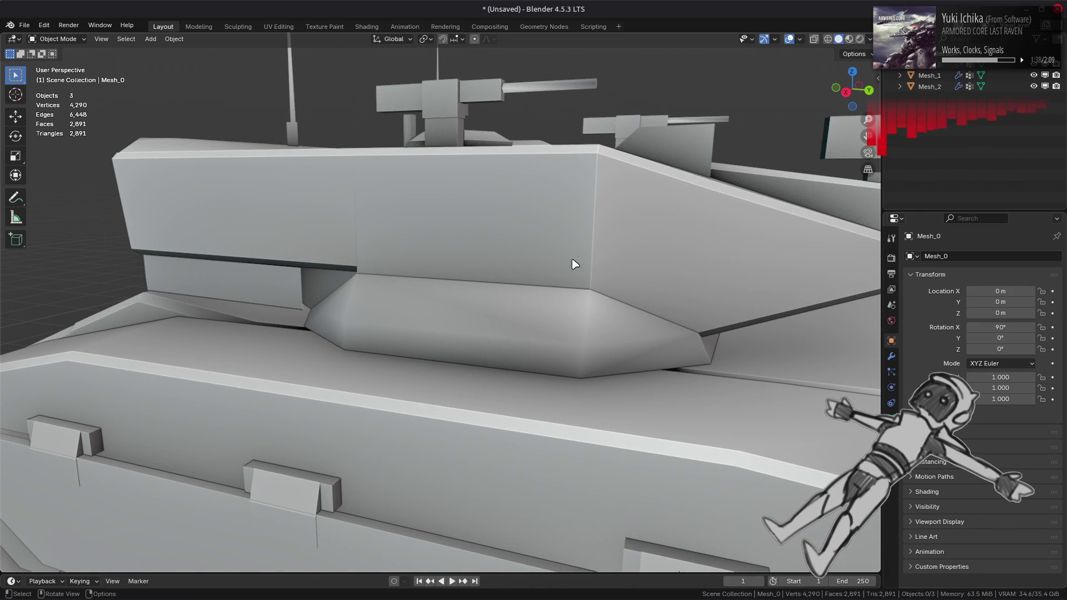
mouse_move(564, 269)
mouse_down()
mouse_move(503, 269)
mouse_move(507, 293)
mouse_move(491, 291)
mouse_move(519, 286)
mouse_move(485, 300)
mouse_move(463, 335)
mouse_move(436, 310)
mouse_move(438, 290)
mouse_move(369, 274)
mouse_move(379, 307)
mouse_move(422, 274)
mouse_move(500, 254)
mouse_move(500, 301)
mouse_move(478, 275)
mouse_move(543, 295)
mouse_up()
scroll(520, 280, up, 10)
scroll(510, 285, down, 8)
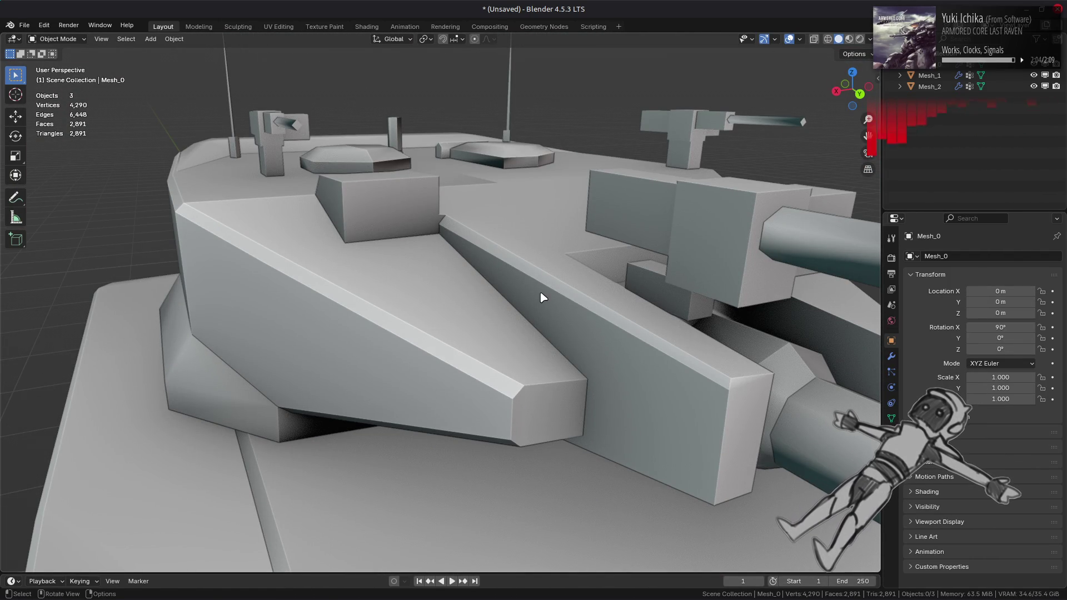
mouse_move(543, 295)
mouse_down()
mouse_move(519, 312)
mouse_move(474, 312)
mouse_move(572, 298)
mouse_move(538, 350)
mouse_move(569, 365)
mouse_move(612, 362)
mouse_move(572, 362)
mouse_up()
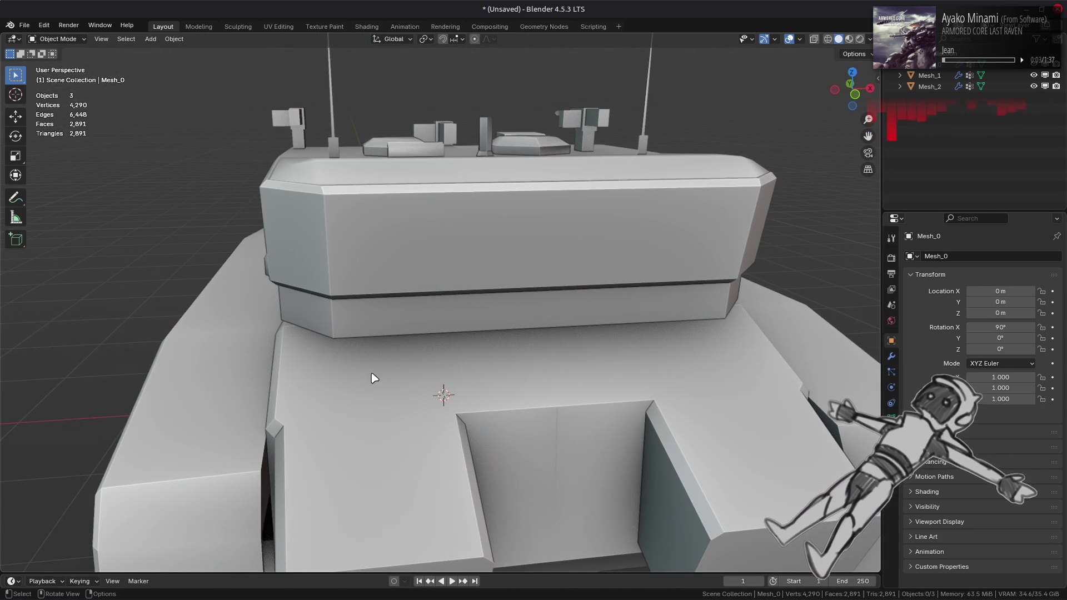
mouse_move(372, 374)
mouse_down()
mouse_move(555, 381)
mouse_move(507, 389)
mouse_move(405, 373)
mouse_move(439, 377)
mouse_move(443, 396)
mouse_move(479, 259)
mouse_up()
Select the hull Mesh_0, Mesh_1 and Mesh_2 in turn, ending on Mesh_0.
click(479, 259)
click(930, 75)
click(945, 88)
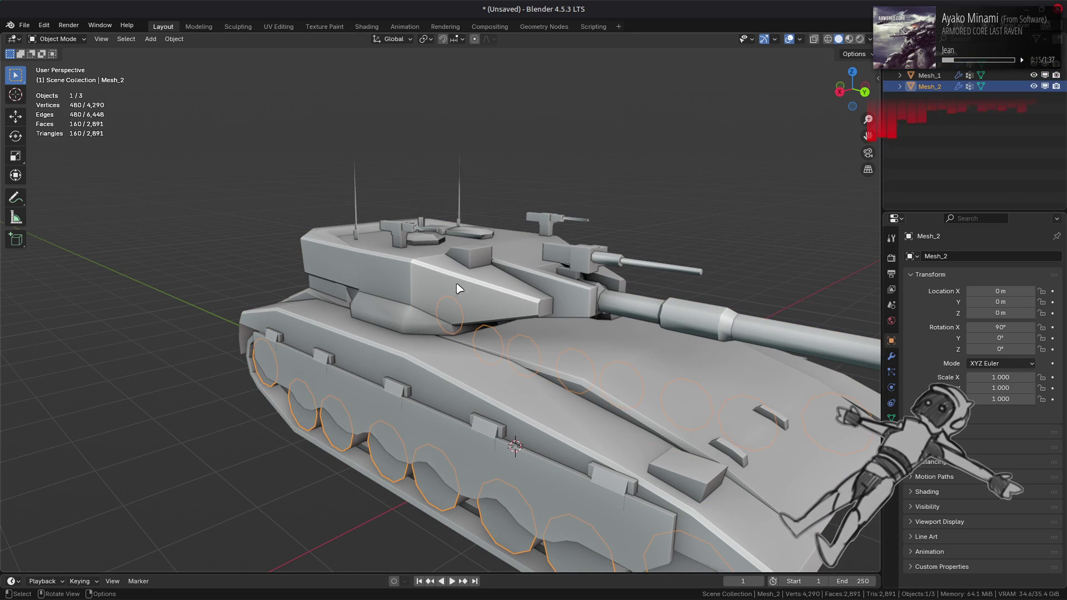
click(482, 266)
Glance at the file manager and the Shading workspace, then return to Layout and open the File menu.
key(alt+Tab)
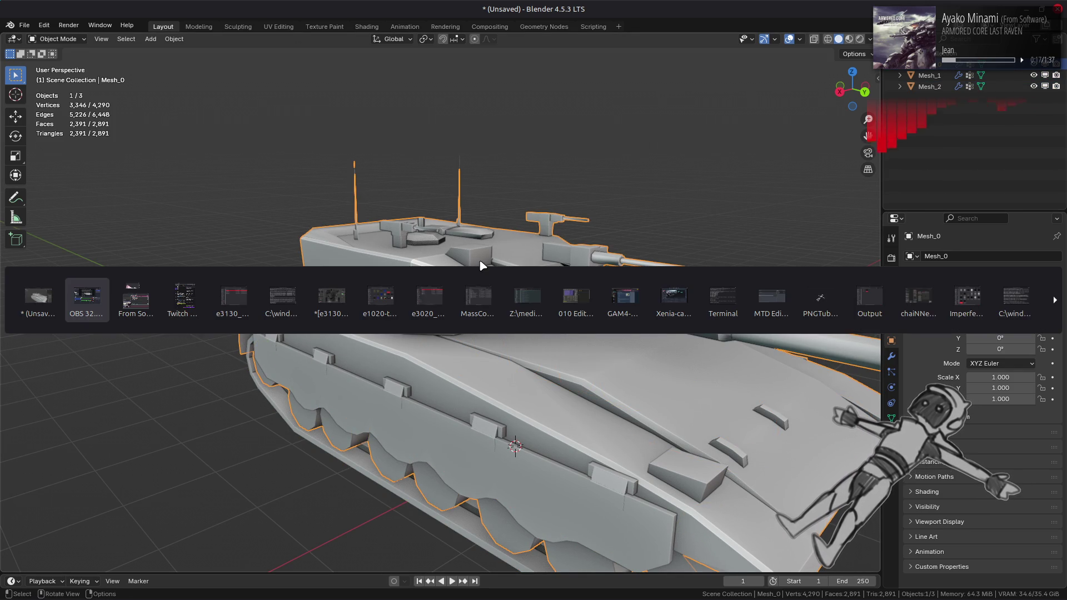
key(alt+Tab)
key(alt+Tab)
key(alt+Tab)
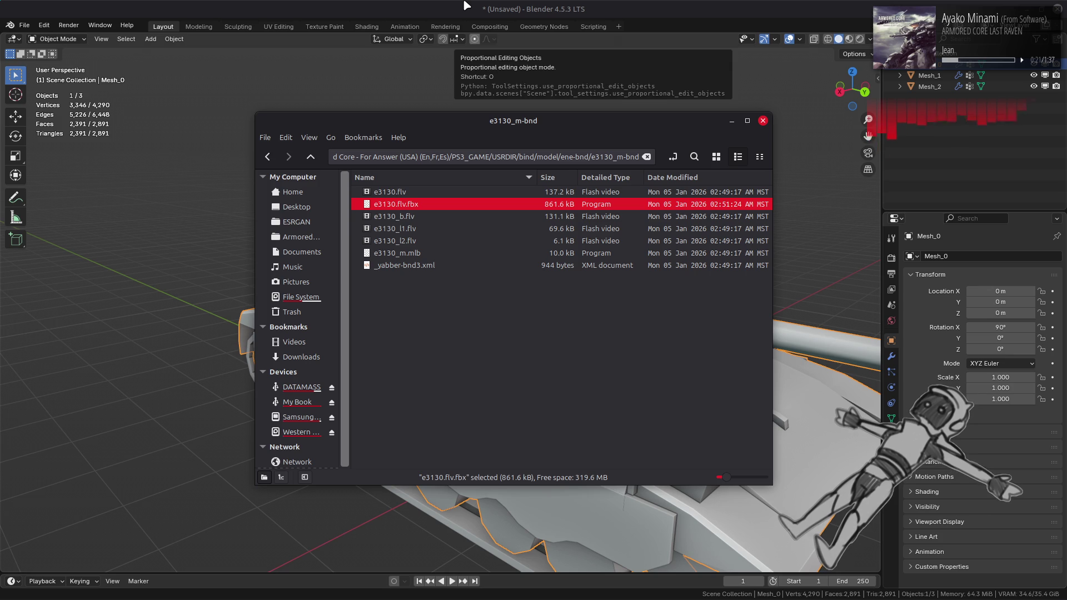
key(alt+Tab)
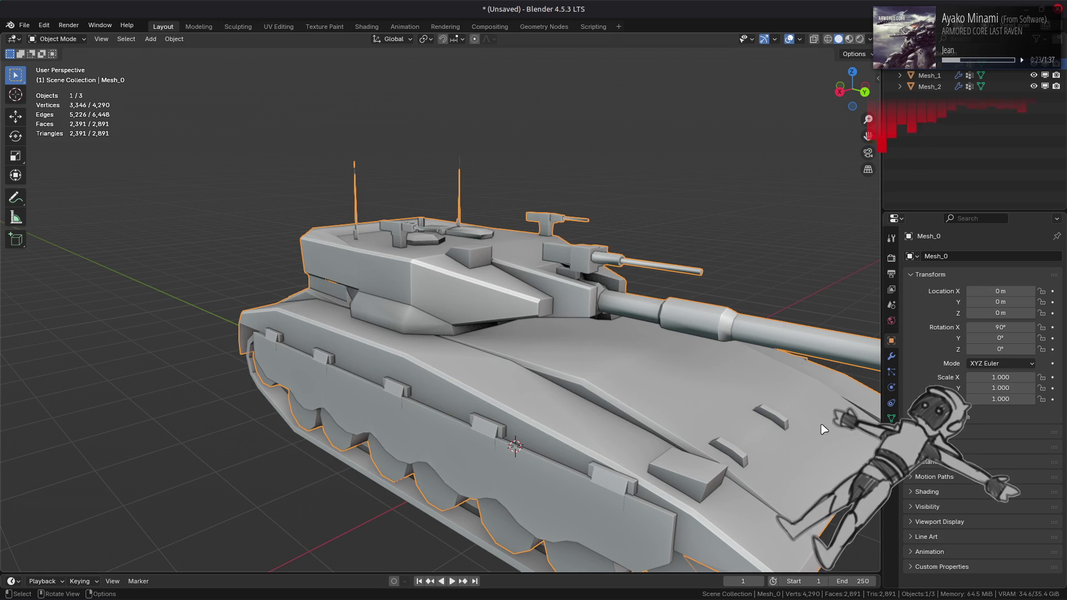
drag(365, 32, 364, 30)
click(366, 27)
click(161, 27)
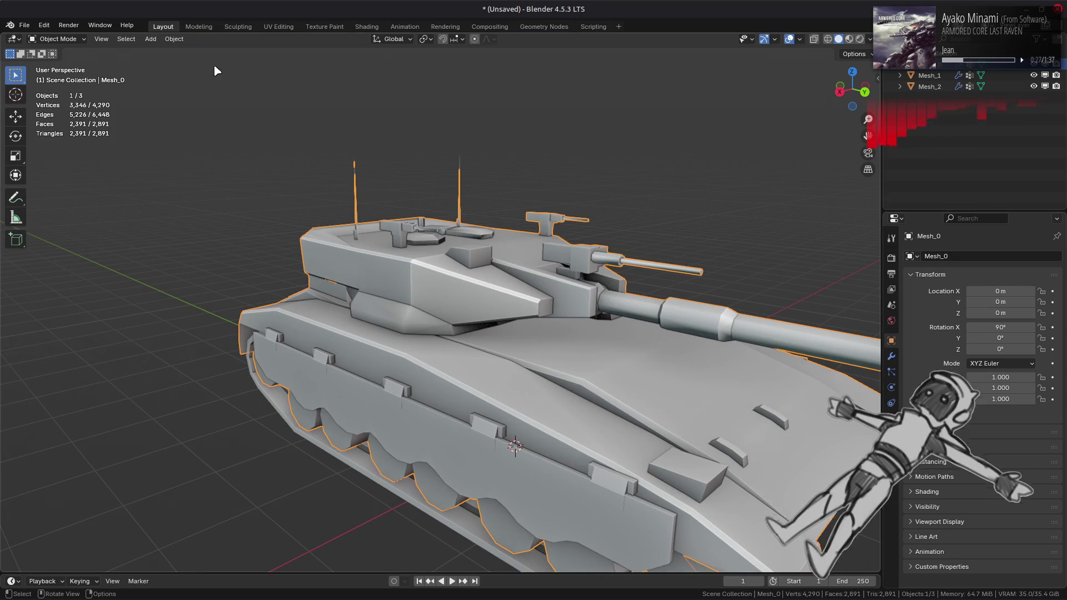
click(24, 26)
Load e1020.blend from Open Recent, choosing Don't Save for the current scene.
mouse_move(71, 60)
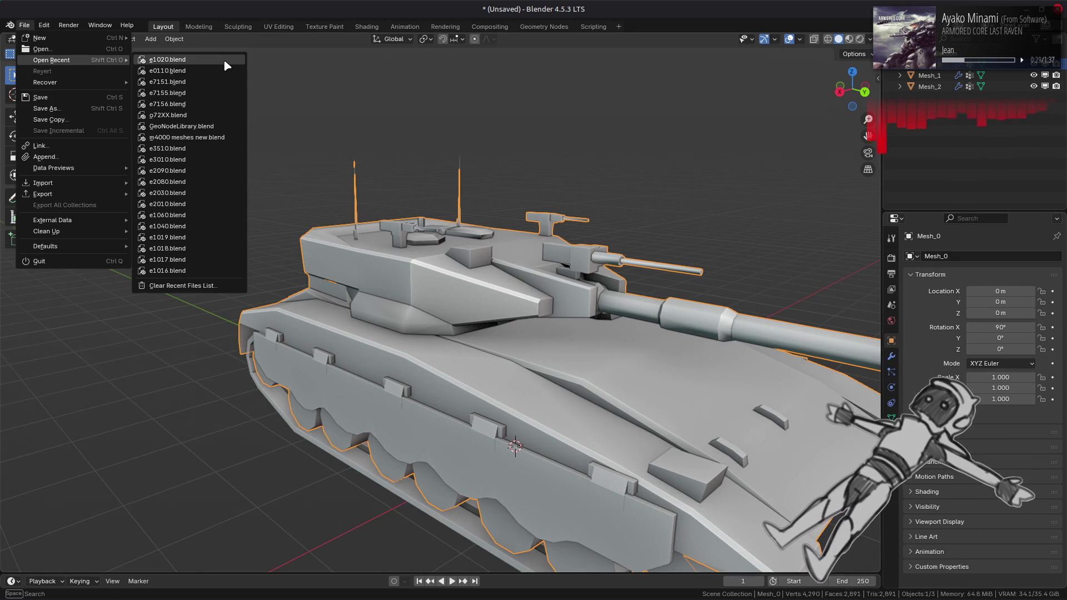
click(225, 60)
click(495, 327)
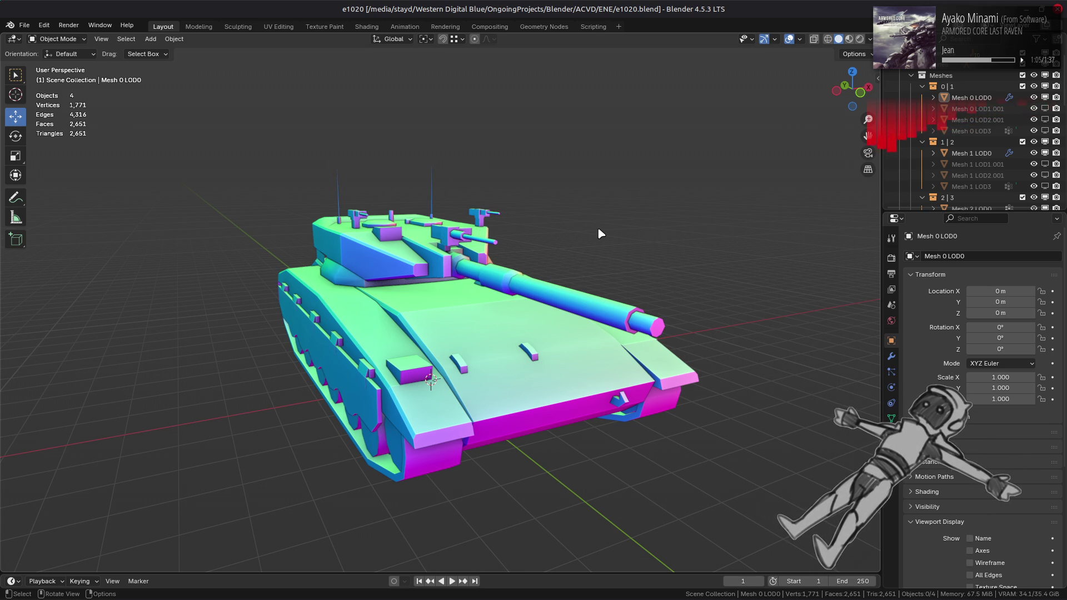
Zoom and orbit around the e1020 tank through side, rear and front-left views.
scroll(599, 232, up, 2)
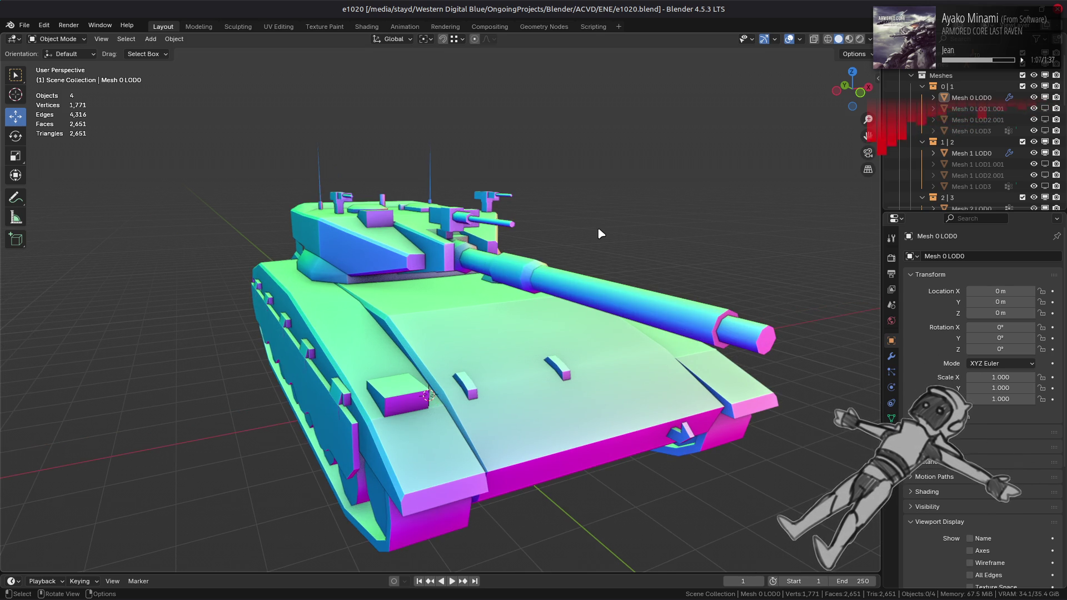
scroll(599, 234, down, 2)
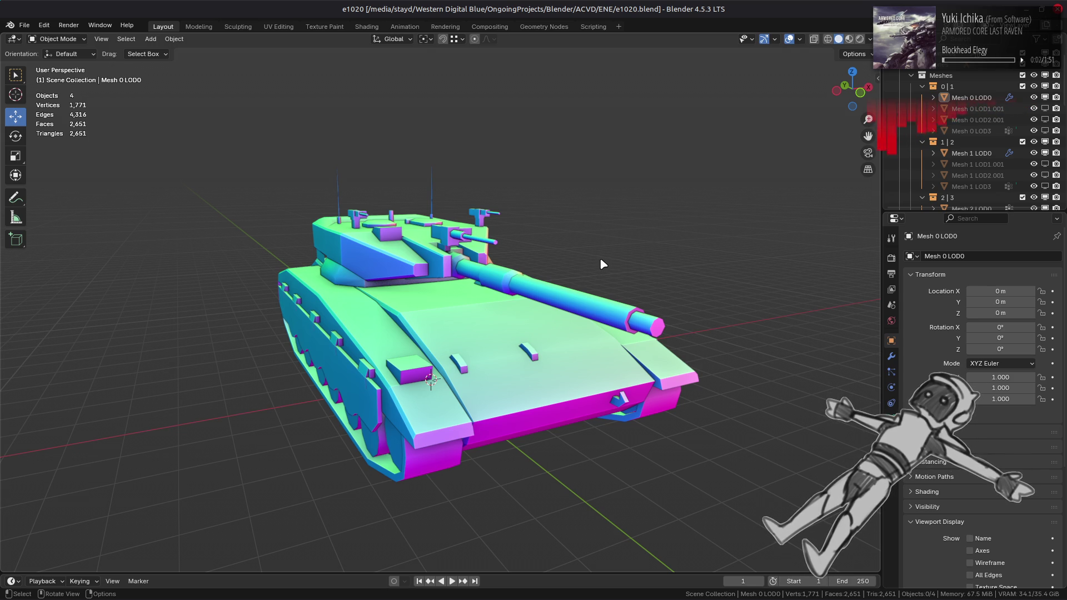
scroll(610, 293, up, 2)
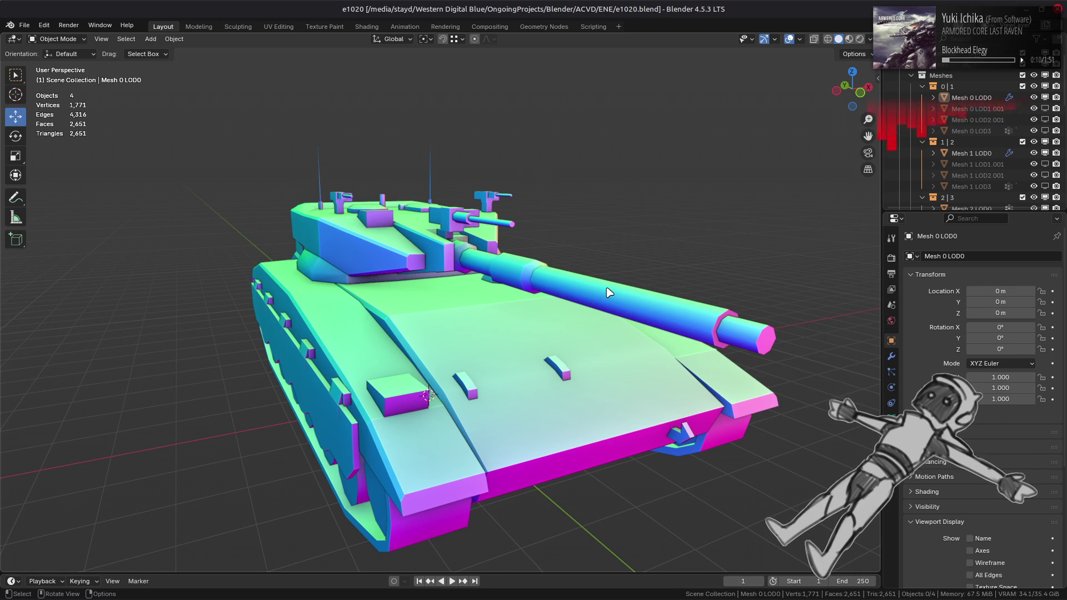
scroll(609, 293, up, 2)
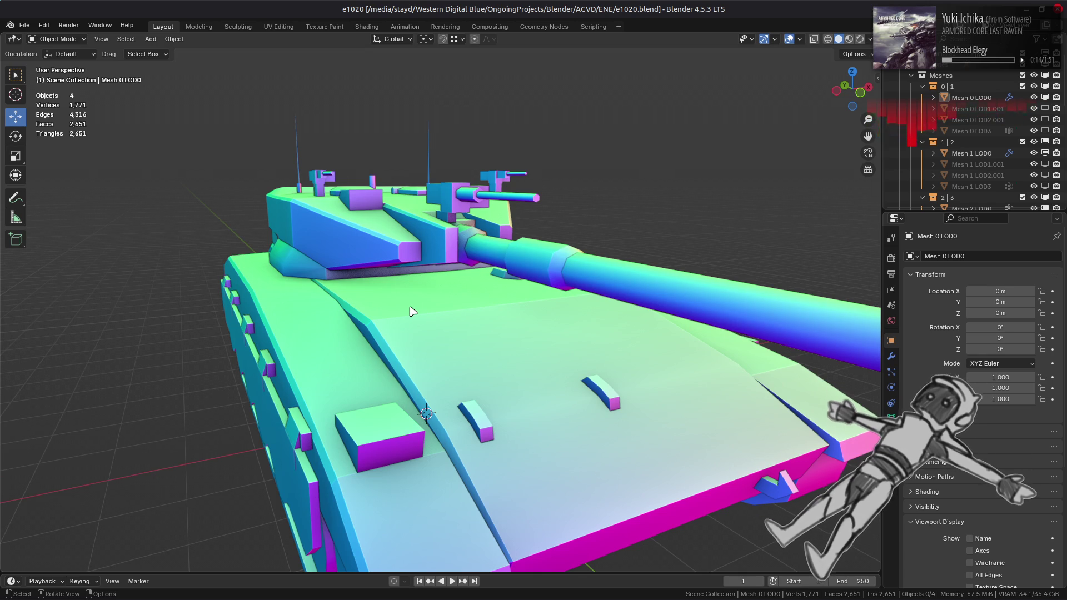
mouse_move(420, 309)
mouse_down()
mouse_move(426, 339)
mouse_move(532, 340)
mouse_up()
mouse_move(402, 340)
mouse_down()
mouse_move(410, 333)
mouse_move(213, 334)
mouse_up()
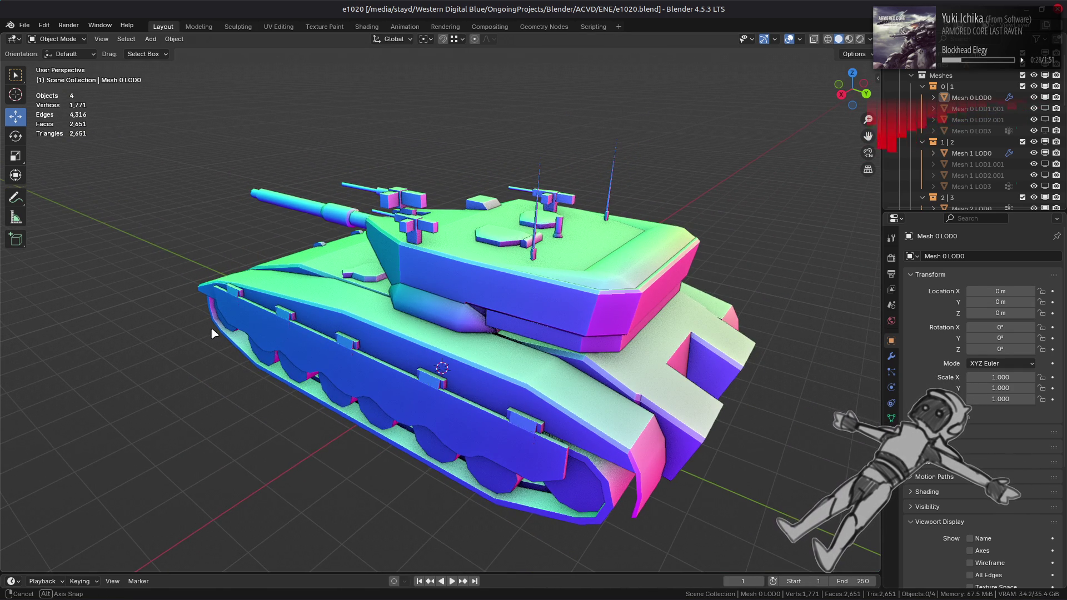
drag(212, 334, 212, 326)
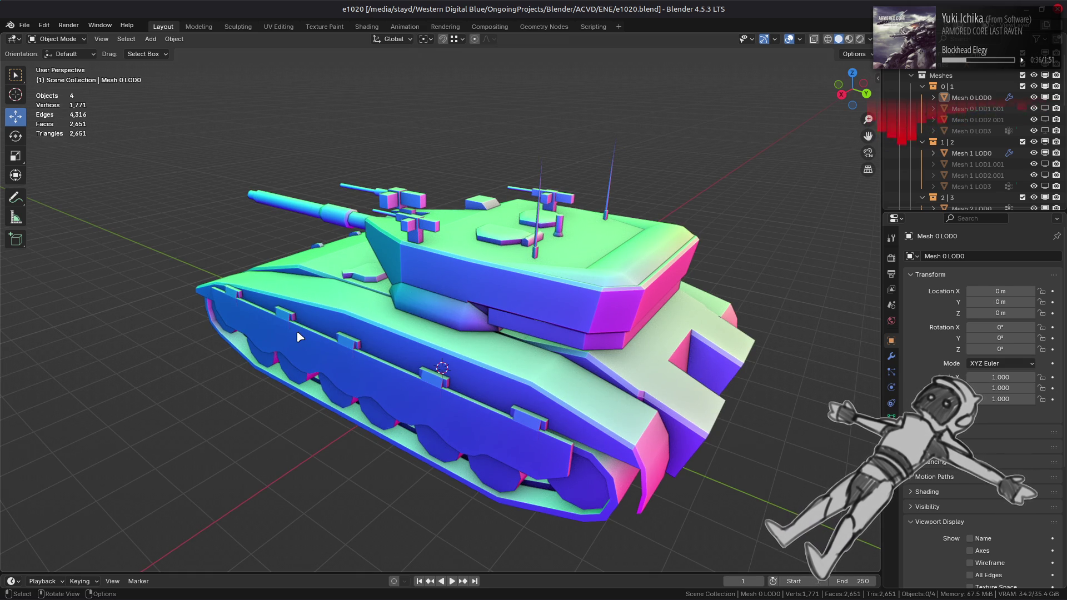
mouse_move(249, 341)
mouse_down()
mouse_move(317, 305)
mouse_move(401, 316)
mouse_up()
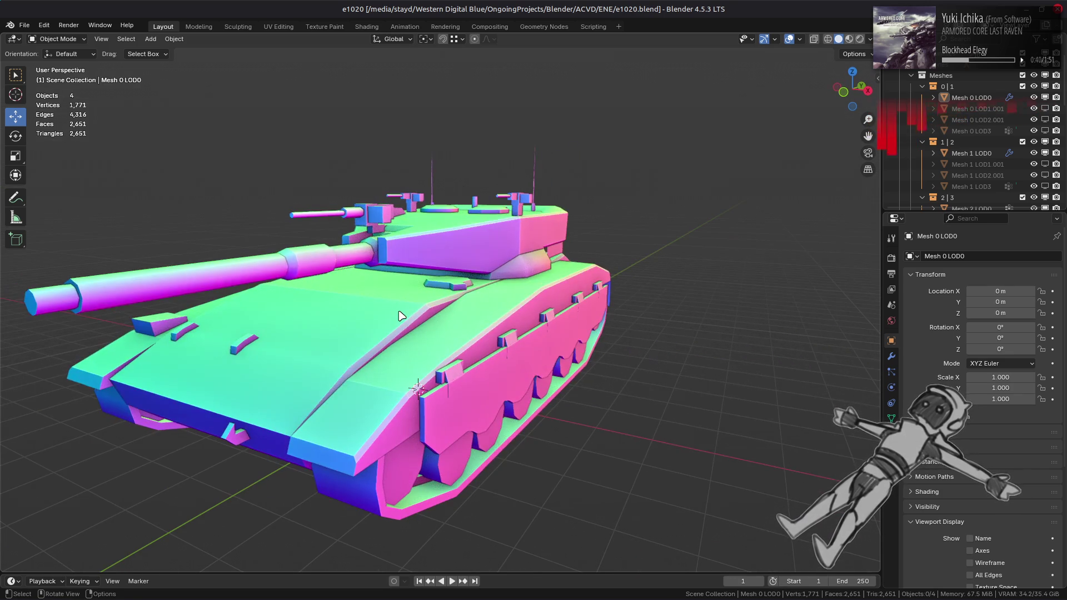
drag(245, 327, 348, 337)
Zoom out to view the tank's underside, then switch over to GIMP.
scroll(326, 330, down, 2)
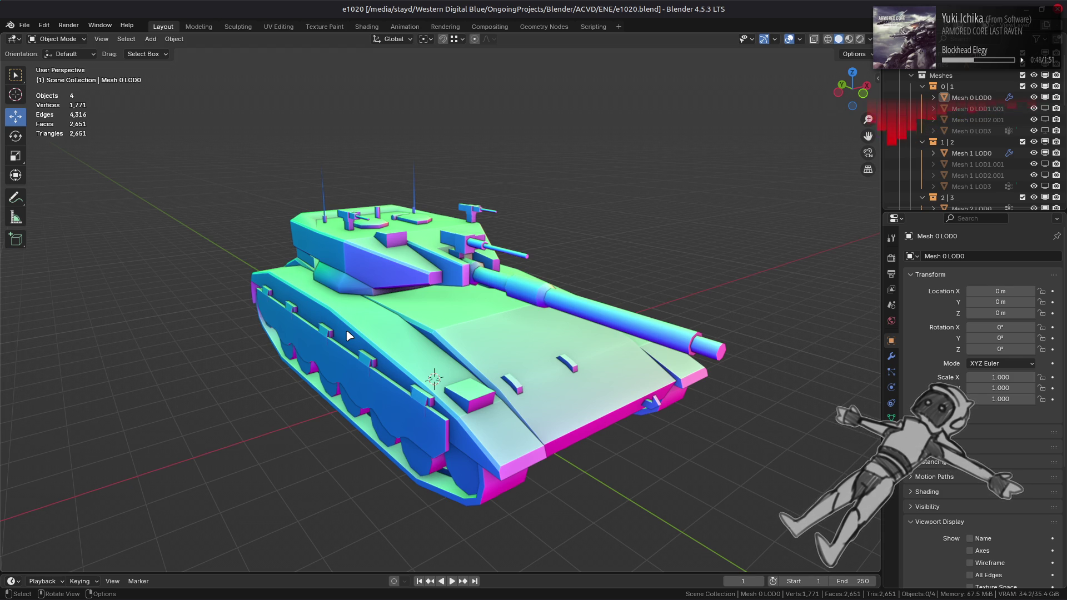
mouse_move(356, 341)
mouse_down()
mouse_move(345, 281)
mouse_move(340, 333)
mouse_move(369, 340)
mouse_up()
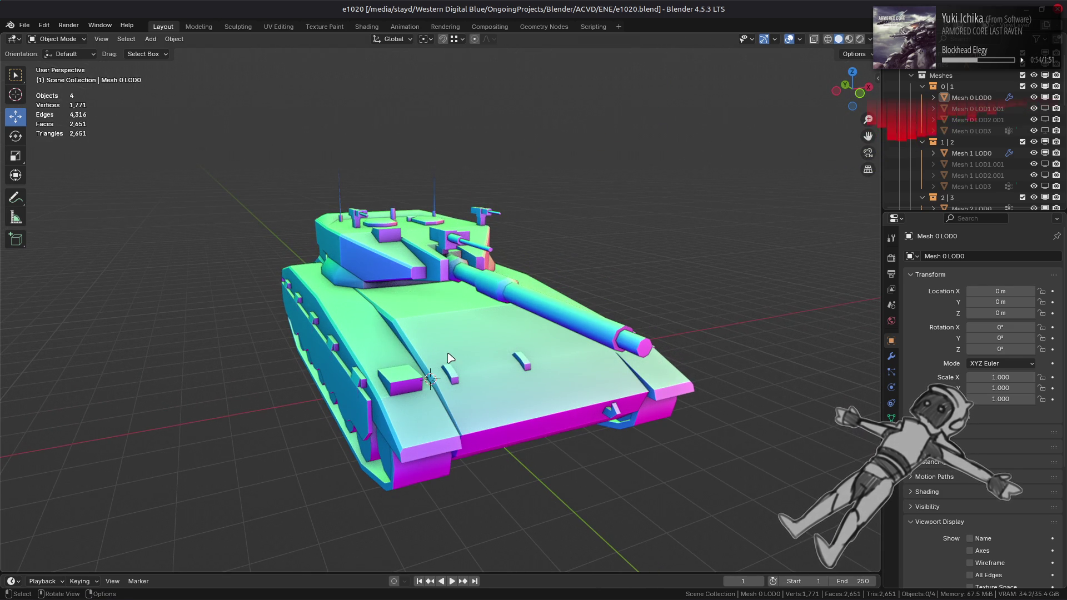
key(alt+Tab)
key(alt+Tab)
key(alt+Tab)
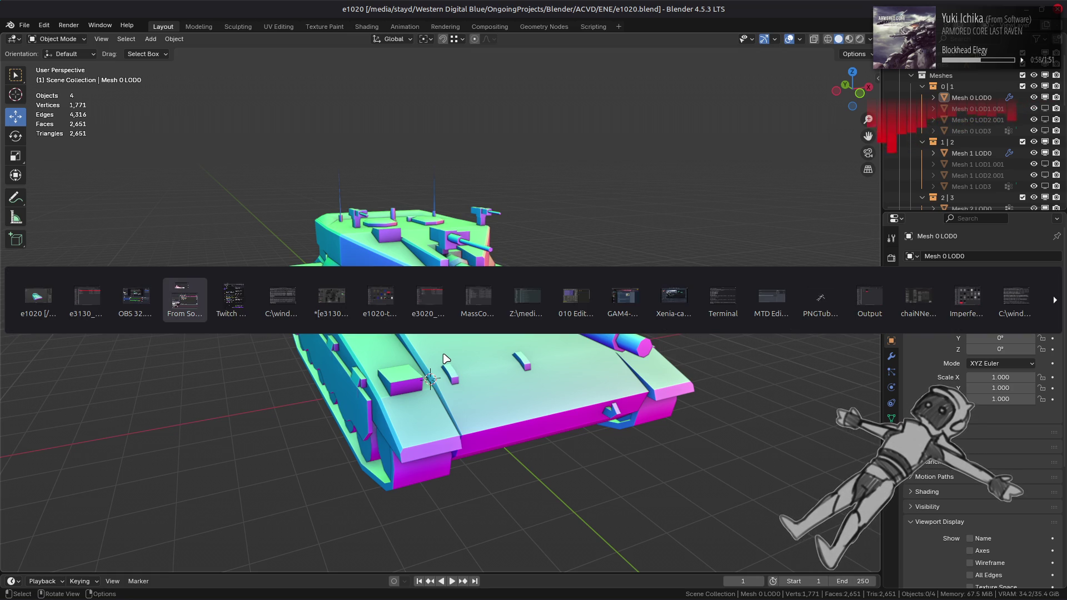
key(alt+Tab)
key(alt+Tab)
key(alt+Tab)
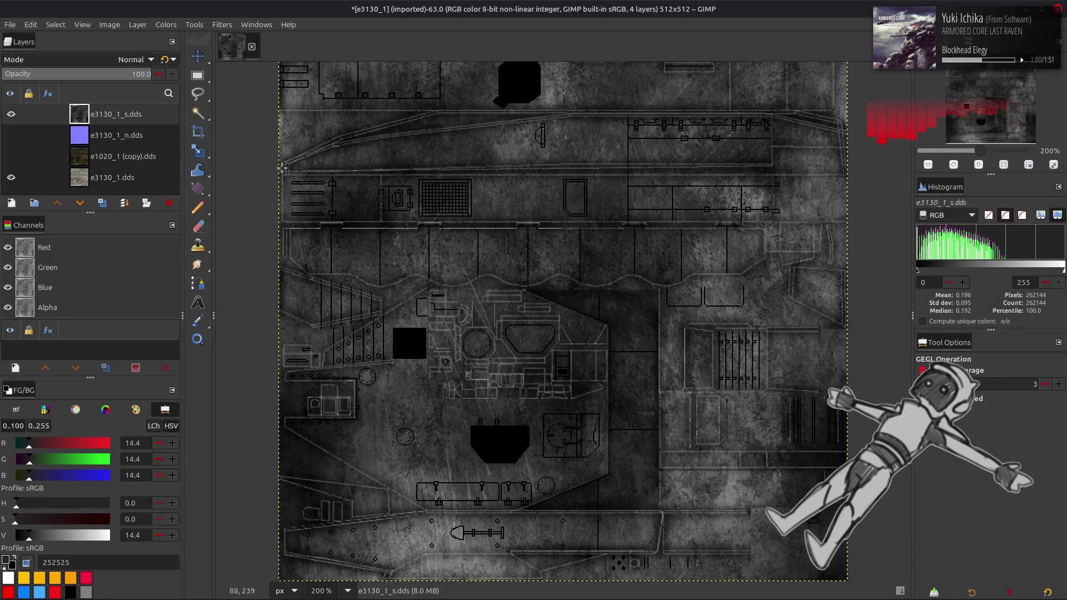
Keep the image open and toggle layer visibility so only e3130_1_n.dds shows.
click(252, 46)
click(572, 354)
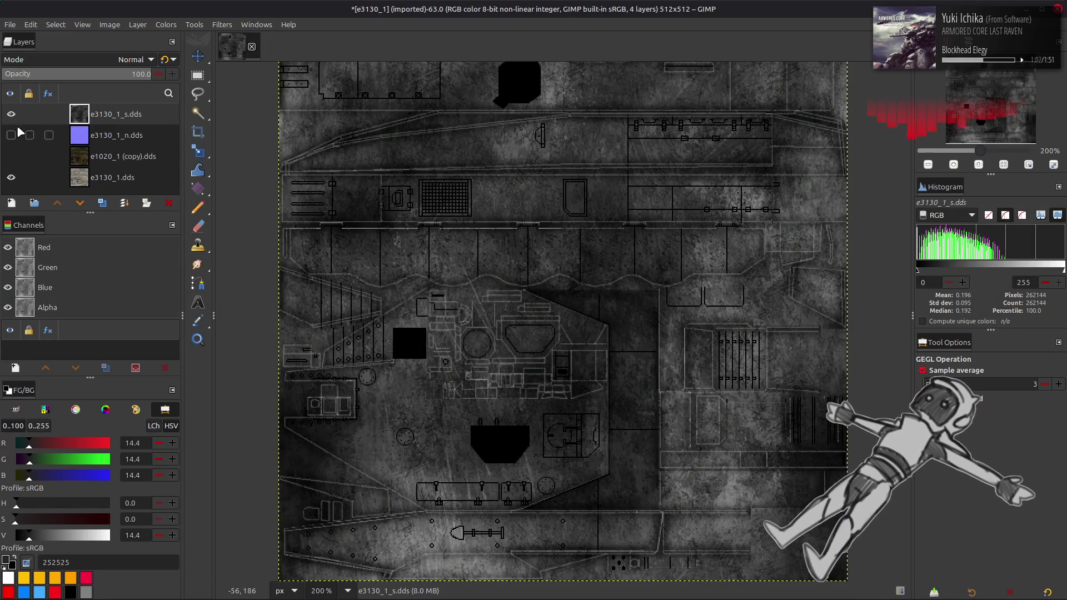
click(11, 114)
click(11, 157)
click(12, 158)
click(13, 158)
click(12, 158)
click(12, 135)
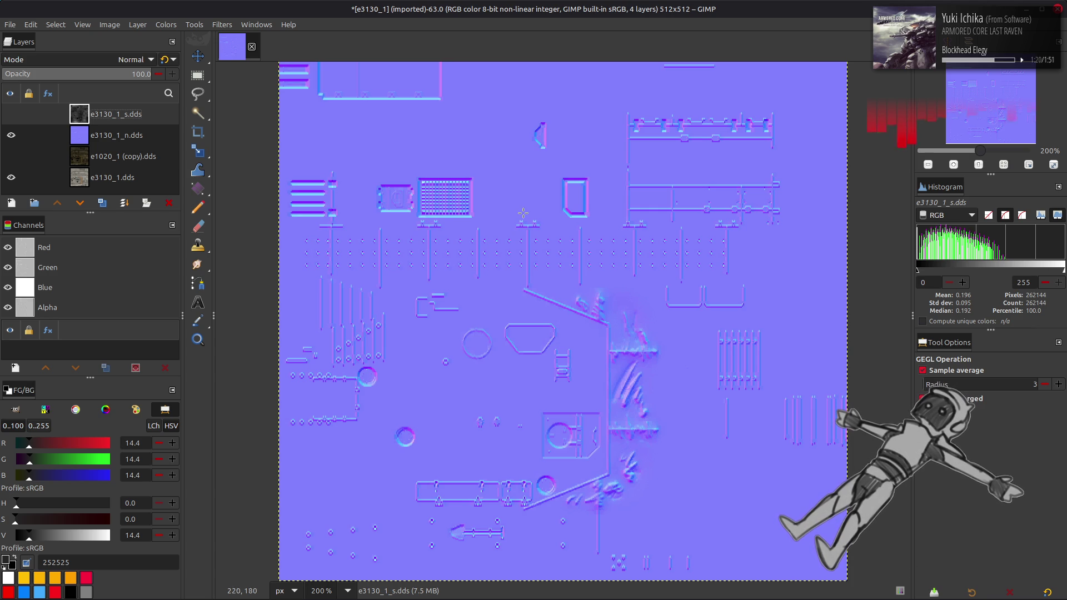
Delete the three layers other than e3130_1_n.dds.
key(m)
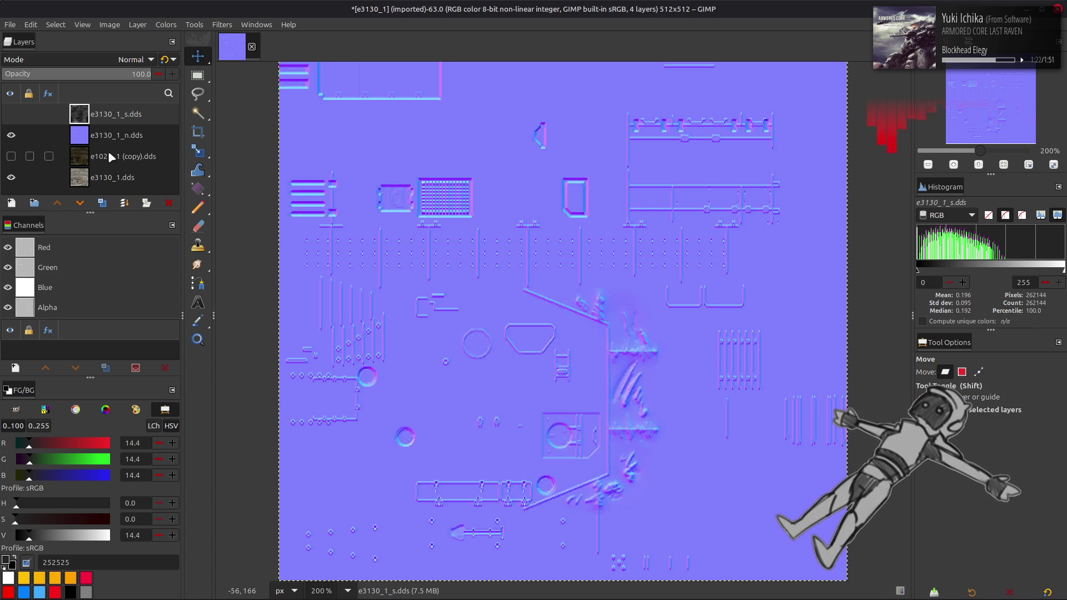
click(169, 202)
click(169, 203)
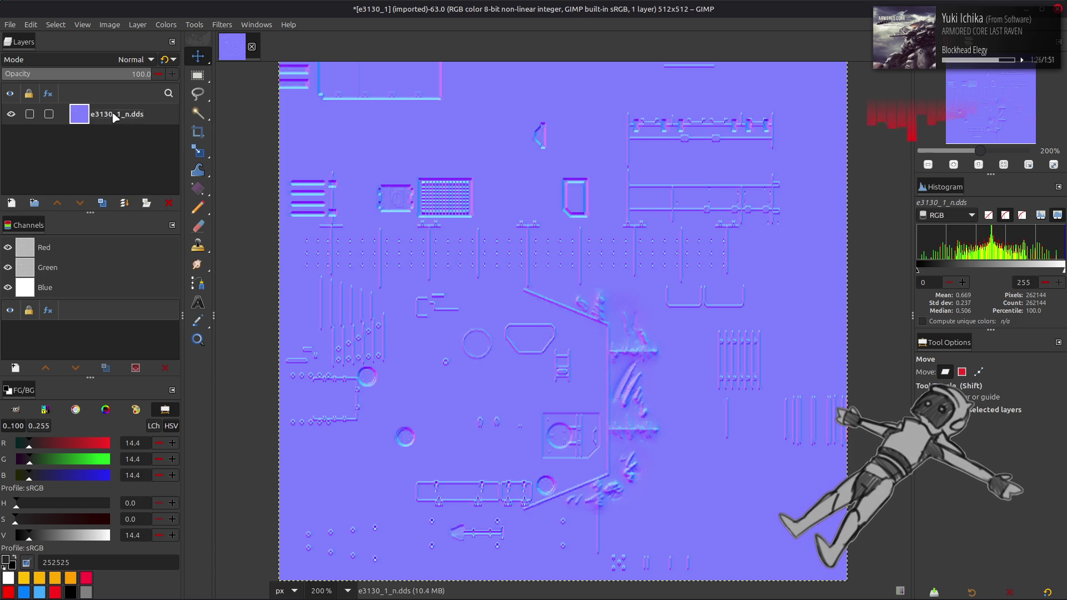
Rename the layer e3130_1_n.dds to e3130_1_n.
double_click(132, 112)
click(160, 115)
key(BackSpace)
key(BackSpace)
key(Return)
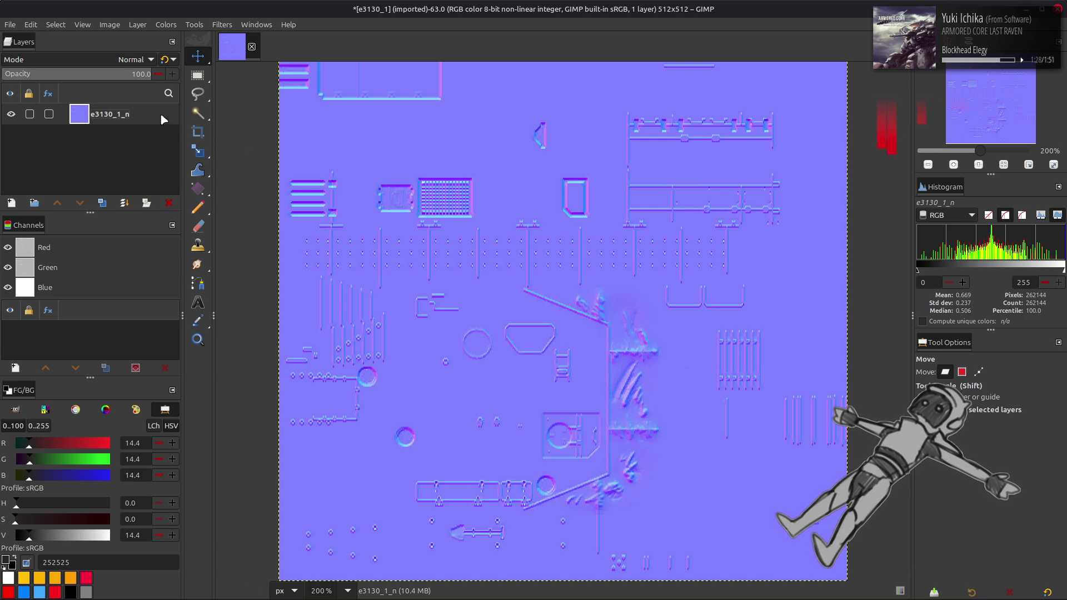
Drag the Blue channel's Levels output white point to 0, then copy the layer with Ctrl+C.
click(165, 25)
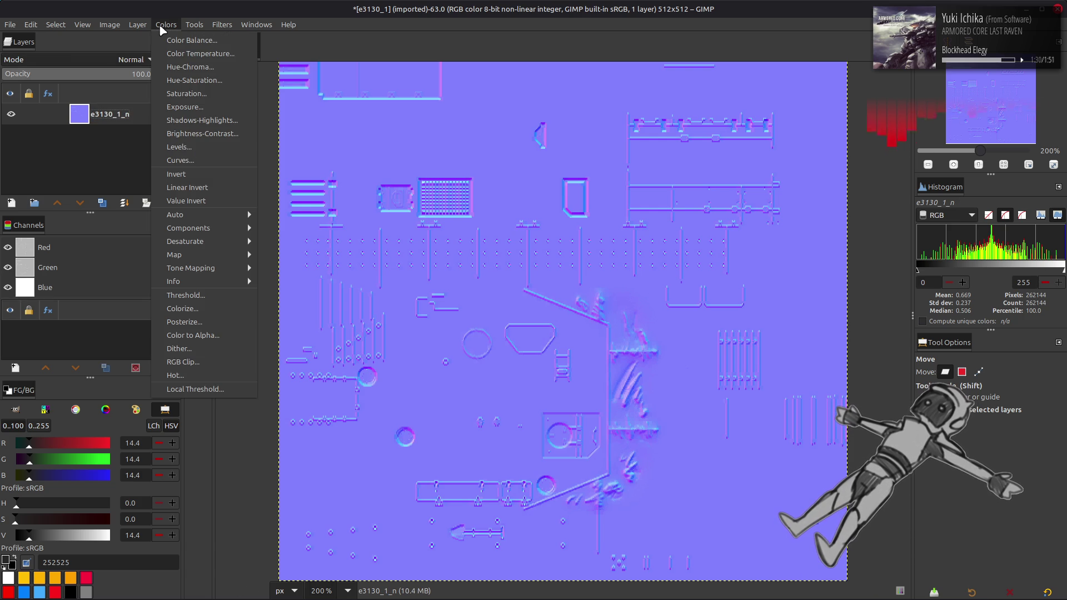
click(186, 147)
scroll(64, 273, down, 3)
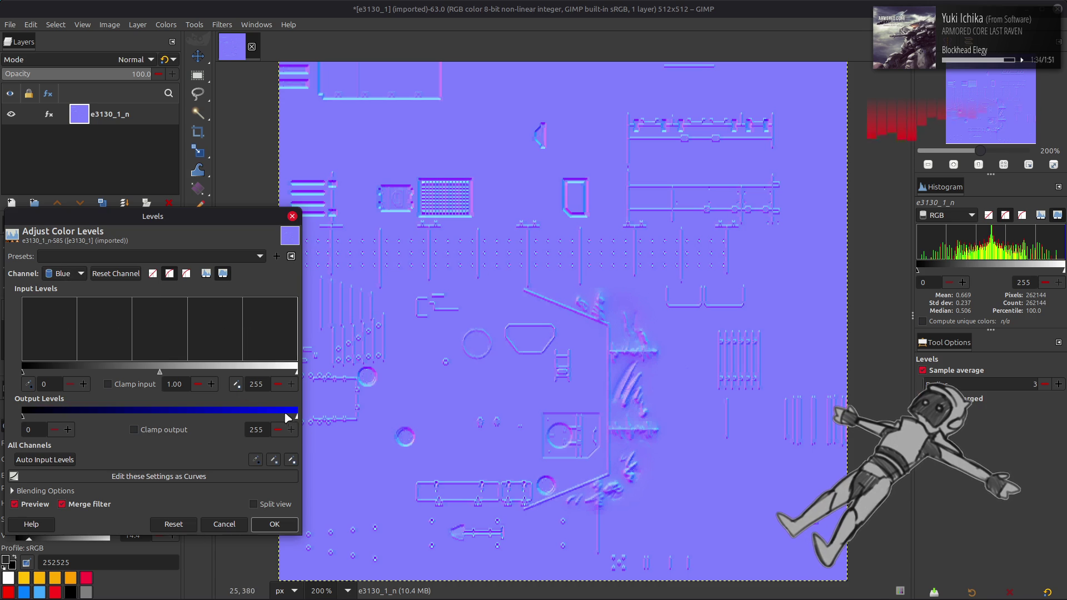
drag(285, 415, 23, 416)
click(274, 524)
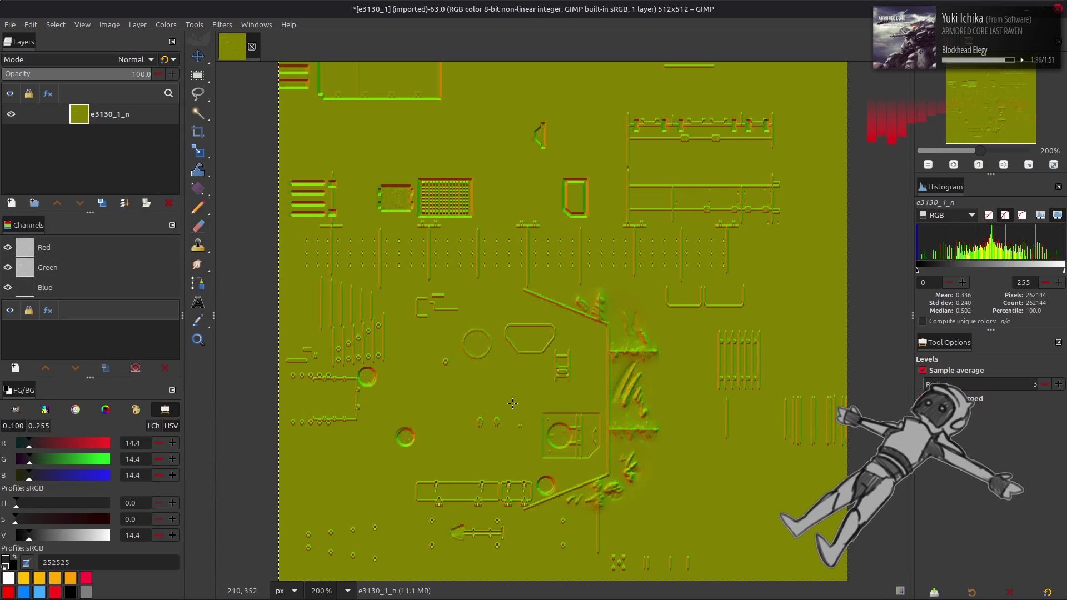
key(ctrl+c)
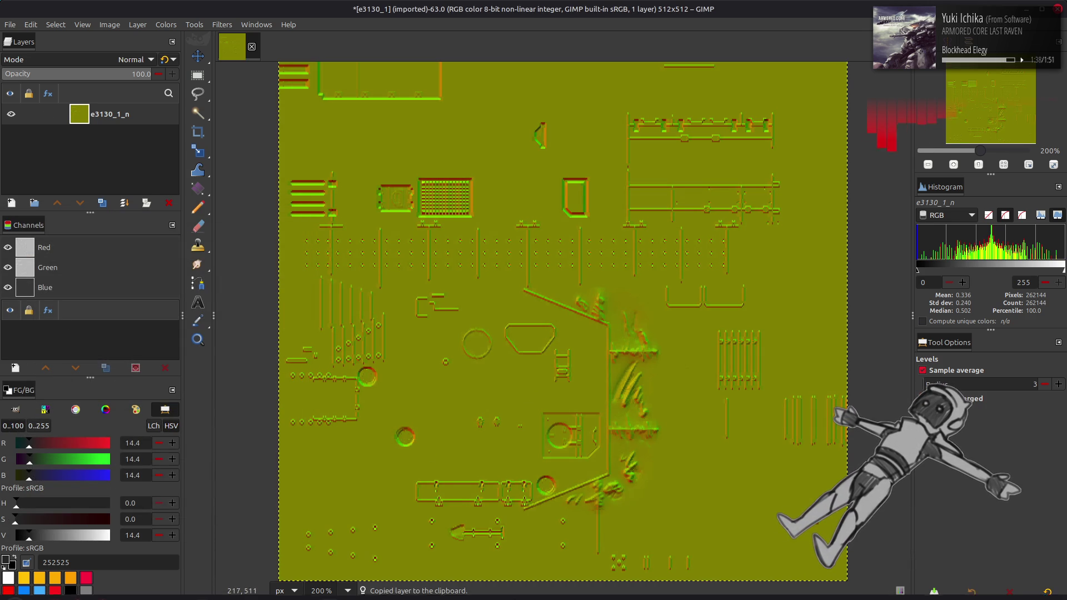
mouse_move(420, 596)
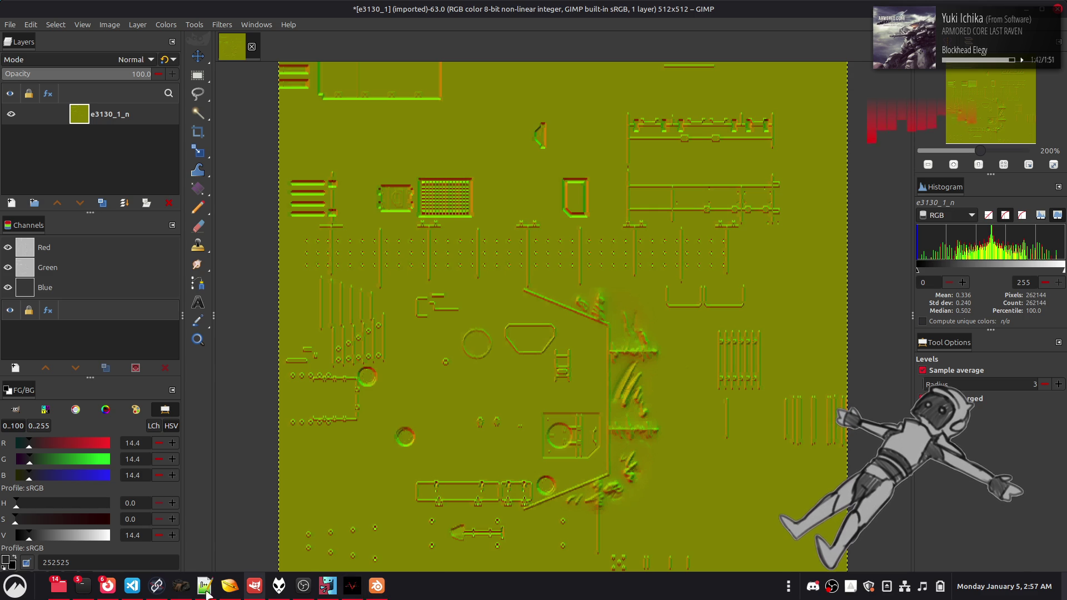
Replace the old Load Image node with the pasted yellow-green normal map and wire it to Upscale Image.
click(159, 586)
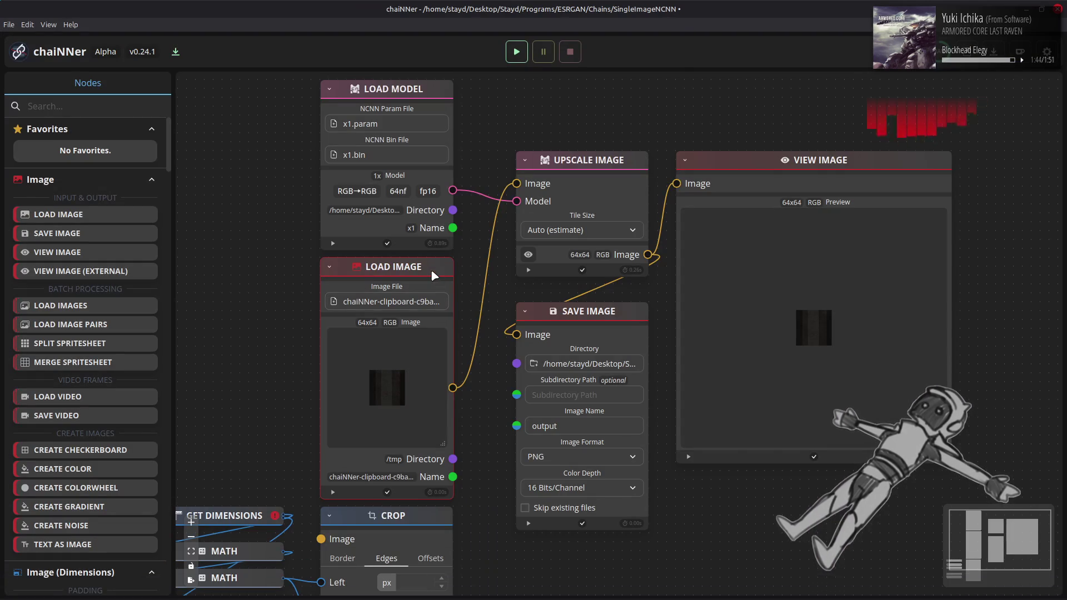
key(Delete)
key(ctrl+v)
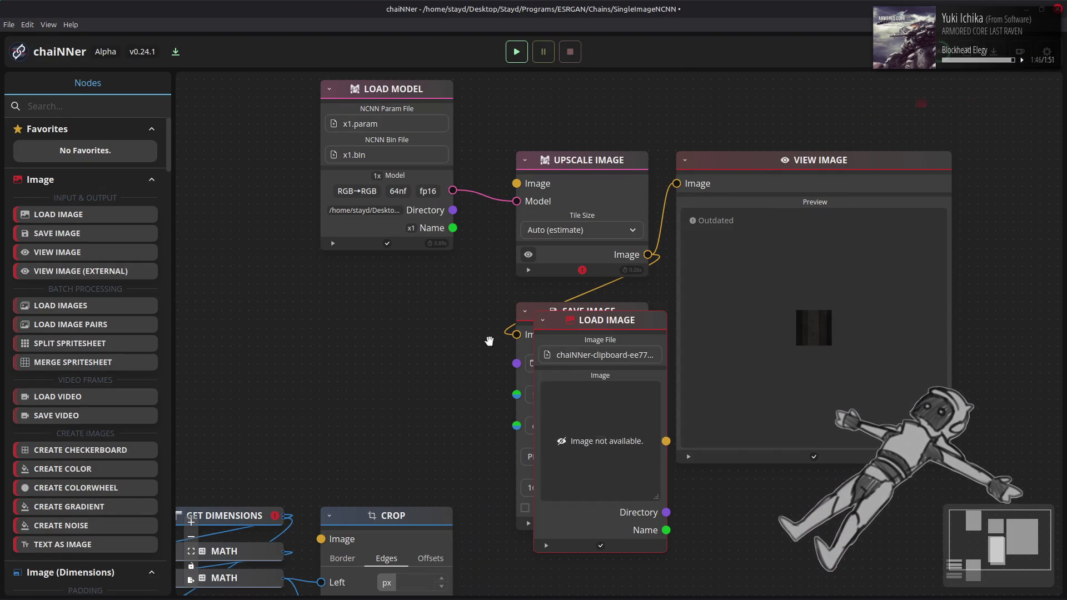
mouse_move(636, 325)
mouse_down()
mouse_move(428, 262)
mouse_move(422, 273)
mouse_up()
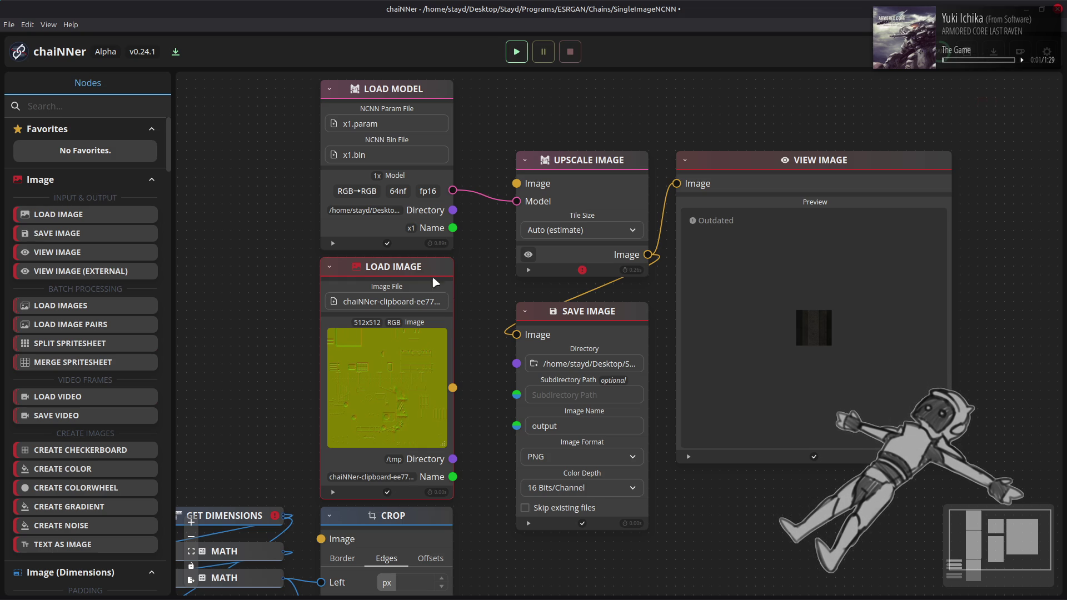
mouse_move(452, 388)
mouse_down()
mouse_move(483, 214)
mouse_move(511, 181)
mouse_up()
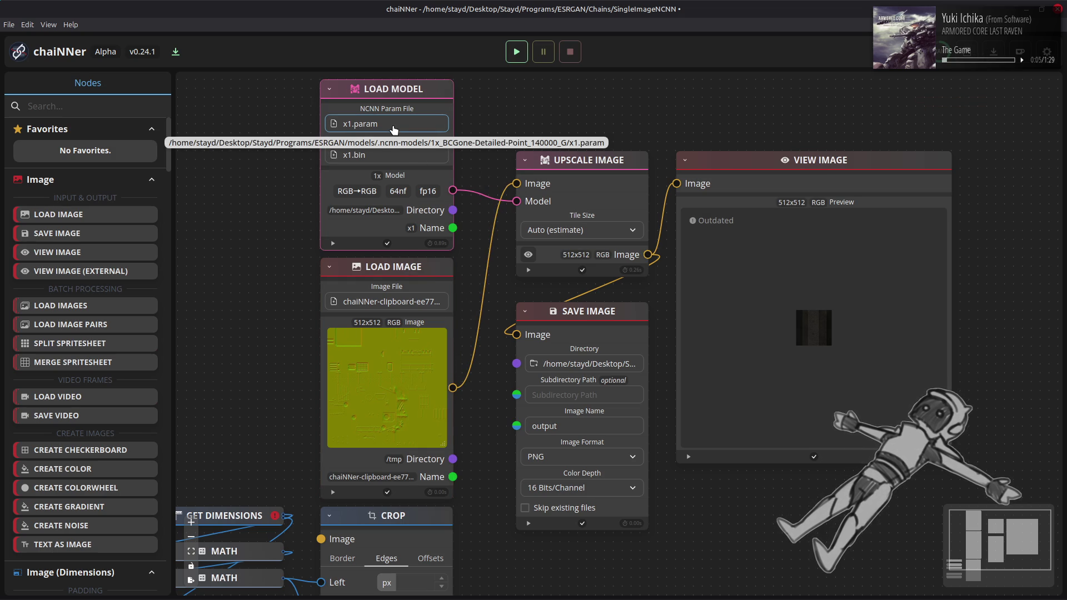
Load esrgan-x4.param from the 4x-Normal-RG0-BC1 model folder into Load Model.
mouse_move(162, 581)
click(221, 536)
click(409, 30)
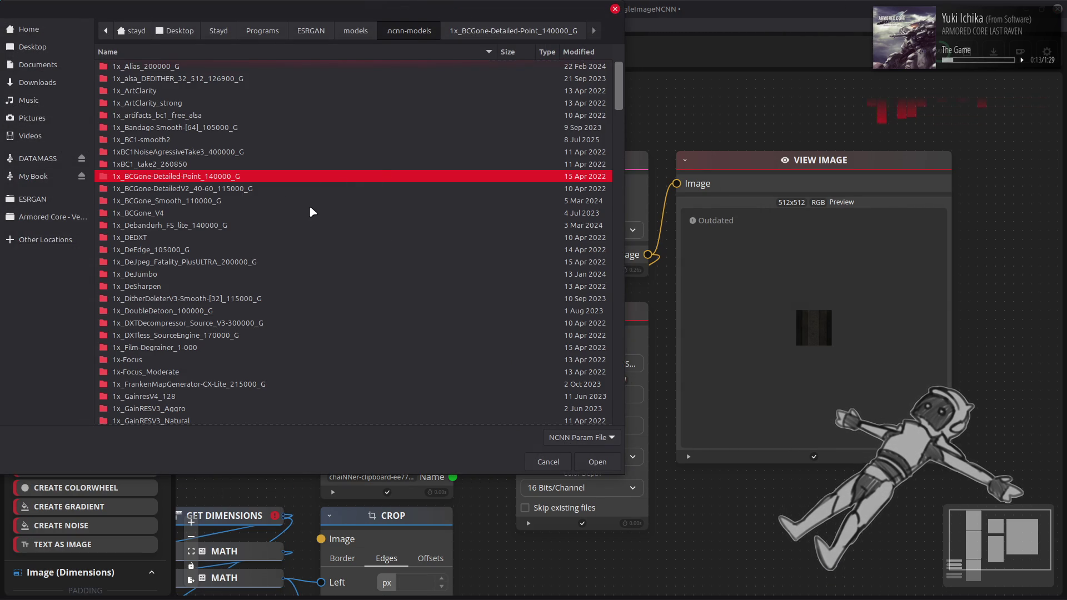
scroll(309, 210, down, 15)
scroll(299, 211, up, 10)
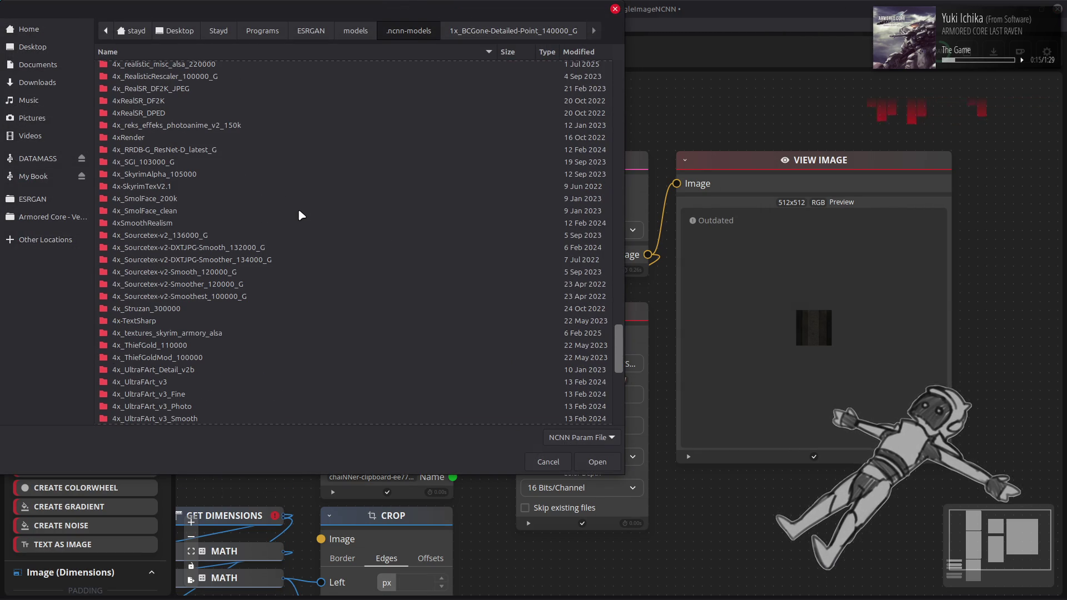
scroll(301, 214, up, 9)
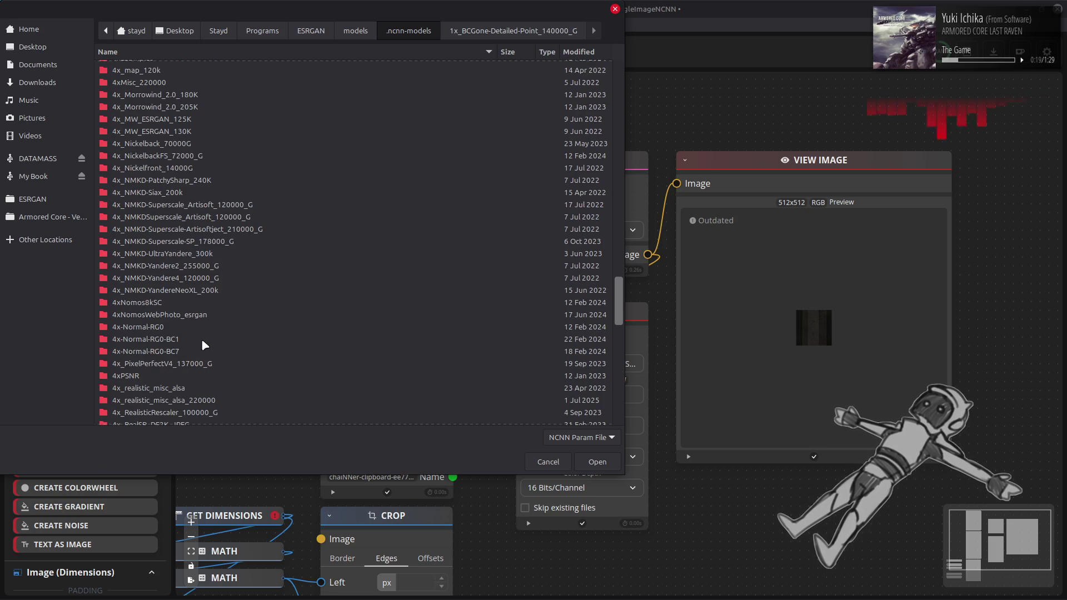
double_click(139, 343)
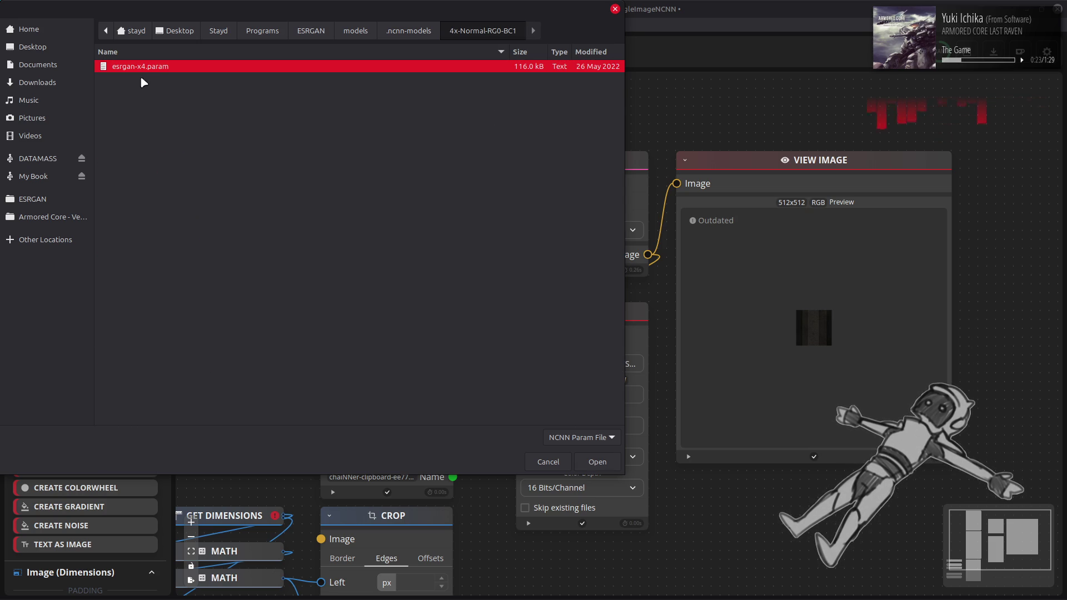
double_click(157, 68)
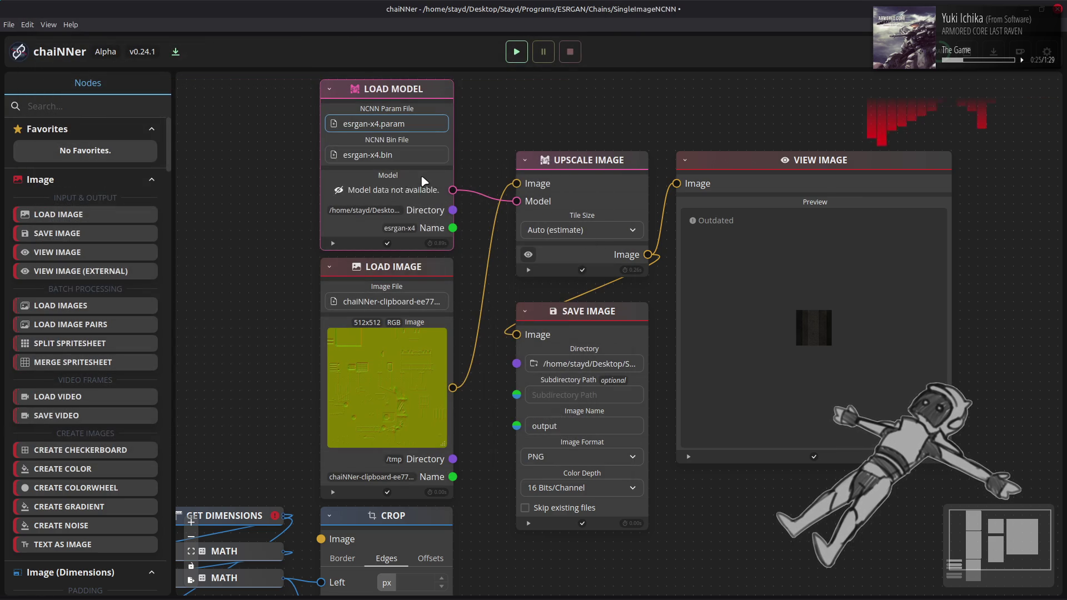
Run the chain for a 2048x2048 upscale, then bring up the ESRGAN/Output folder showing output.png.
click(516, 52)
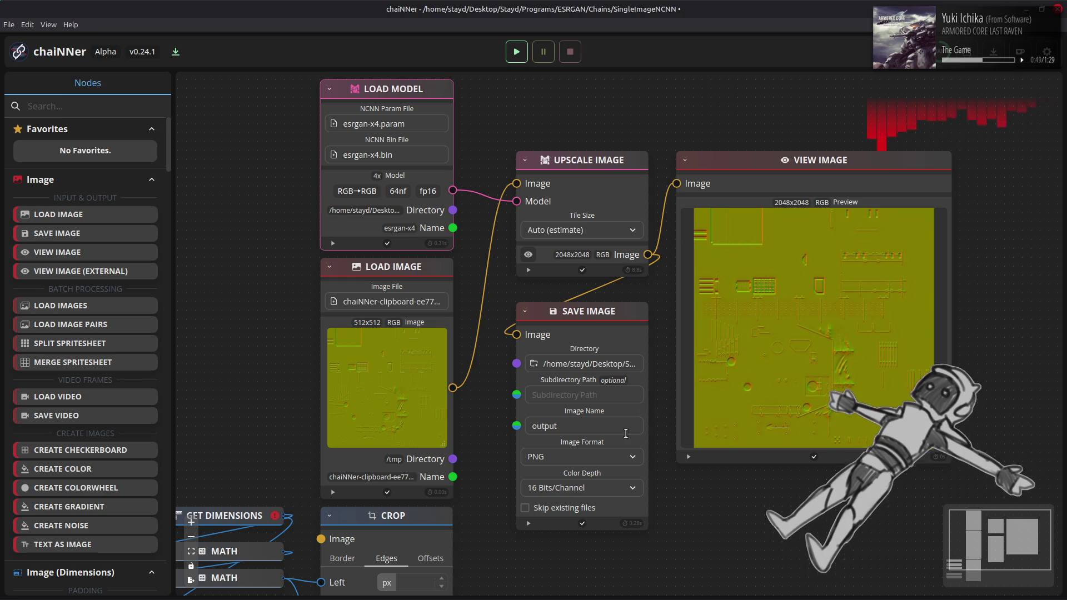
mouse_move(637, 598)
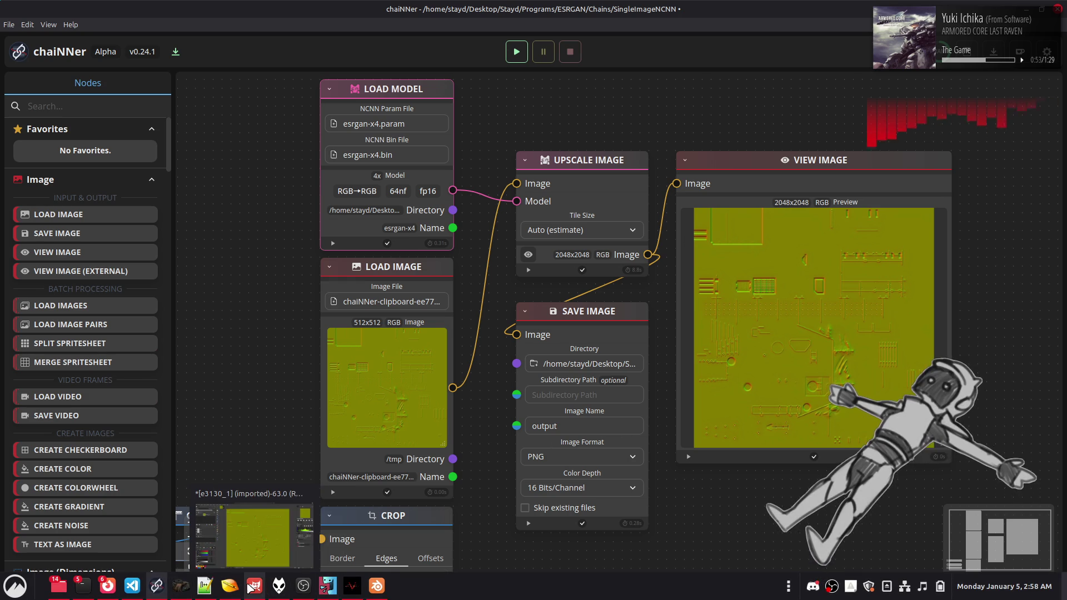
click(254, 586)
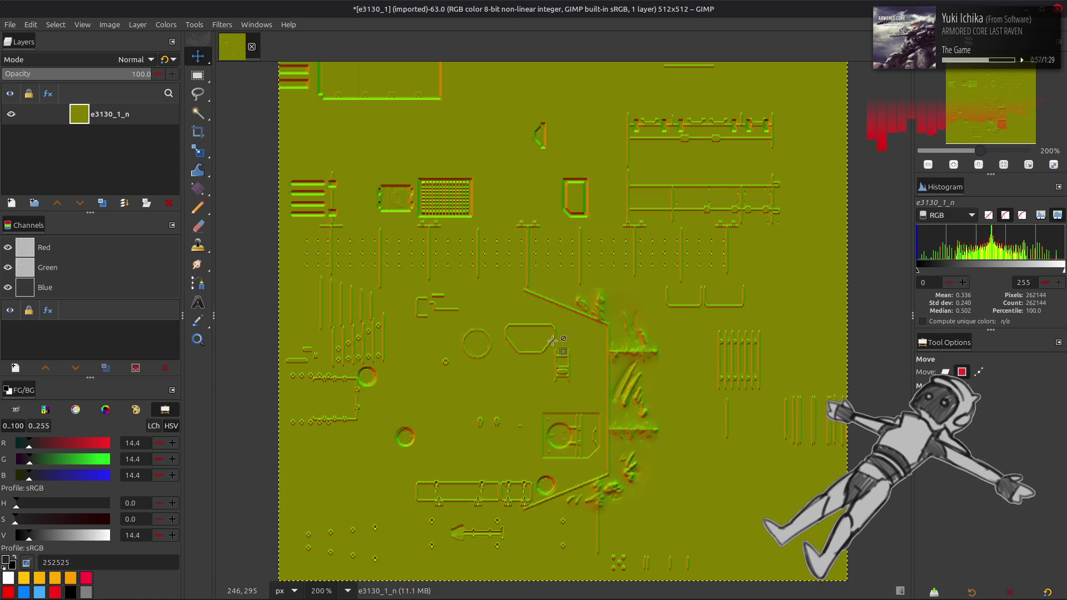
key(alt+Tab)
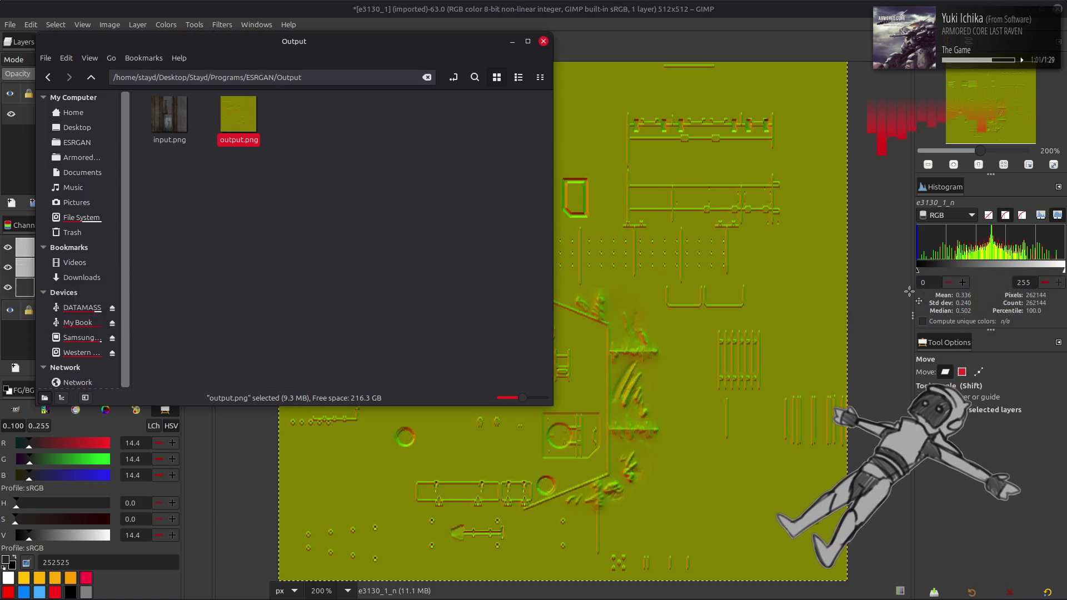
click(919, 298)
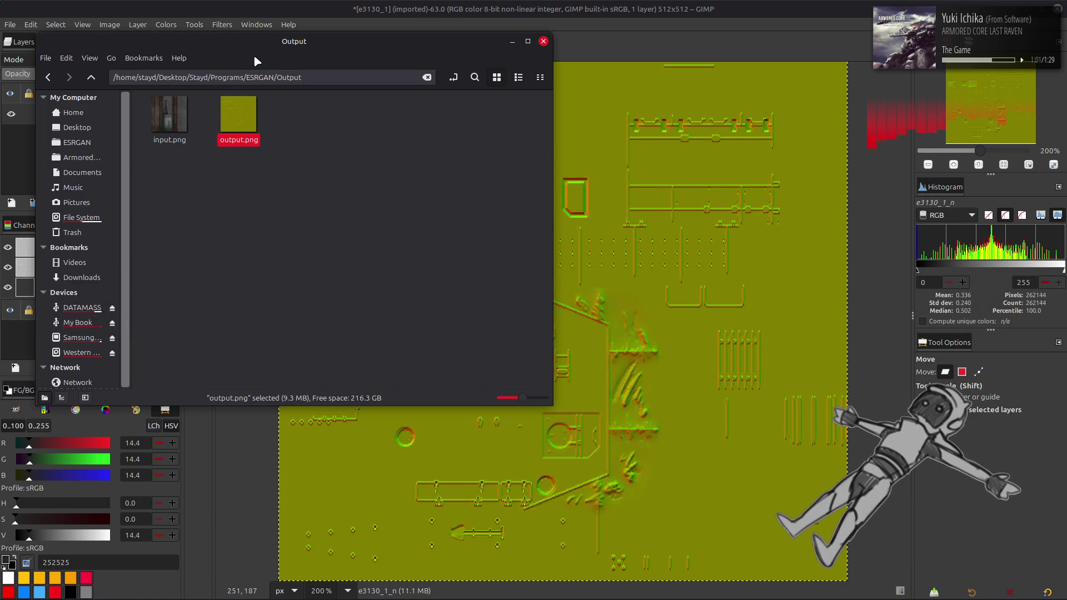
Convert the e3130_1 image to 16-bit integer and add output.png as a new layer.
drag(268, 58, 283, 88)
click(110, 25)
mouse_move(128, 71)
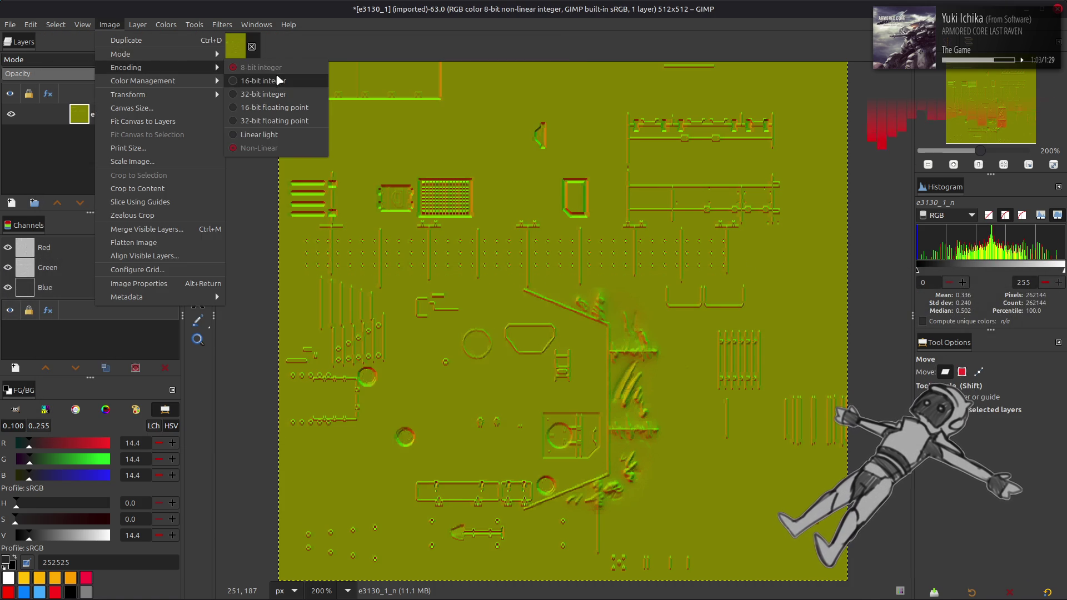
click(250, 81)
click(590, 362)
key(alt+Tab)
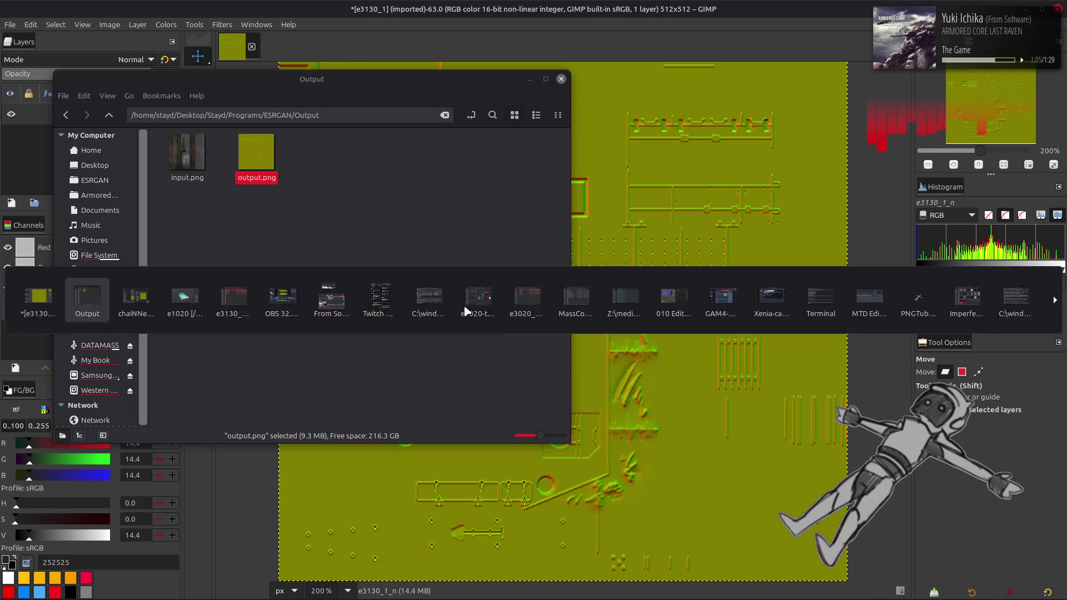
drag(241, 151, 648, 287)
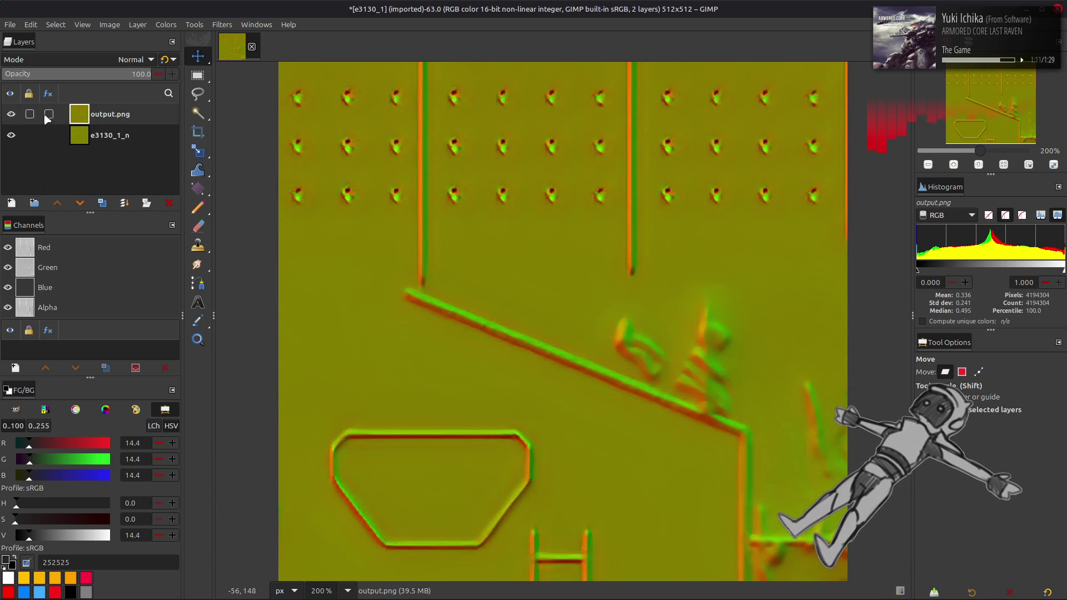
Toggle output.png repeatedly against e3130_1_n, leave it hidden, and switch to chaiNNer.
click(11, 114)
scroll(434, 259, up, 2)
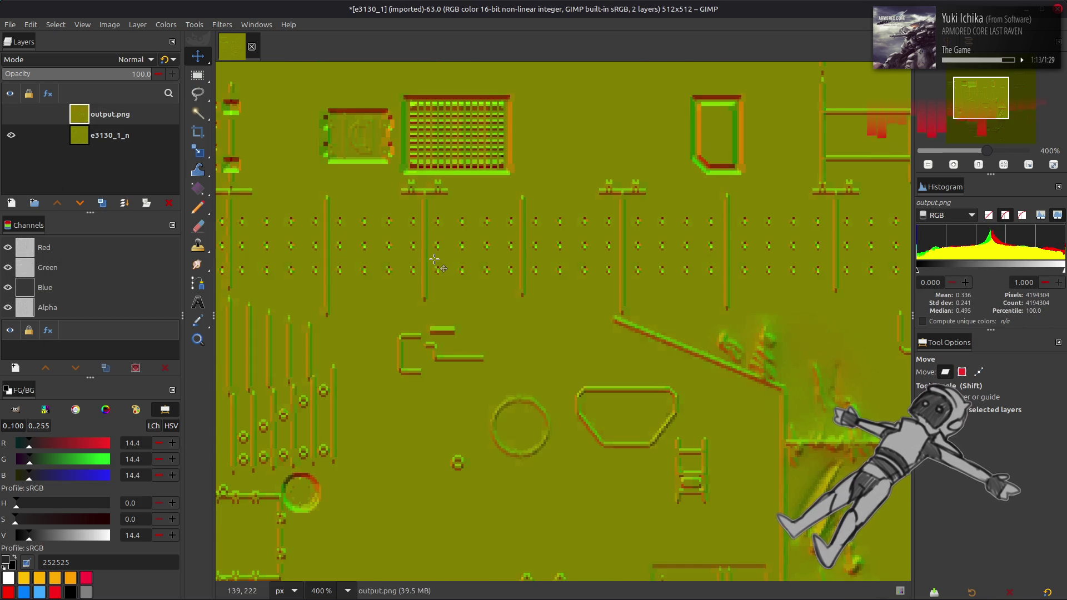
scroll(435, 260, up, 2)
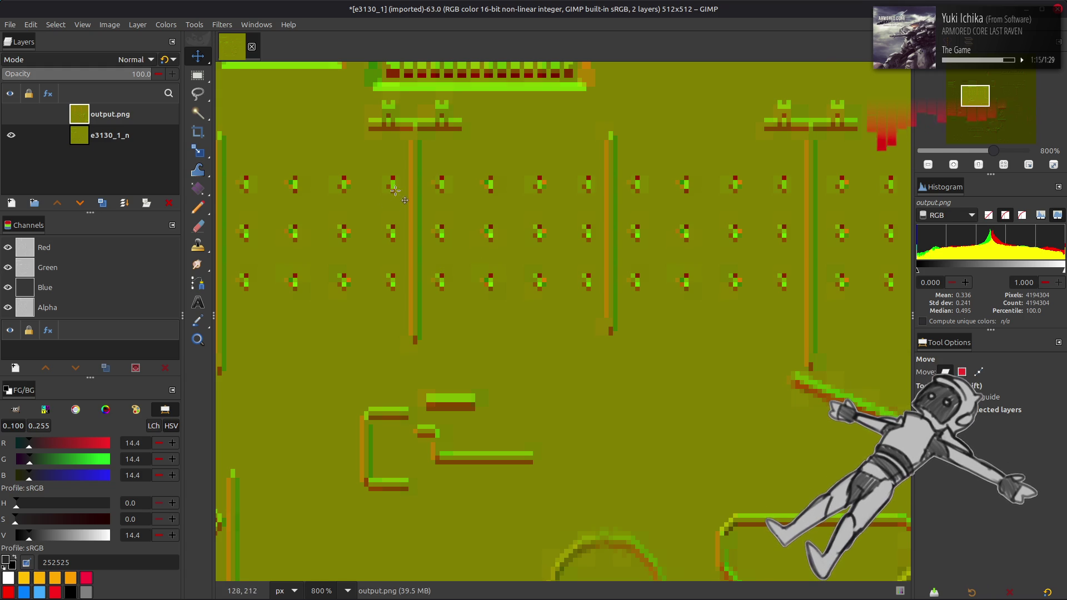
click(11, 114)
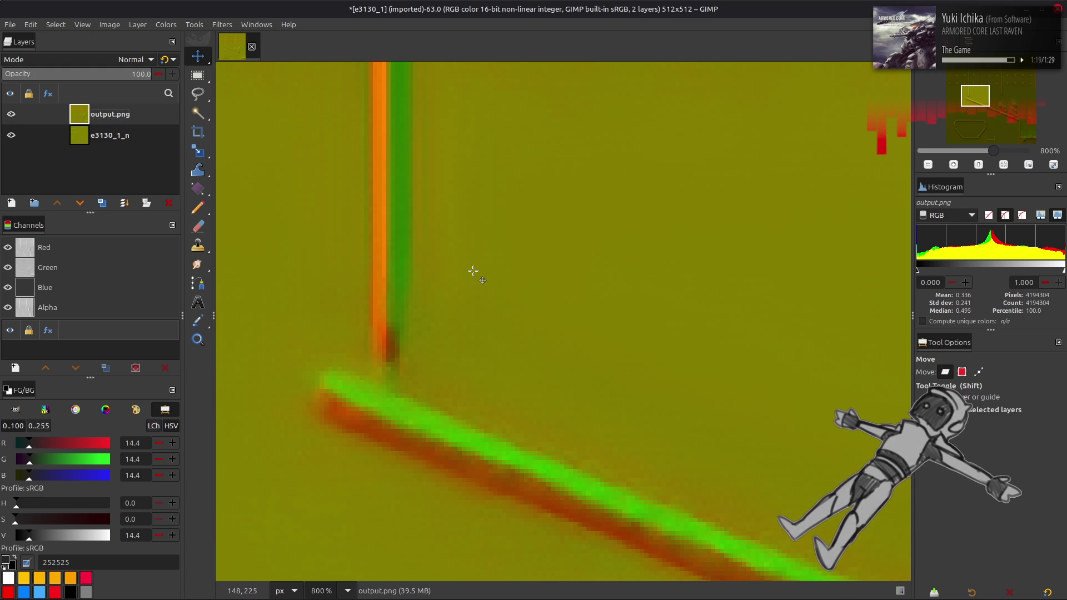
click(12, 114)
click(12, 114)
click(12, 114)
click(12, 114)
click(12, 114)
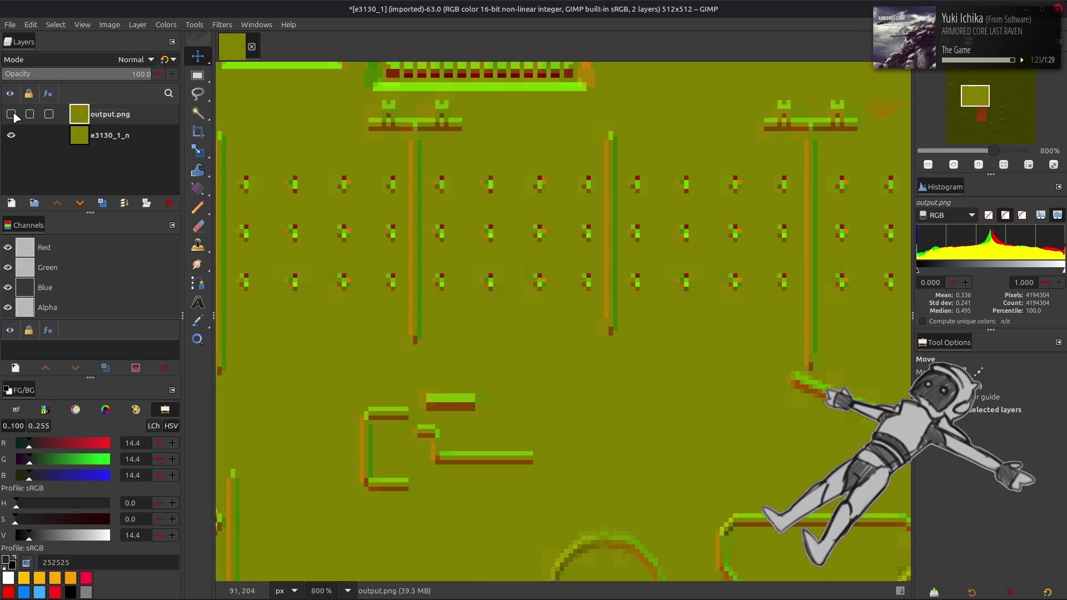
key(alt+Tab)
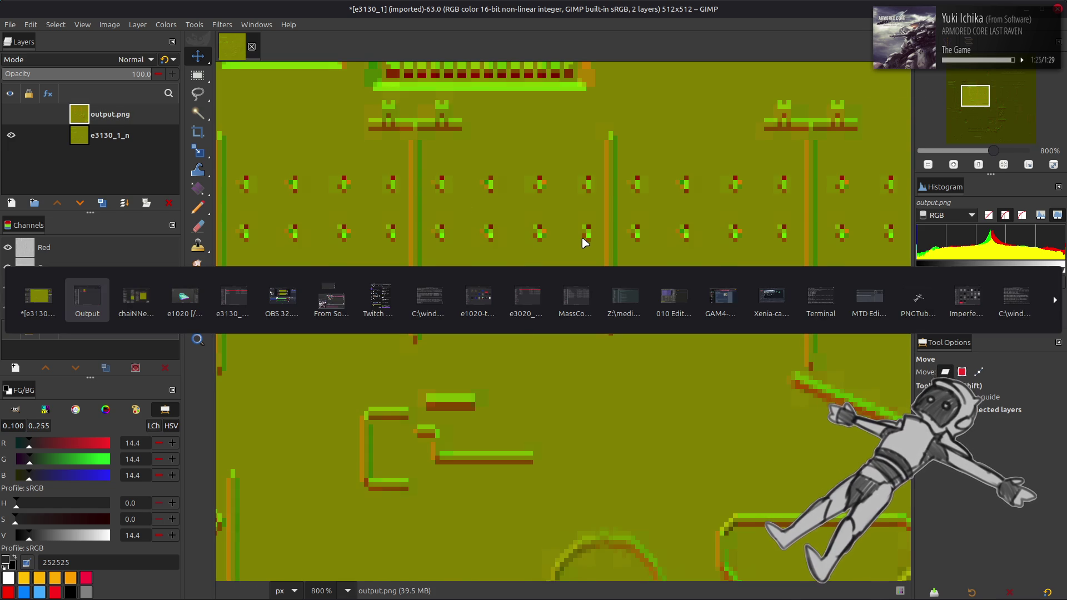
key(alt+Tab)
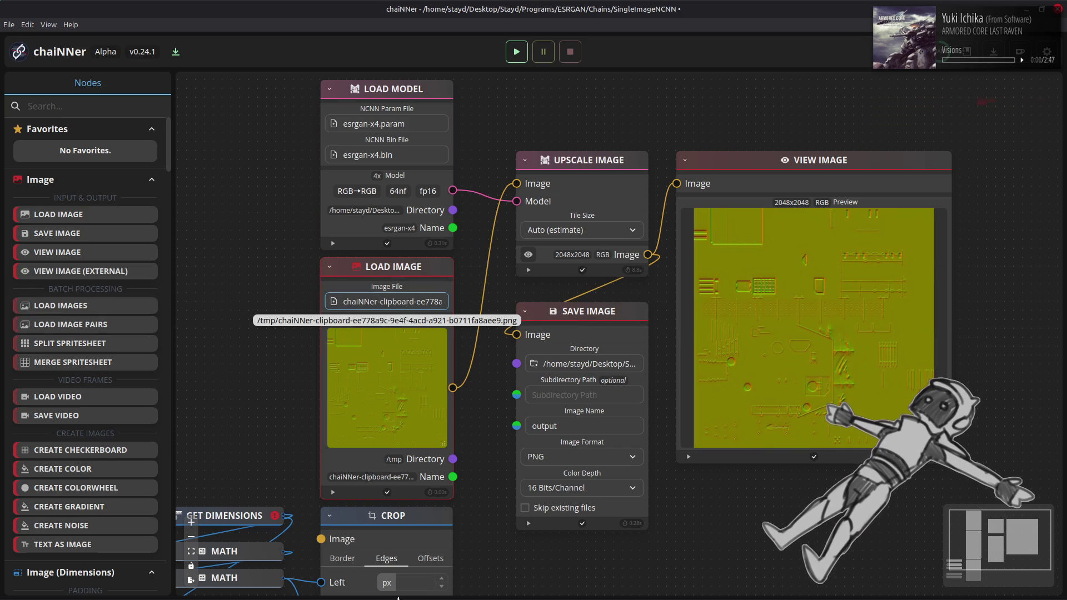
Load esrgan-x4.param from 4x-Normal-RG0-BC7, run the chain again, and return to GIMP.
mouse_move(113, 594)
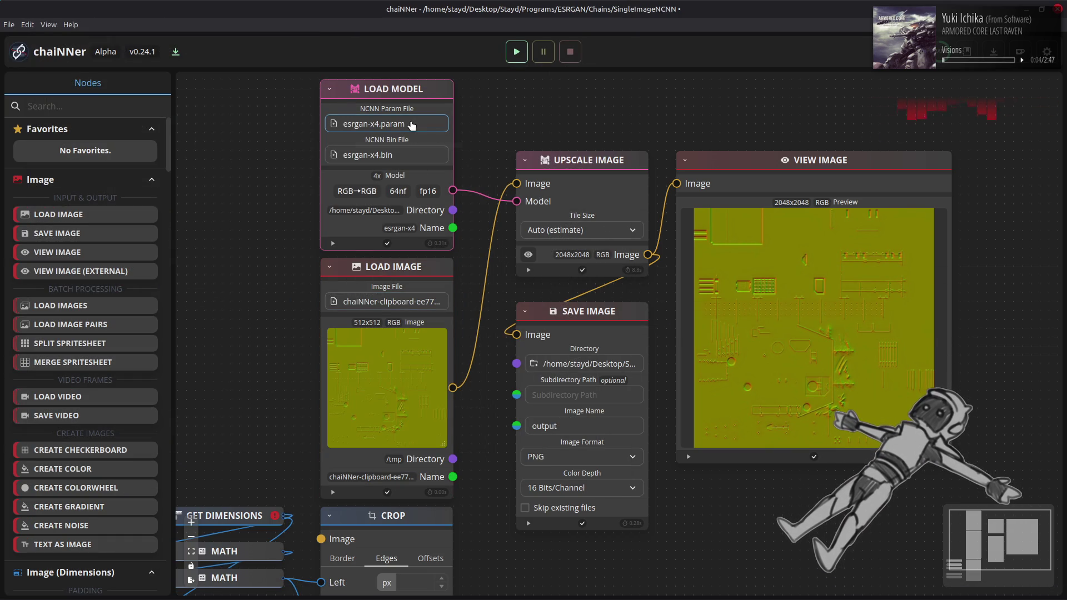
key(alt+Tab)
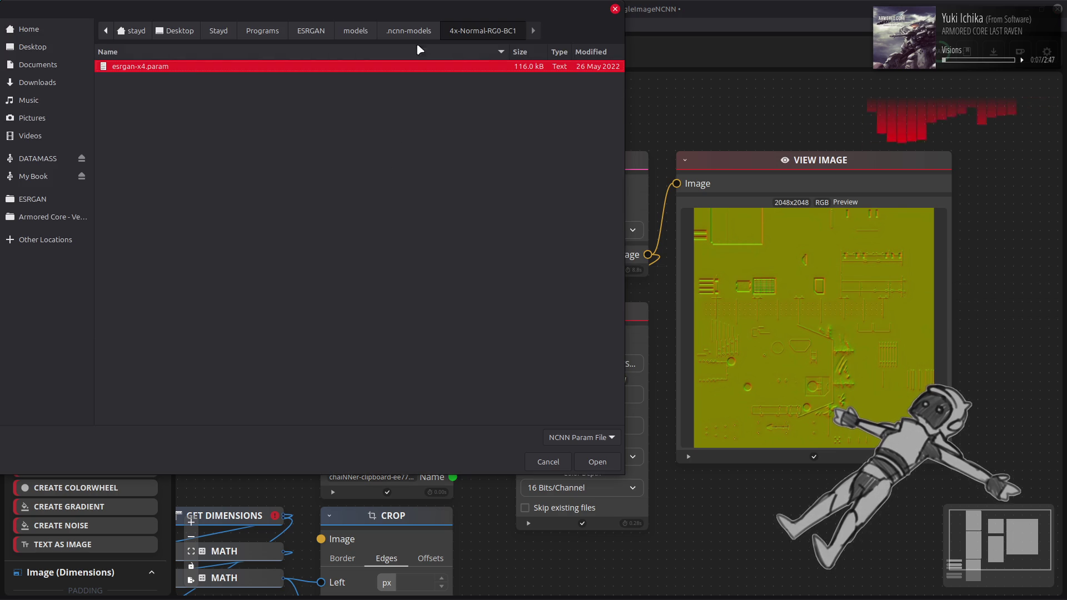
click(422, 31)
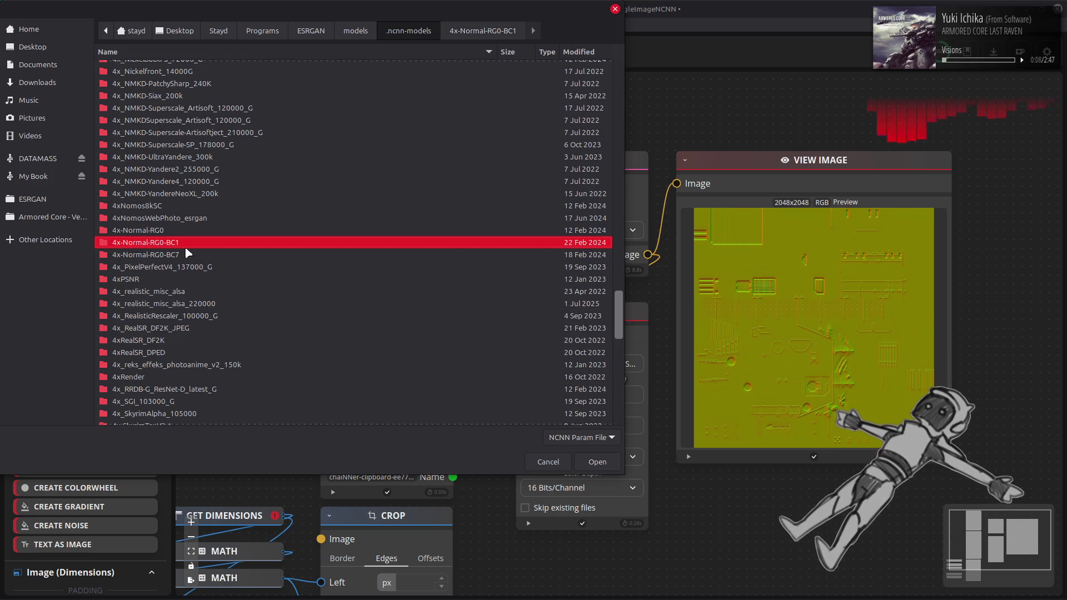
double_click(178, 255)
double_click(205, 69)
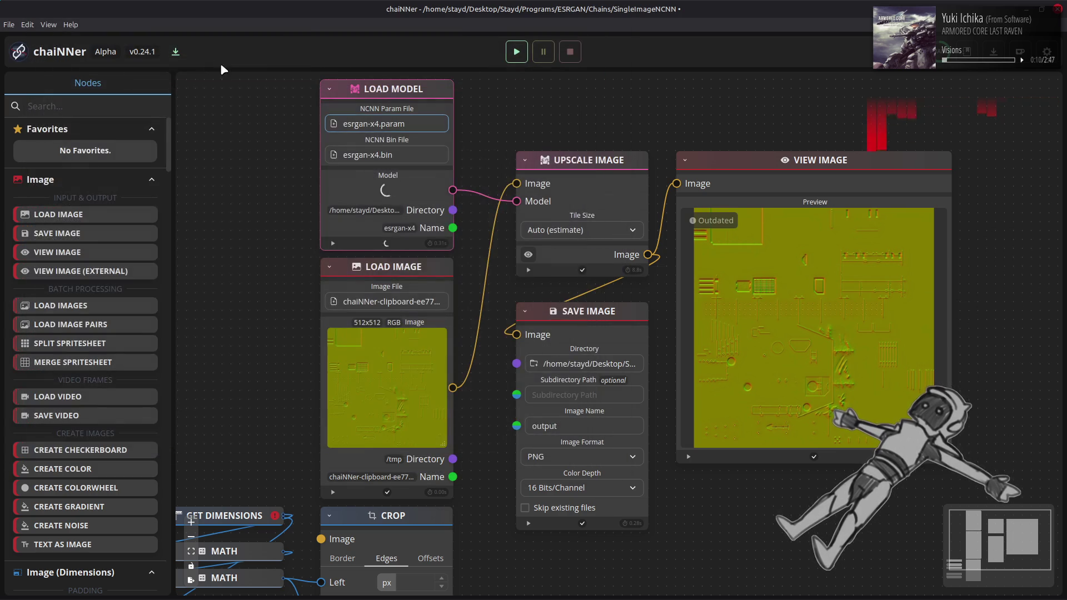
click(516, 51)
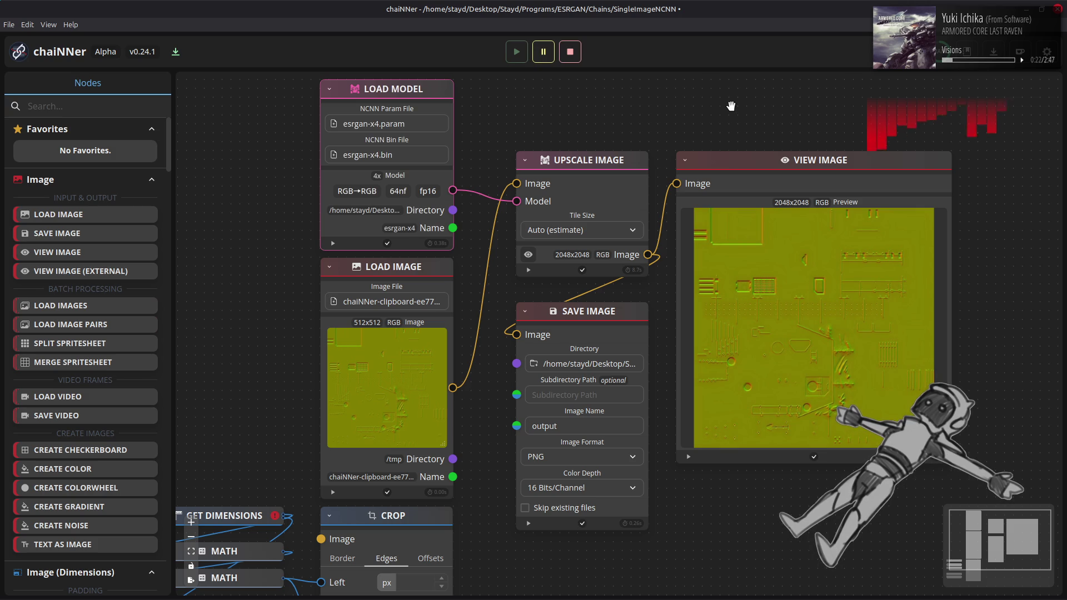
key(alt+Tab)
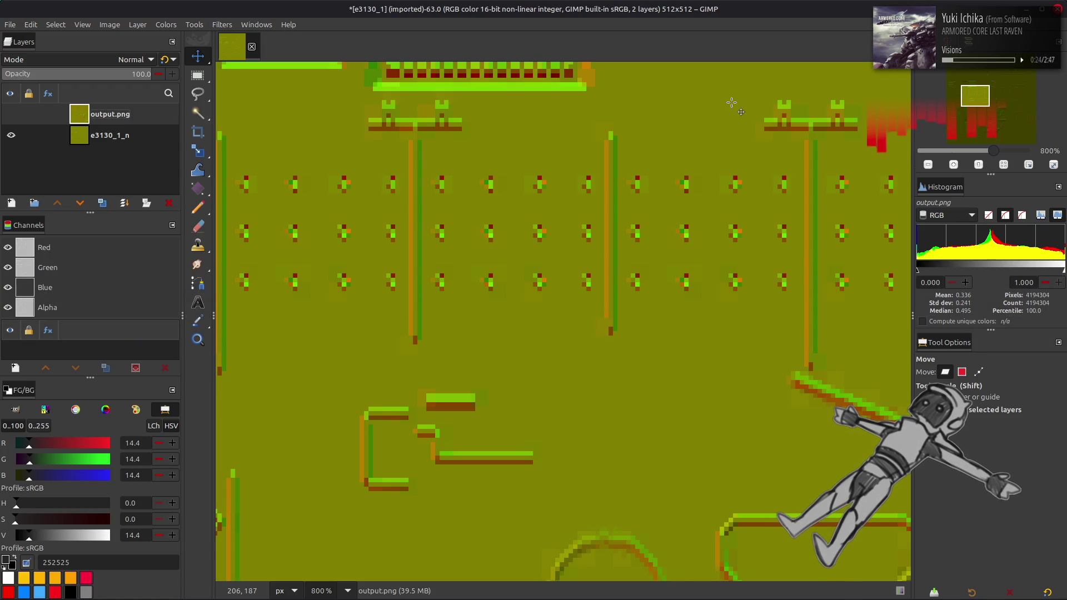
click(10, 113)
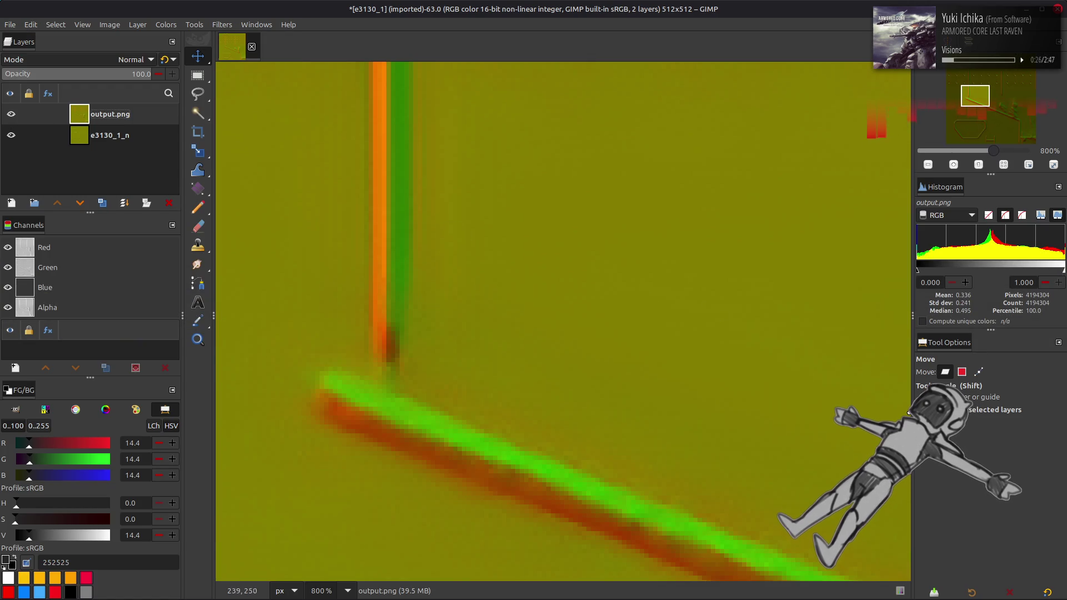
key(q)
key(alt+Tab)
key(alt+Tab)
drag(709, 294, 710, 295)
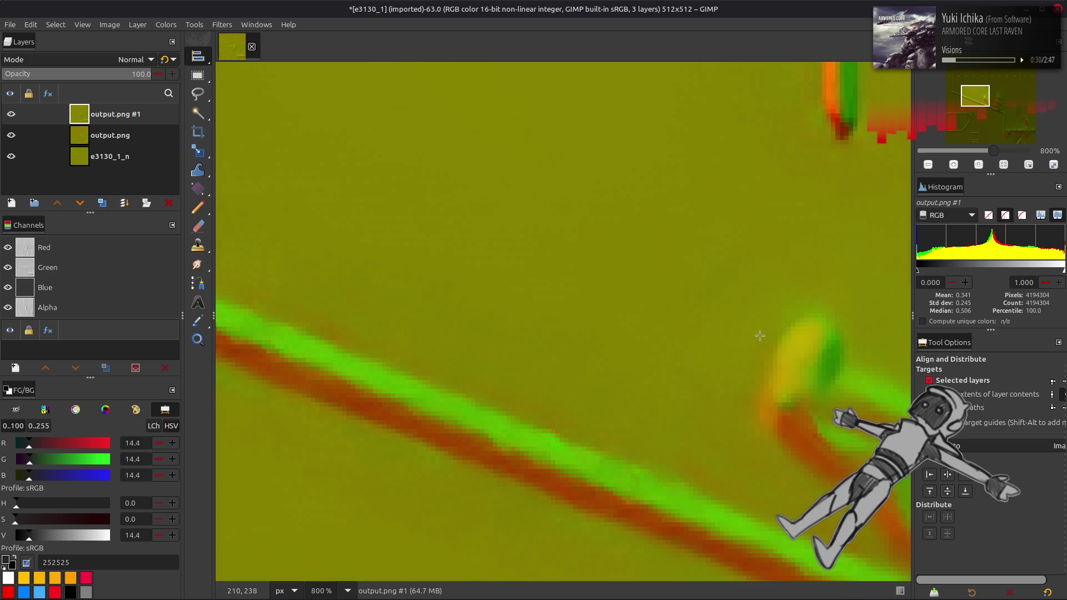
click(948, 475)
click(947, 492)
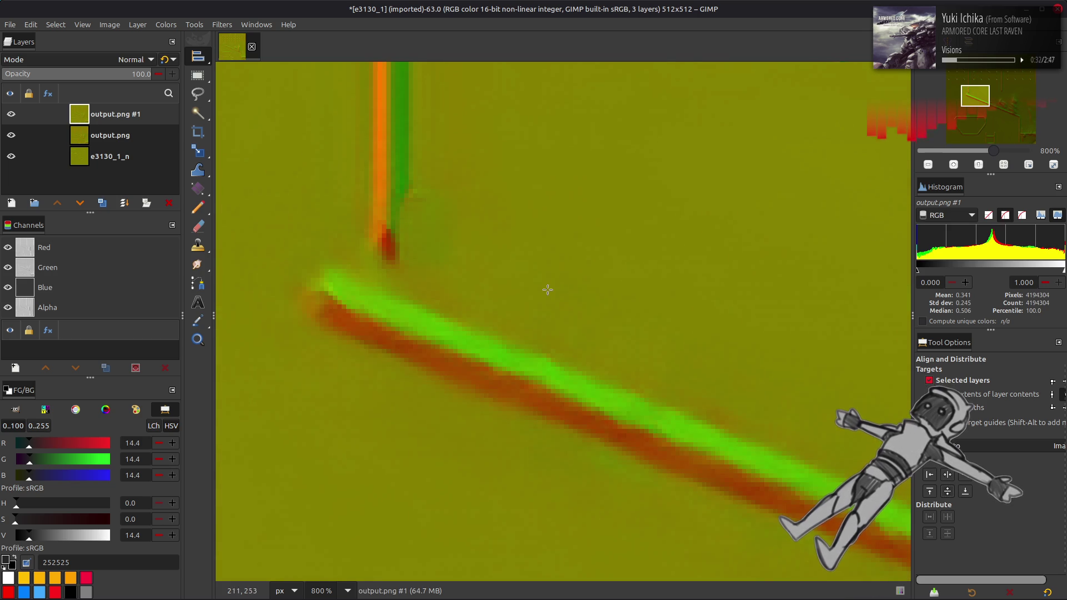
key(m)
scroll(572, 286, right, 3)
key(2)
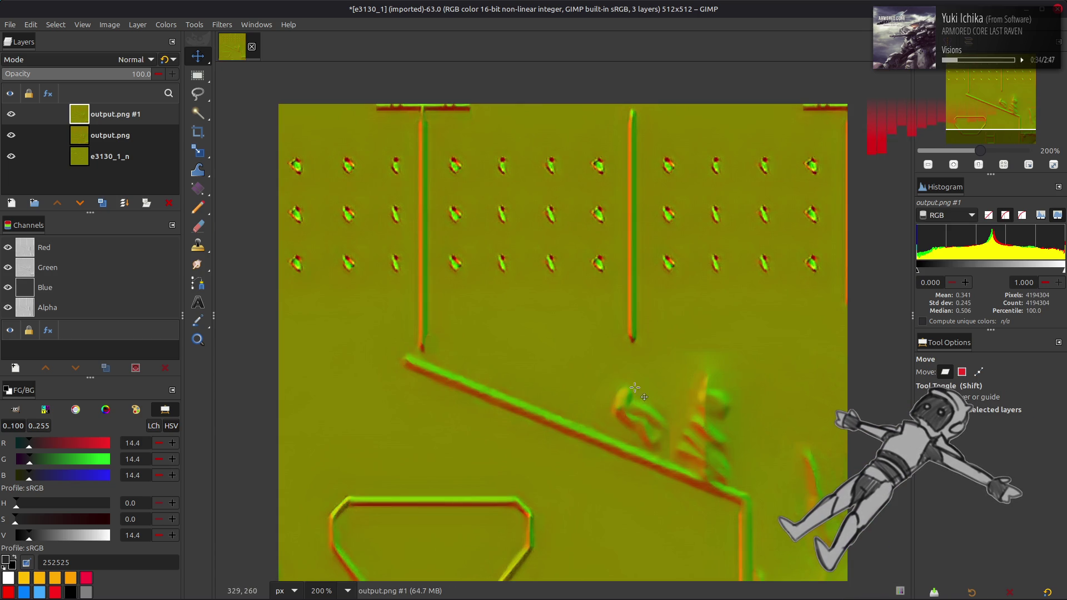
click(11, 114)
click(10, 114)
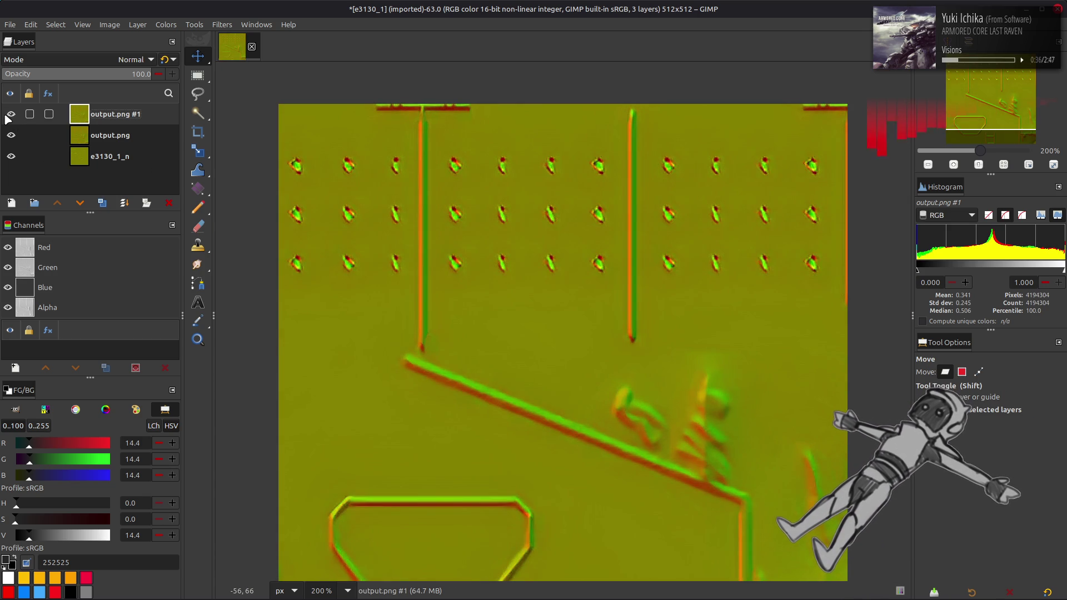
click(11, 114)
click(11, 114)
click(10, 114)
click(11, 114)
click(6, 115)
click(6, 115)
click(6, 115)
click(6, 116)
click(6, 116)
click(6, 116)
click(6, 116)
click(6, 116)
click(6, 115)
click(6, 116)
click(6, 115)
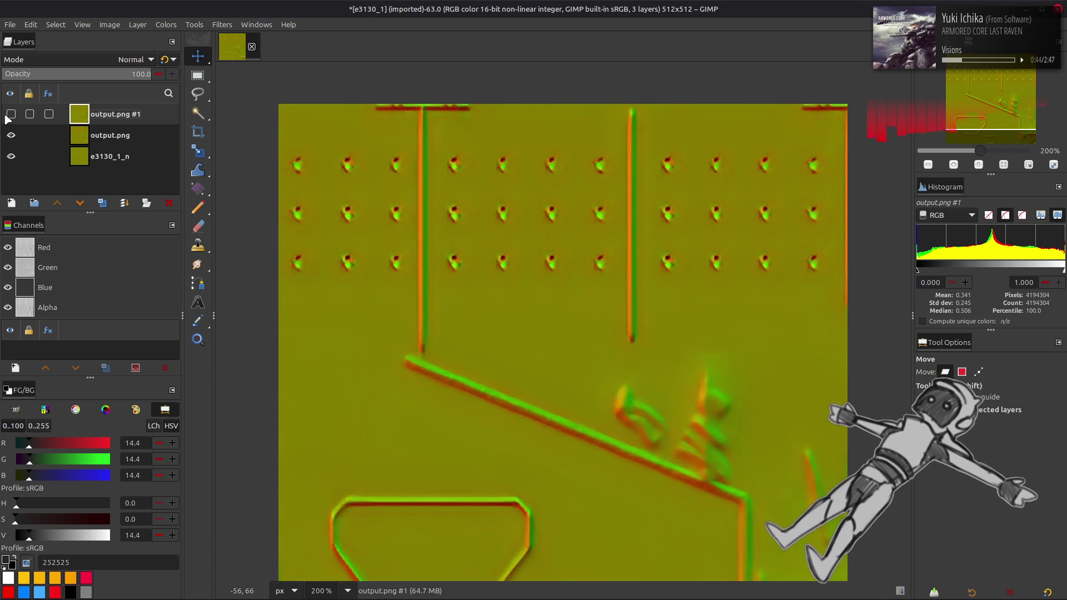
click(6, 115)
click(6, 116)
click(6, 116)
click(6, 115)
click(6, 116)
click(6, 116)
click(6, 115)
click(7, 115)
click(6, 115)
click(6, 116)
click(6, 115)
click(7, 115)
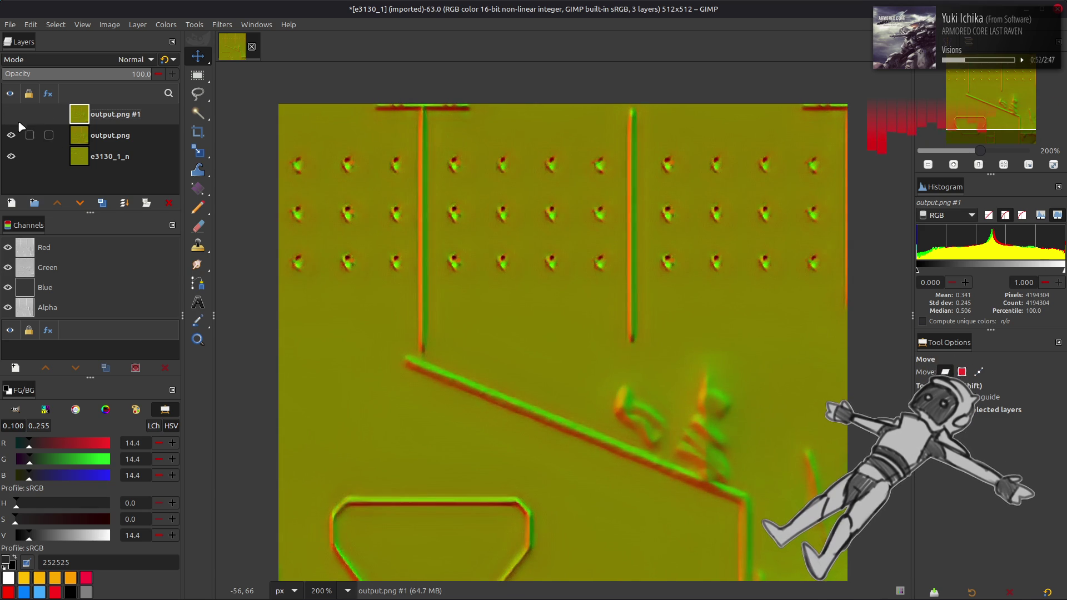
click(13, 115)
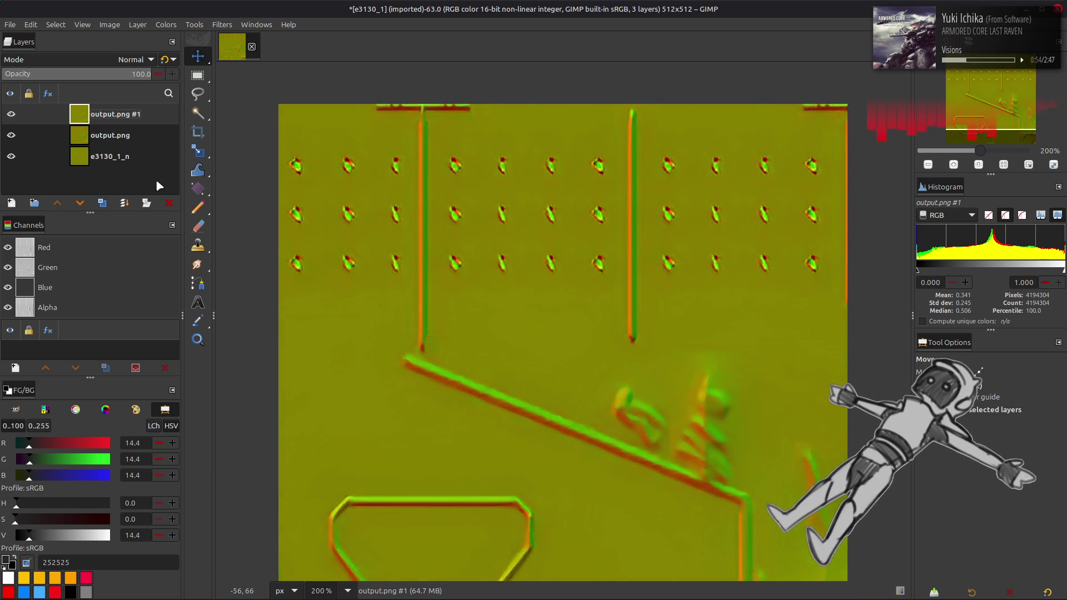
click(169, 203)
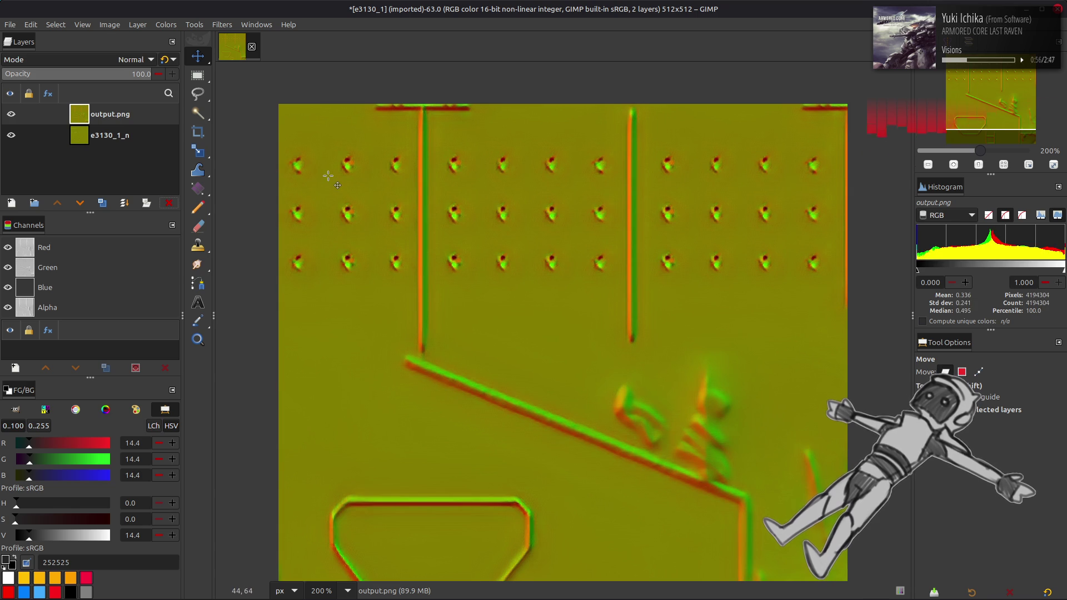
click(11, 114)
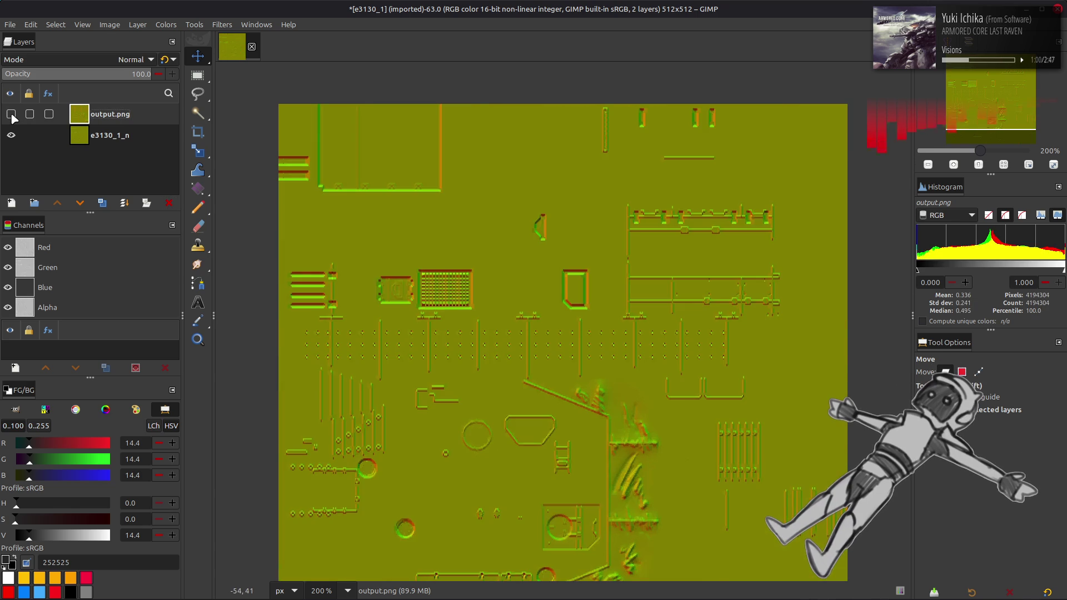
Show and hide output.png to compare it with the original normal map.
scroll(382, 263, down, 3)
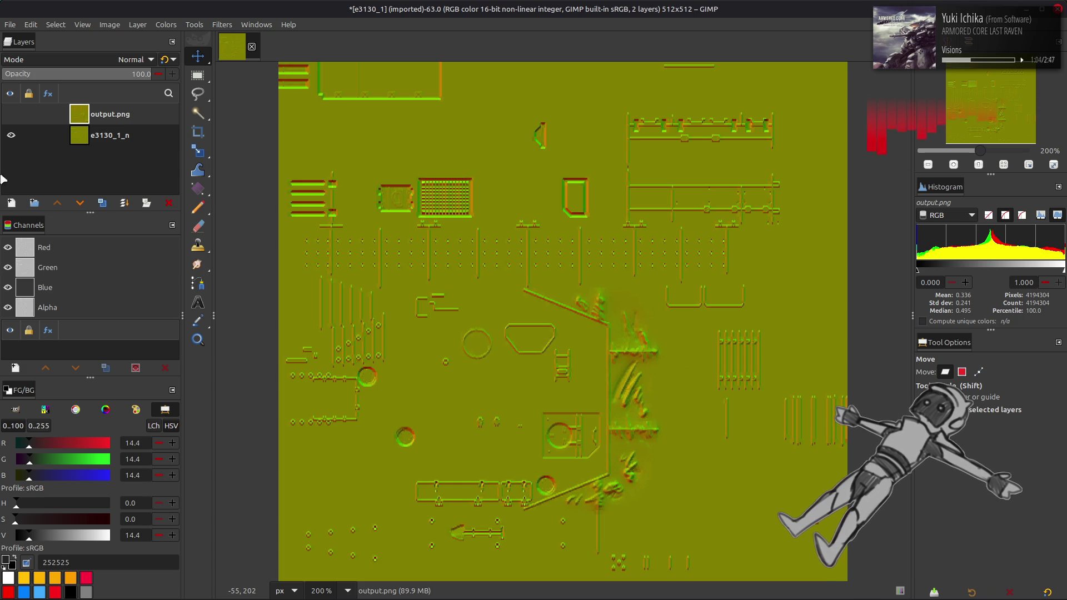
click(11, 113)
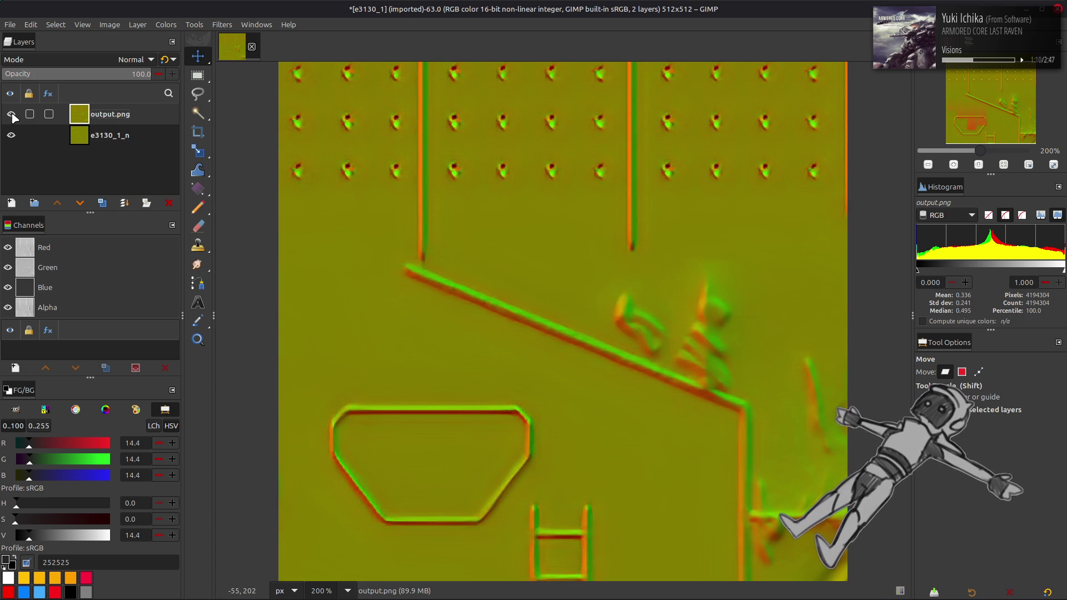
click(11, 115)
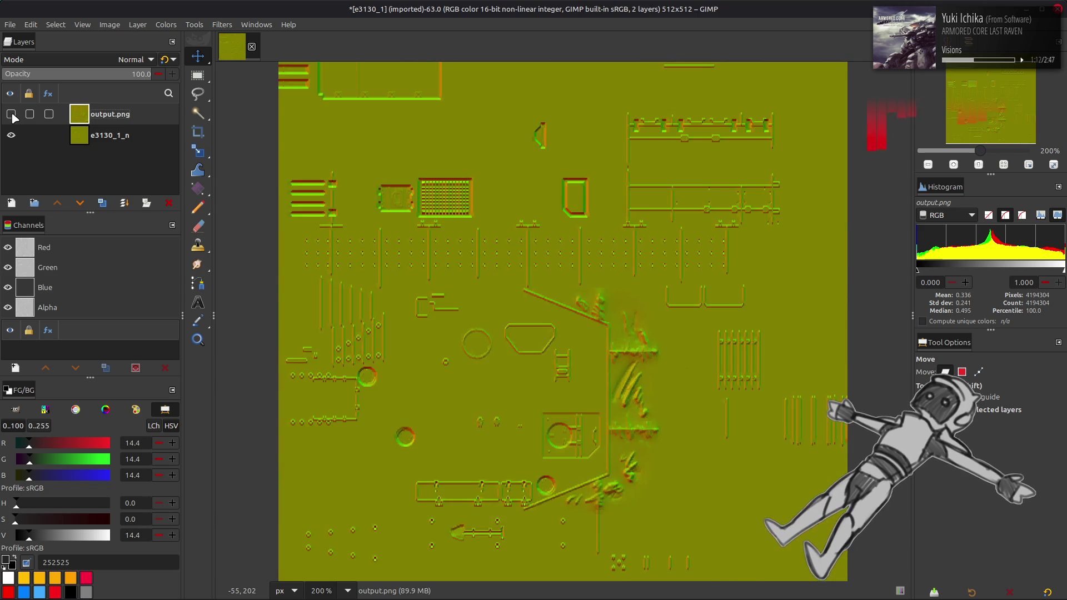
Make e3130_1_n active with Green and Blue channels selected, copy it, and switch to chaiNNer.
click(94, 136)
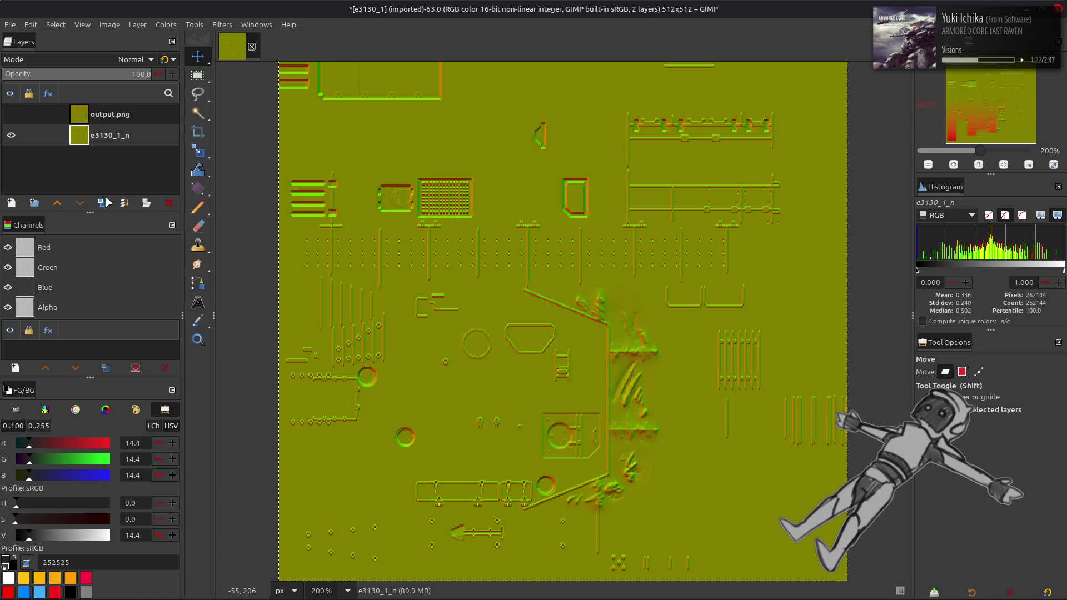
click(79, 268)
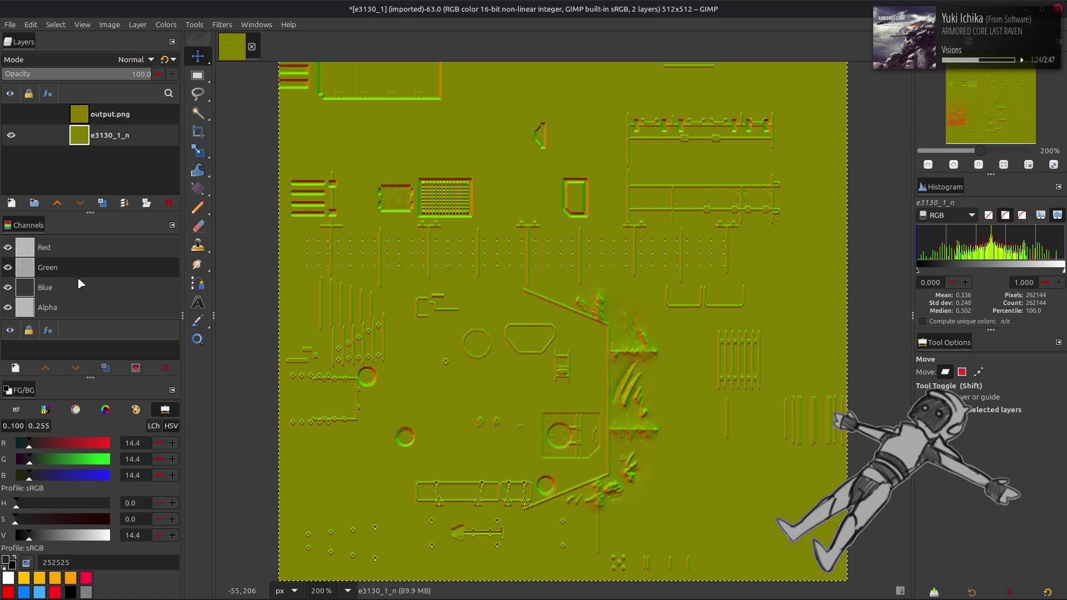
click(79, 283)
click(166, 25)
key(Escape)
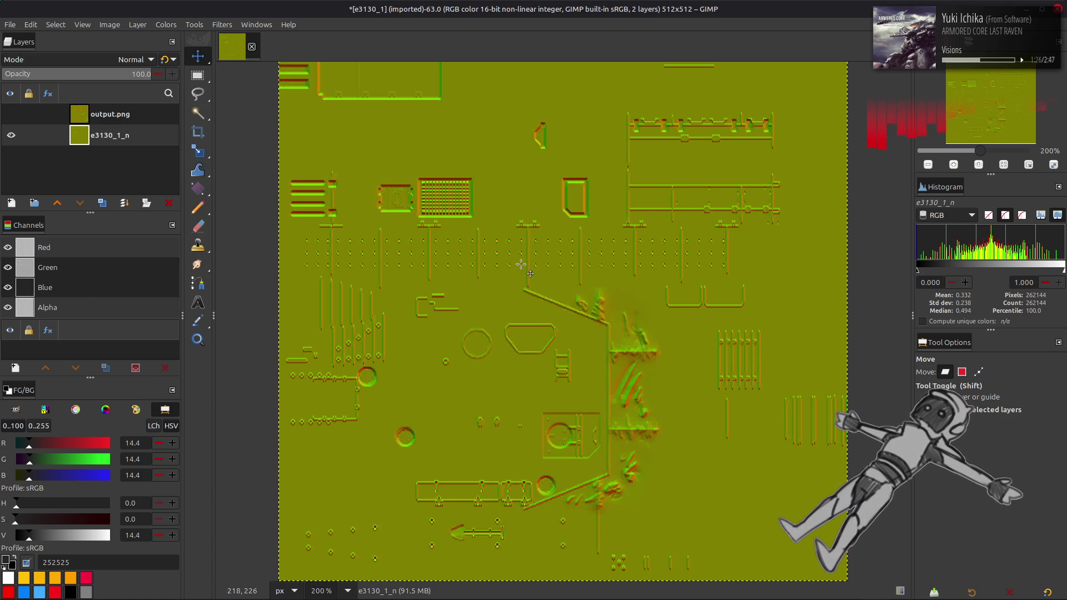
key(ctrl+c)
key(alt+Tab)
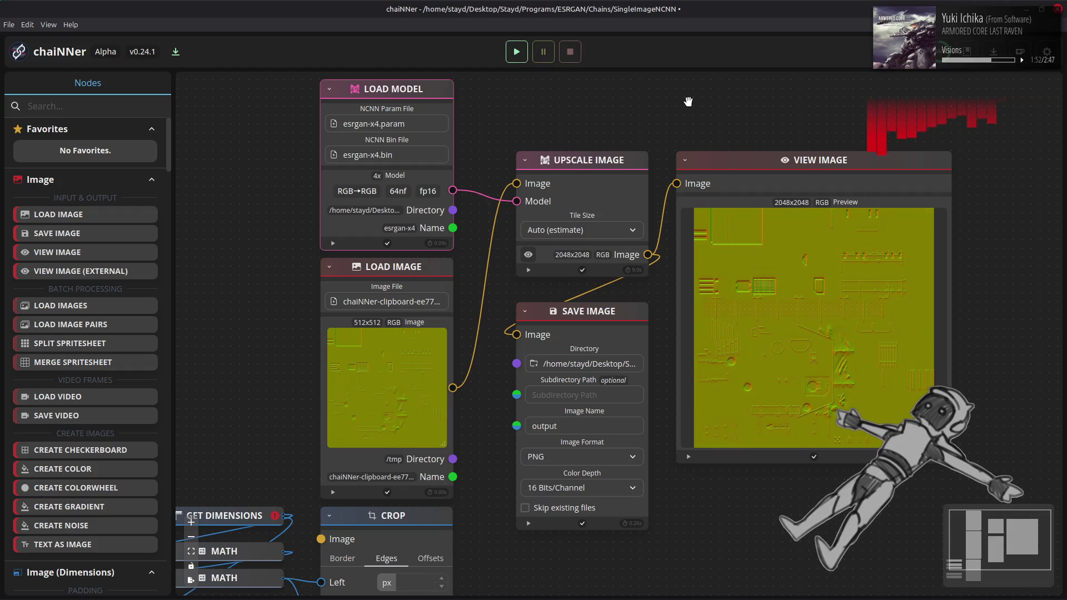
Add the newest output.png as layer output.png #1 and align it with the image.
key(alt+Tab)
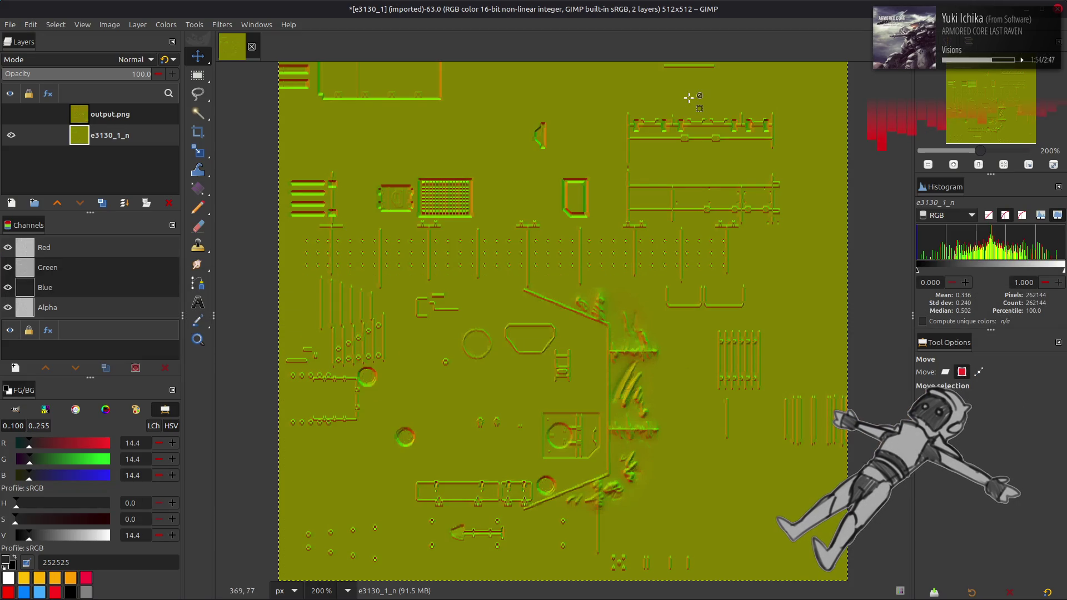
key(2)
key(alt+Tab)
key(alt+Tab)
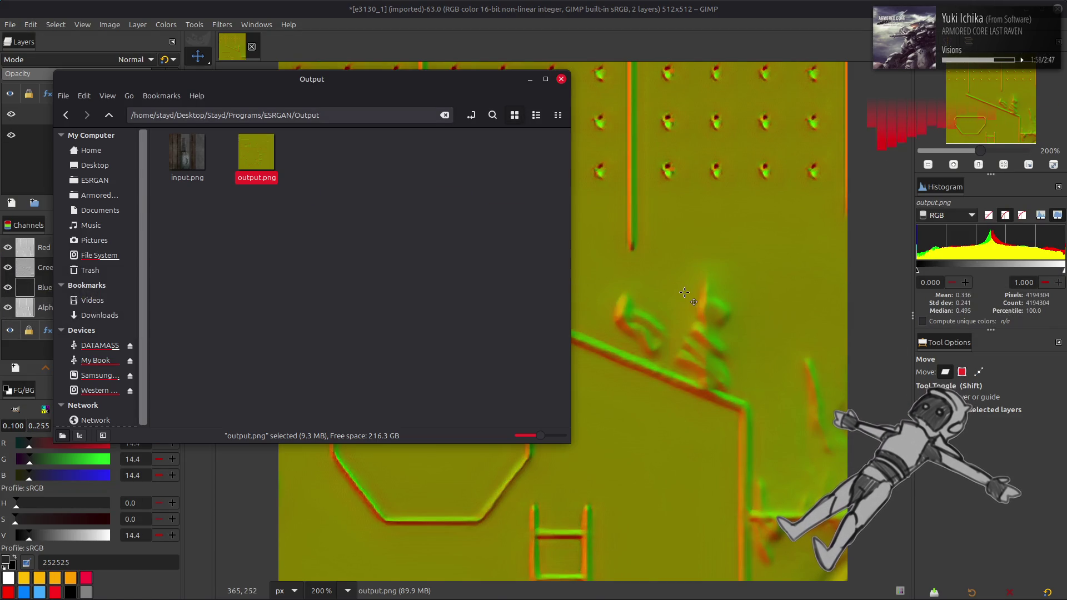
drag(684, 293, 686, 295)
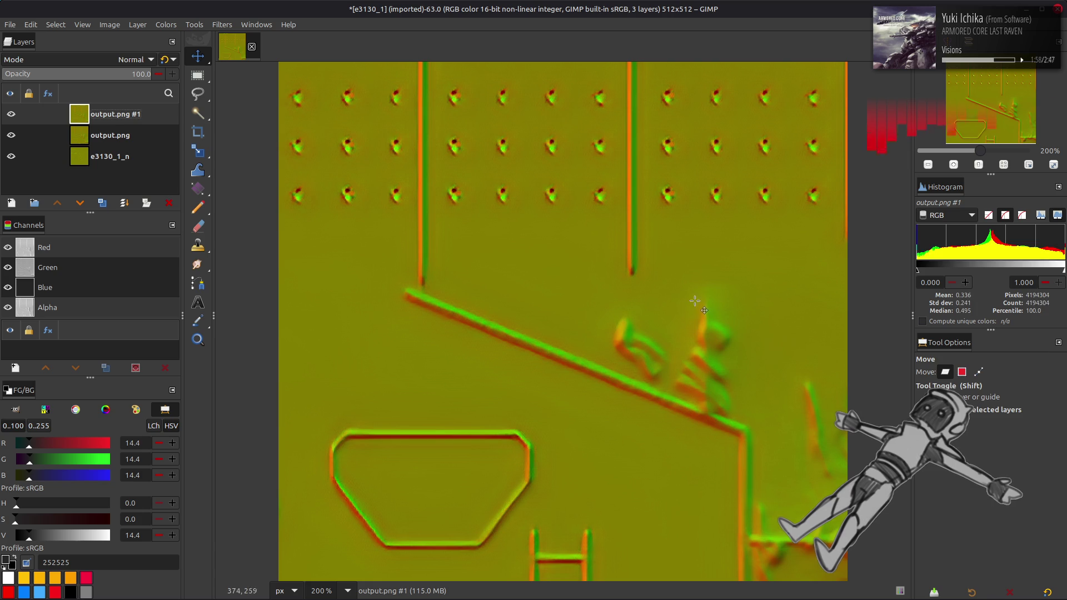
key(q)
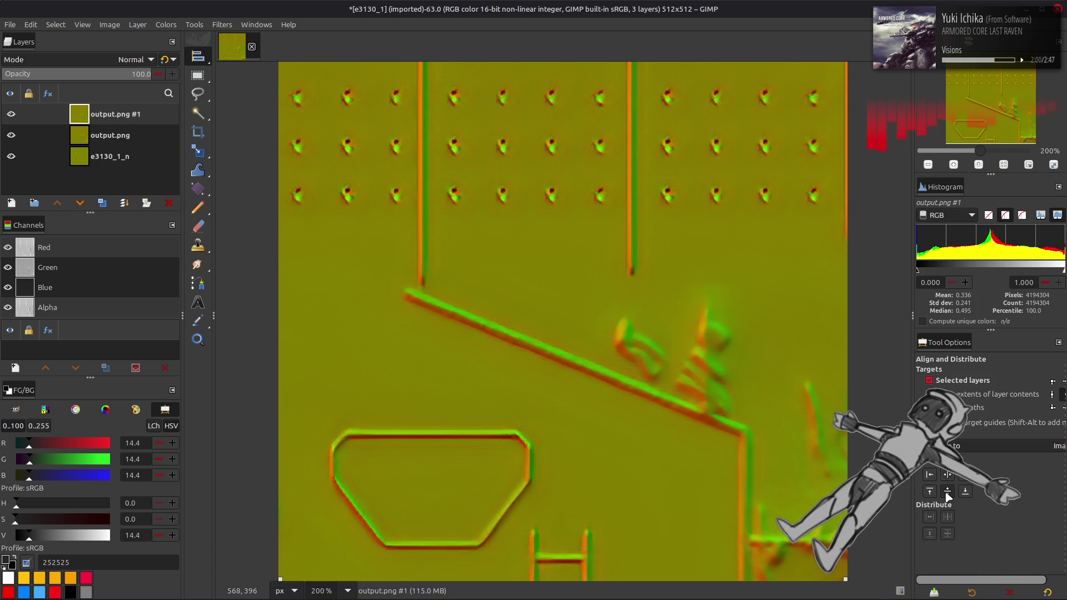
click(947, 490)
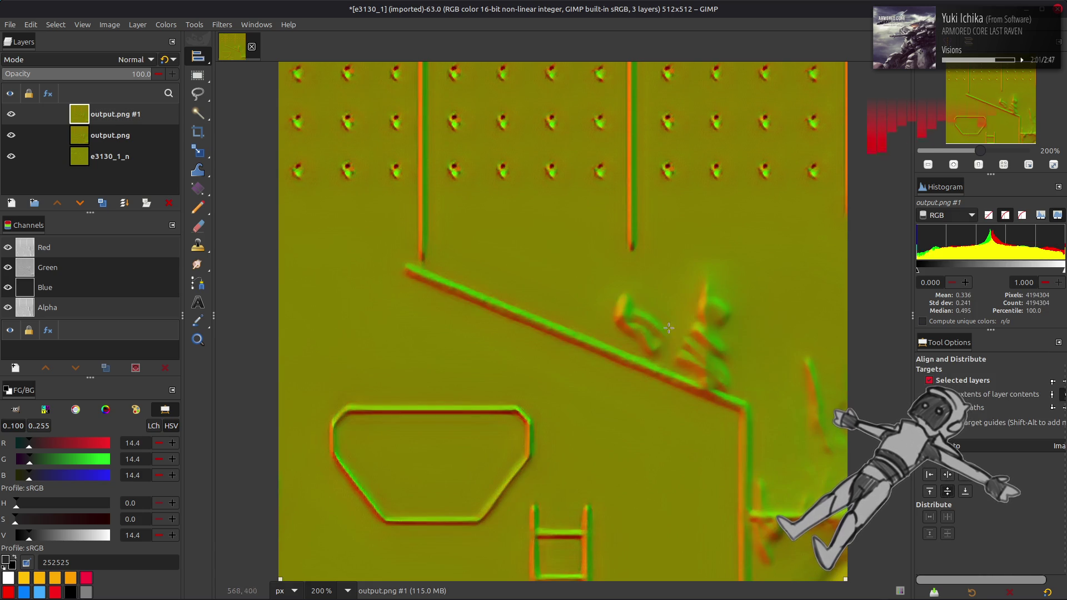
Toggle output.png #1 to compare with the layers below, then delete it.
click(12, 117)
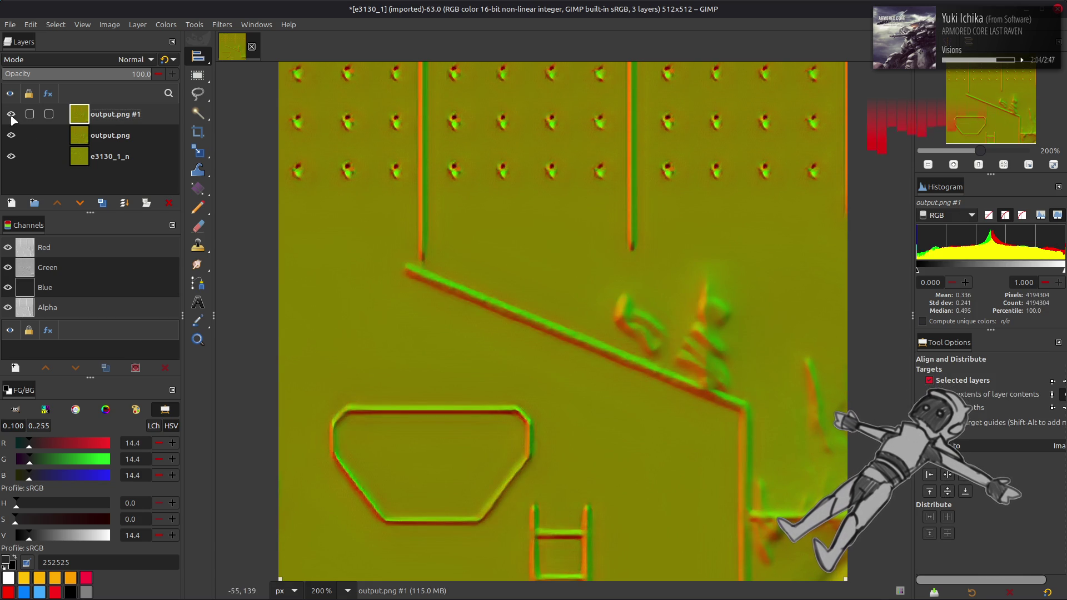
click(11, 118)
click(11, 117)
click(12, 117)
click(12, 118)
click(167, 202)
Flick output.png on and off against e3130_1_n and leave it hidden.
click(10, 114)
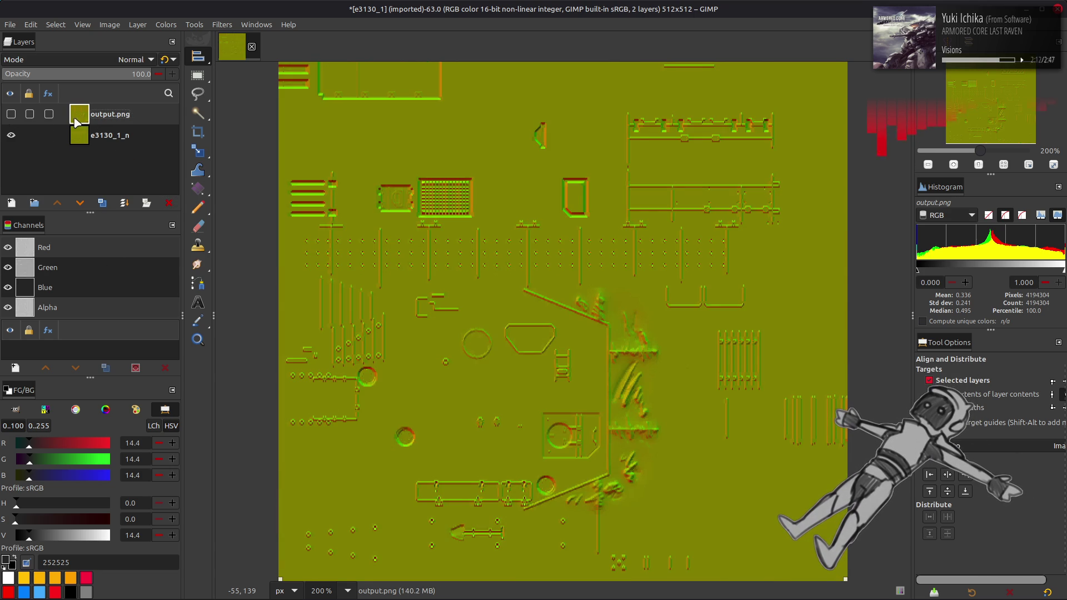
click(11, 114)
click(12, 114)
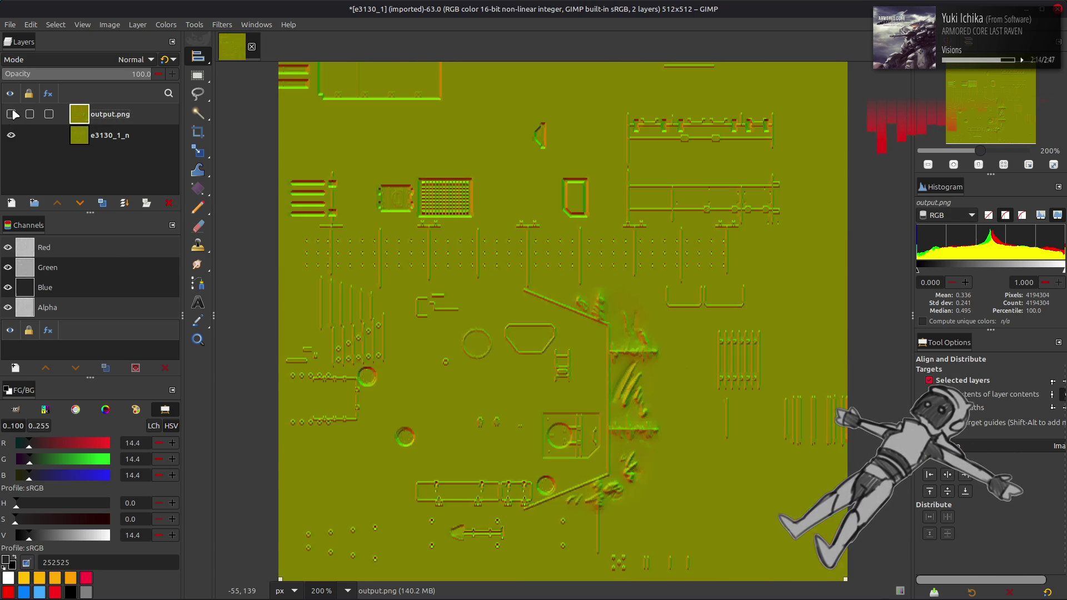
click(12, 114)
click(12, 114)
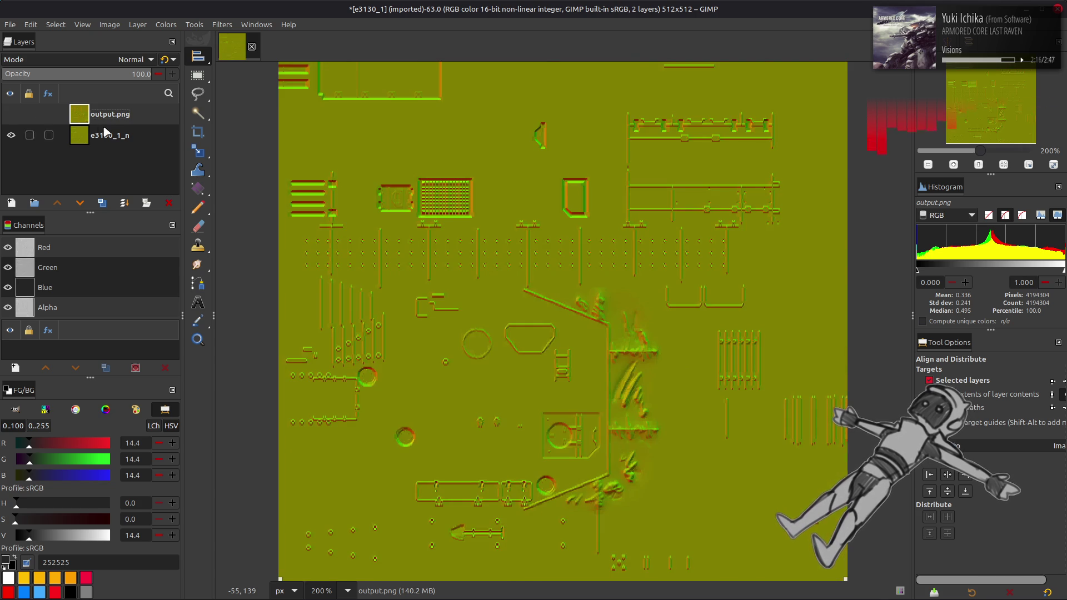
Invert e3130_1_n, select Green and Blue channels, copy the layer, and switch to chaiNNer.
click(105, 132)
click(166, 24)
click(202, 177)
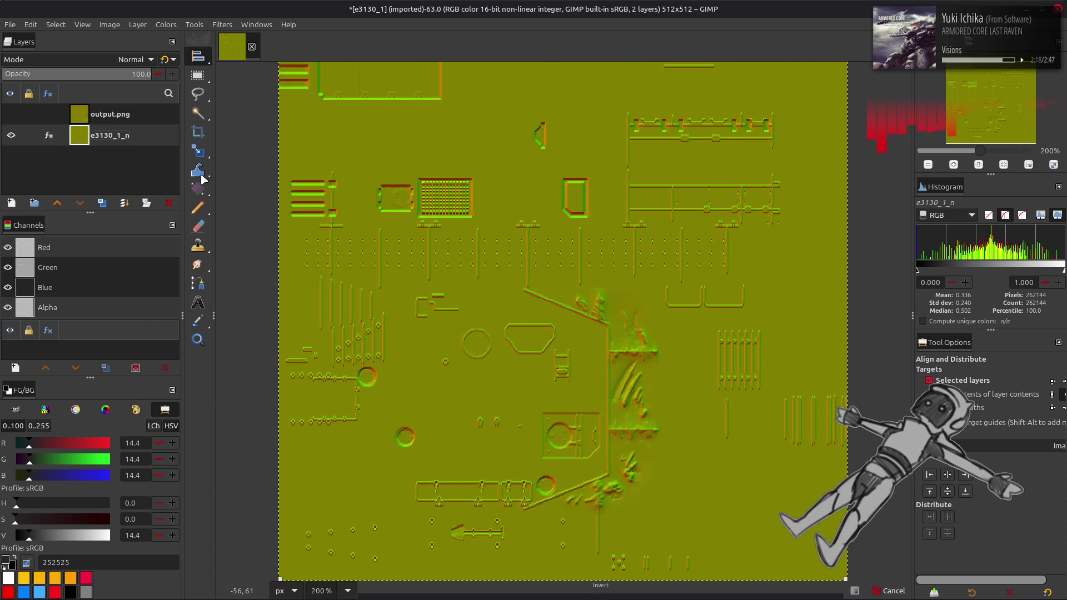
click(135, 271)
click(134, 285)
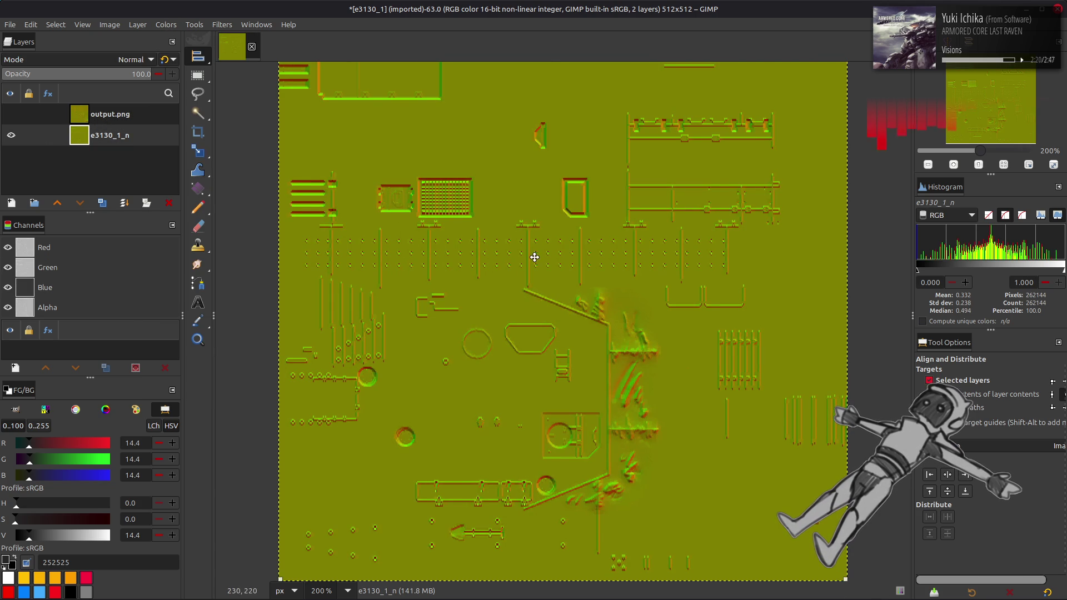
key(m)
key(ctrl+c)
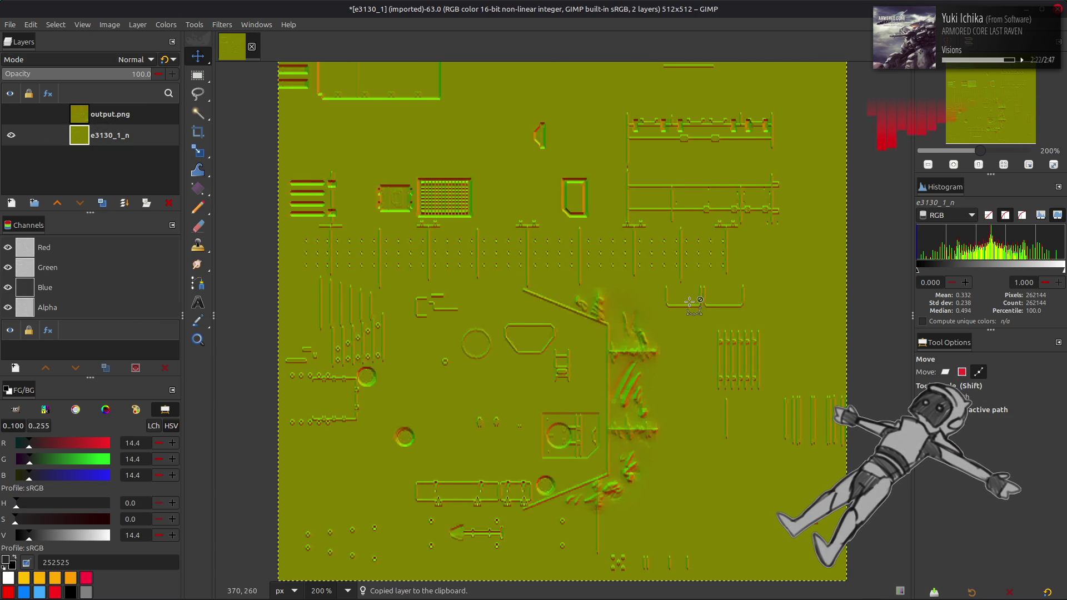
key(alt+Tab)
key(alt+Tab)
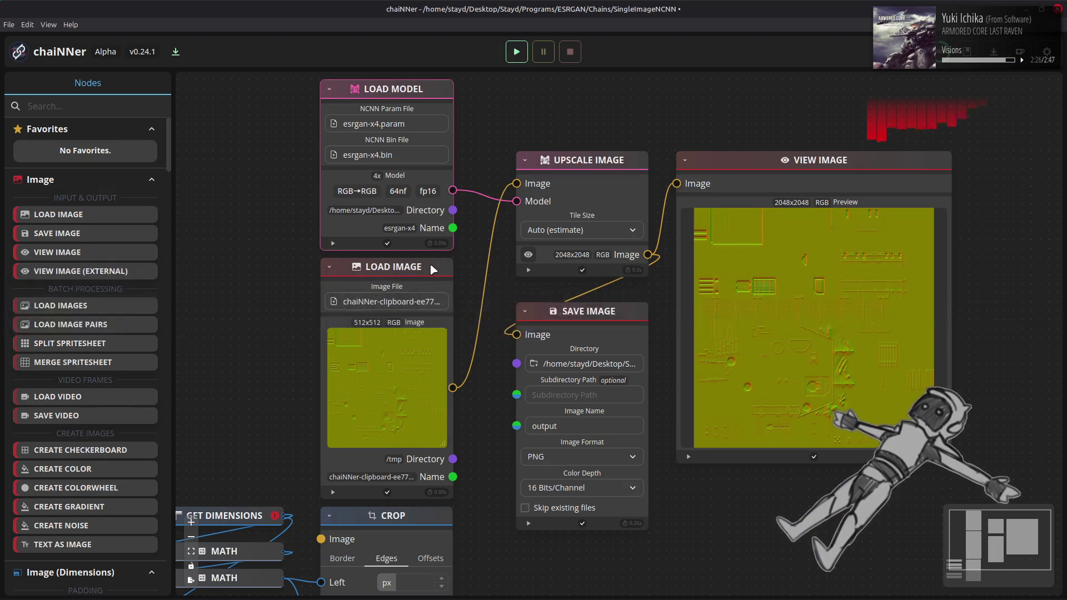
click(430, 263)
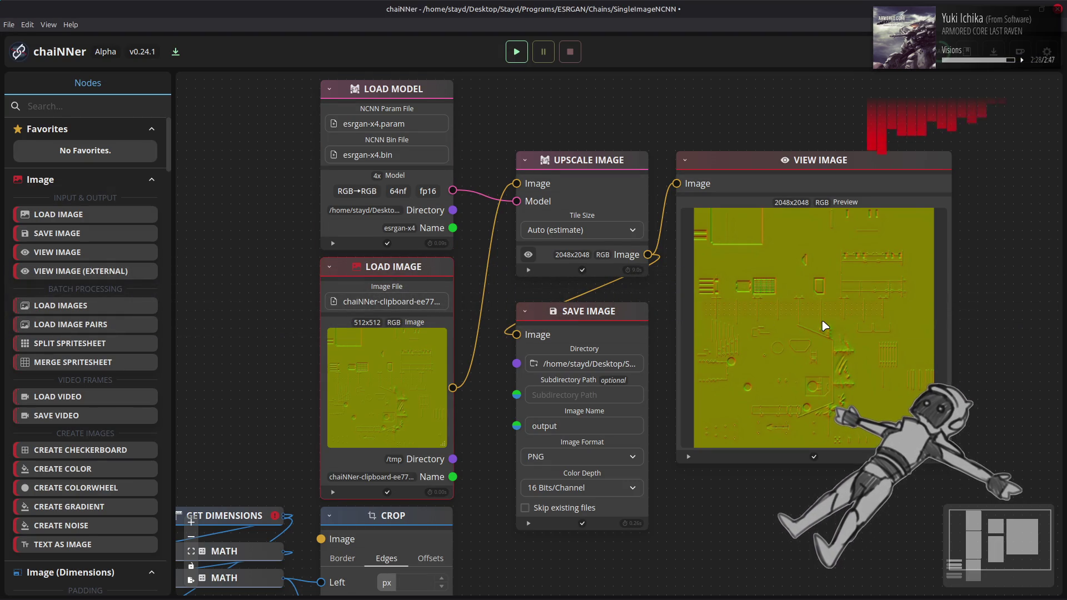
Replace the Load Image node with the pasted inverted normal map, connect it to Upscale Image, and run.
scroll(825, 326, up, 1)
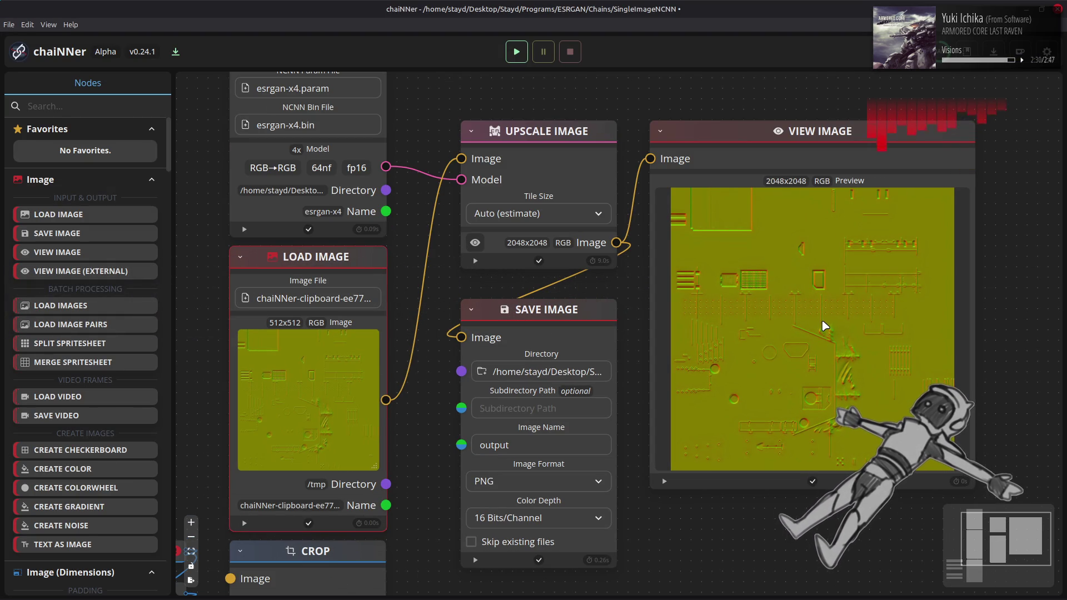
scroll(825, 327, down, 1)
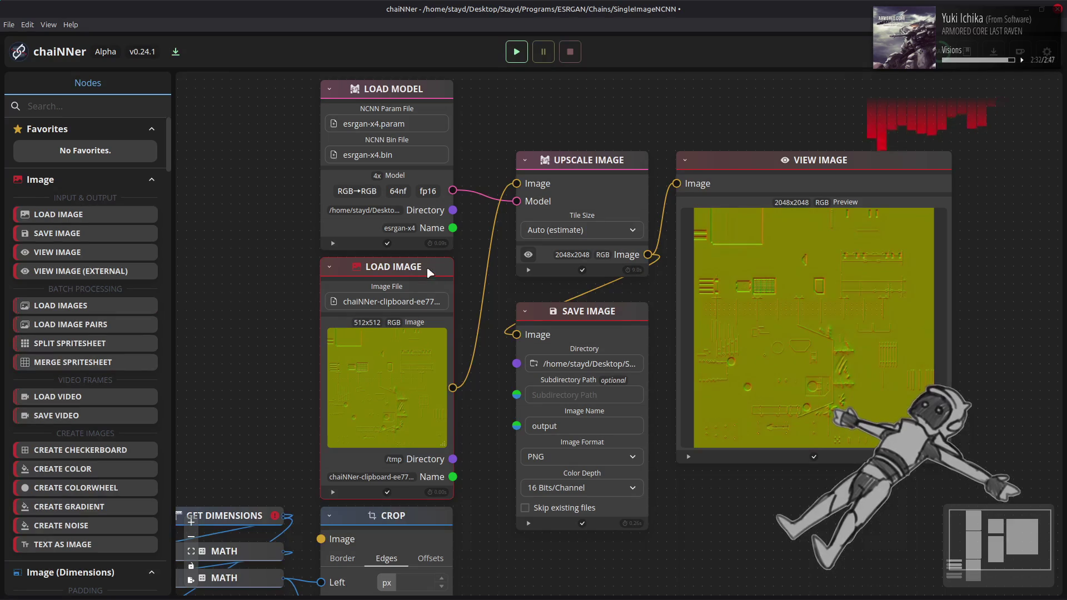
key(Delete)
key(ctrl+v)
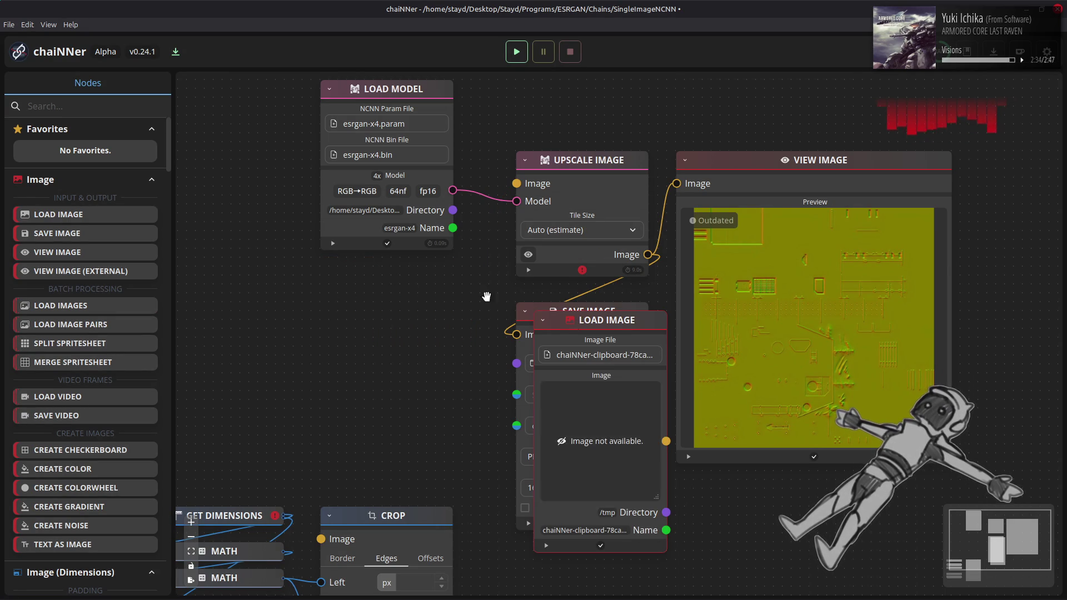
mouse_move(618, 332)
mouse_down()
mouse_move(412, 283)
mouse_move(422, 272)
mouse_up()
mouse_move(453, 388)
mouse_down()
mouse_move(464, 309)
mouse_move(516, 184)
mouse_up()
click(517, 52)
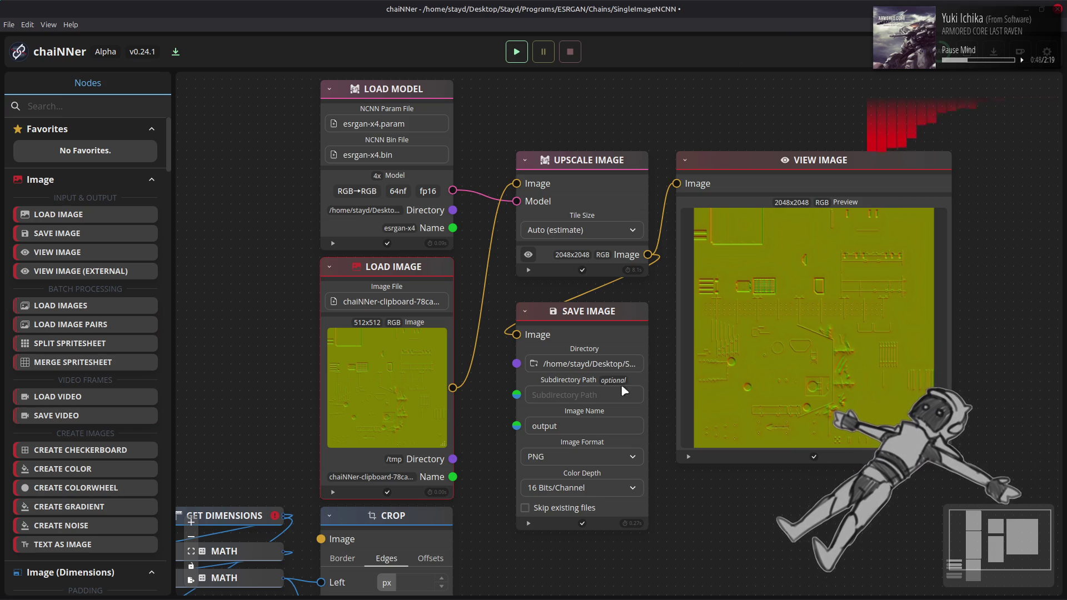
Wait for the 2048x2048 upscale to finish, then switch to the Output folder window.
mouse_move(640, 598)
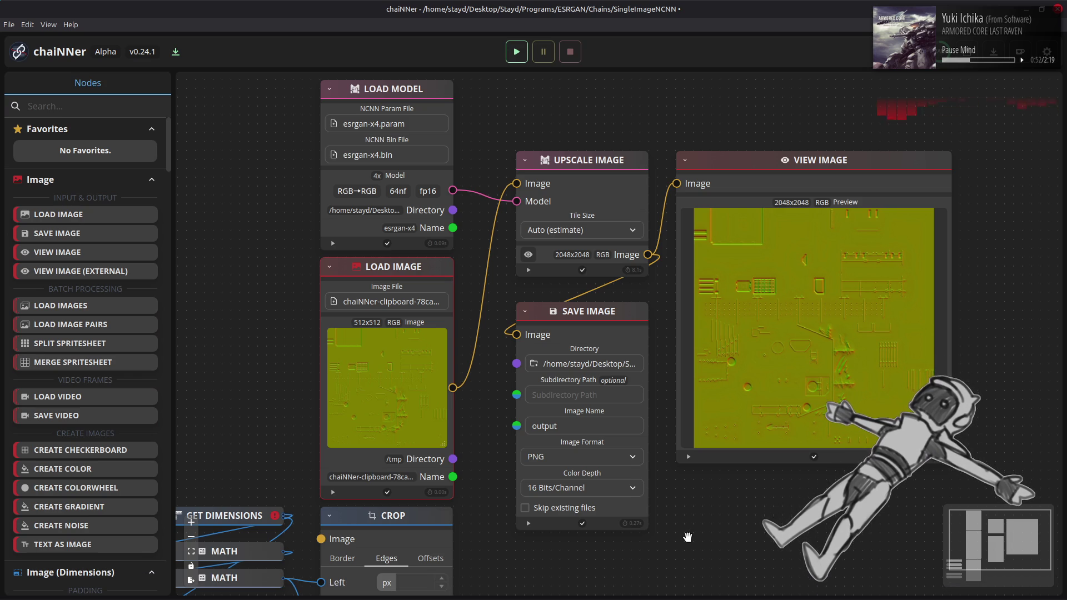
mouse_move(688, 599)
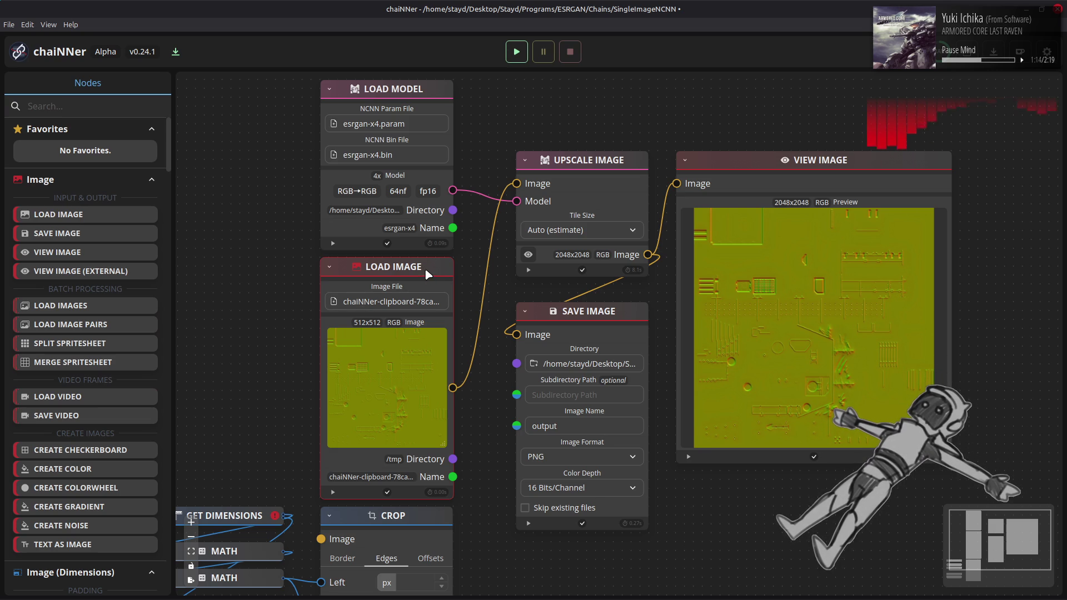
key(alt+Tab)
key(alt+Tab)
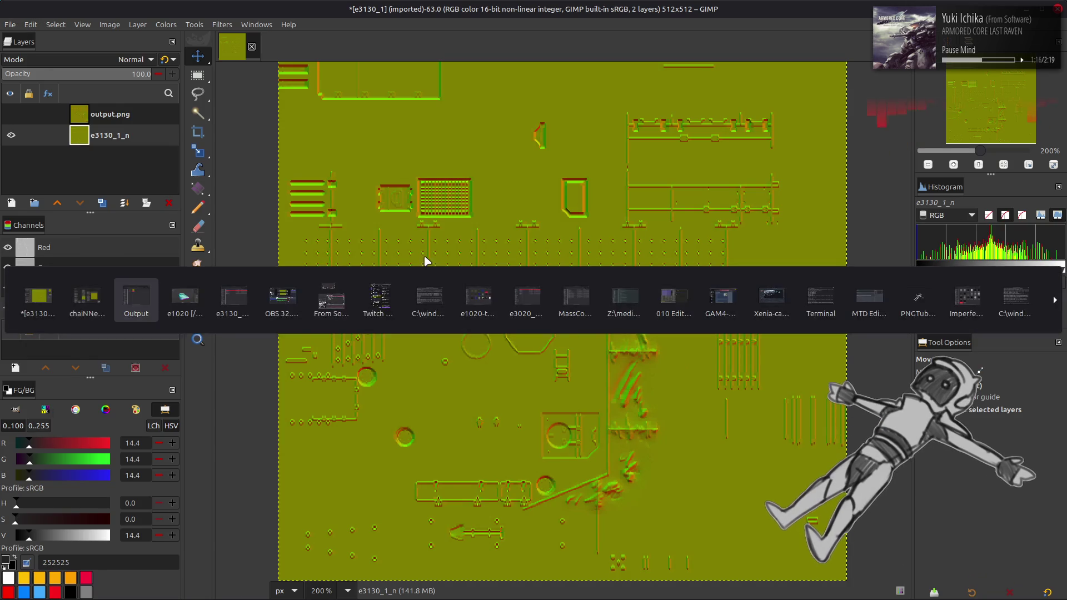
Add the new output.png as layer output.png #1, make it visible, and move it above output.png.
drag(282, 158, 639, 339)
text(q)
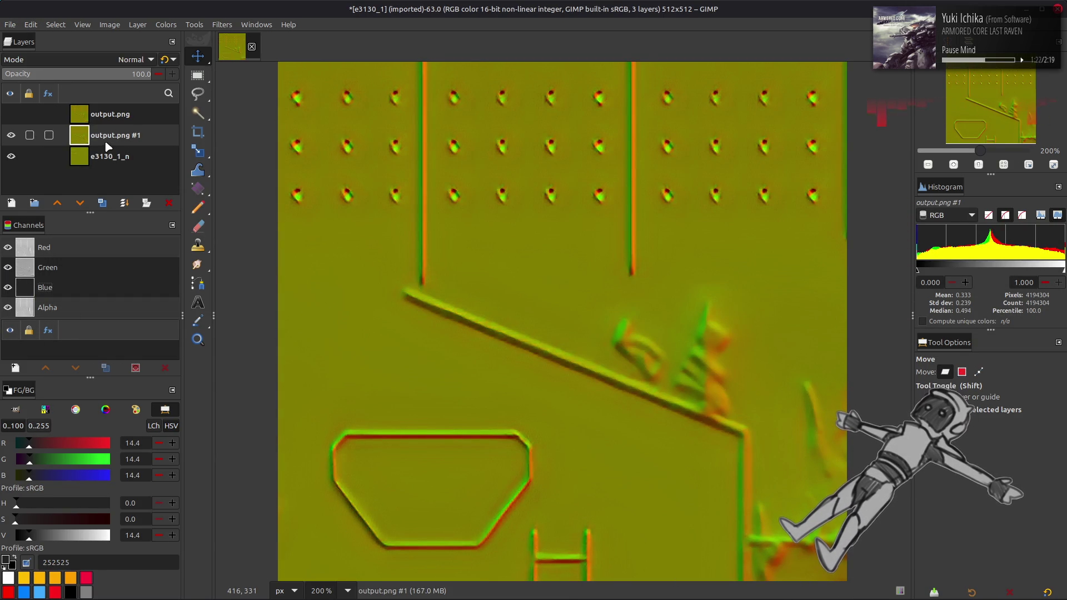
click(11, 114)
drag(108, 137, 141, 111)
Shift output.png #1 up about 44 px with the Move tool, then undo the shift.
key(q)
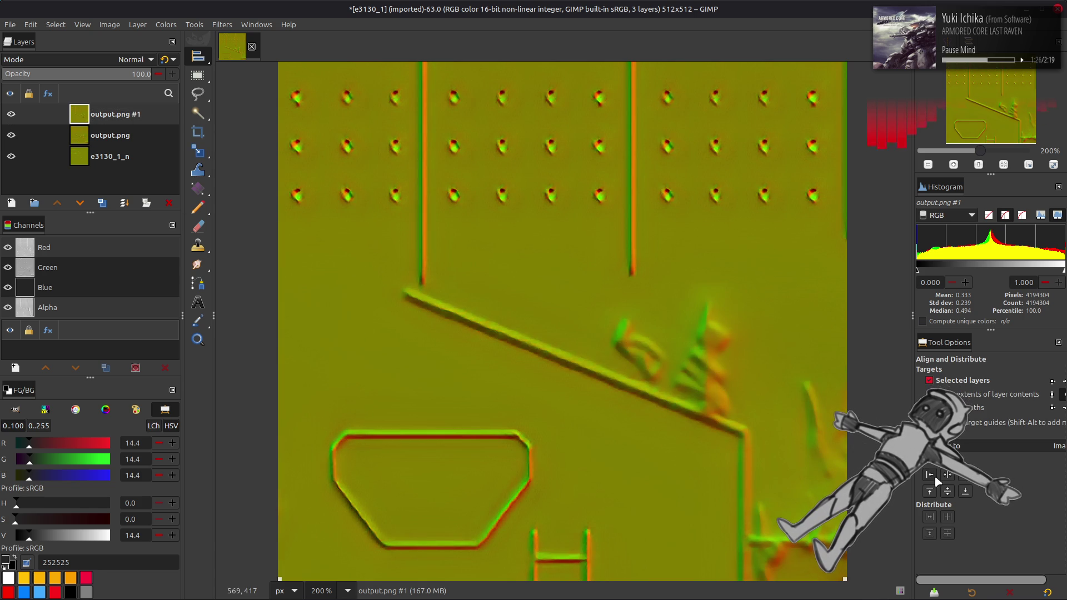
key(m)
drag(686, 392, 686, 367)
key(ctrl+z)
key(ctrl+y)
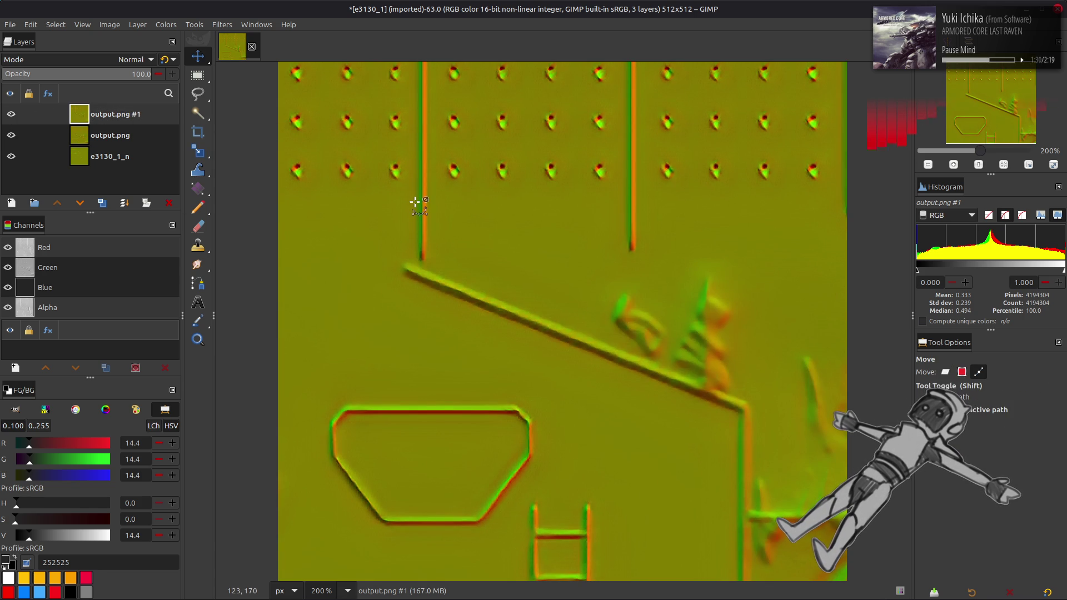
key(x)
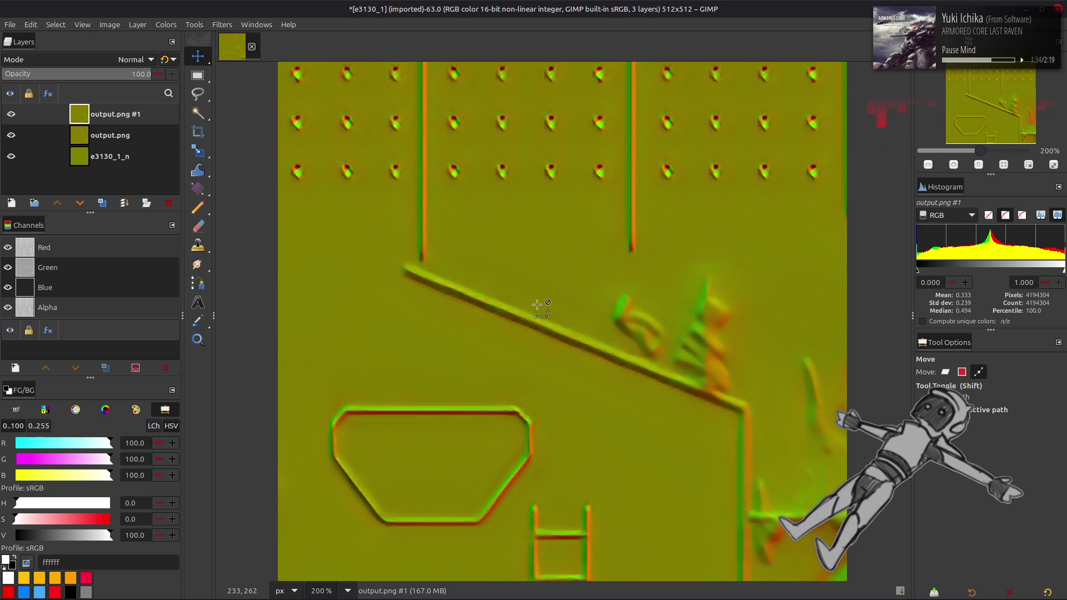
key(ctrl+z)
Hide both output.png layers and make e3130_1_n the active layer.
click(12, 114)
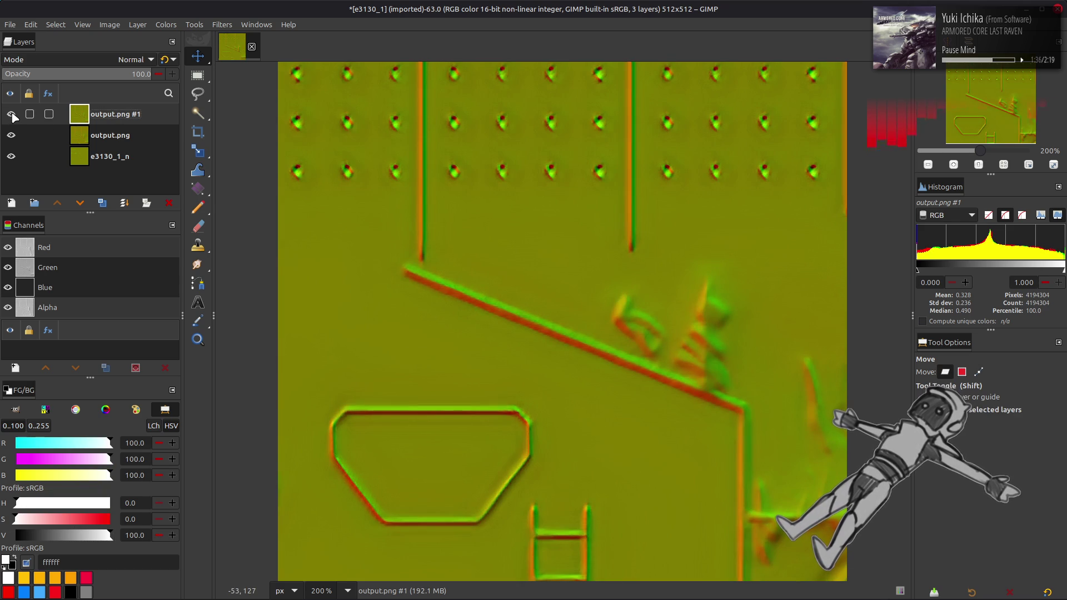
click(11, 115)
click(11, 135)
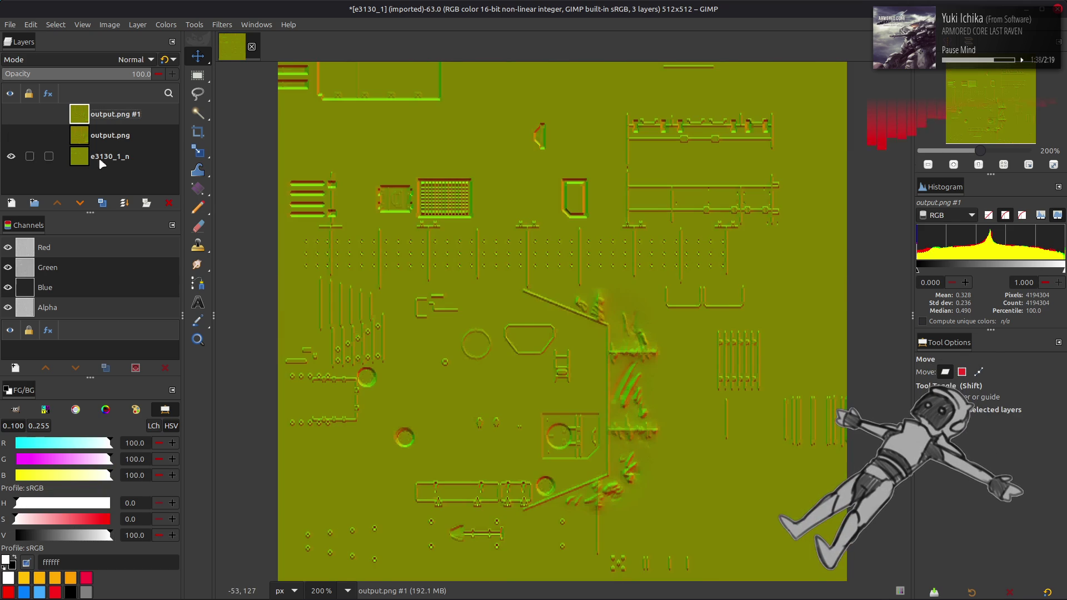
click(116, 162)
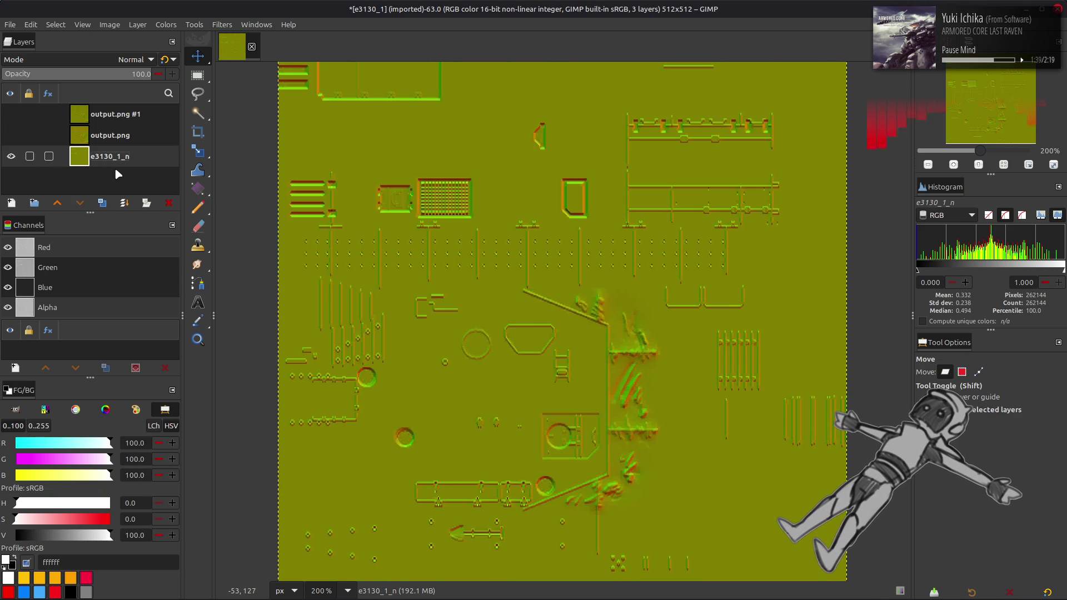
Invert e3130_1_n with Colors > Invert, copy it, select the Red channel, and return to chaiNNer.
click(161, 24)
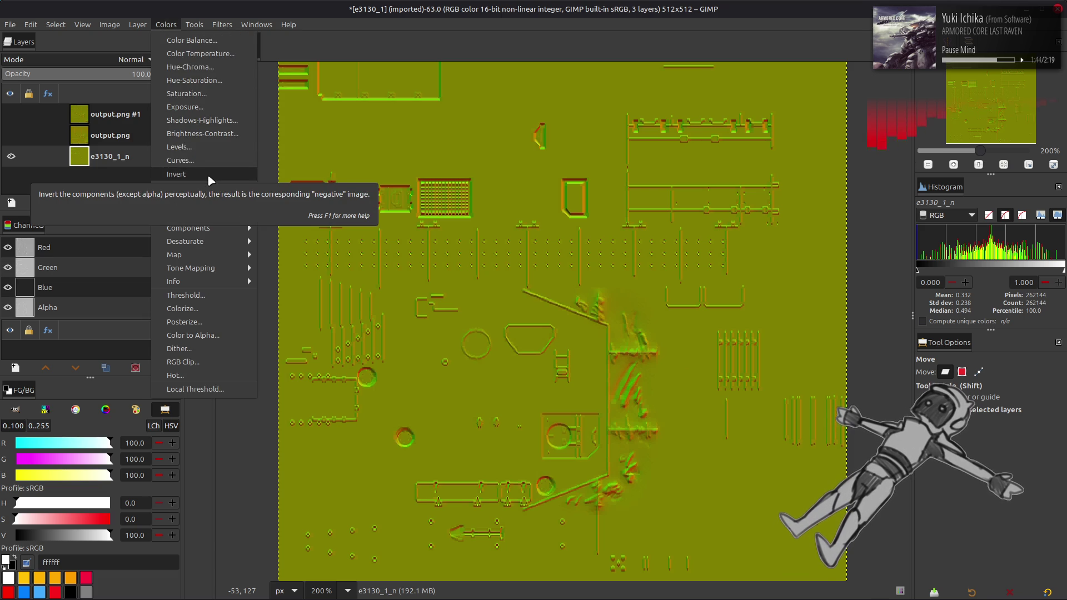
click(208, 174)
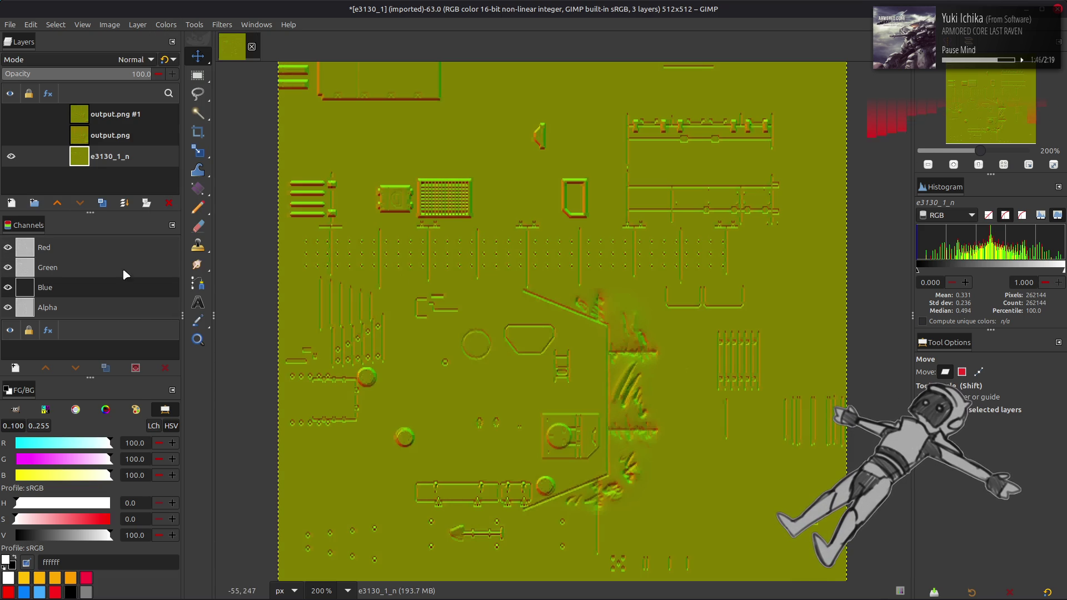
key(ctrl+c)
click(111, 249)
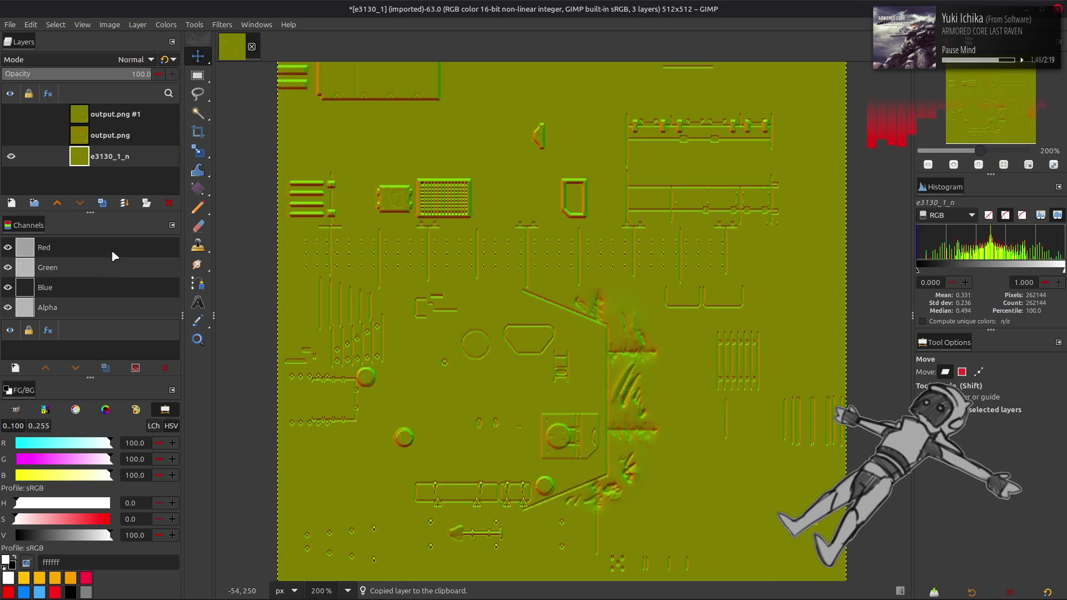
key(alt+Tab)
key(alt+Tab)
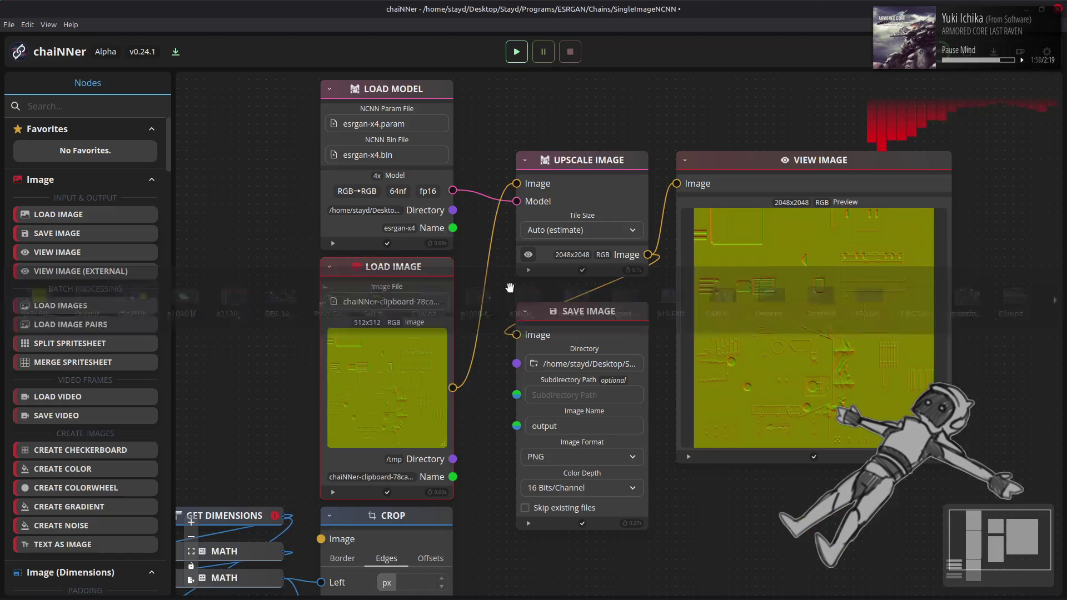
Swap chaiNNer's old Load Image for the pasted 512×512 map, wire it into Upscale Image, and run the chain.
key(Delete)
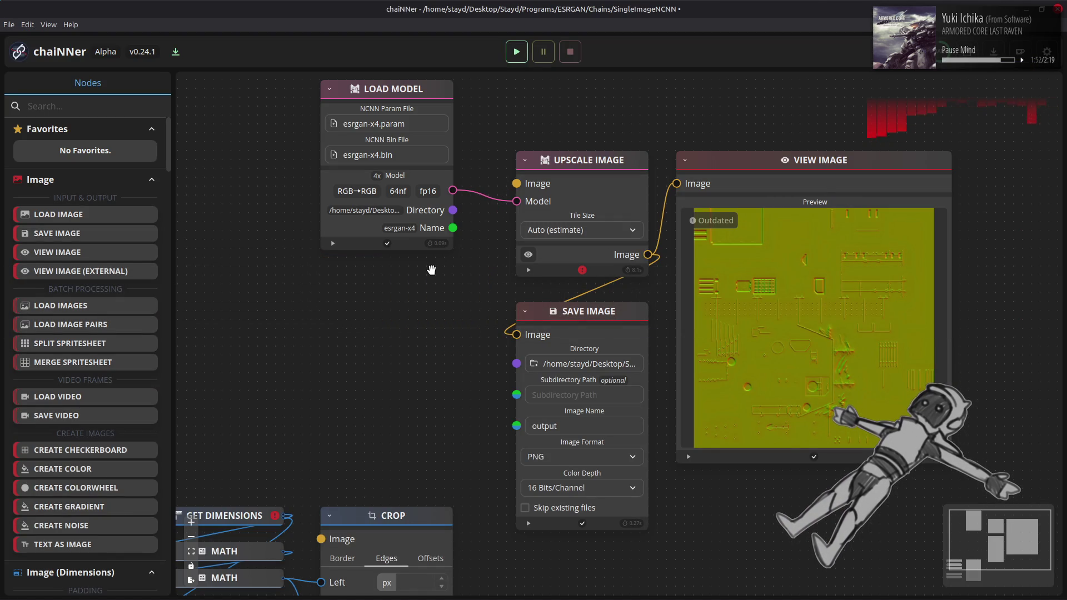
key(ctrl+v)
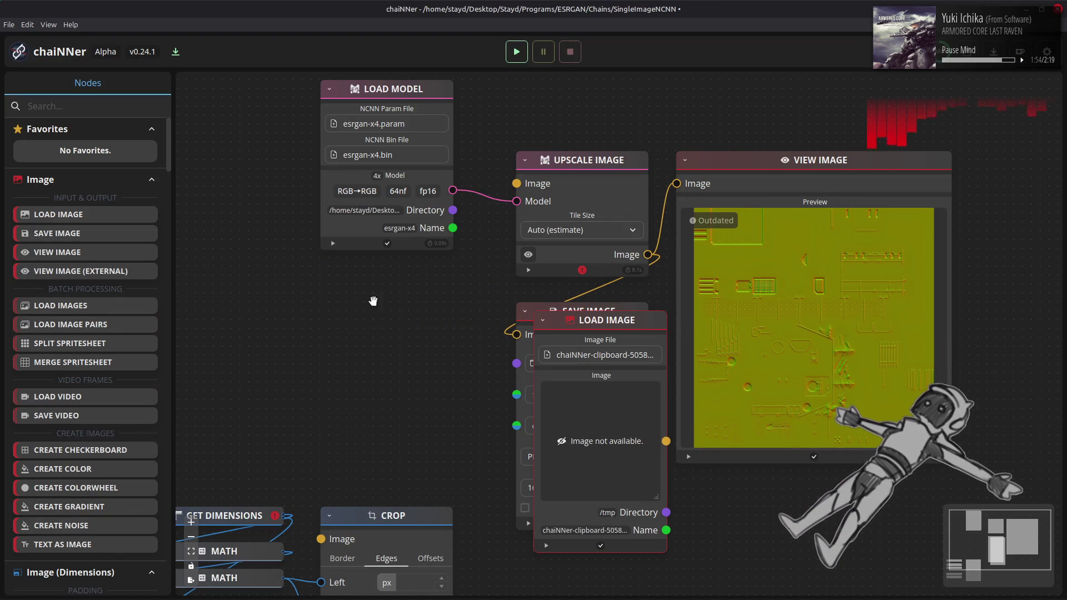
mouse_move(645, 314)
mouse_down()
mouse_move(534, 308)
mouse_move(427, 266)
mouse_up()
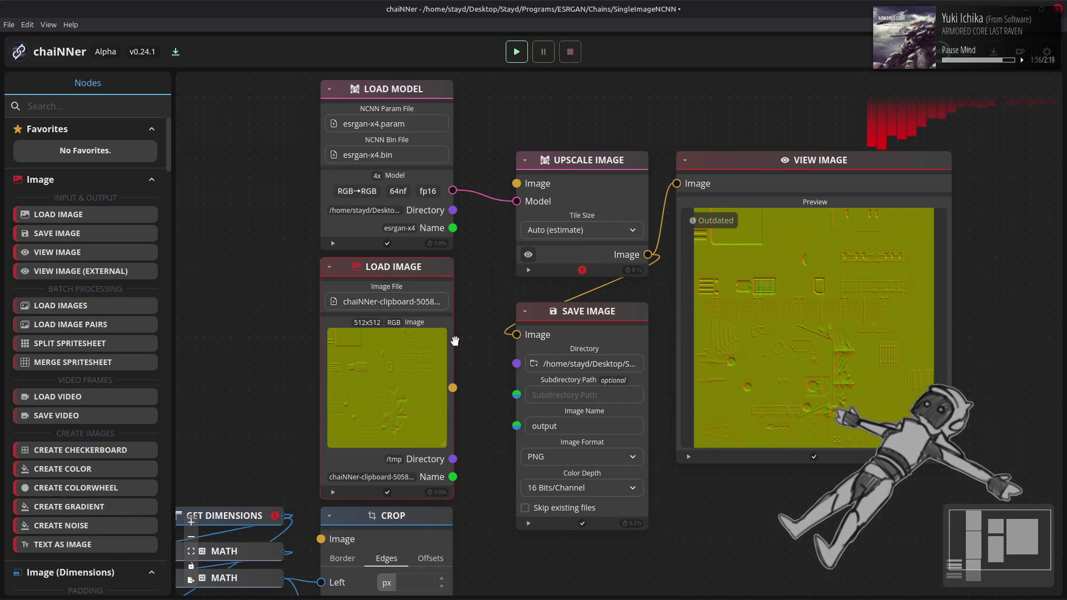
mouse_move(453, 387)
mouse_down()
mouse_move(503, 192)
mouse_move(517, 184)
mouse_up()
click(517, 52)
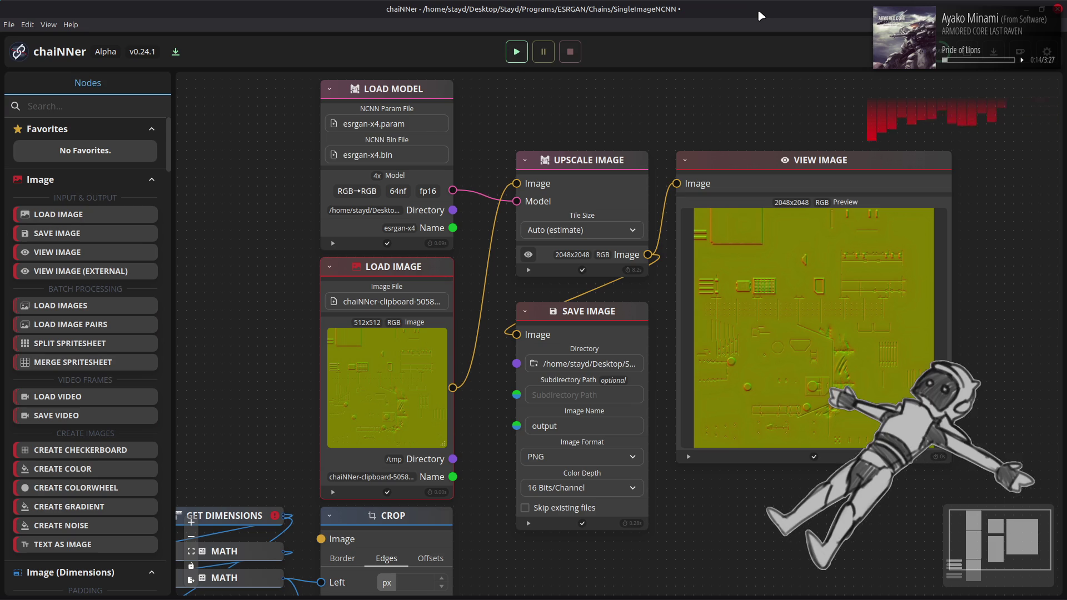
key(alt+Tab)
key(alt+Tab)
key(alt+Tab)
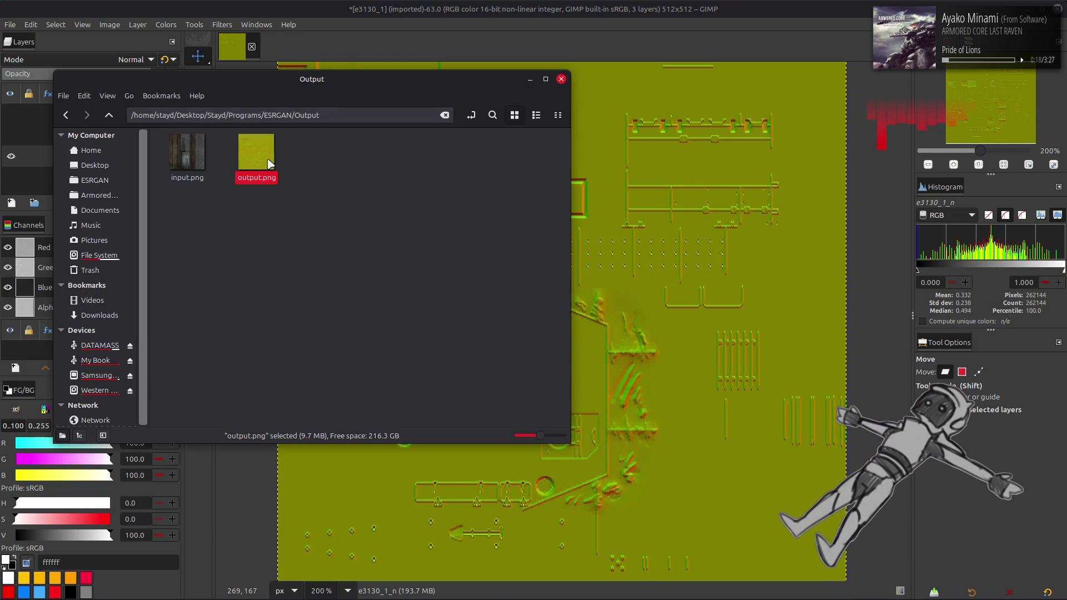
Add the new output.png as layer output.png #2, align it to the canvas, and move it to the top.
drag(256, 153, 679, 252)
key(q)
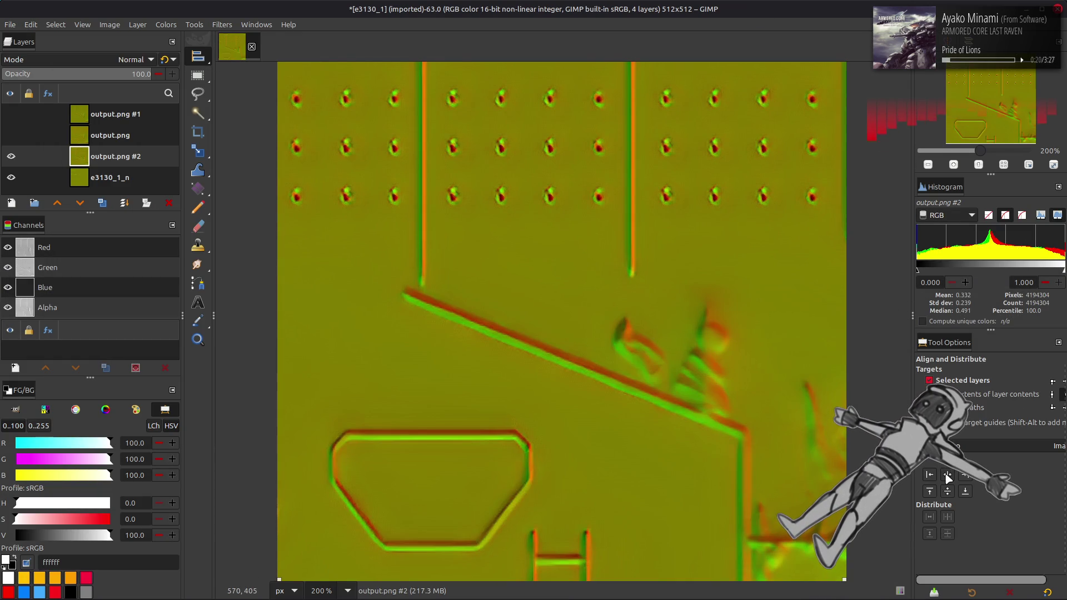
click(948, 492)
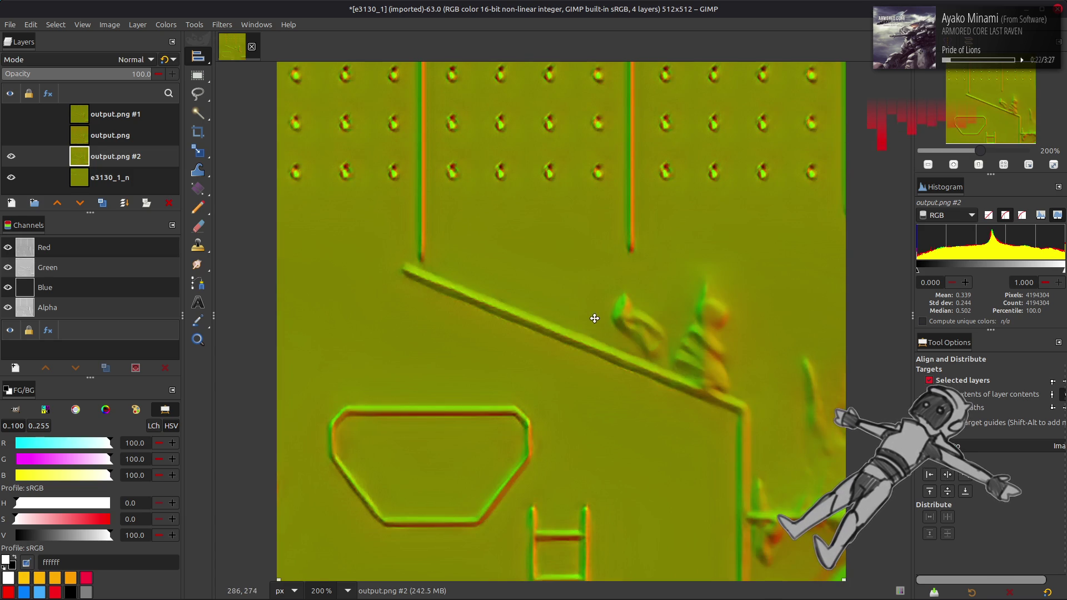
key(m)
drag(106, 157, 98, 113)
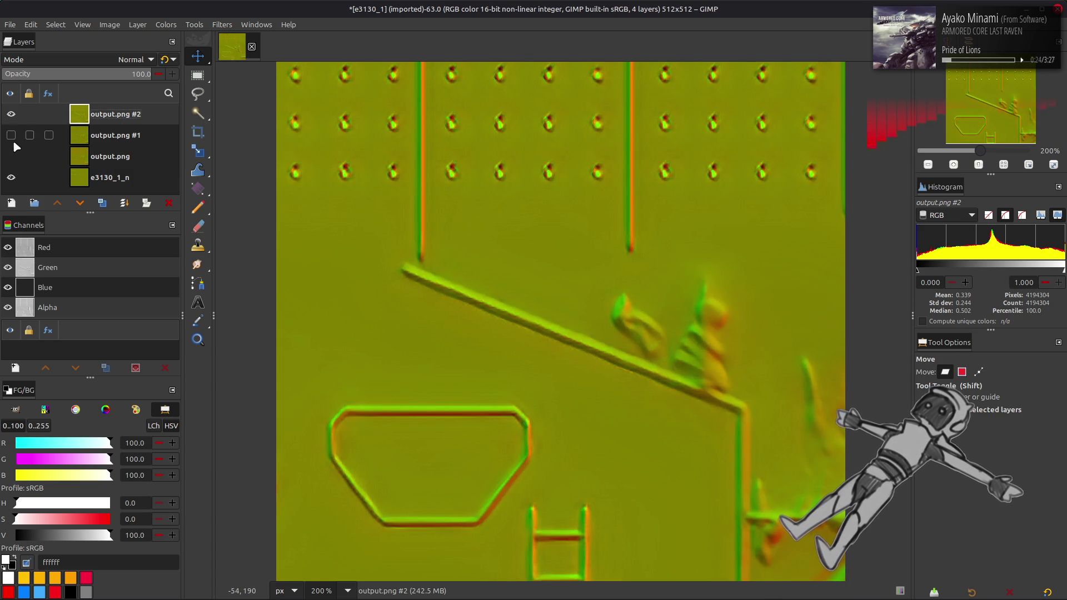
Toggle output.png #2 and the other output layers on and off to compare the upscales.
click(12, 114)
click(12, 114)
click(12, 114)
click(12, 114)
click(12, 114)
click(12, 114)
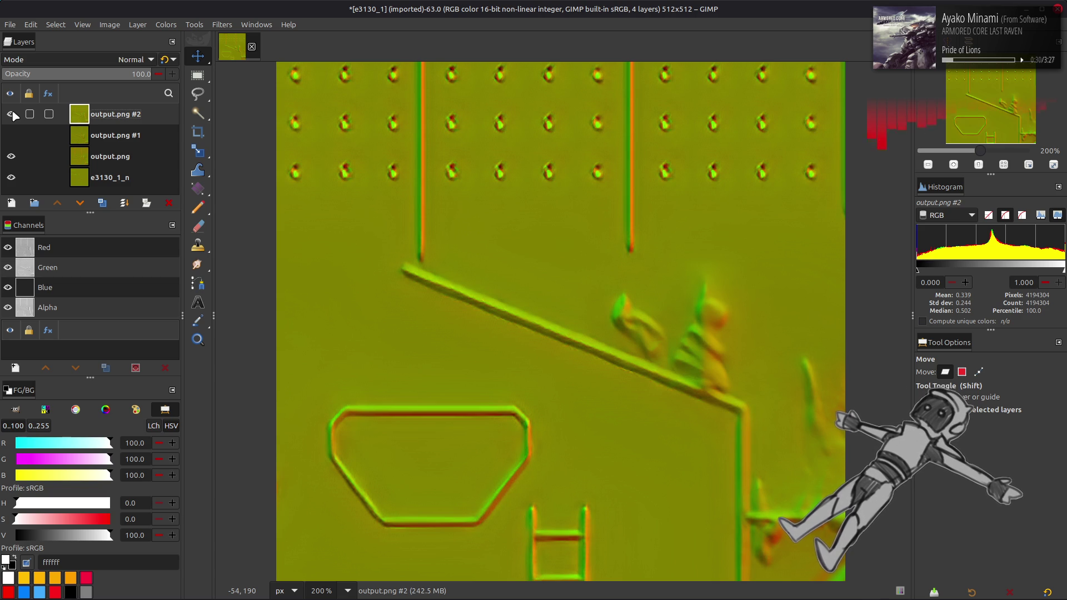
click(12, 114)
click(10, 158)
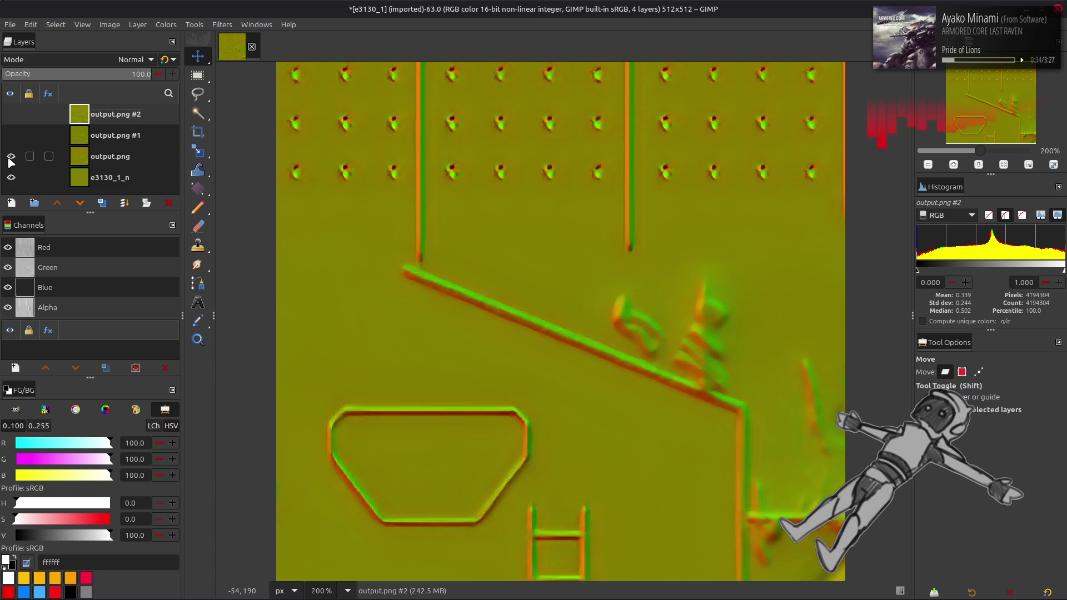
click(9, 158)
click(9, 139)
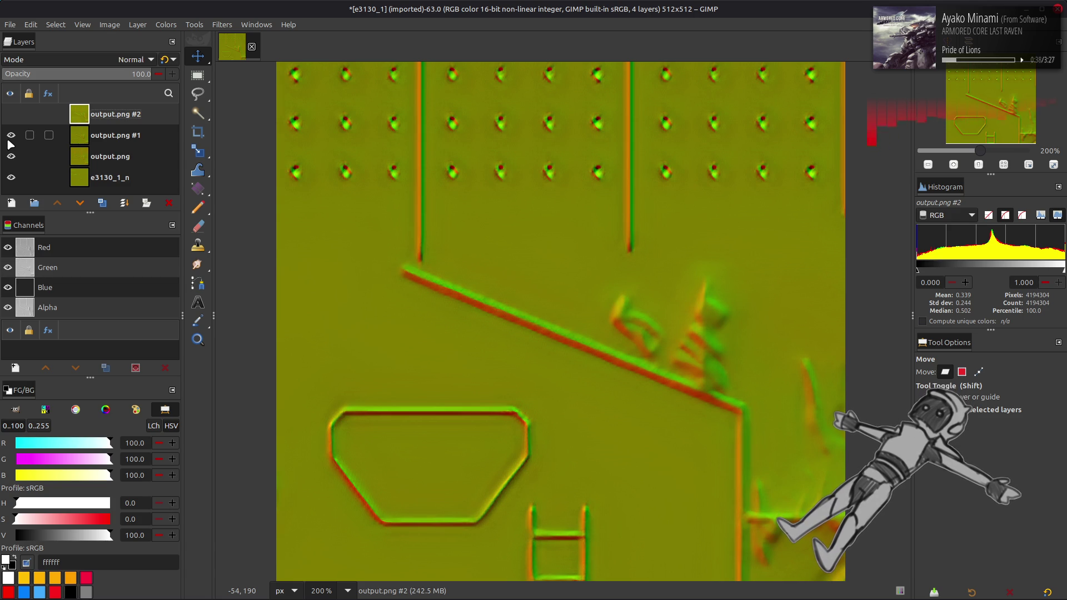
key(alt+Tab)
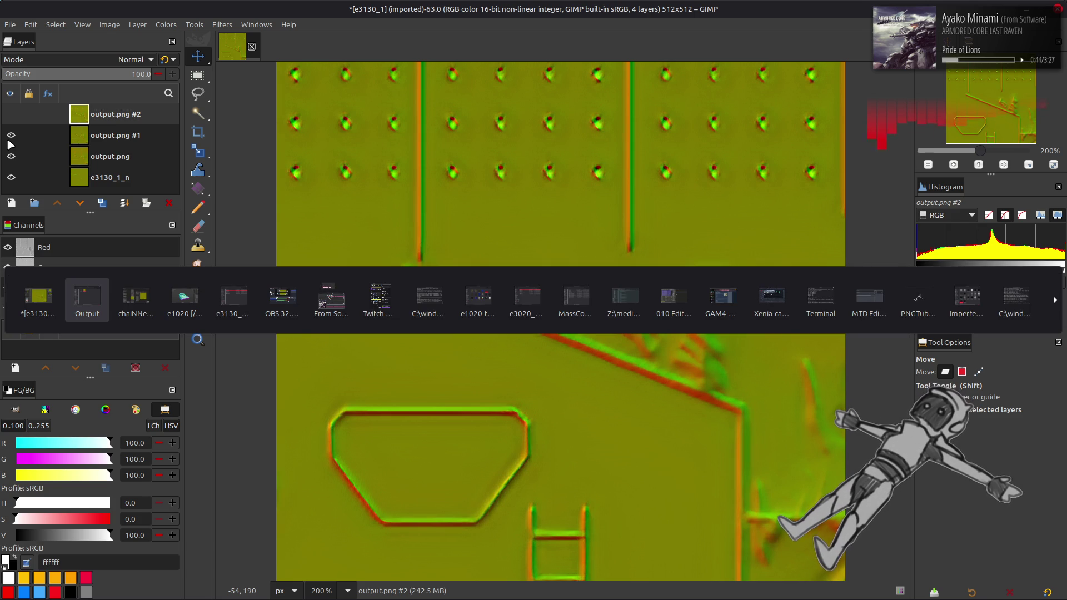
Navigate the file manager into the e3130_t-bnd then e3130_1_n-tpf folder.
key(alt+Tab)
key(alt+Tab)
key(alt+Tab)
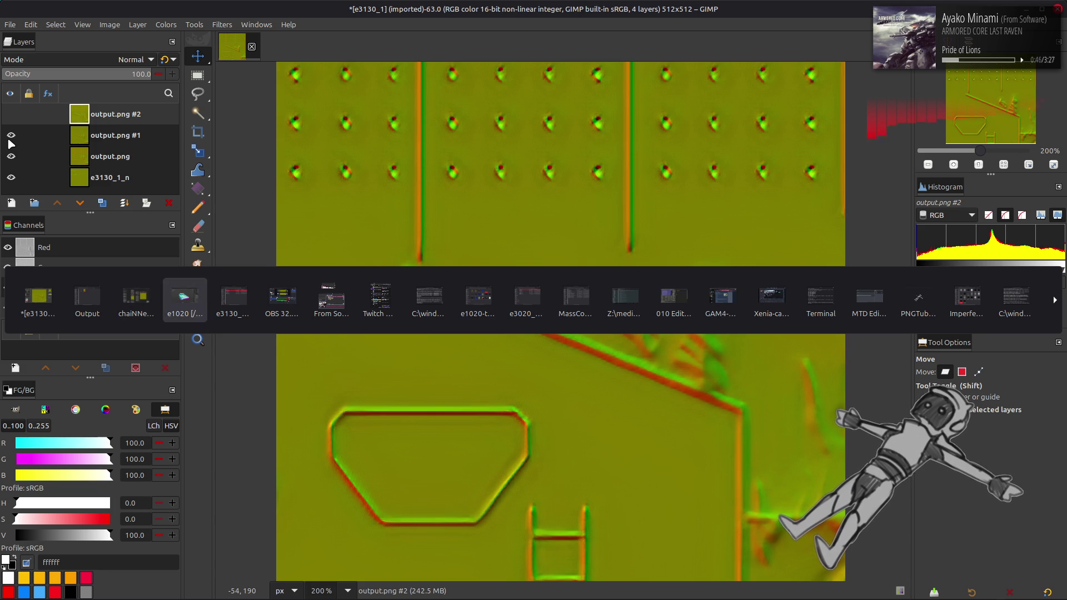
key(BackSpace)
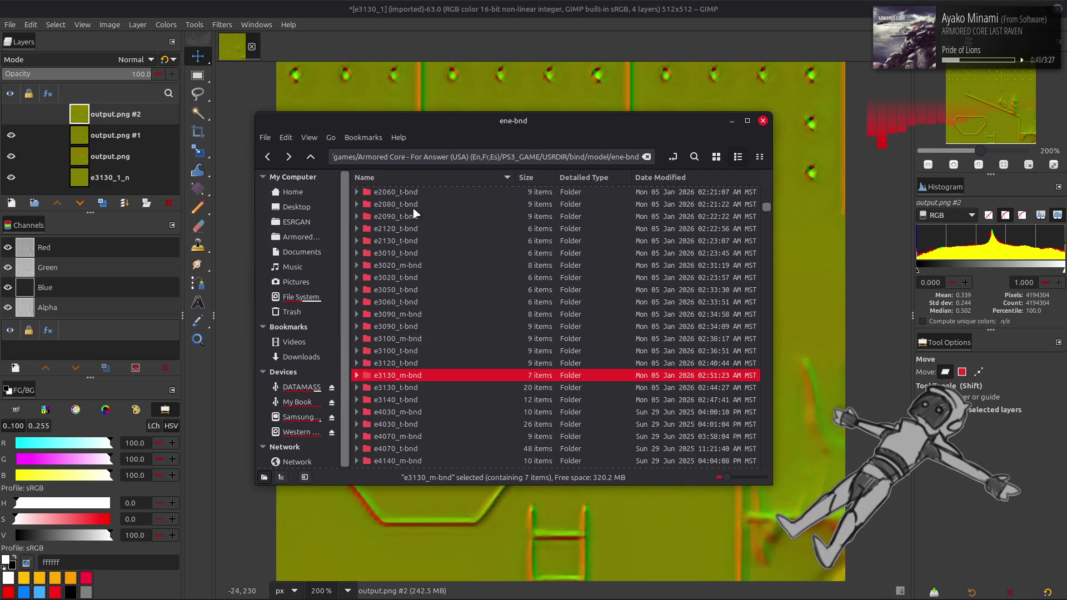
double_click(432, 385)
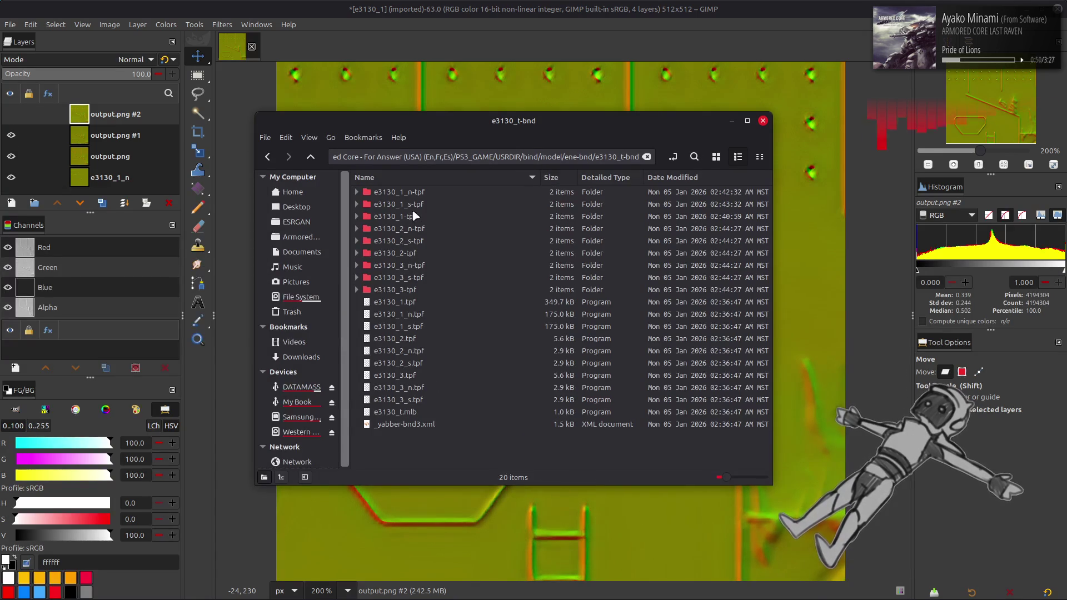
double_click(423, 195)
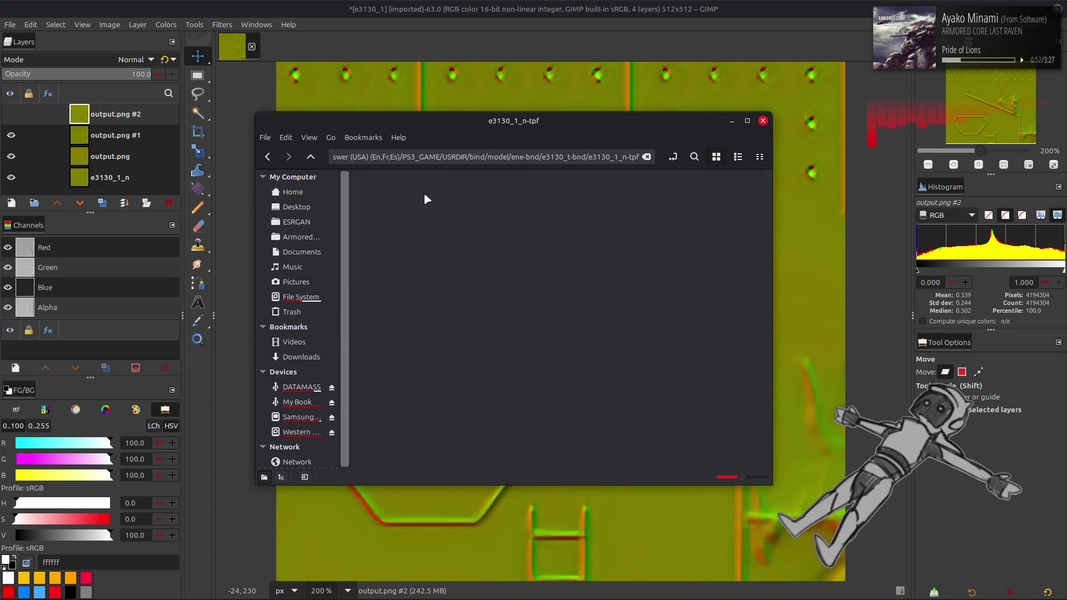
Load e3130_1_n.dds into the image, undo it, and hide output.png to reveal the original.
drag(388, 195, 459, 85)
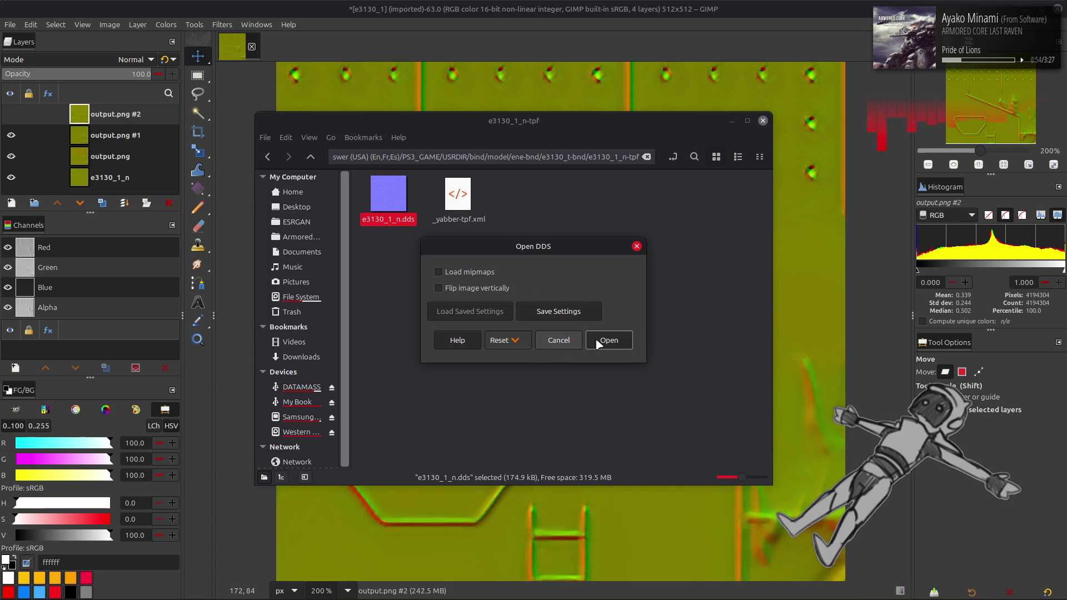
click(601, 340)
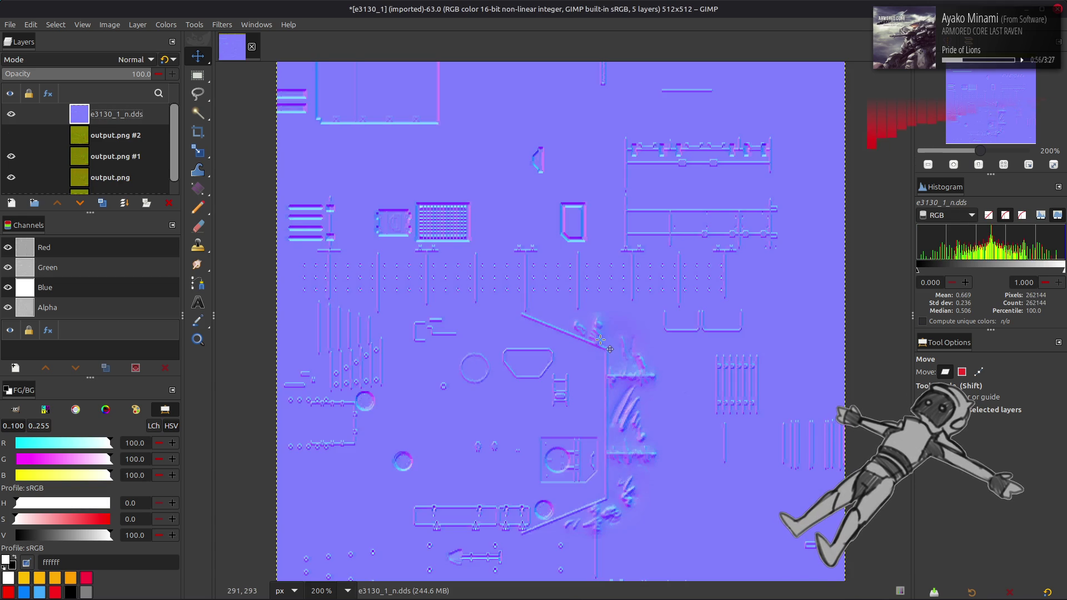
key(ctrl+z)
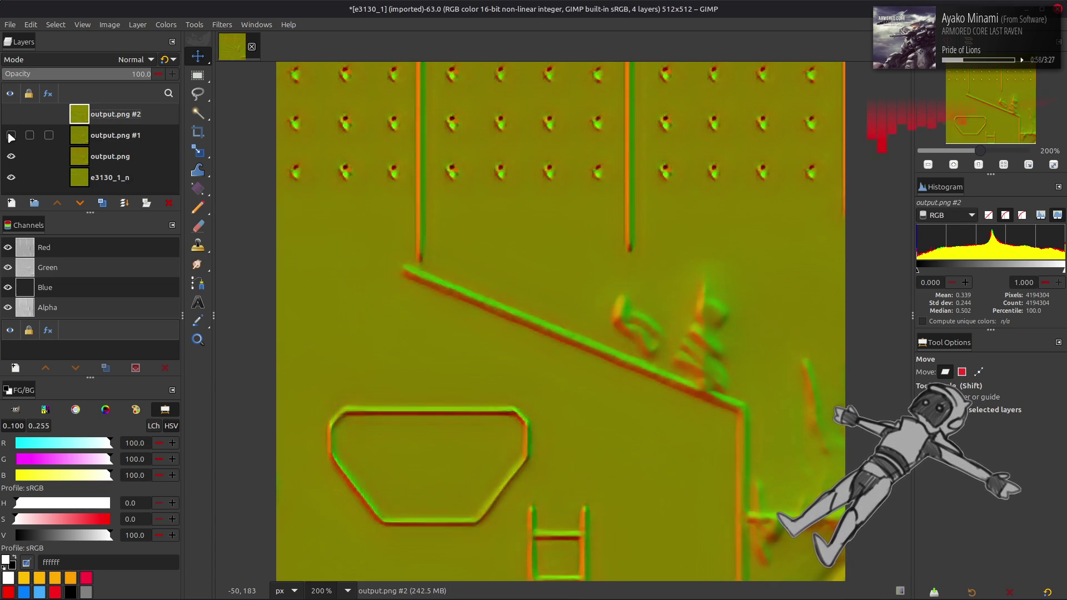
click(11, 156)
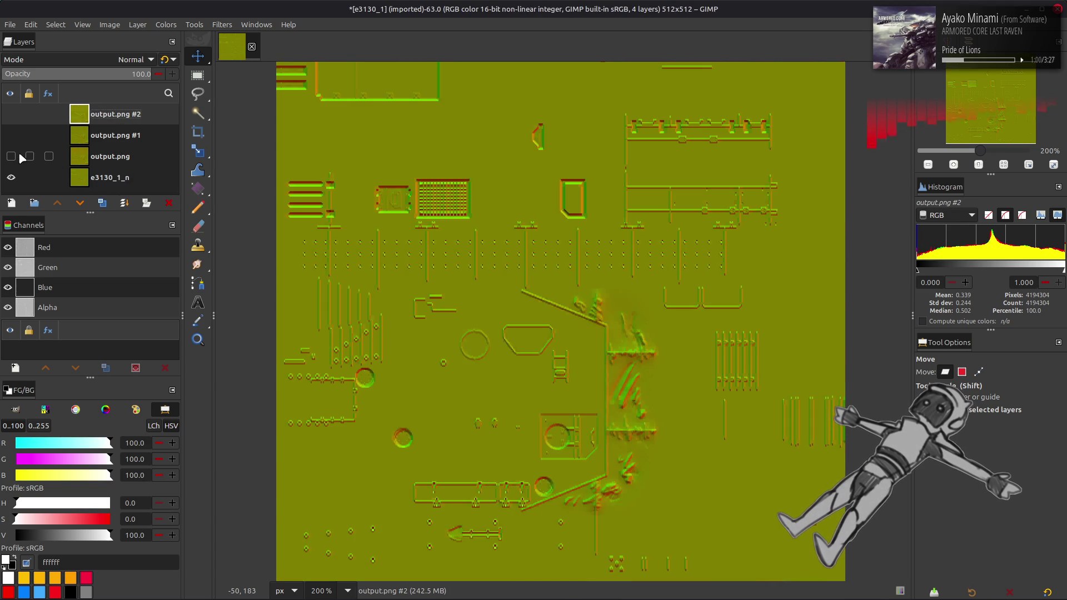
Toggle output.png, output.png #1 and output.png #2 on and off to compare against the base texture.
click(10, 156)
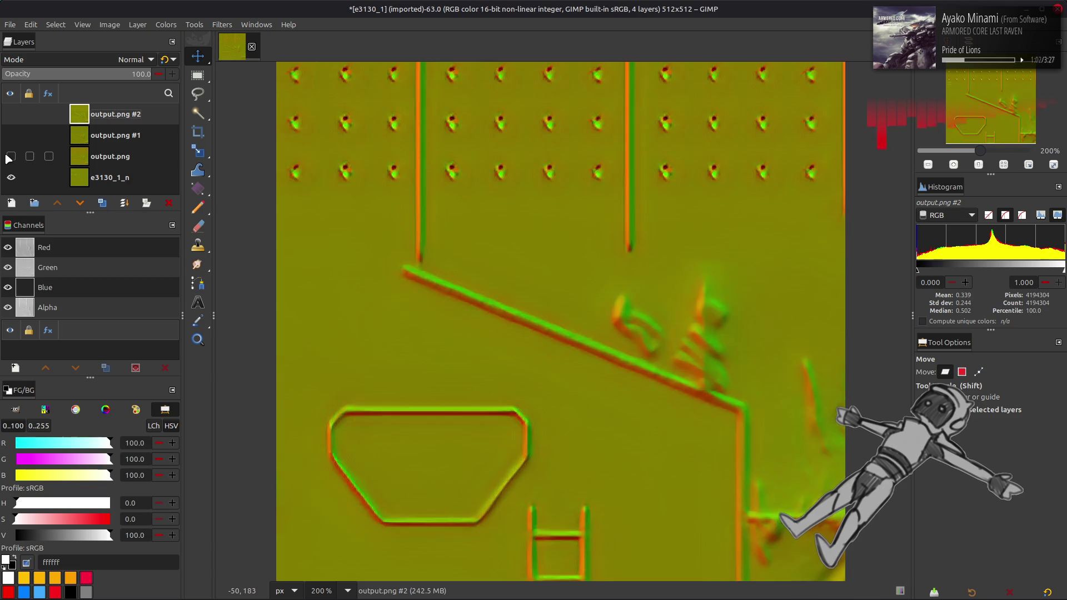
click(10, 156)
click(10, 157)
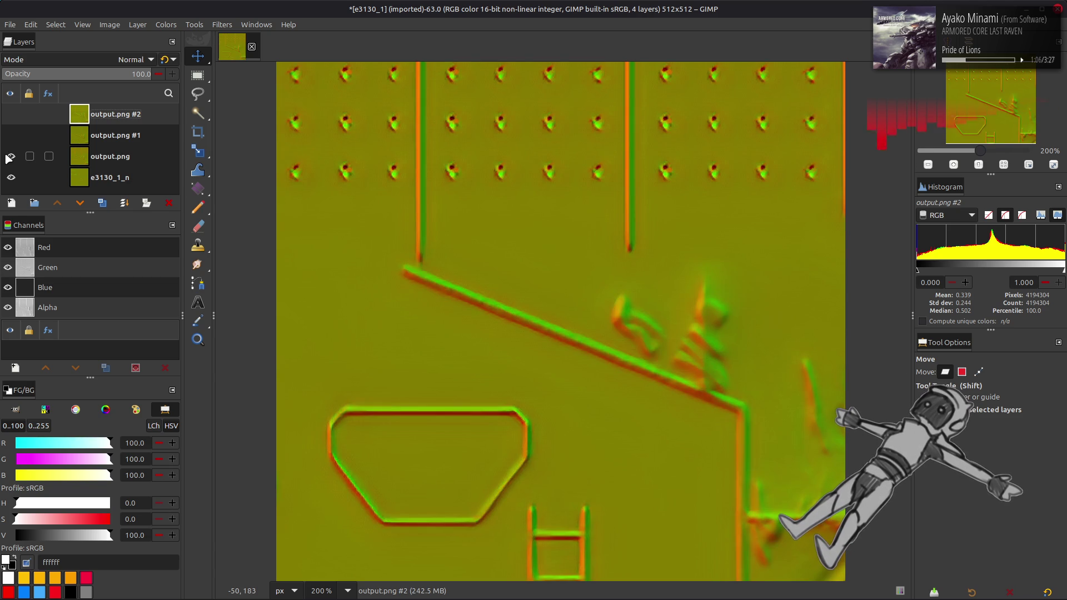
click(10, 157)
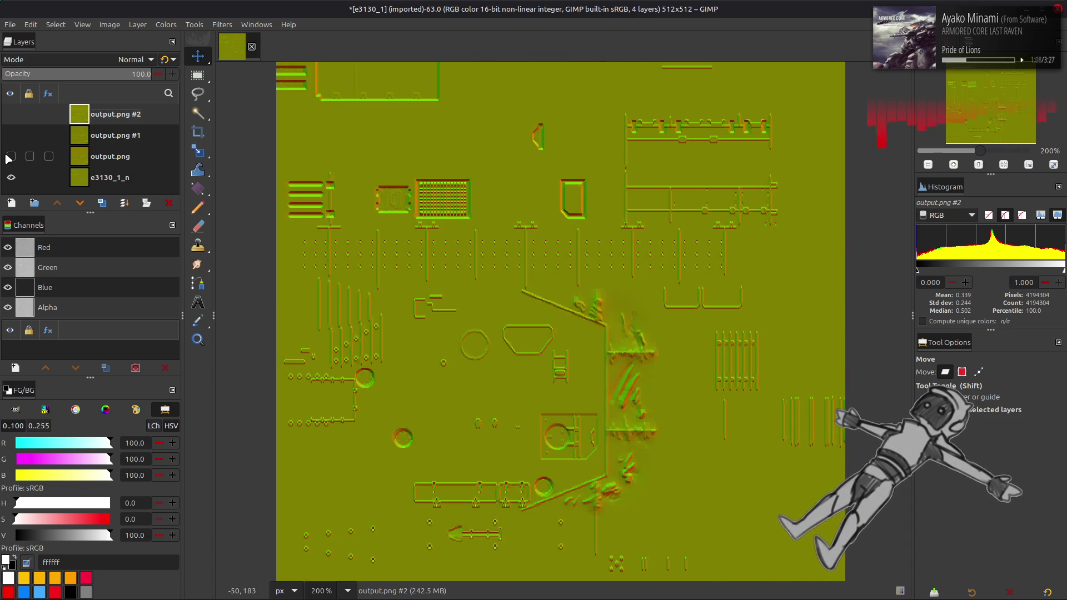
click(10, 157)
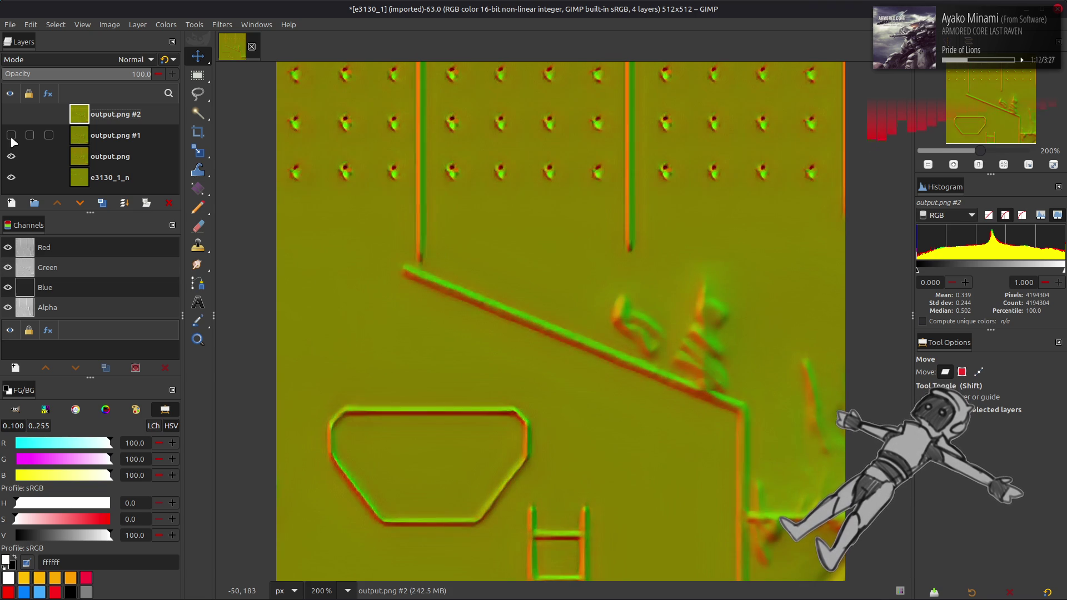
click(10, 135)
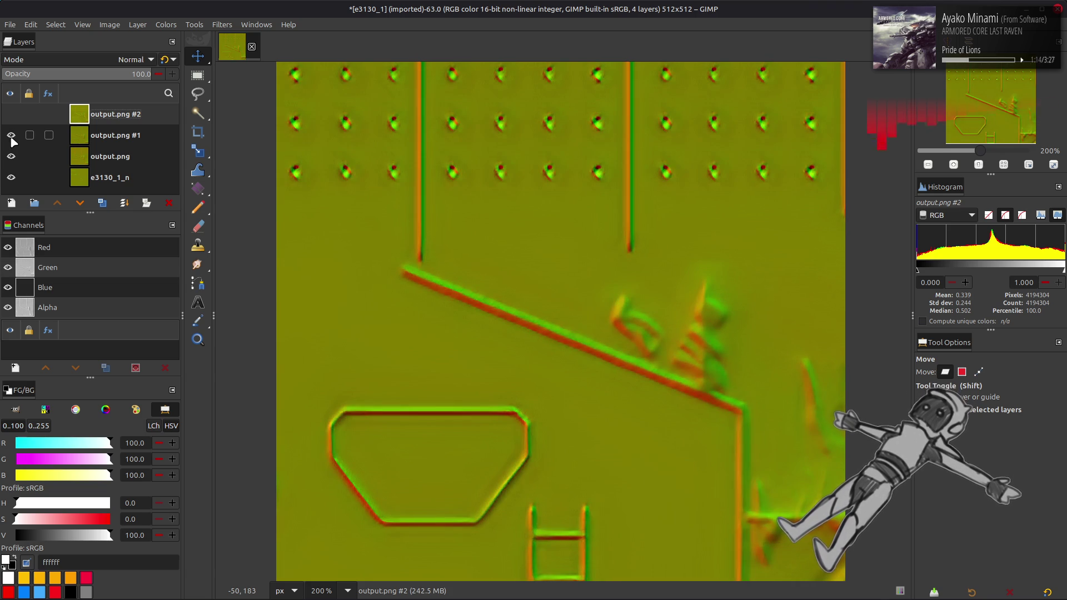
click(10, 114)
click(10, 114)
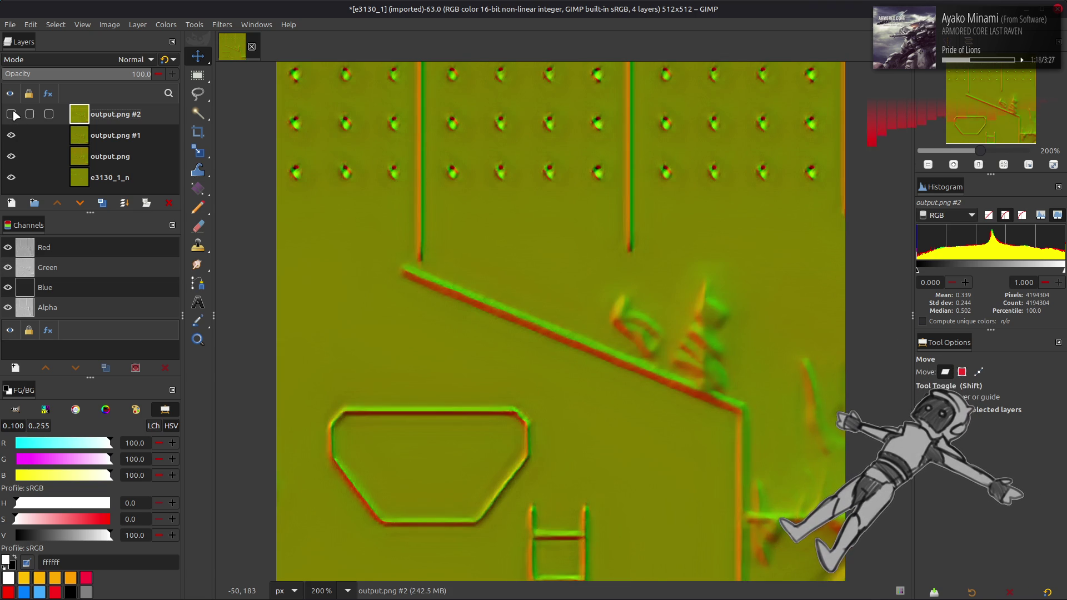
Invert the colours of the output.png #1 layer.
click(71, 274)
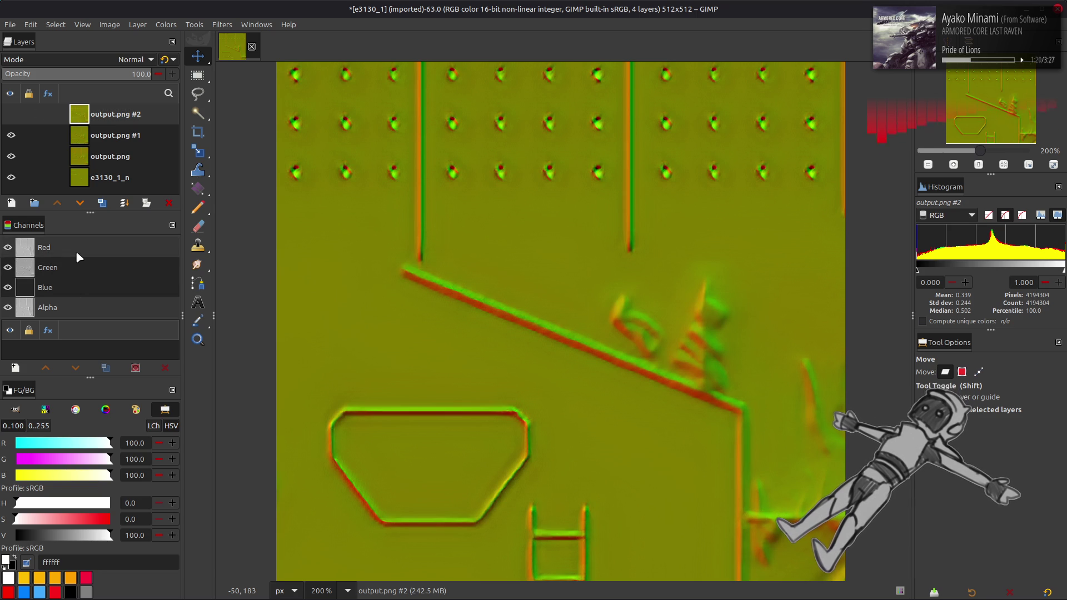
click(111, 135)
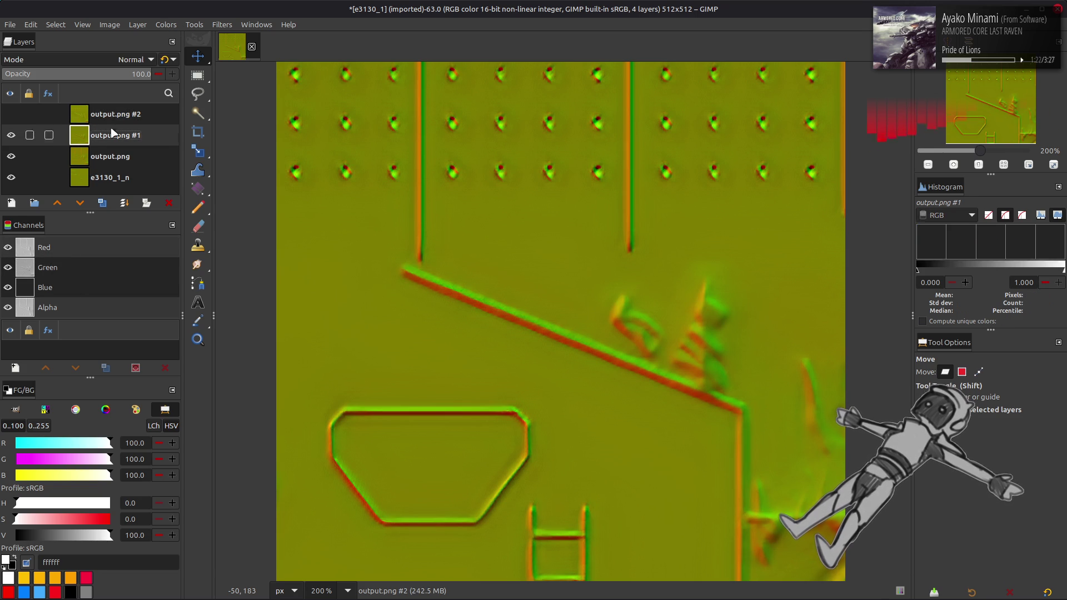
click(165, 25)
click(196, 172)
key(Page_Down)
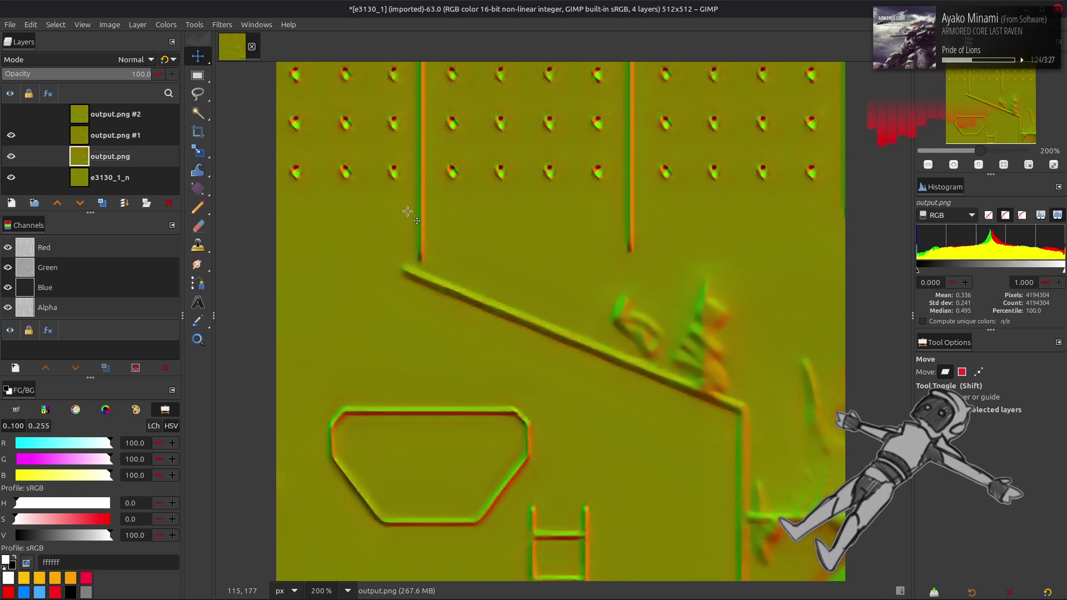
Compare all output layers once more, then hide them all and select e3130_1_n.
click(11, 135)
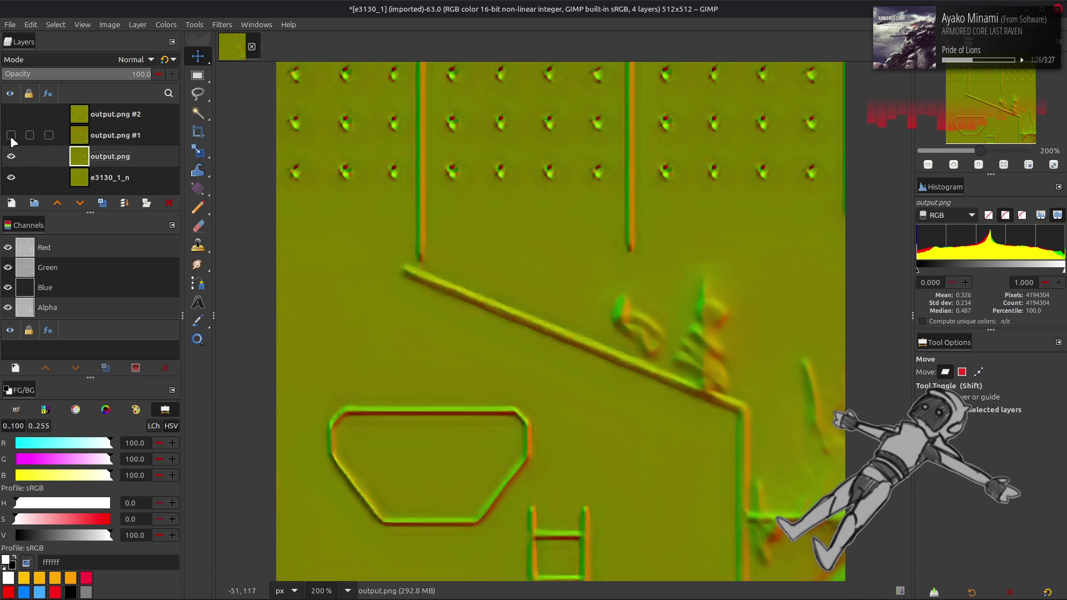
click(11, 157)
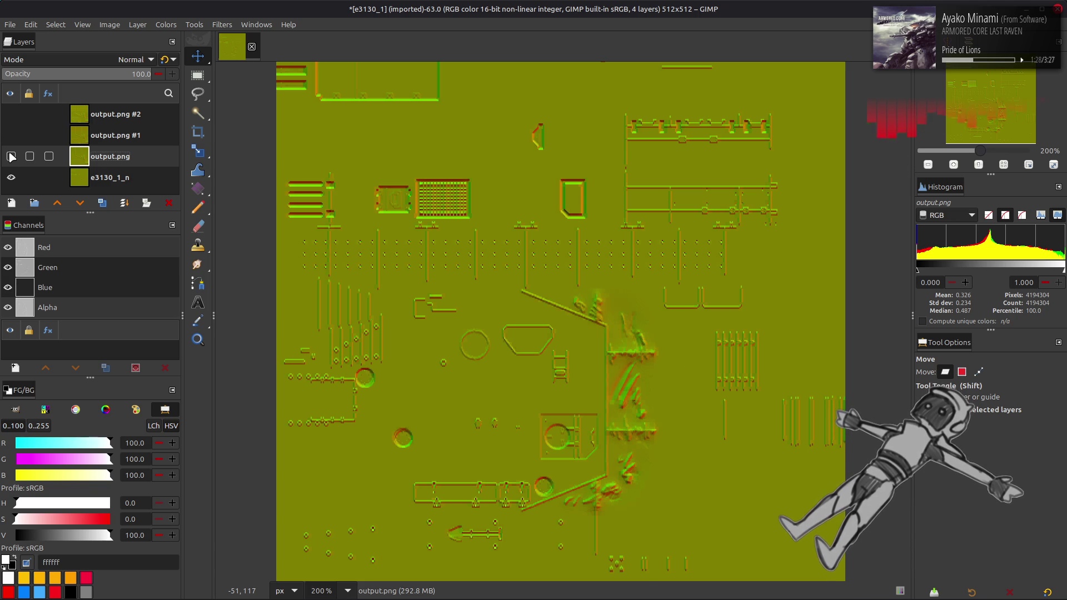
click(10, 115)
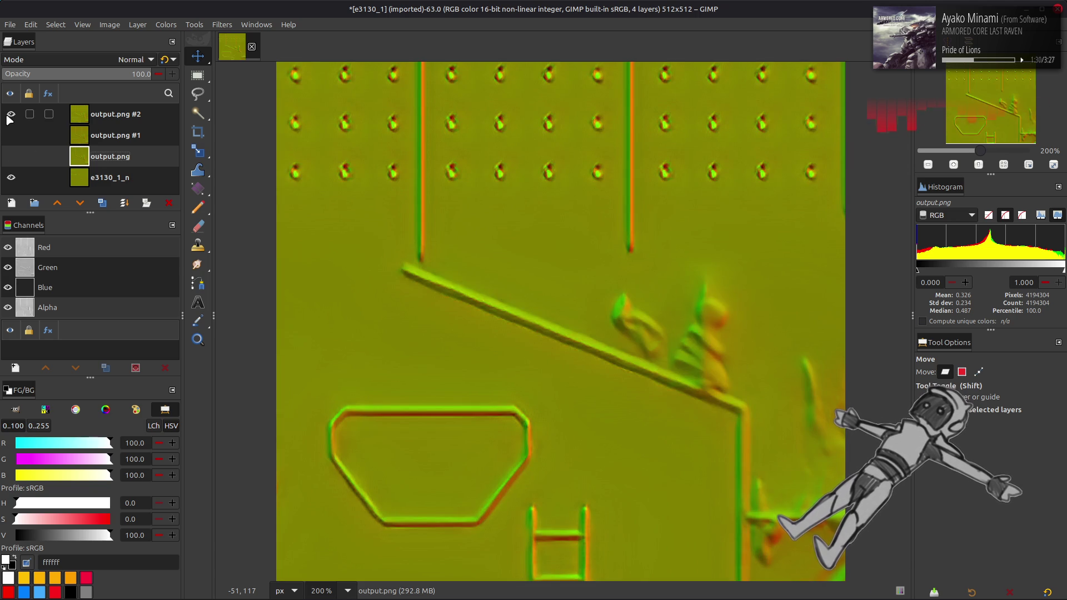
click(10, 116)
click(11, 135)
click(11, 156)
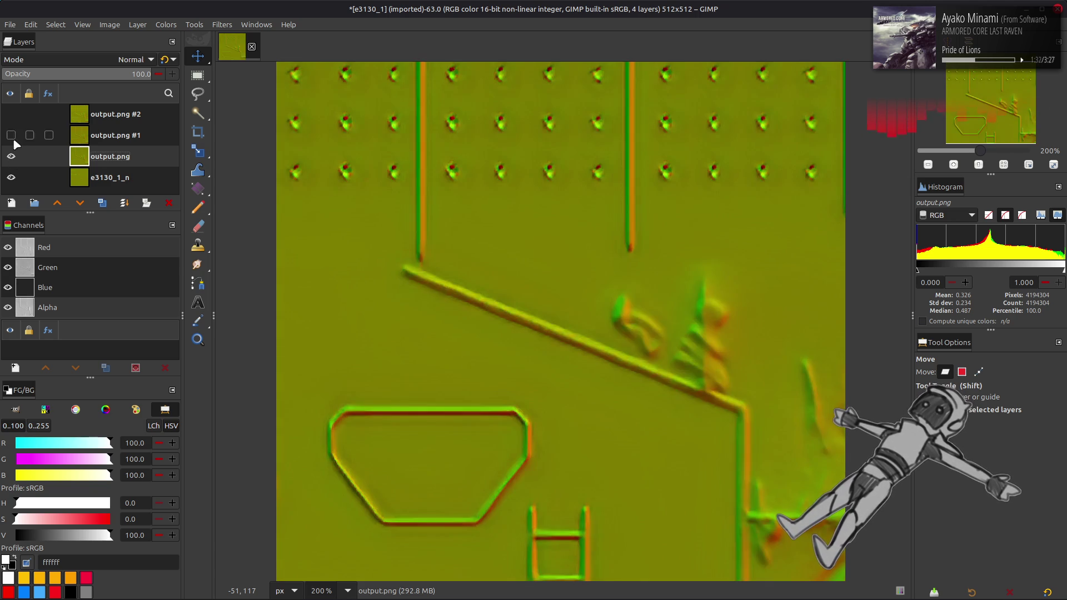
click(10, 114)
click(11, 114)
click(12, 136)
click(11, 156)
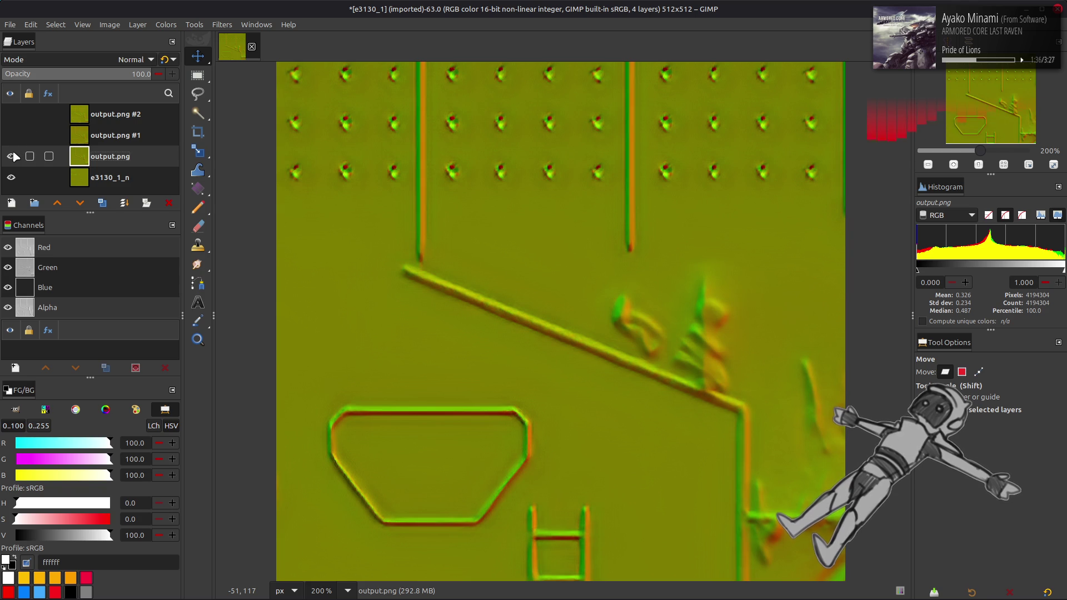
click(101, 177)
key(alt+Tab)
mouse_move(388, 193)
mouse_down()
mouse_move(805, 353)
mouse_move(789, 354)
mouse_up()
click(609, 340)
key(q)
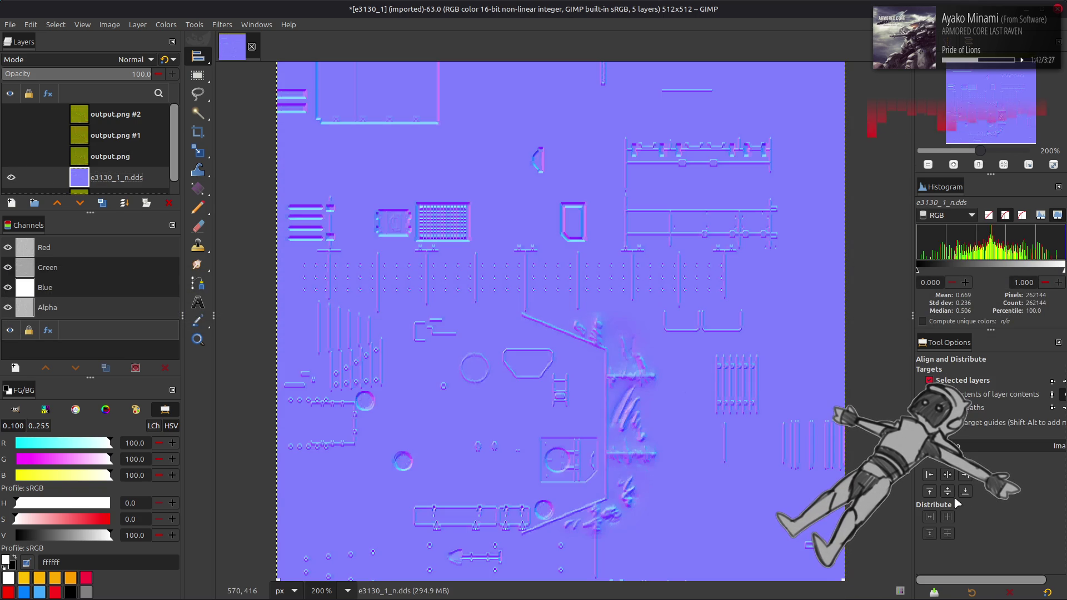
scroll(14, 174, down, 1)
click(11, 163)
click(12, 164)
click(11, 163)
click(11, 164)
click(12, 164)
click(12, 163)
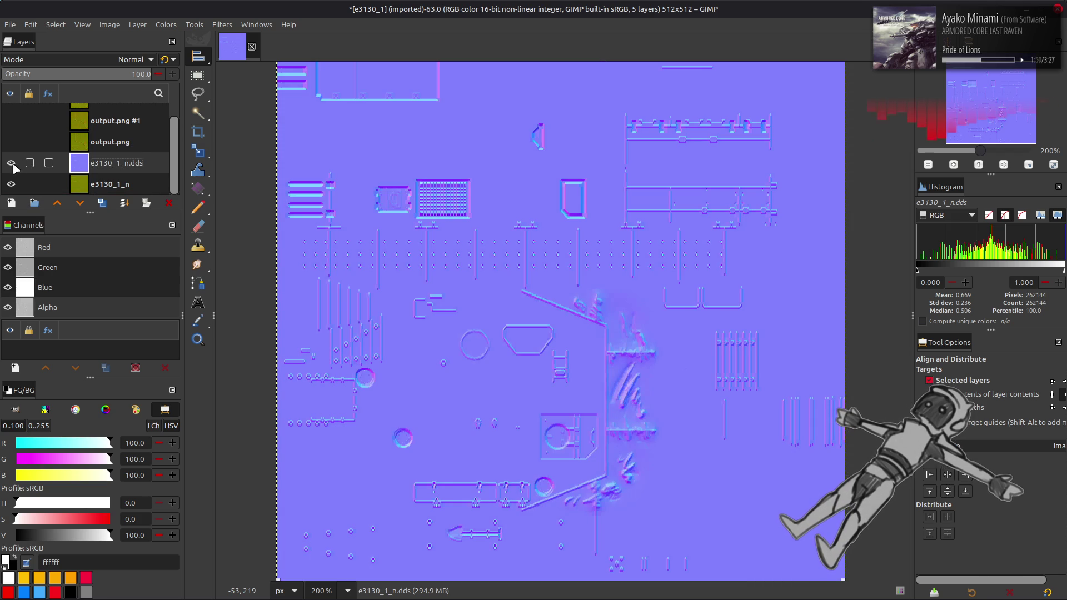
click(12, 164)
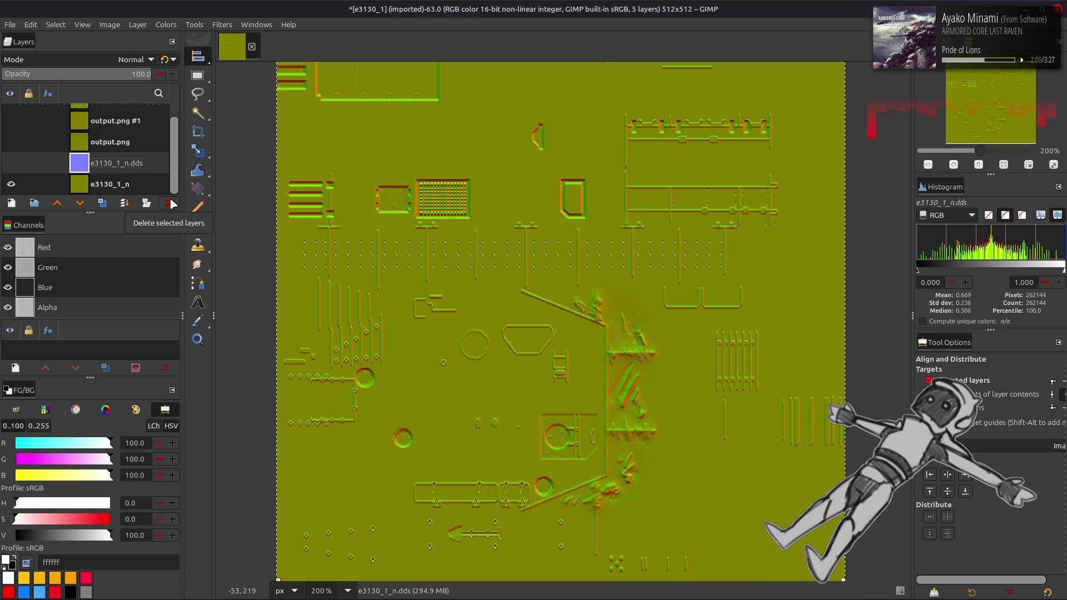
click(169, 203)
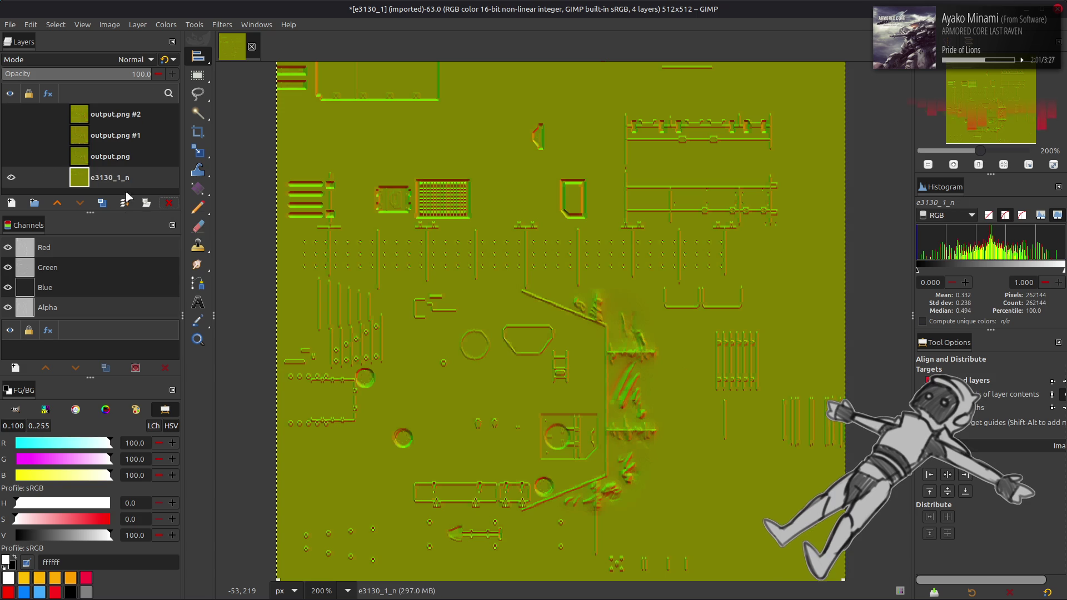
Make output.png, #1 and #2 visible again and select output.png #2.
click(165, 25)
key(Escape)
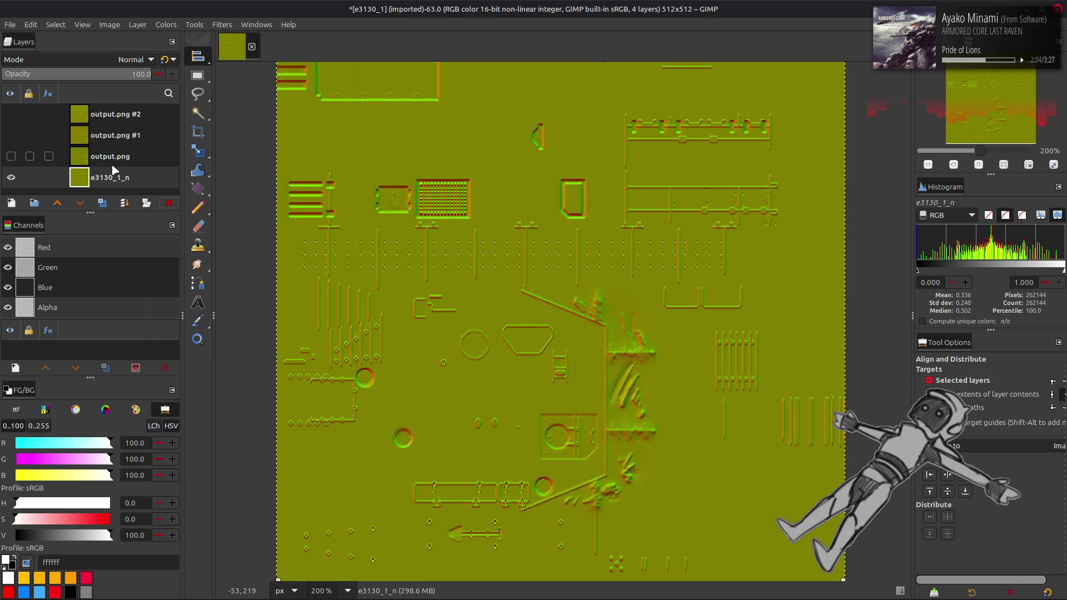
click(11, 157)
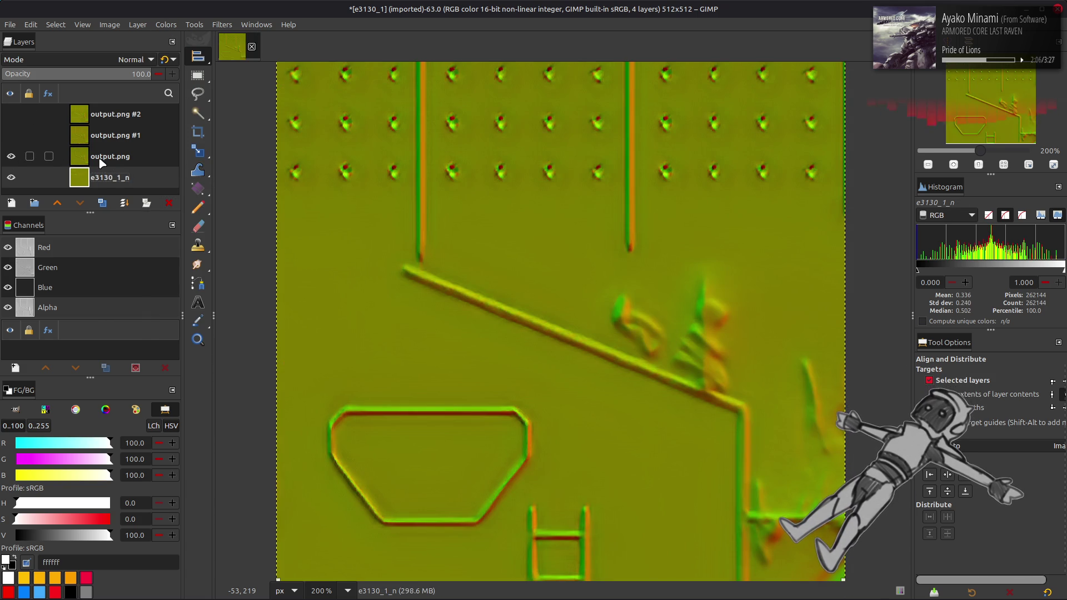
click(14, 162)
click(12, 135)
click(16, 138)
click(11, 115)
click(17, 118)
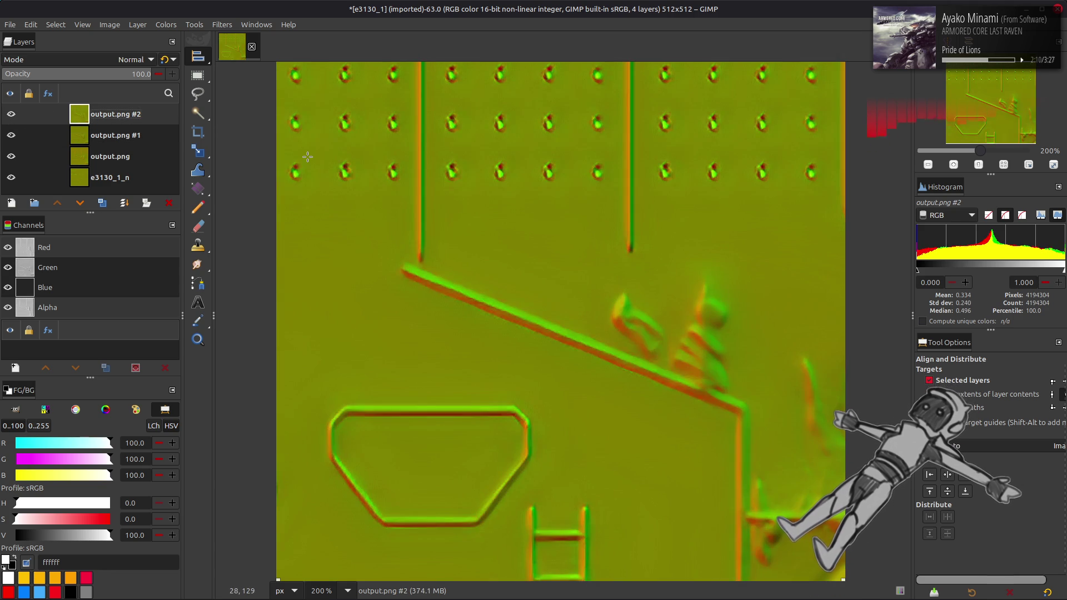
key(m)
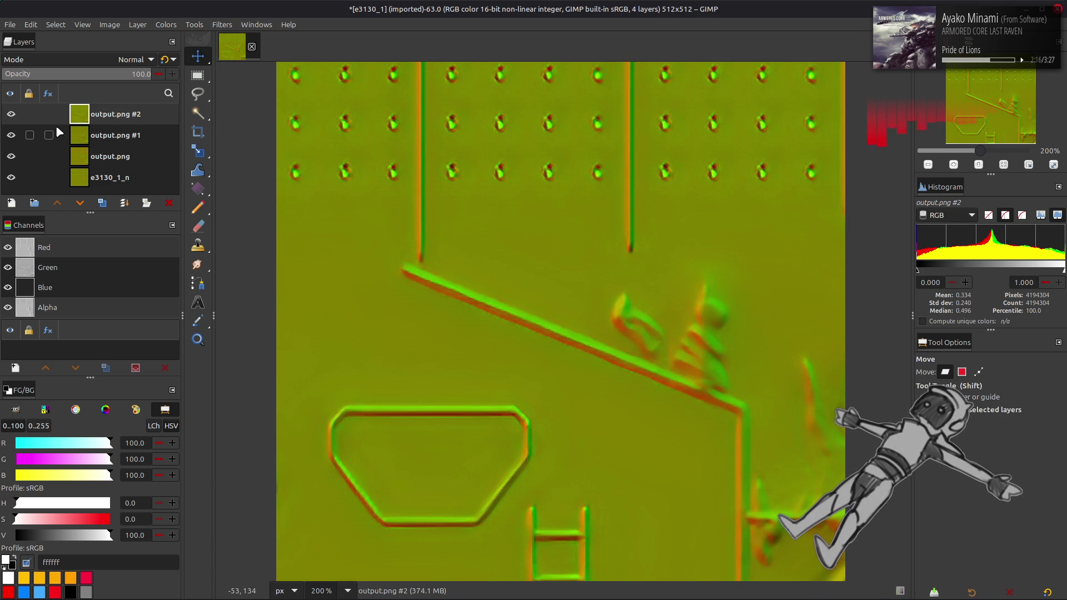
Hide all output layers and copy the e3130_1_n layer to the clipboard.
click(11, 115)
click(11, 135)
click(11, 156)
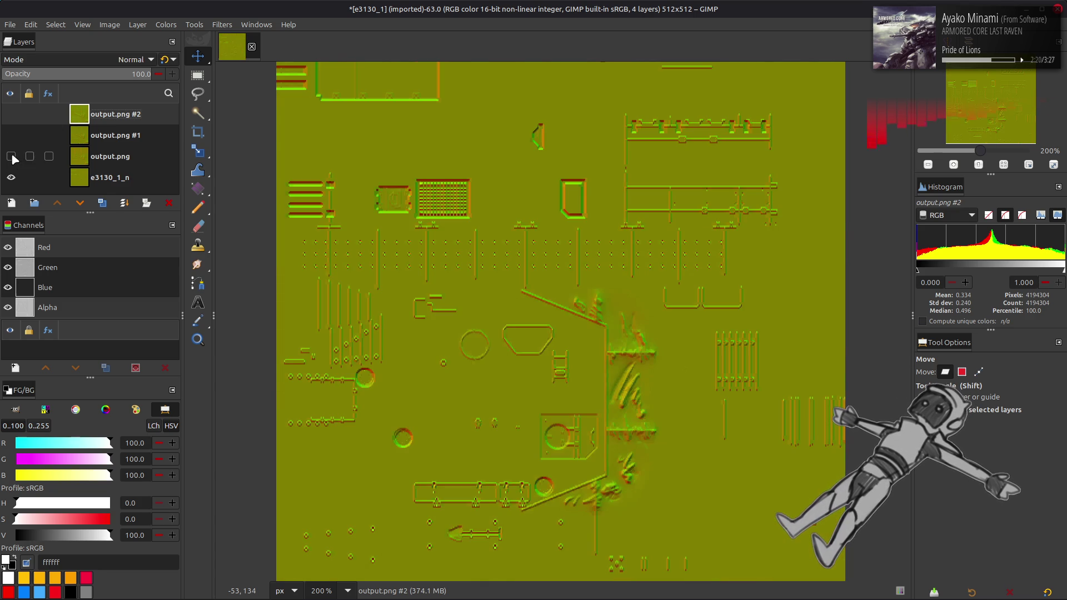
click(112, 178)
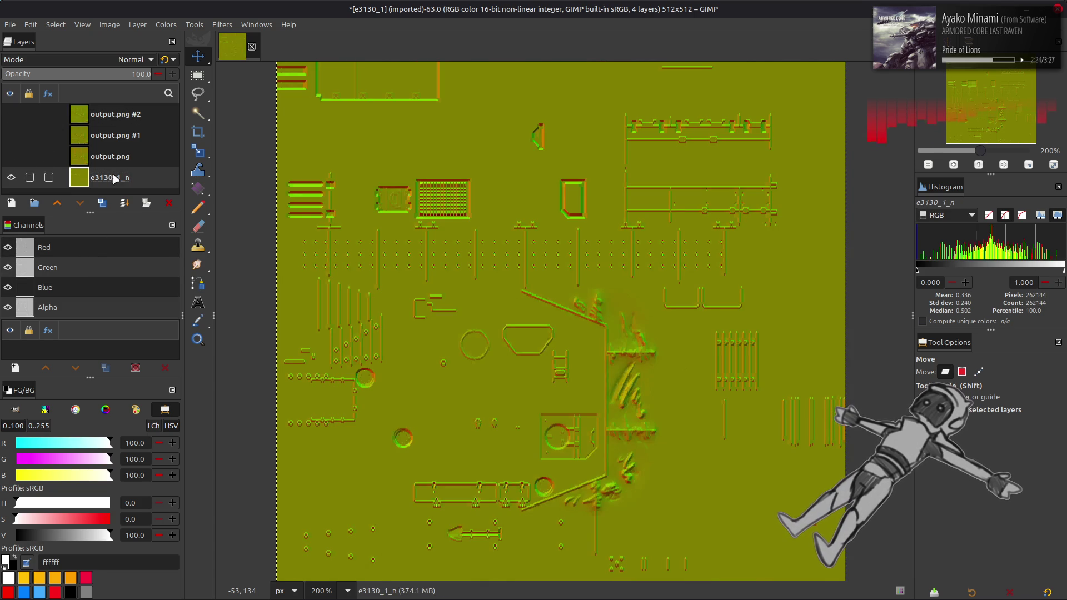
click(165, 25)
key(Escape)
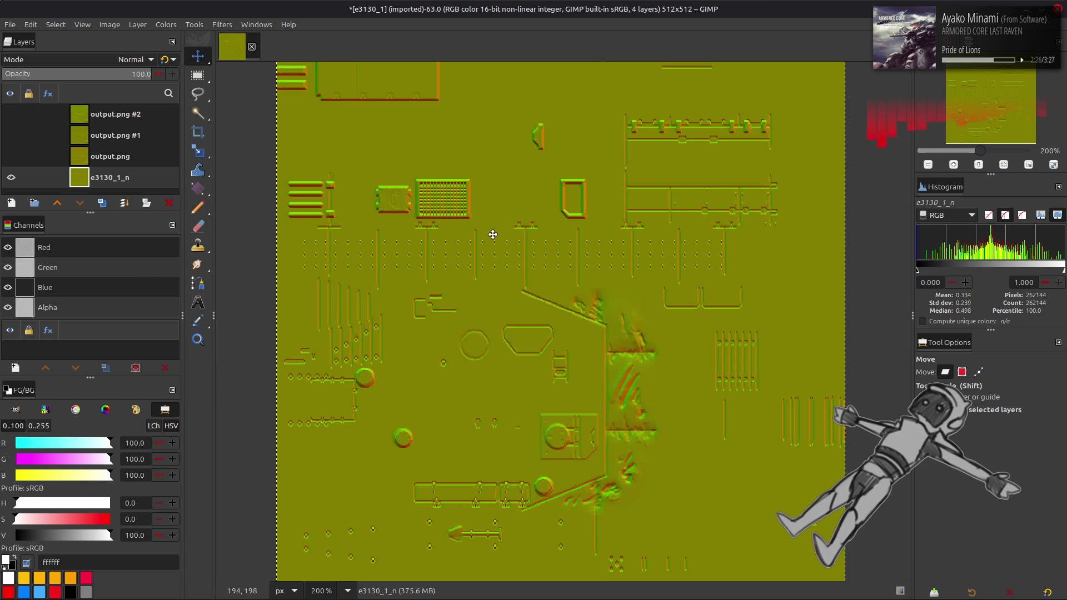
key(ctrl+c)
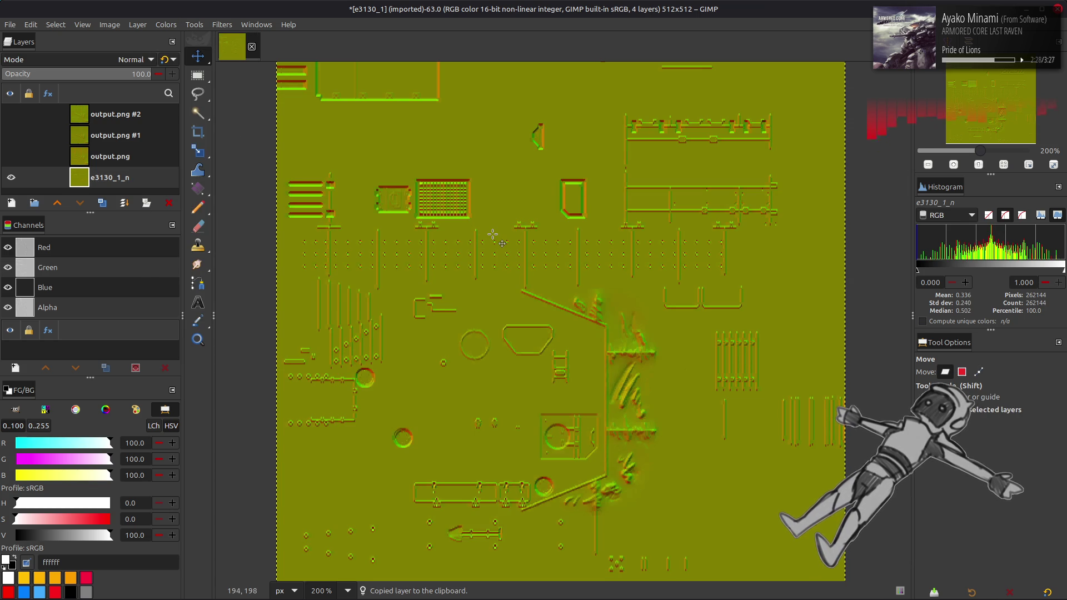
key(alt+Tab)
key(alt+Tab)
key(alt+Tab)
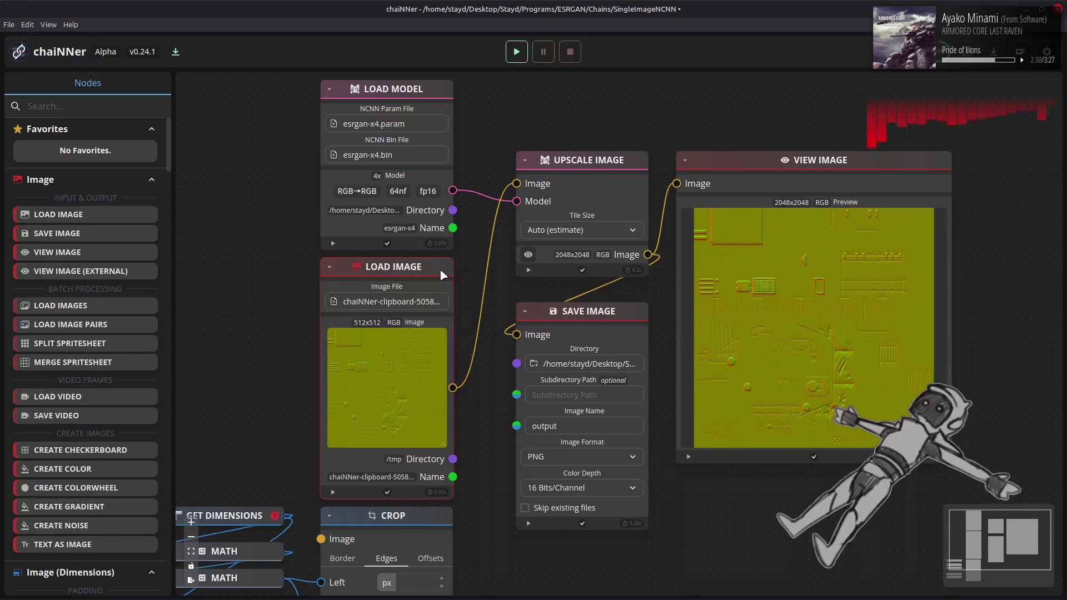
Paste the copied normal map as chaiNNer's Load Image, connect it to Upscale Image, and run the chain.
key(Delete)
key(ctrl+v)
drag(615, 324, 408, 271)
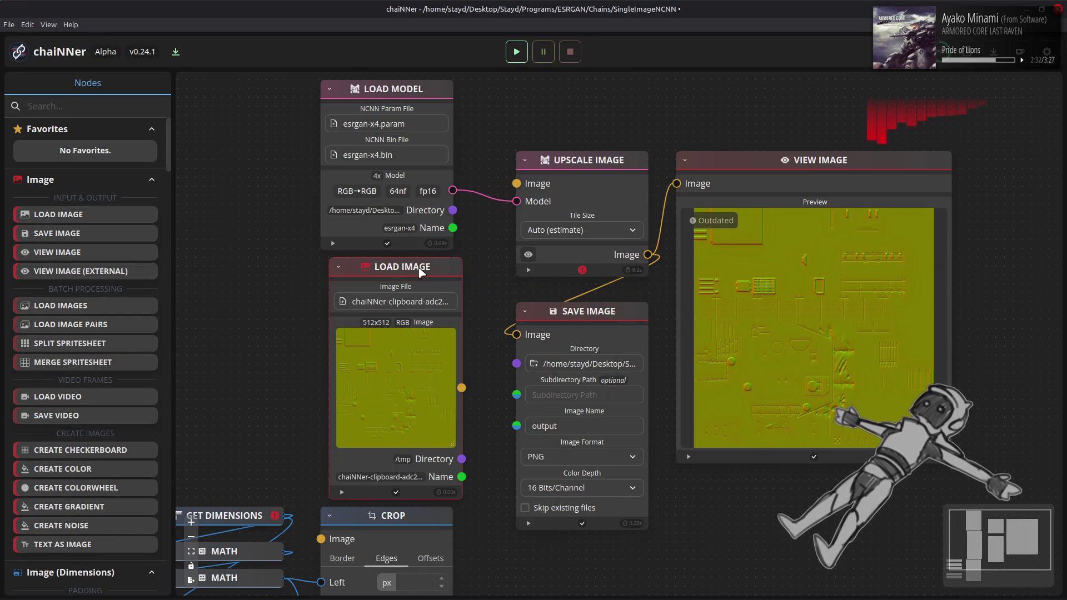
drag(450, 386, 517, 183)
click(517, 51)
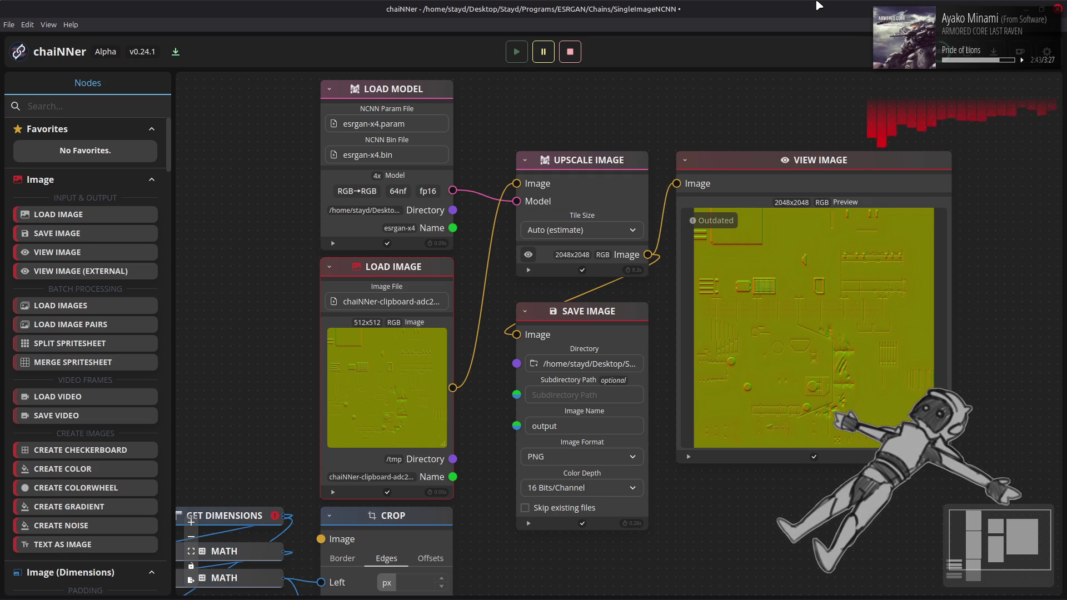
key(alt+Tab)
key(alt+Tab)
key(Tab)
key(Tab)
Add the new output.png as layer output.png #3, centre it vertically, and place it below output.png #2.
mouse_move(261, 159)
mouse_down()
mouse_move(655, 257)
mouse_move(658, 247)
mouse_move(690, 283)
mouse_up()
key(q)
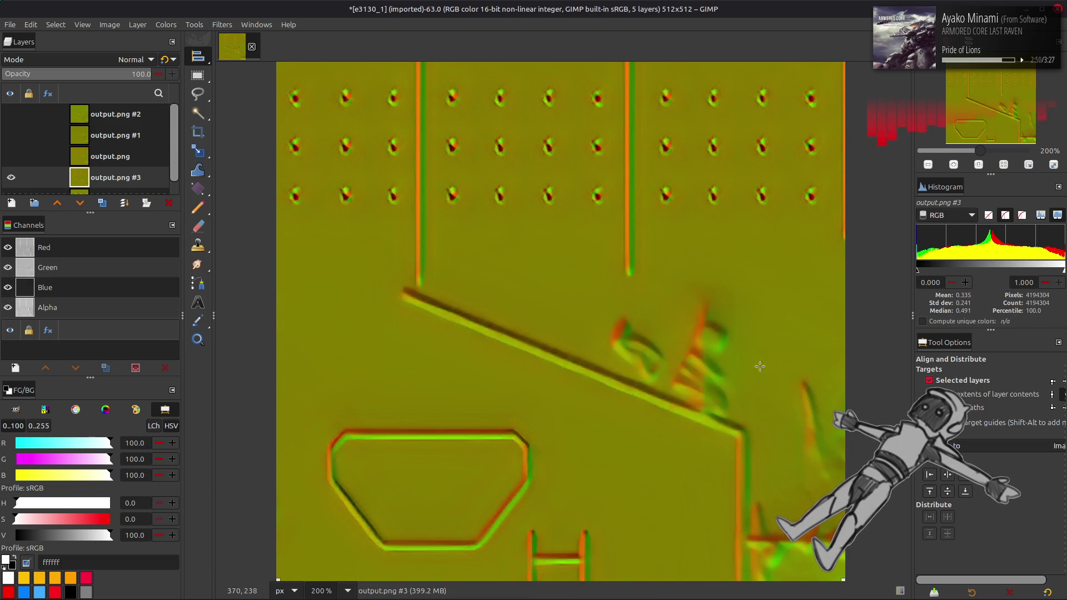
click(948, 495)
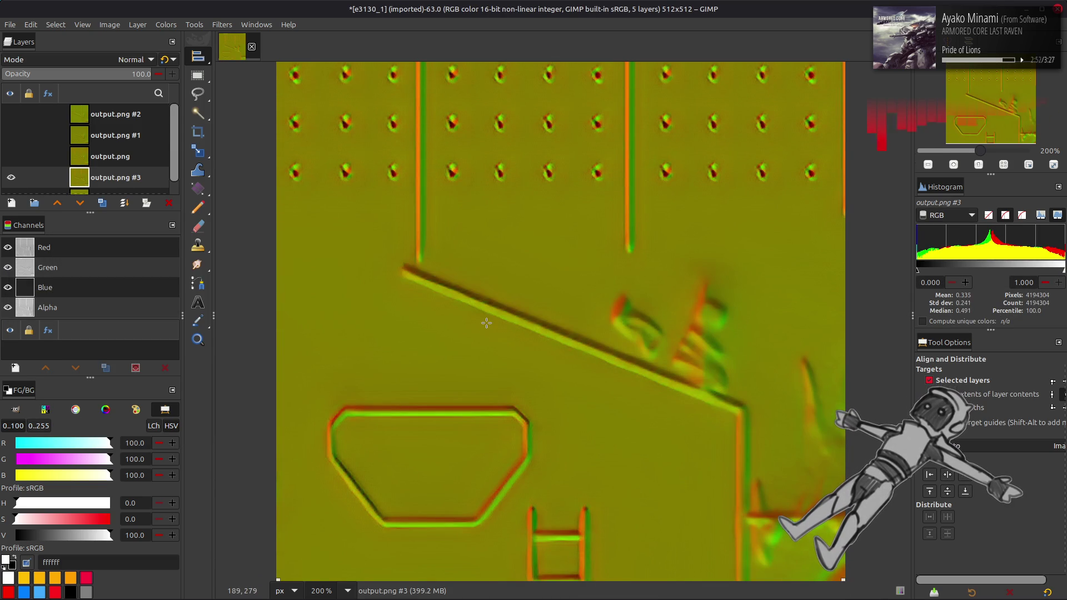
key(m)
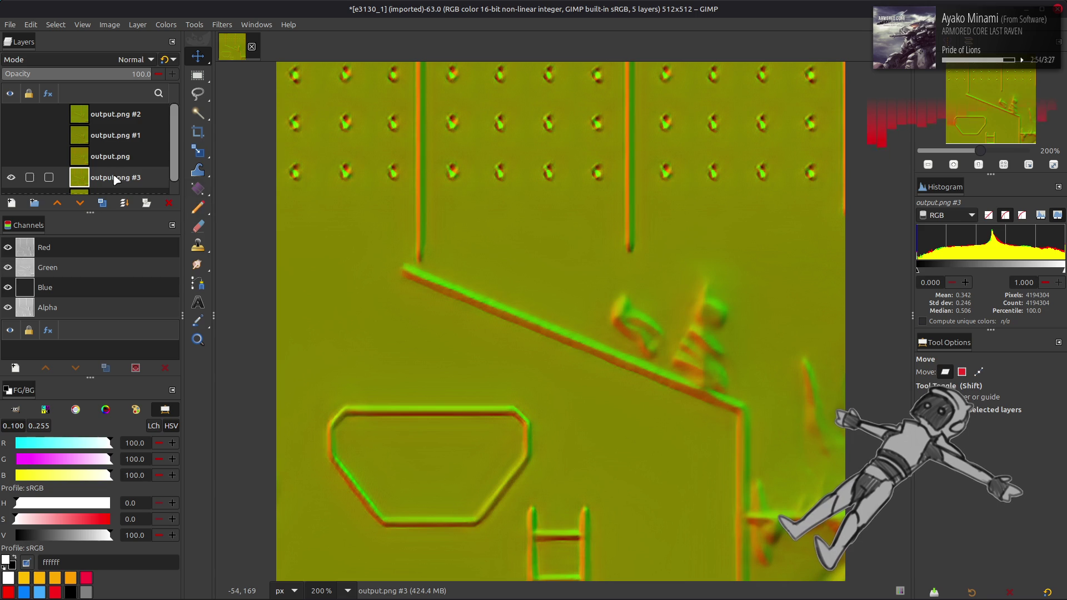
drag(117, 180, 112, 137)
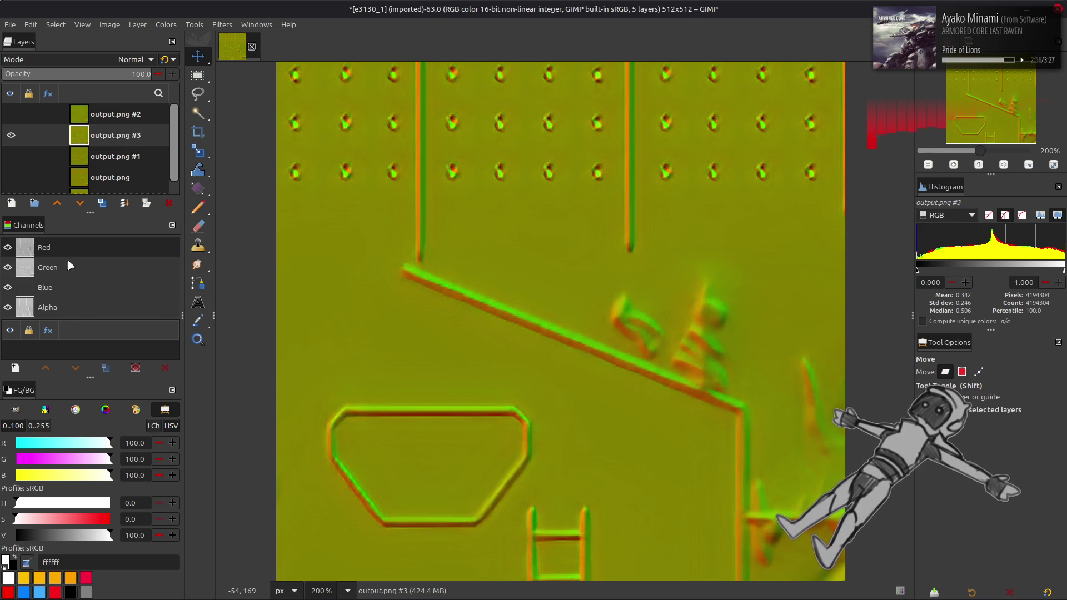
Click through the output layers and make output.png #2, #1 and output.png visible again.
mouse_move(14, 115)
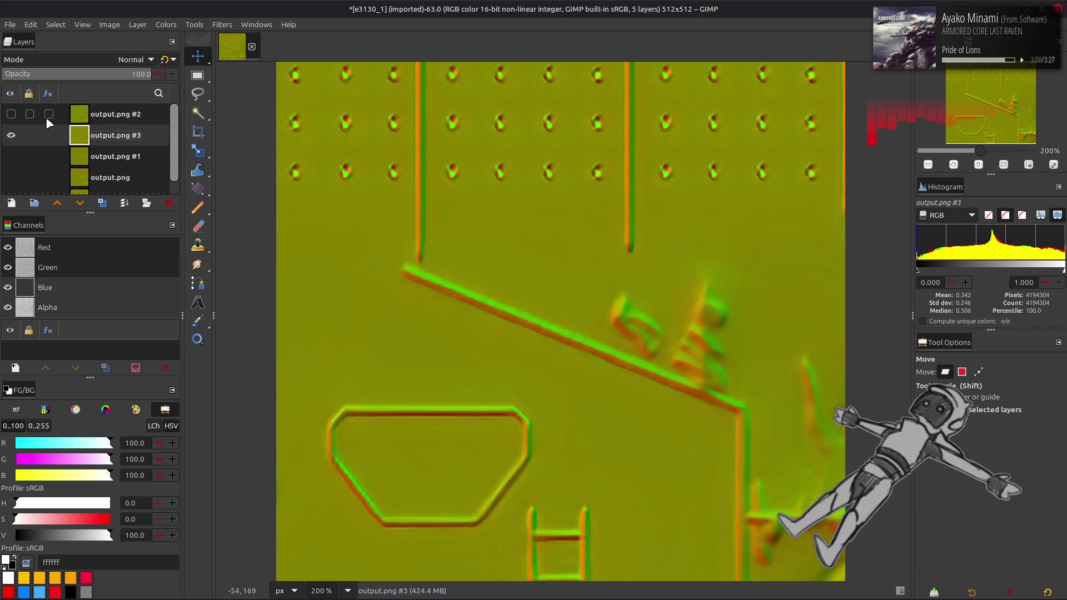
scroll(76, 126, down, 1)
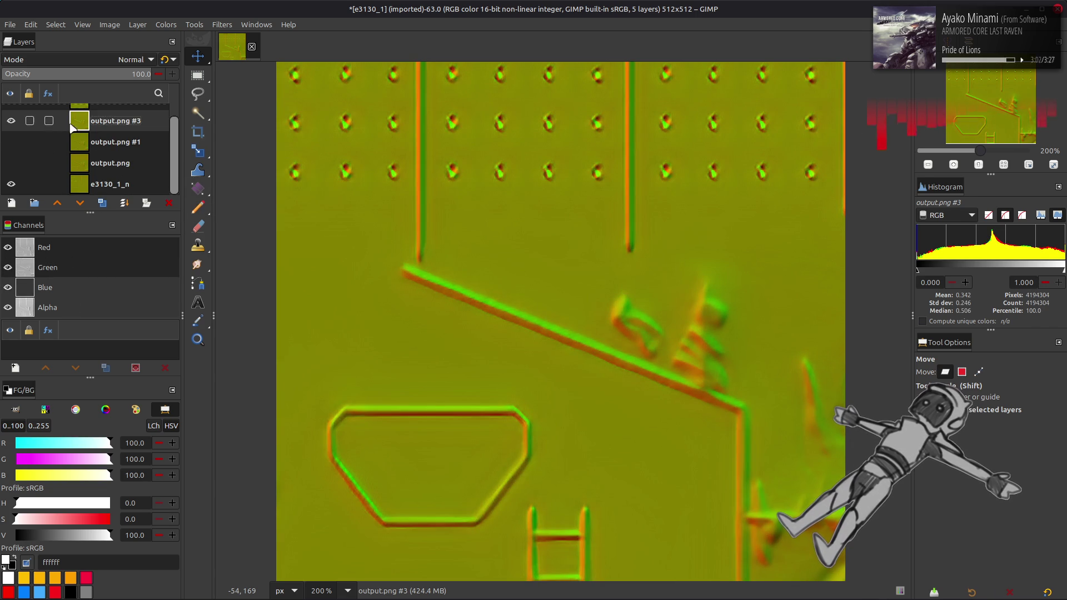
click(108, 144)
click(109, 163)
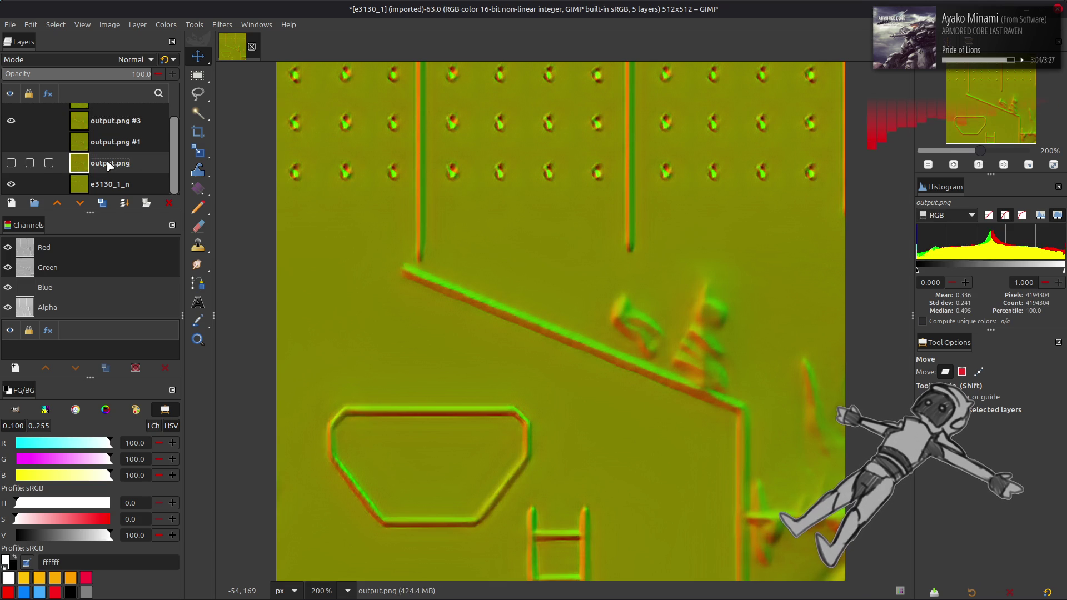
click(110, 124)
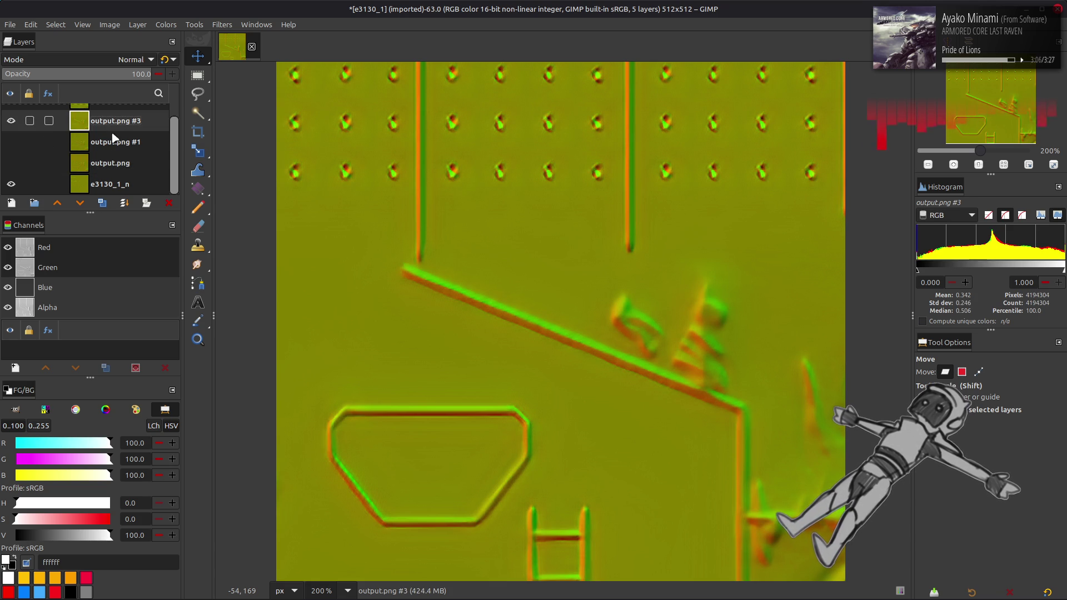
click(114, 167)
click(116, 148)
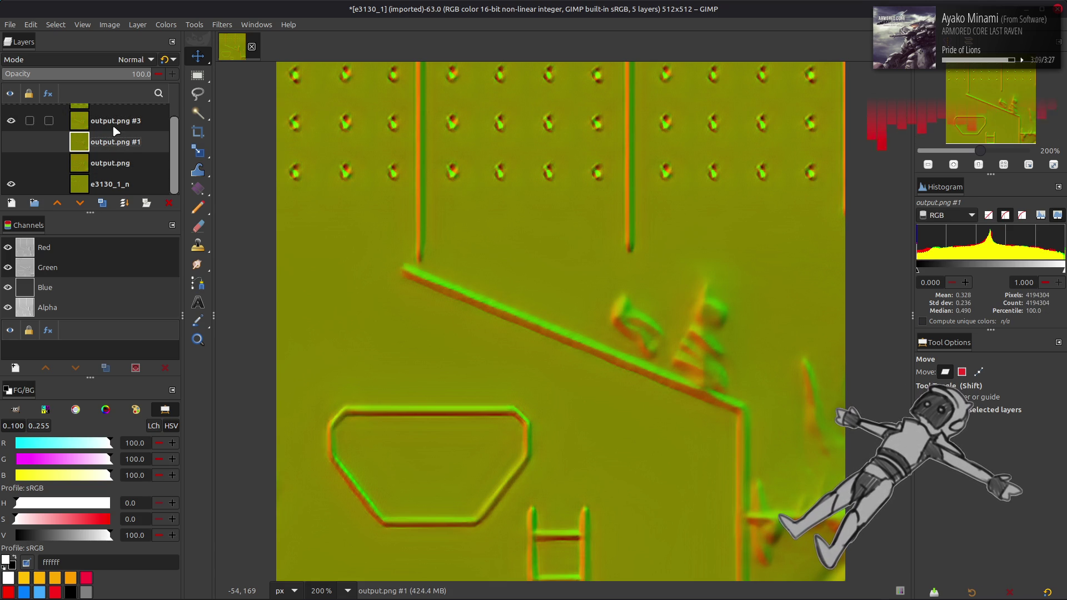
scroll(114, 128, up, 1)
click(114, 121)
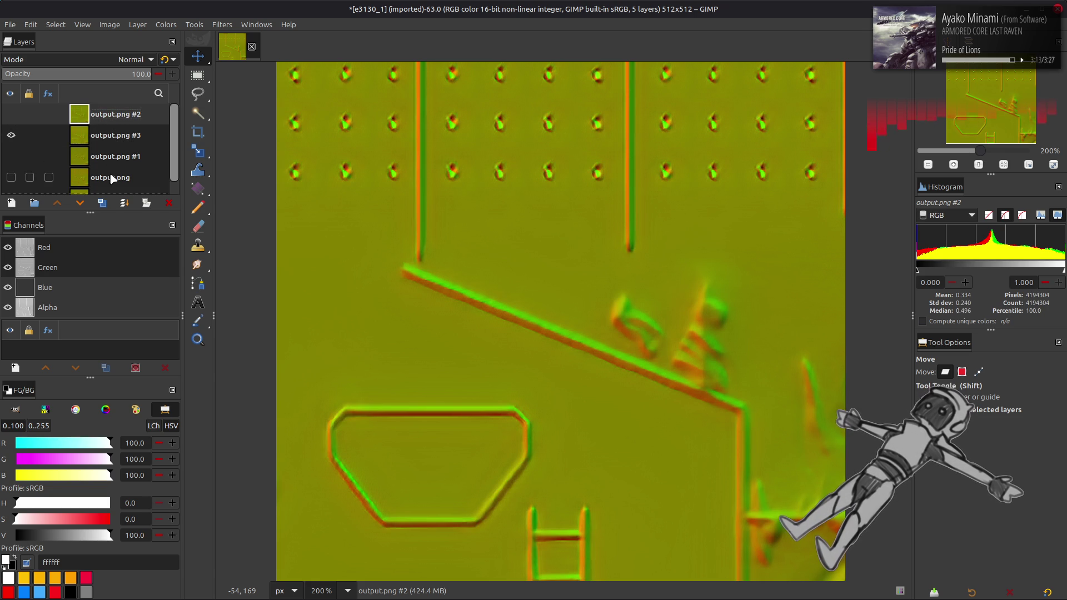
click(111, 177)
click(11, 114)
click(12, 156)
click(11, 177)
Try inverting output.png #2's colours, then undo the inversion.
click(104, 121)
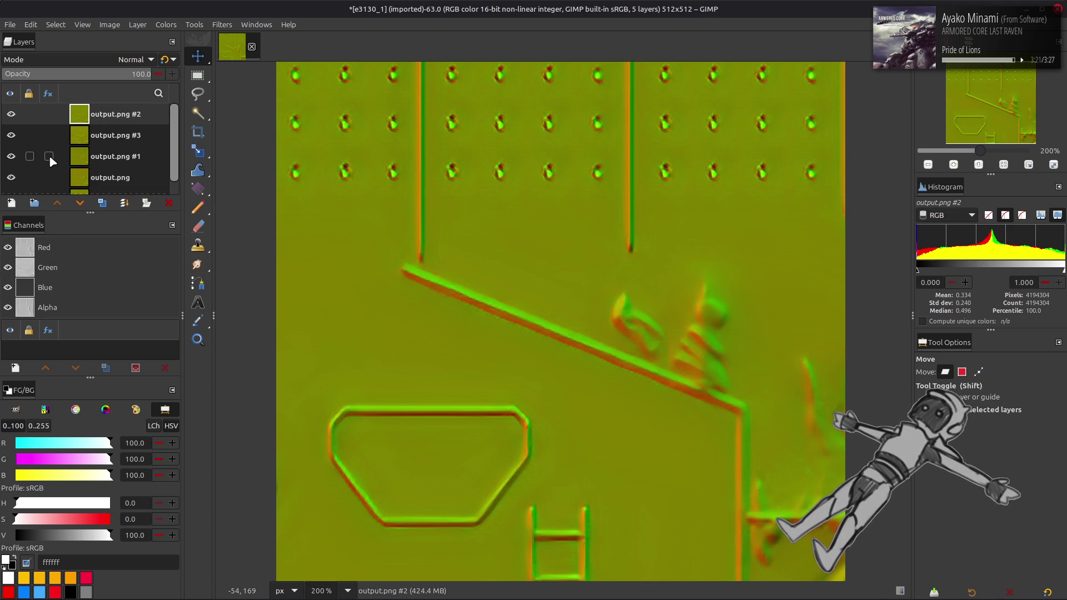
click(165, 25)
click(192, 170)
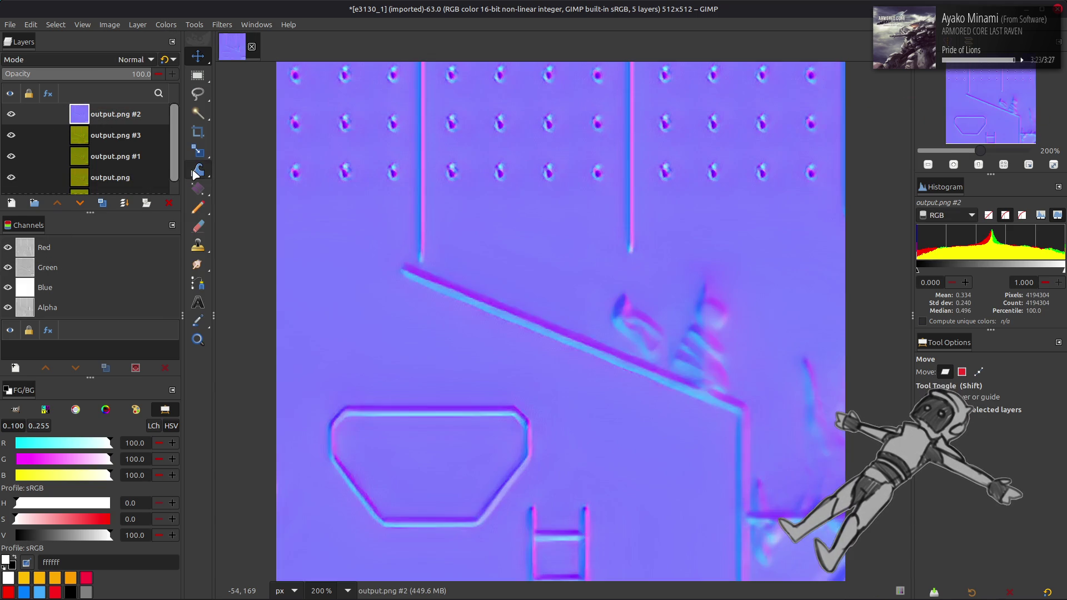
key(ctrl+z)
text(50)
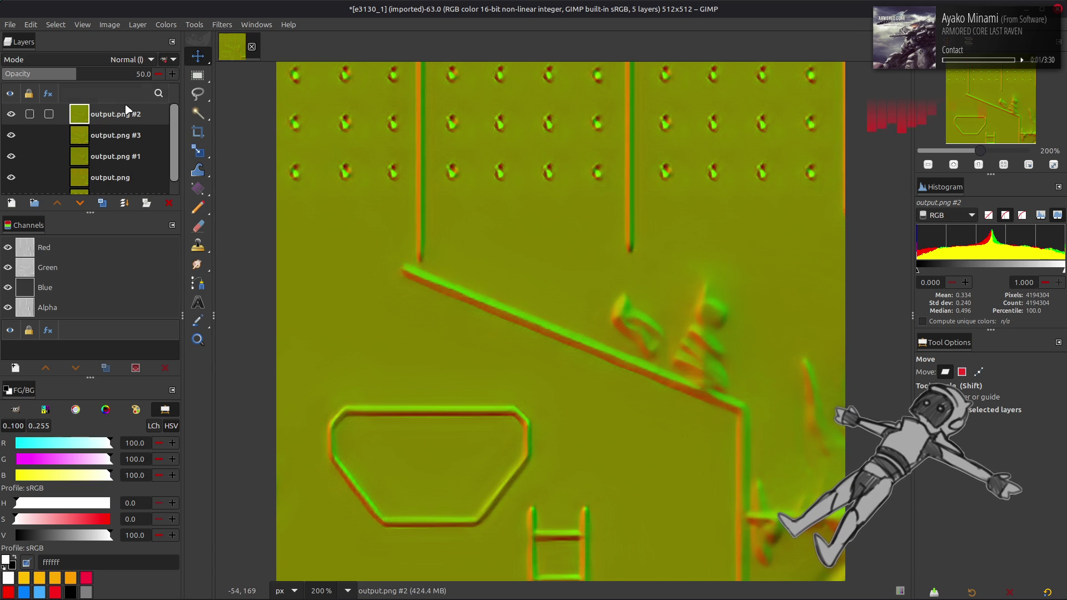
Merge output.png #2 down, set output.png #1 to 50 opacity, and merge it into output.png.
right_click(114, 109)
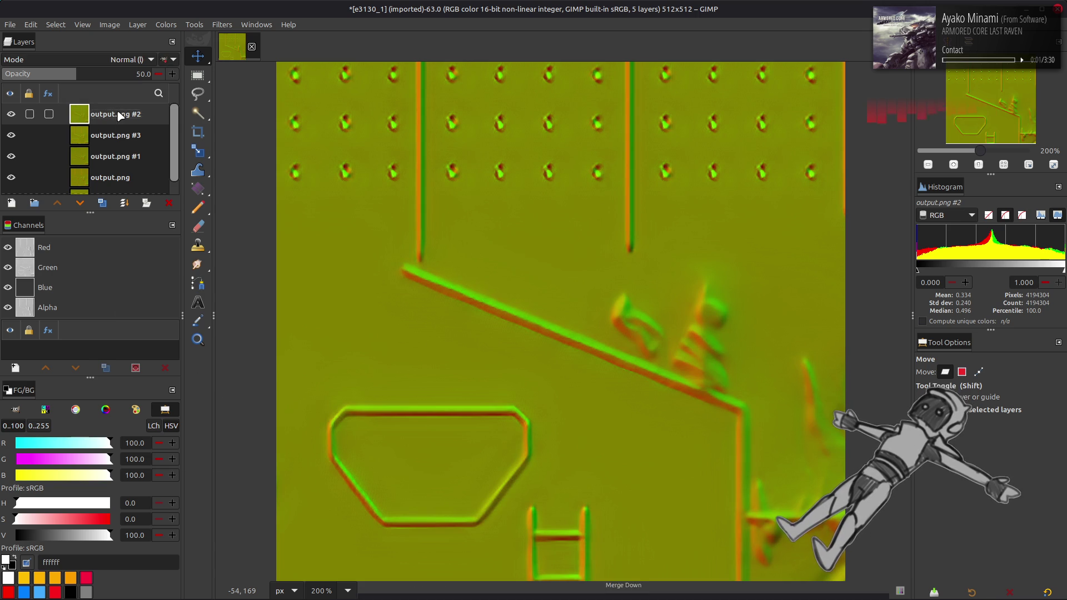
click(155, 241)
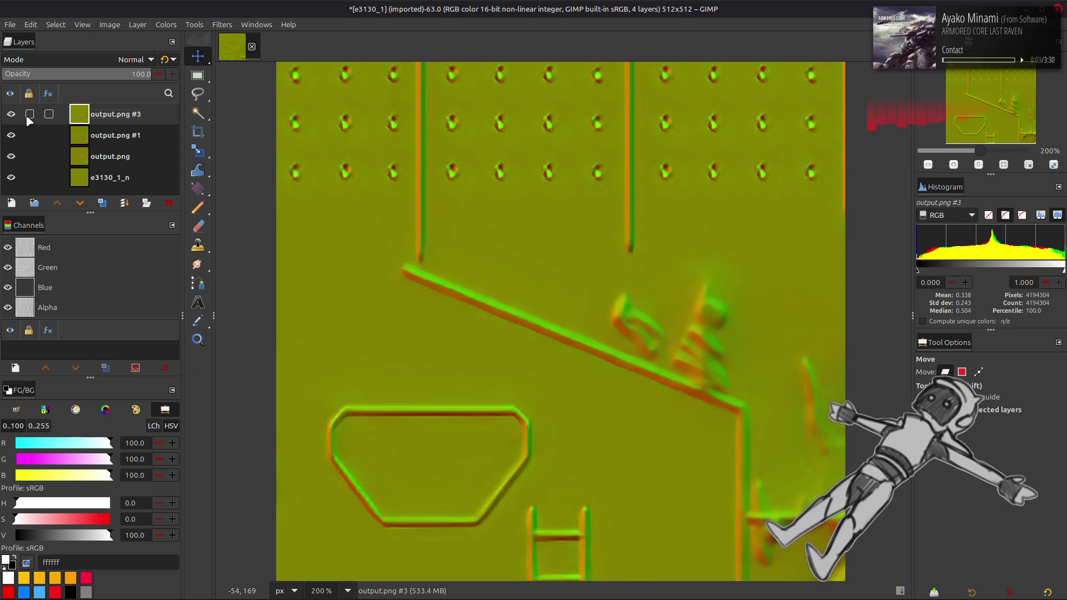
click(11, 114)
click(28, 135)
click(111, 75)
text(5)
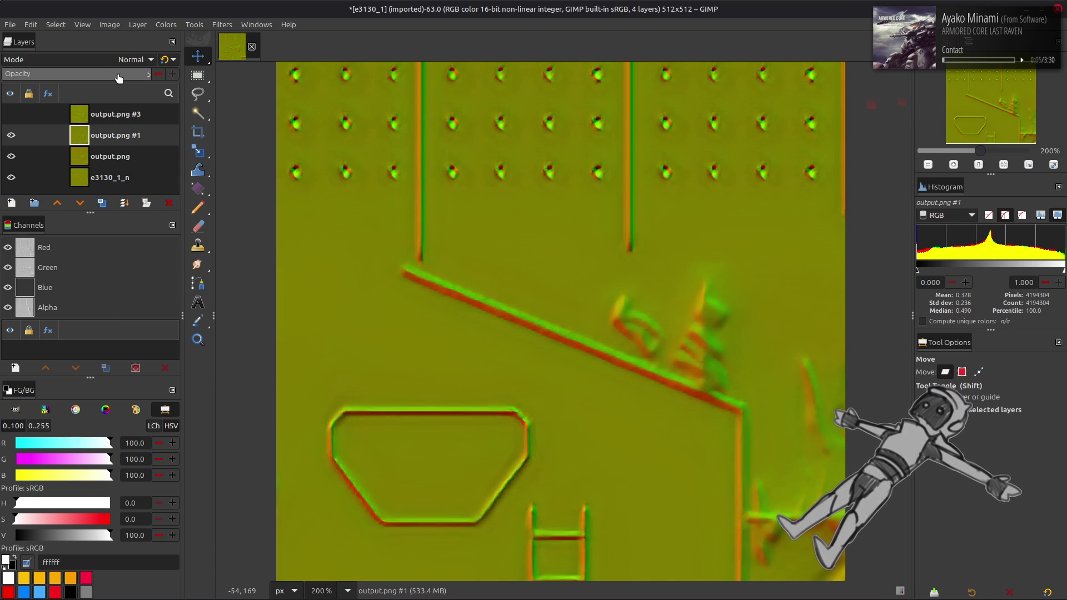
key(Return)
right_click(111, 133)
click(139, 243)
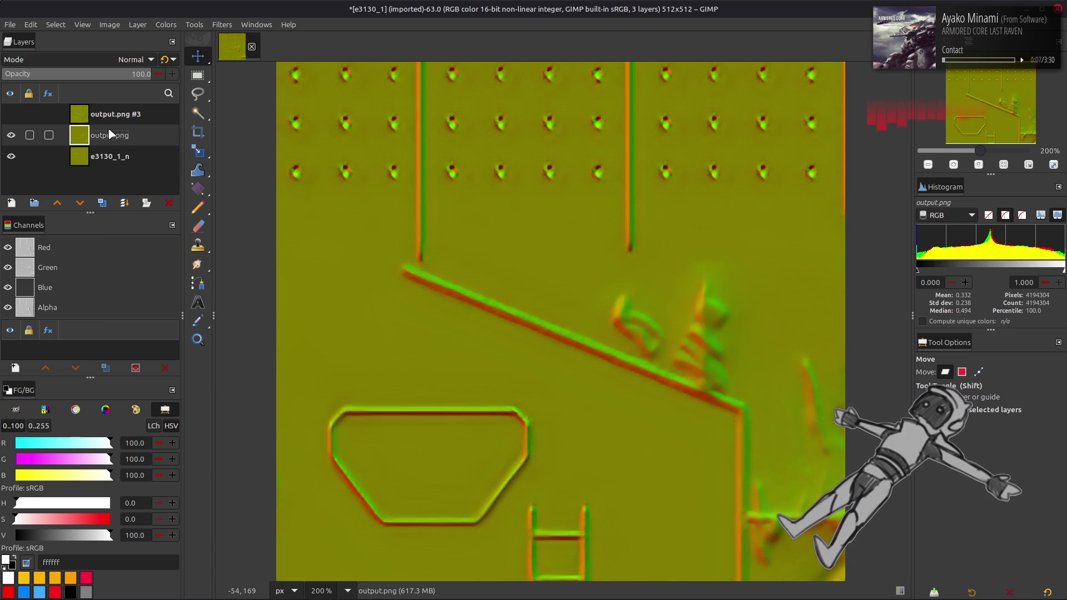
Set output.png #3 to 50 opacity and merge it down into output.png.
click(11, 114)
click(111, 114)
text(50)
click(165, 60)
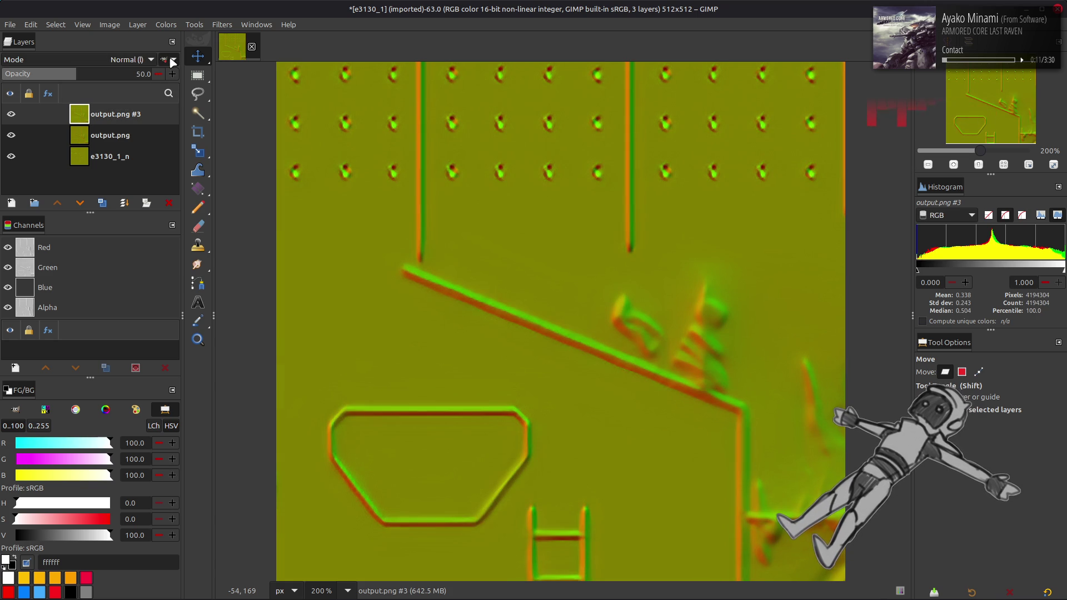
right_click(119, 113)
click(145, 223)
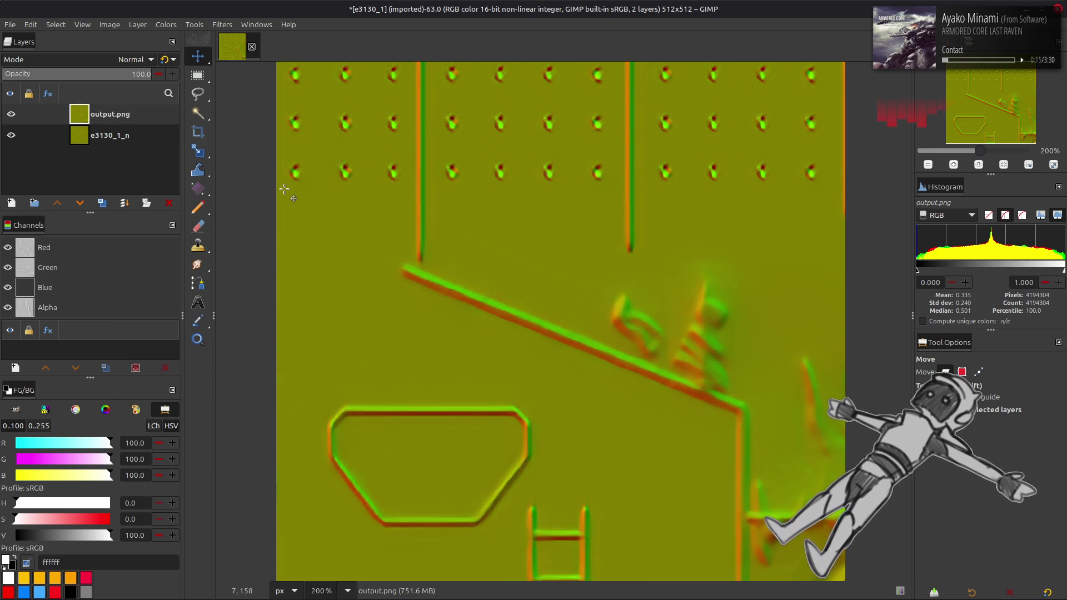
Toggle the merged output.png on and off to compare it with the original e3130_1_n map.
click(13, 114)
click(12, 114)
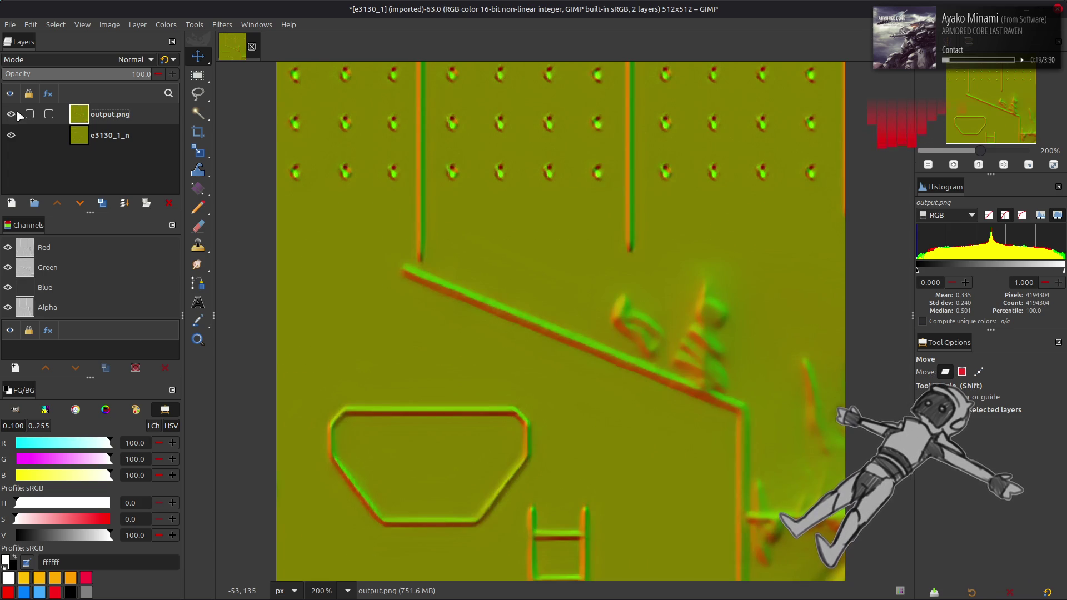
click(11, 114)
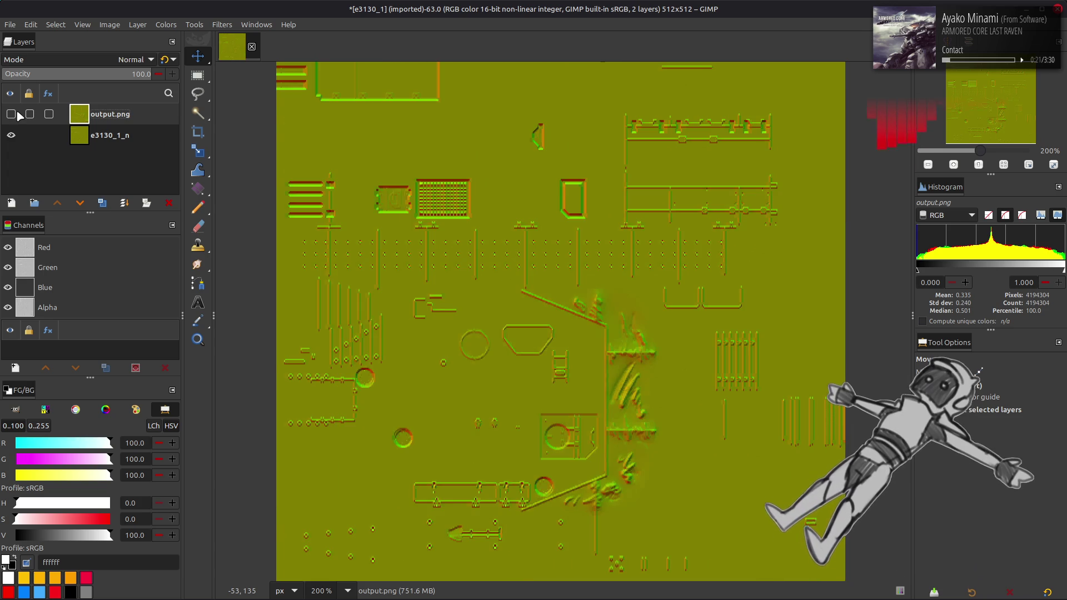
click(17, 114)
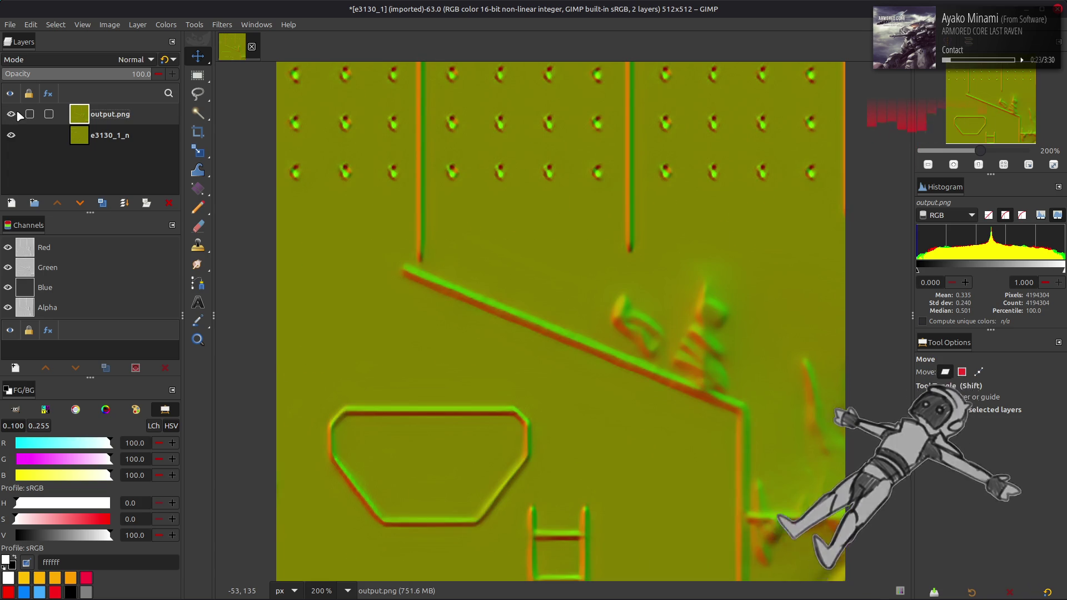
click(17, 113)
click(18, 113)
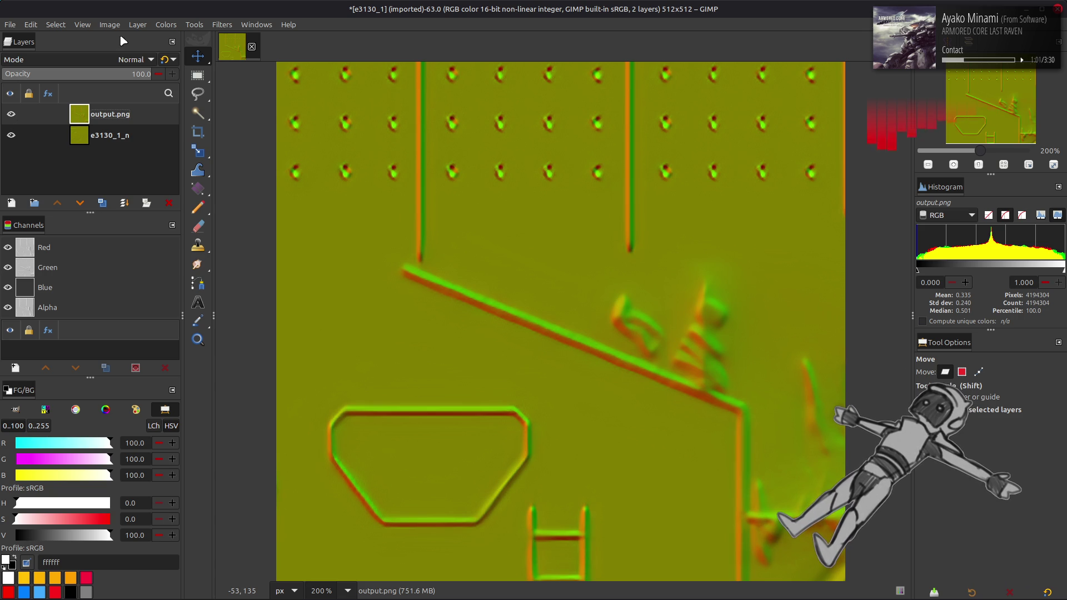
click(166, 25)
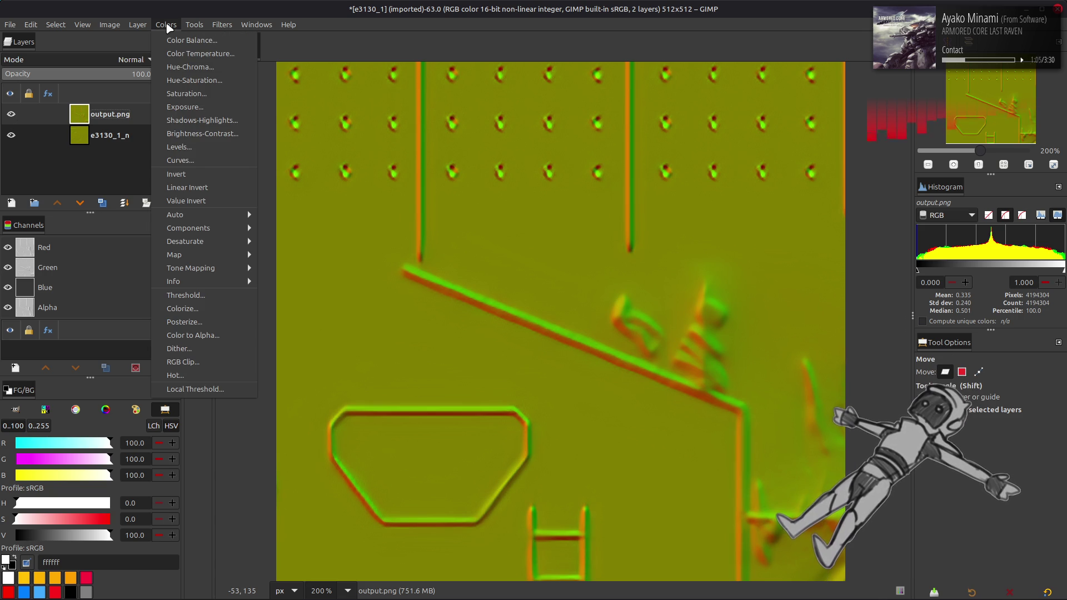
click(169, 26)
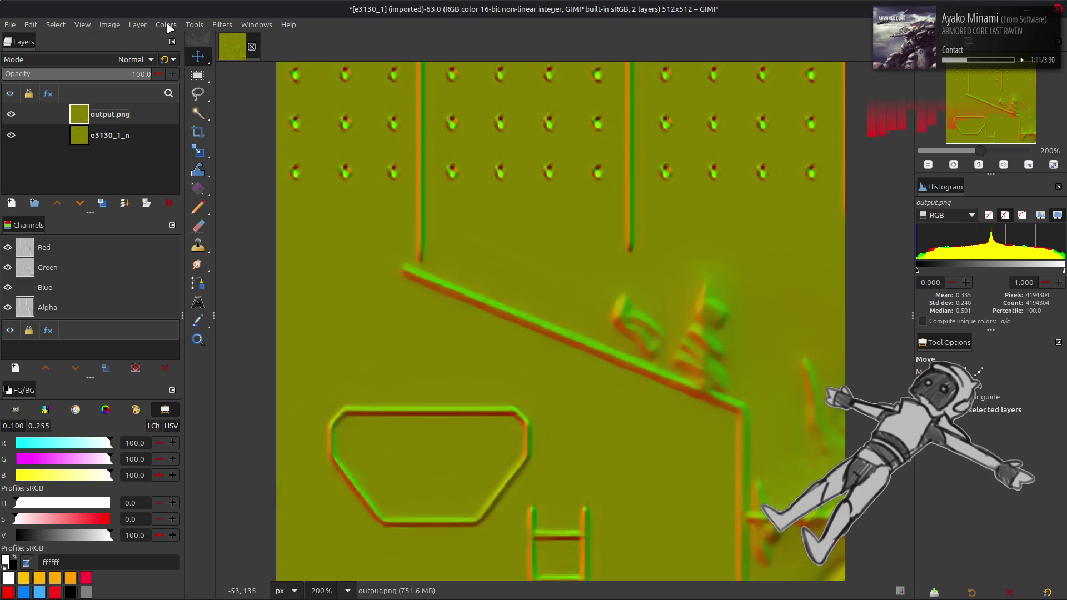
Duplicate the e3130_1_n layer and raise the copy to the top of the stack.
click(125, 137)
click(103, 203)
click(58, 204)
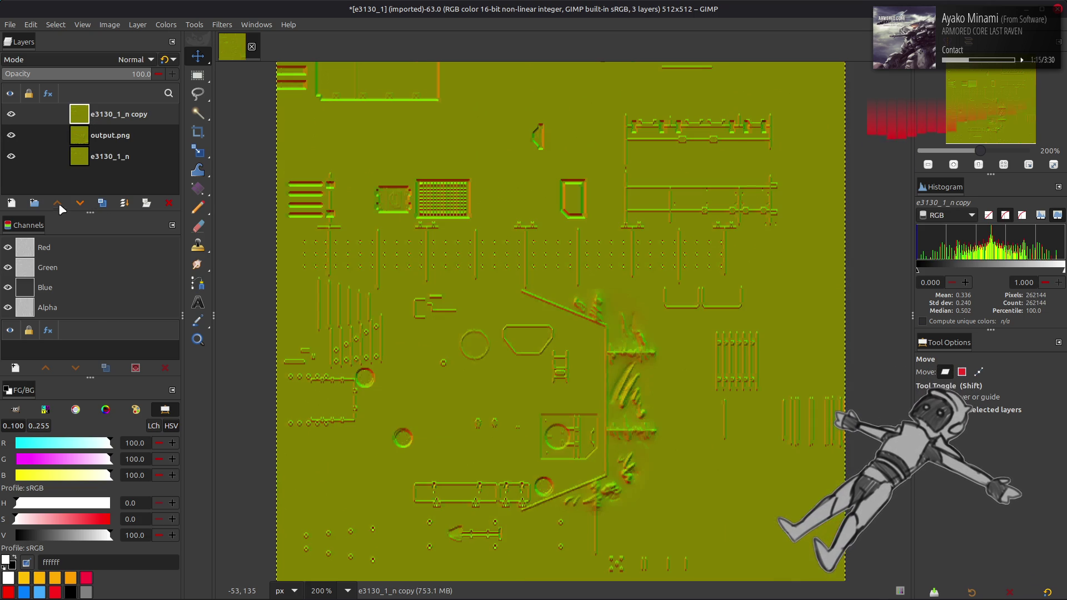
Scale the e3130_1_n copy to 400% (2048×2048) with no interpolation.
click(137, 25)
click(194, 203)
triple_click(504, 294)
text(100%)
key(Tab)
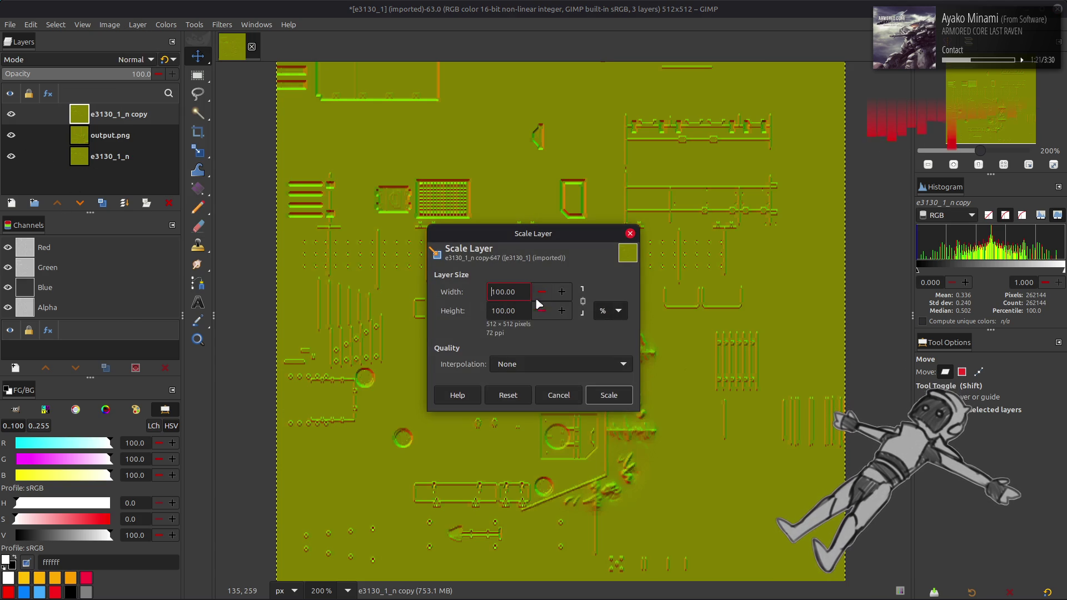
double_click(523, 294)
text(40)
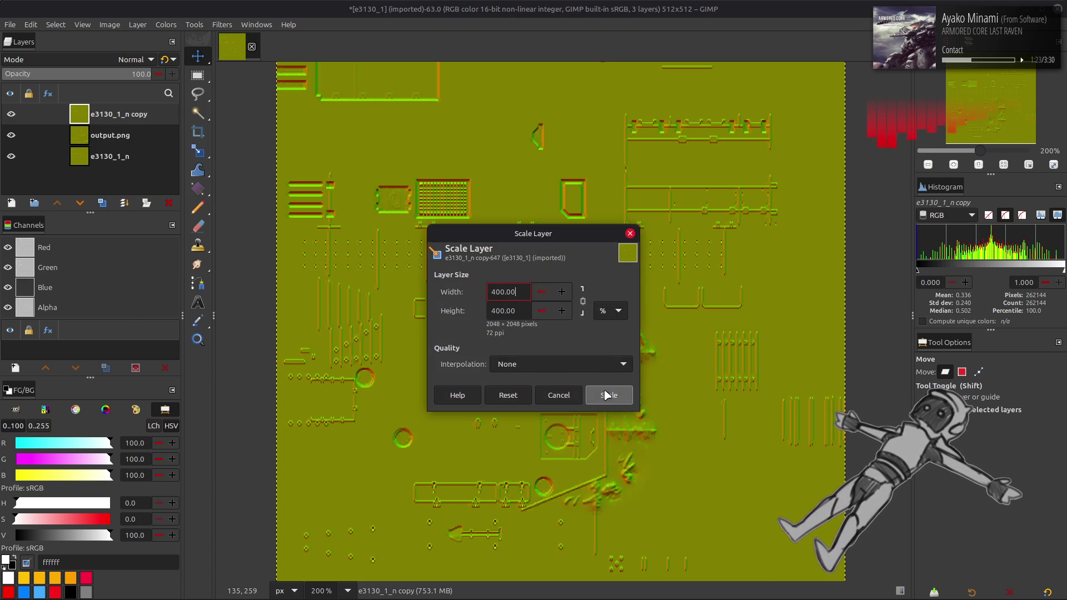
click(610, 395)
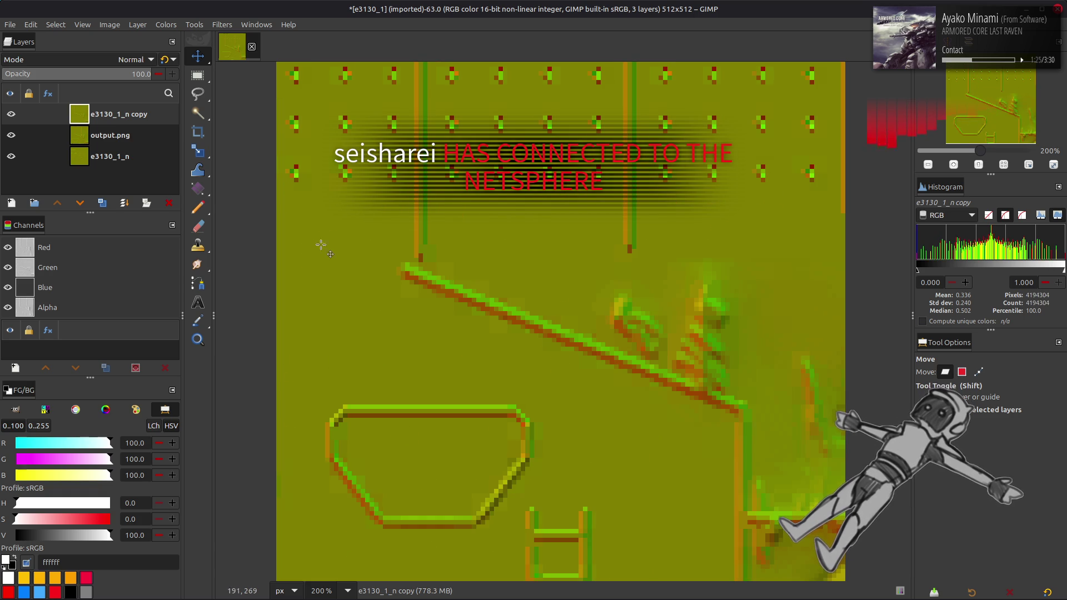
Toggle the enlarged copy's visibility to compare it with the merged output layer below.
click(11, 115)
click(11, 115)
click(11, 115)
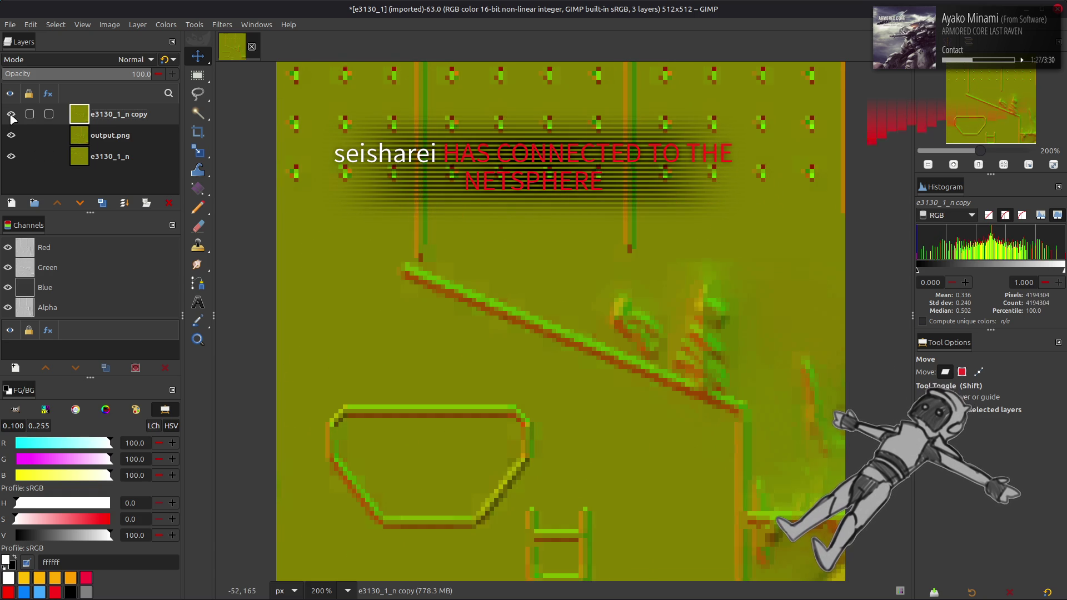
click(12, 115)
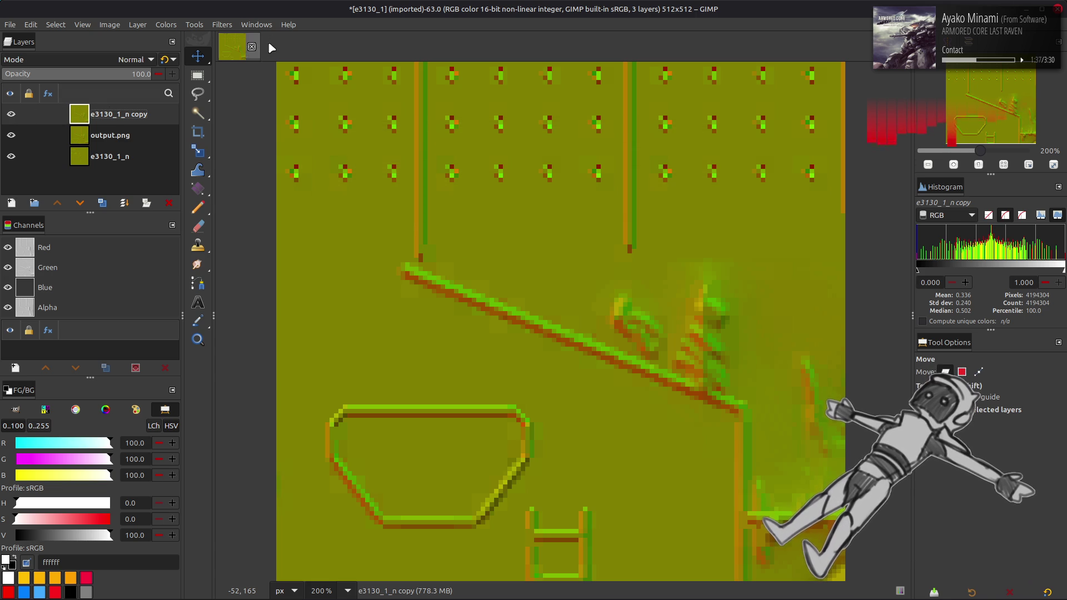
click(223, 25)
Apply a G'MIC Gaussian blur with amplitude 8 and Nearest boundary to the e3130_1_n copy.
click(261, 295)
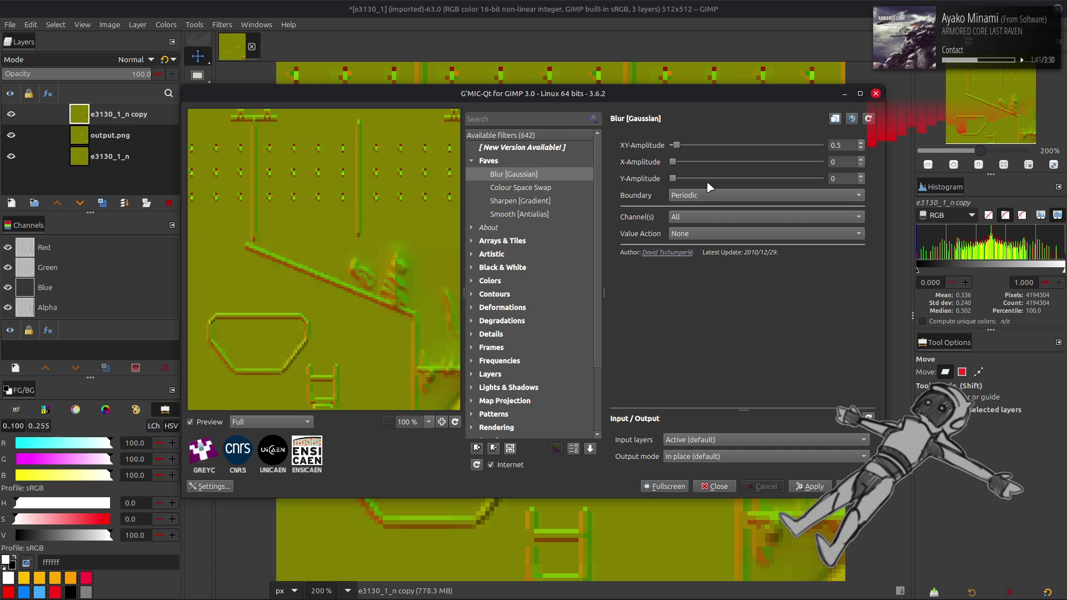
scroll(715, 201, down, 1)
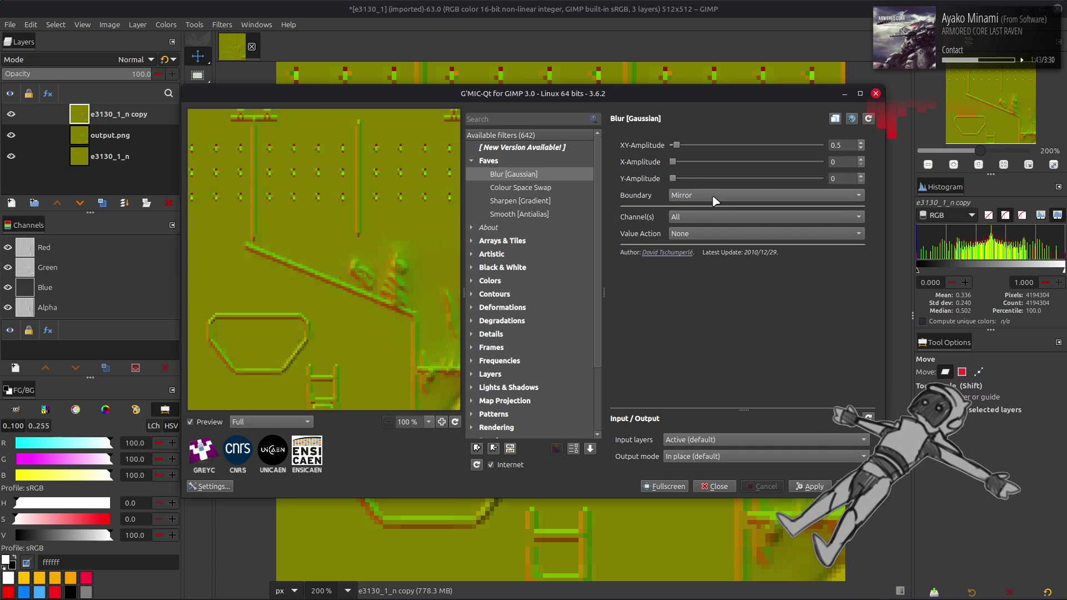
scroll(715, 201, up, 1)
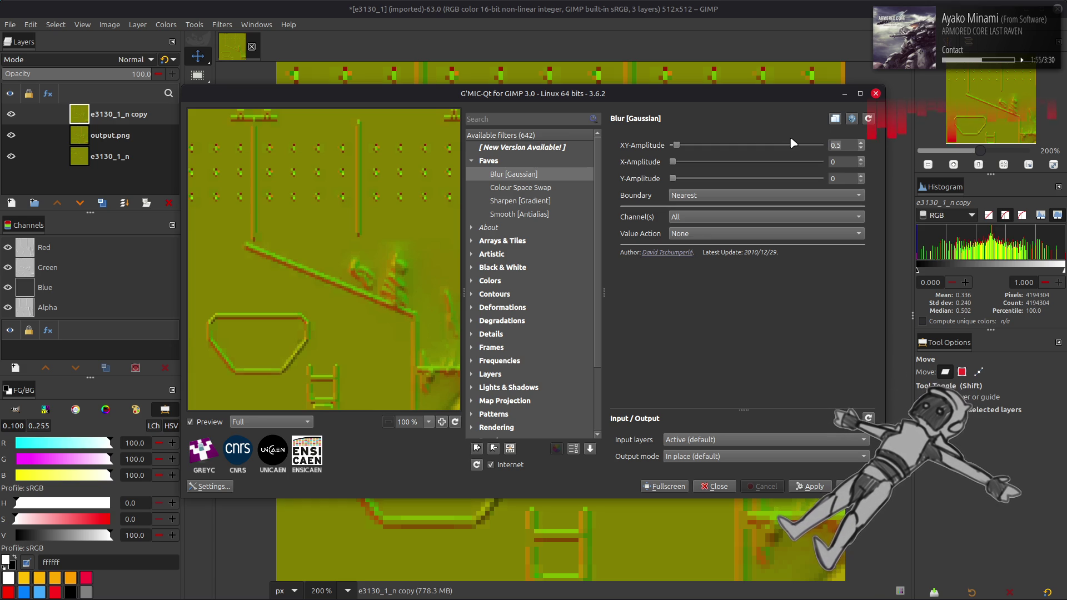
click(793, 144)
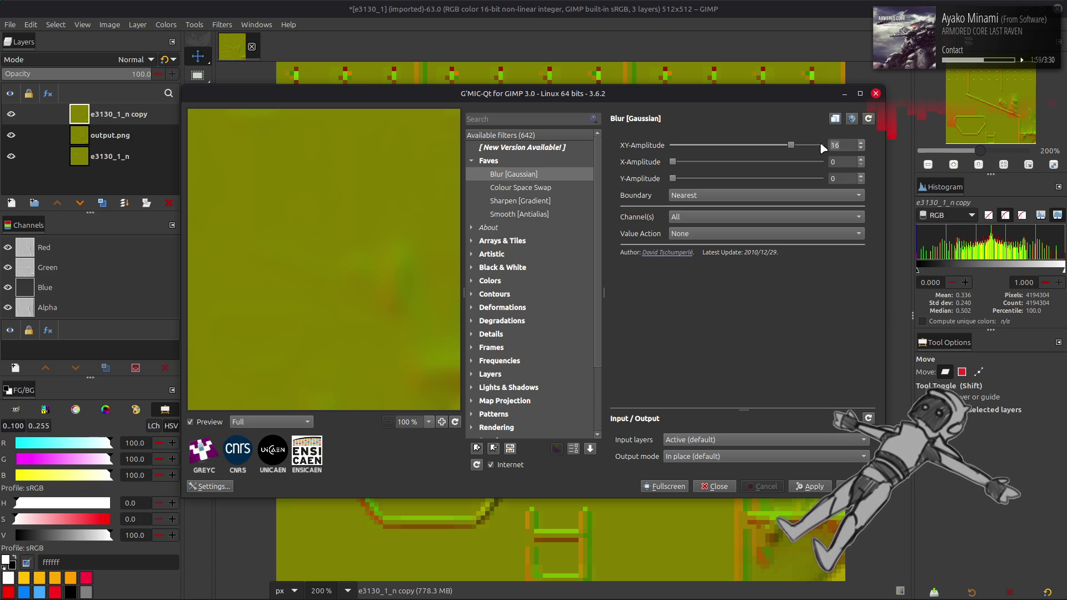
text(4)
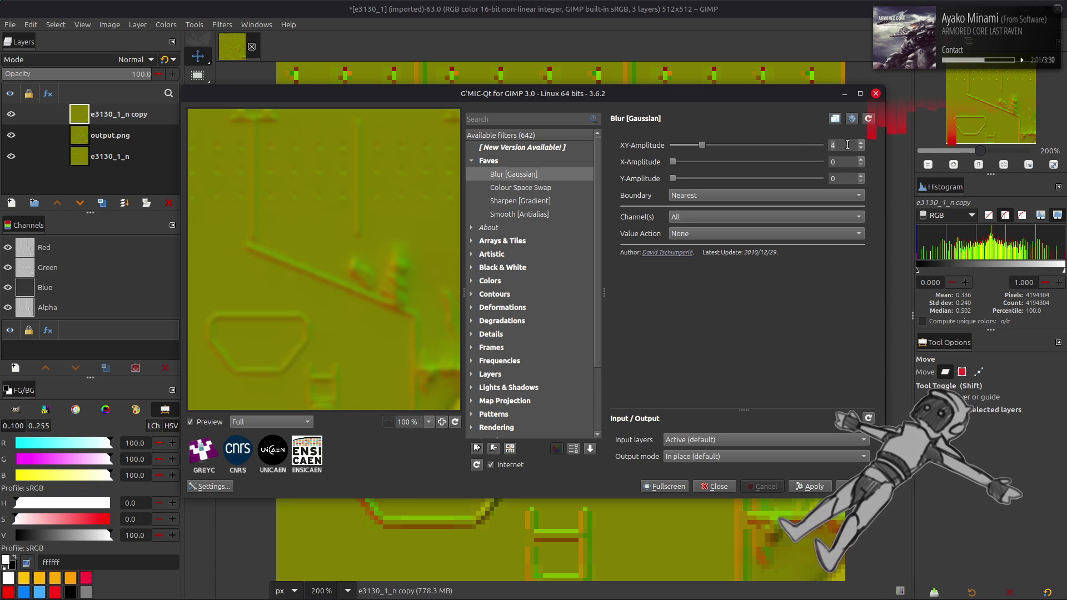
text(8)
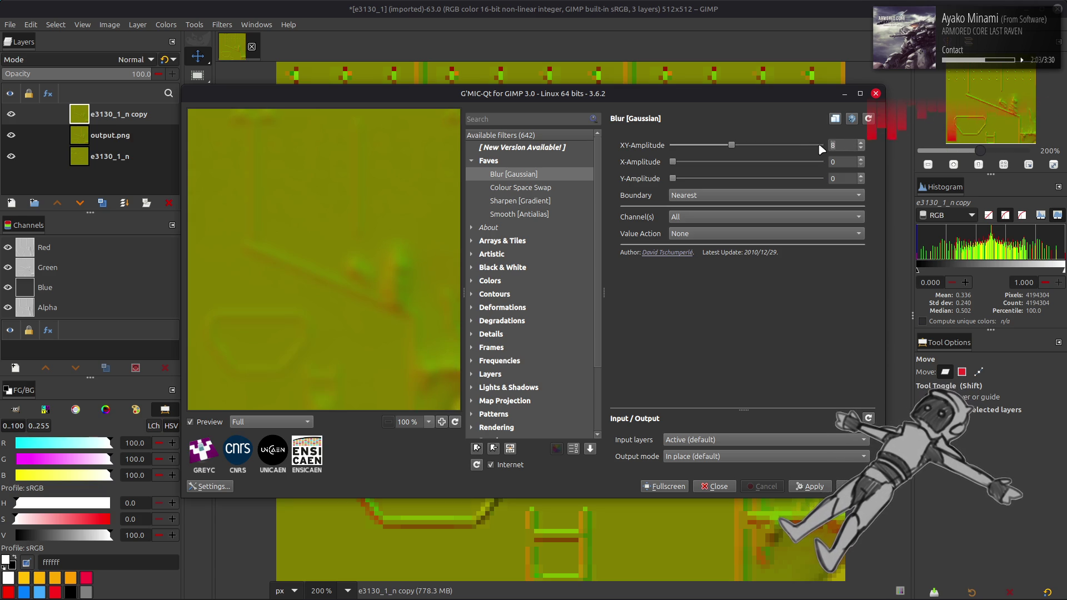
click(859, 487)
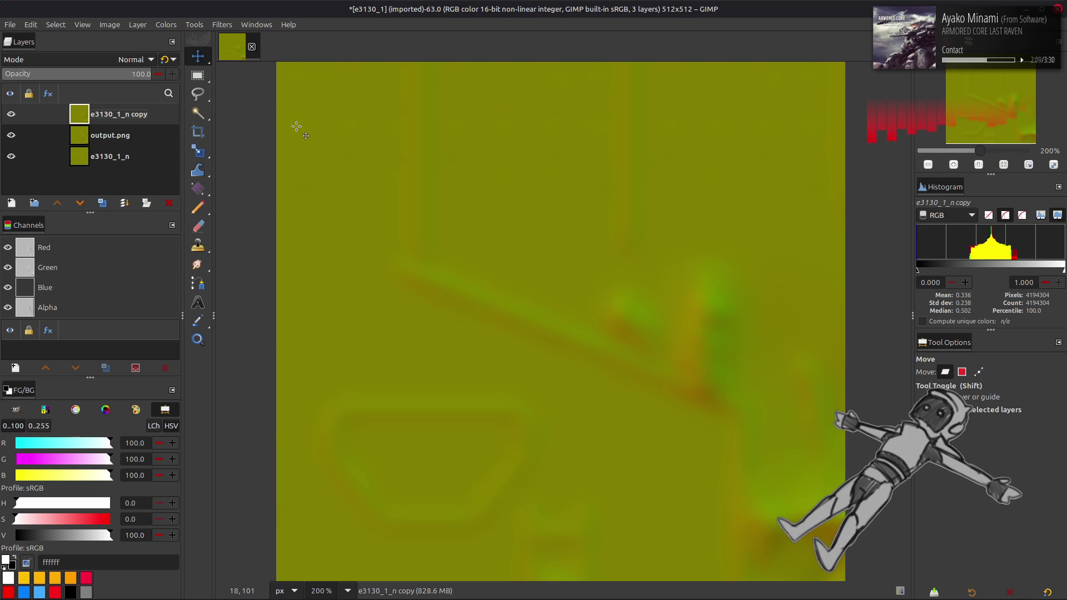
Undo and redo the blur twice to compare the copy before and after.
key(ctrl+z)
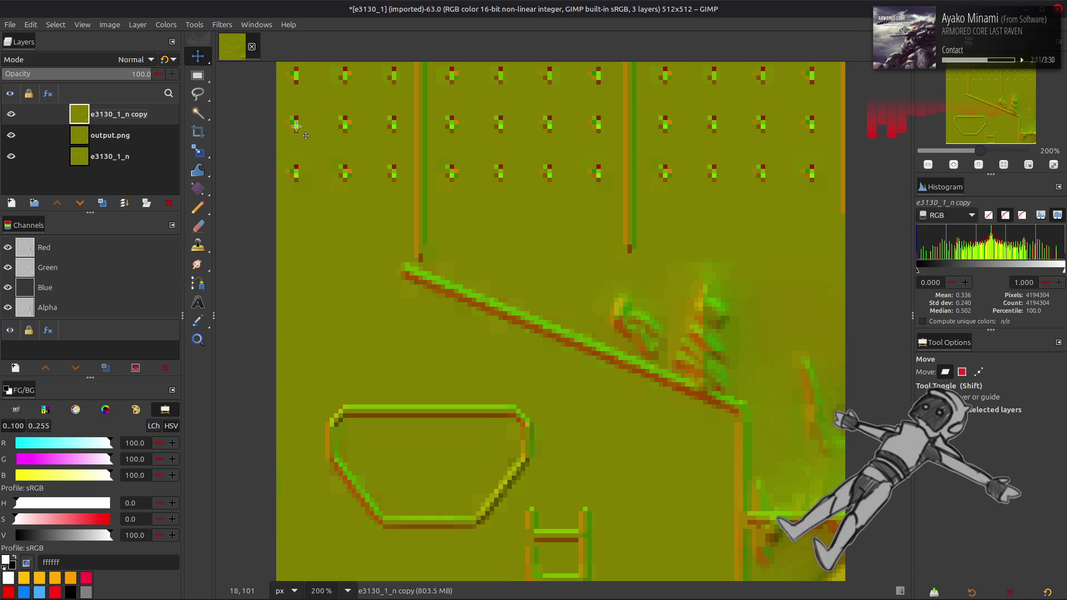
key(ctrl+y)
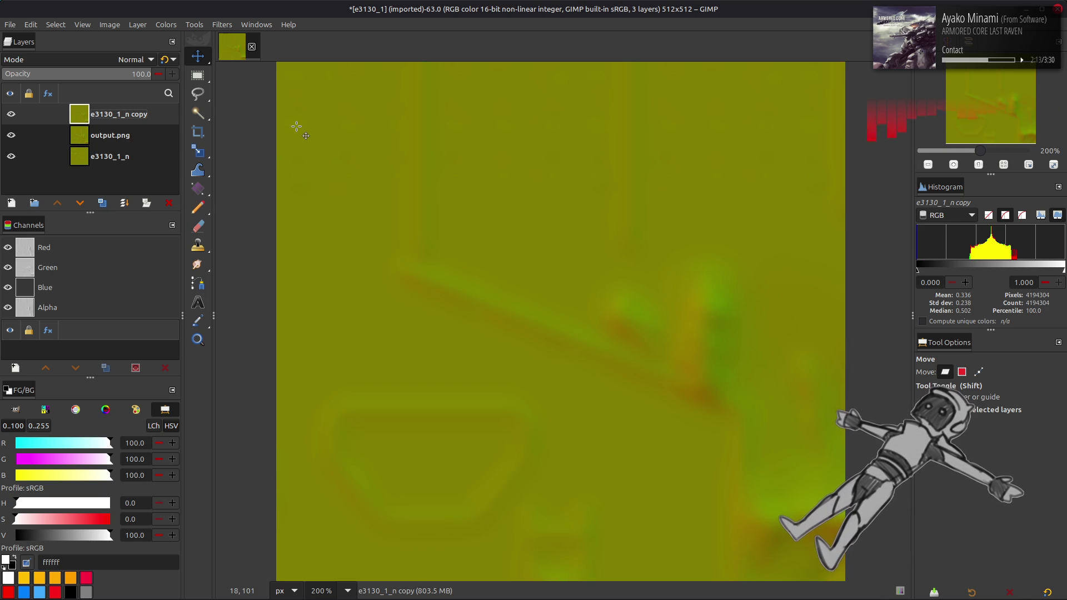
key(ctrl+z)
key(ctrl+y)
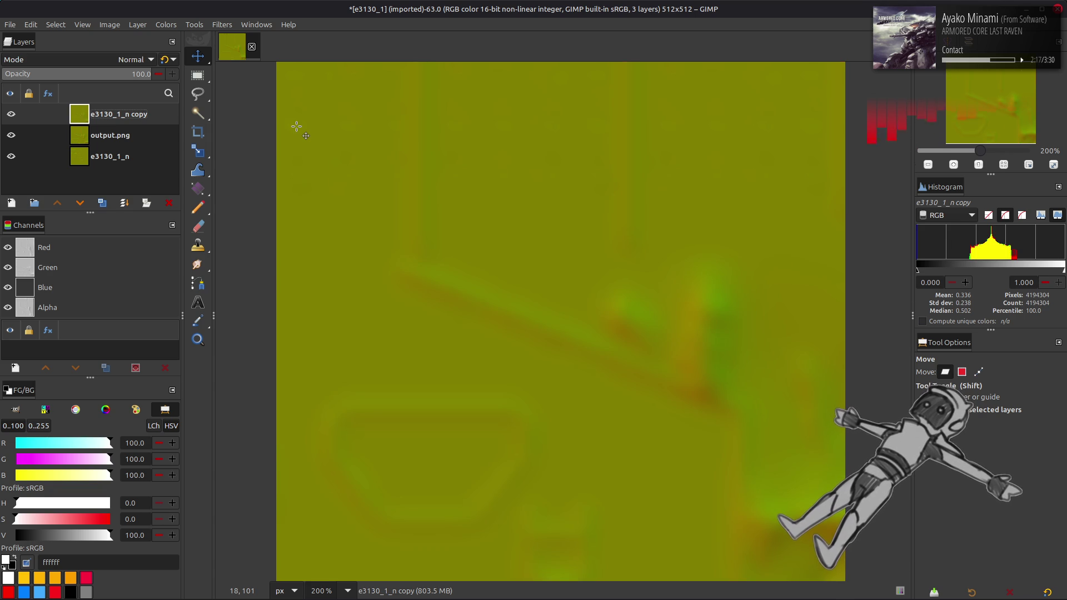
Duplicate output.png, raise the copy to the top, set it to Grain extract and merge it down.
click(106, 135)
click(102, 203)
click(59, 203)
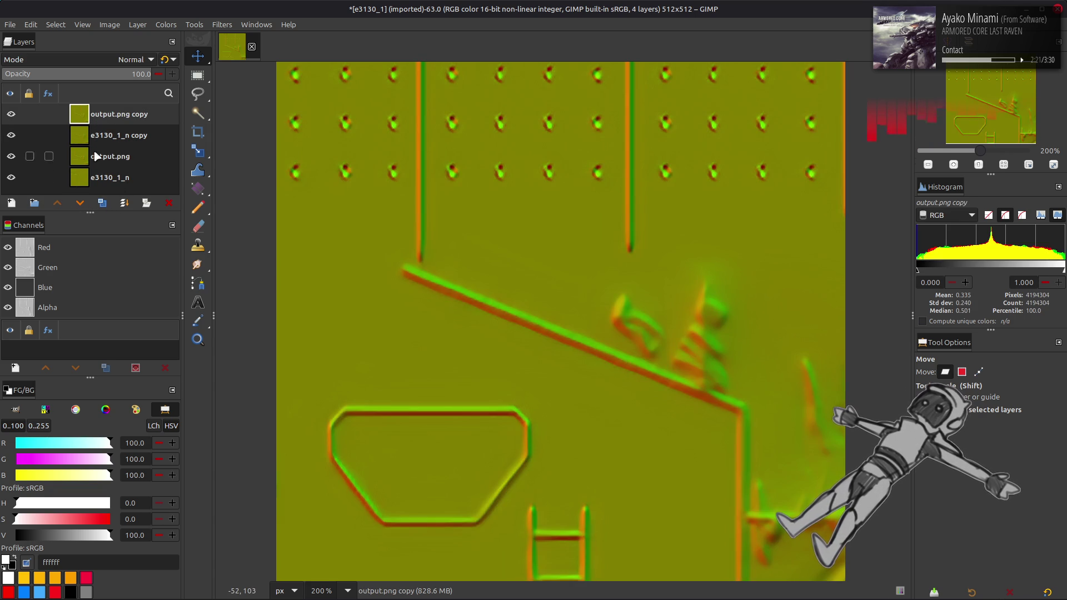
click(11, 114)
click(128, 59)
click(62, 458)
right_click(104, 113)
click(134, 219)
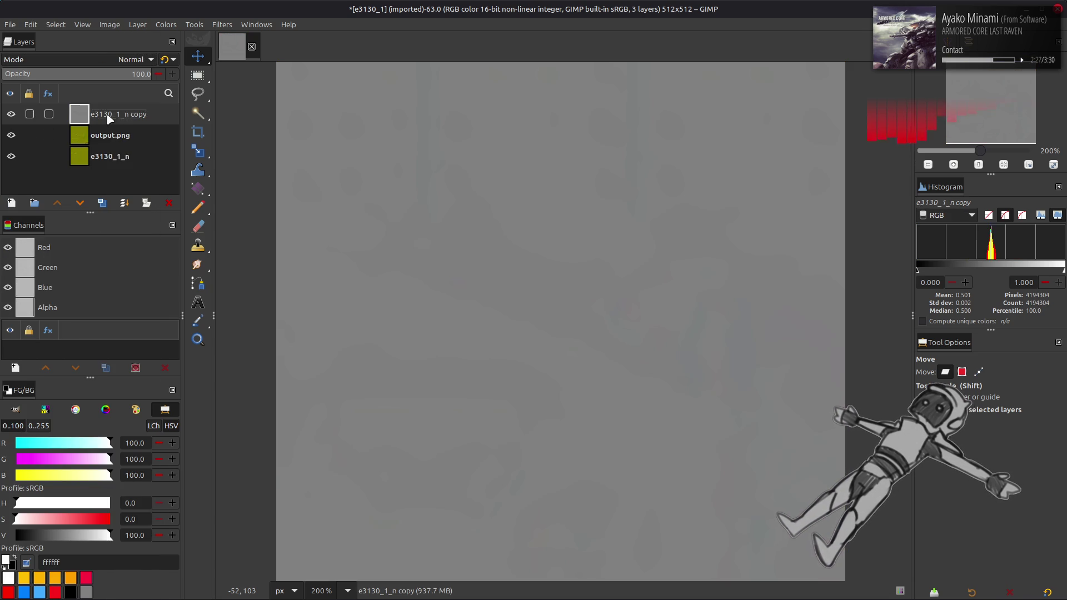
Set the difference layer to Grain merge, compare it, then delete the e3130_1_n copy layer.
click(105, 61)
click(85, 483)
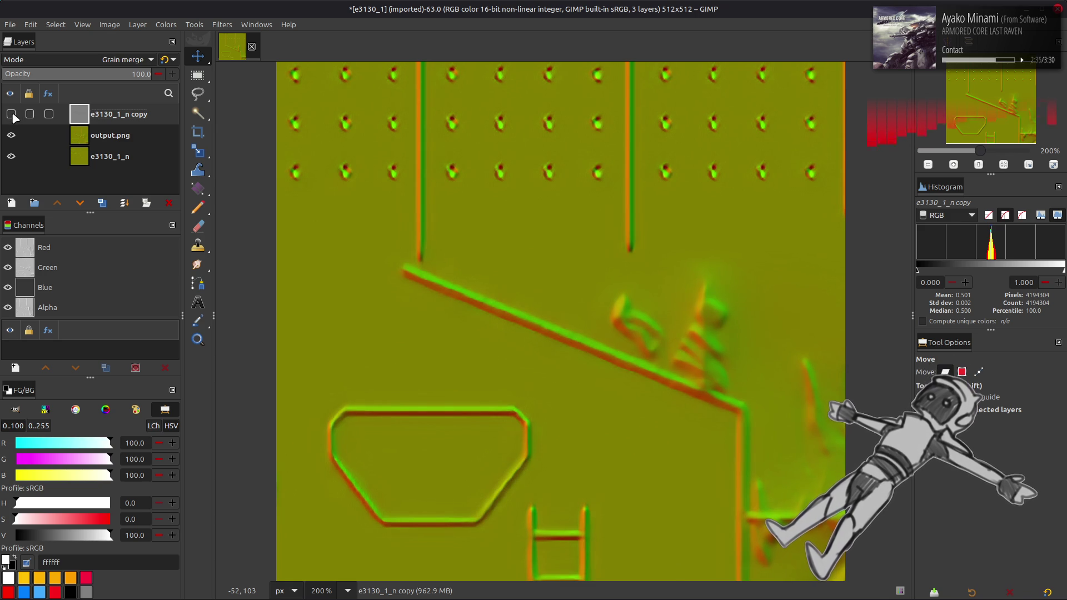
click(10, 114)
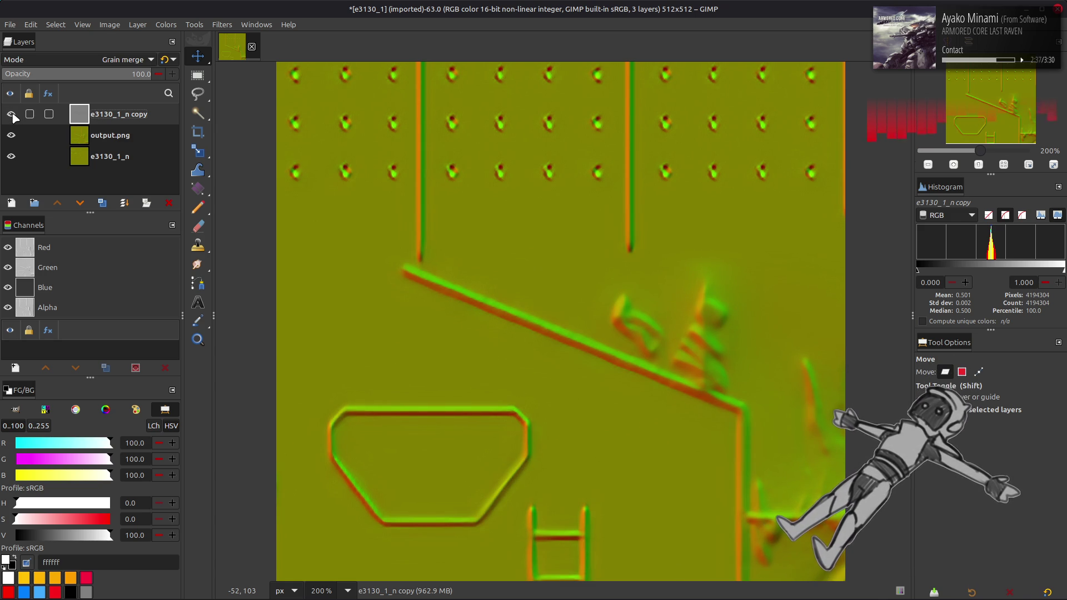
right_click(113, 118)
click(148, 245)
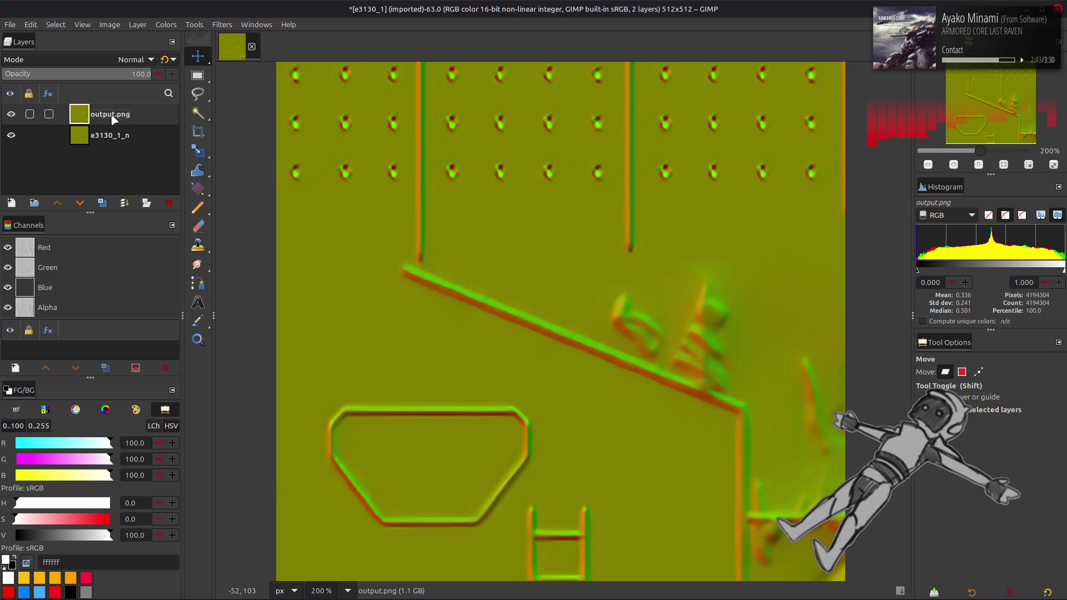
Save the image as e3130_1.xcf with 'better but slower compression' ticked.
key(ctrl+s)
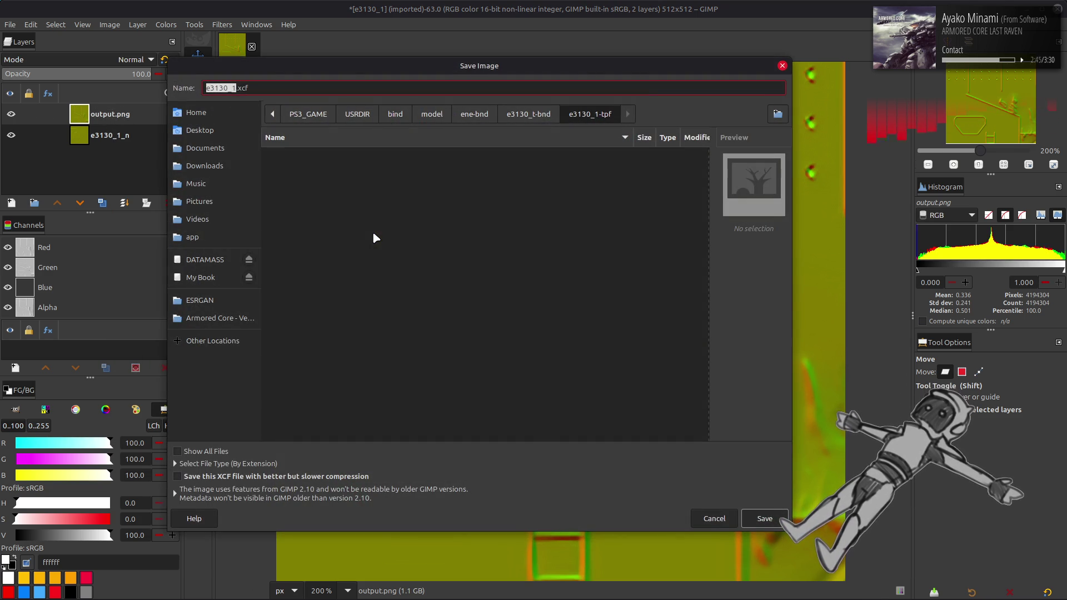
click(356, 478)
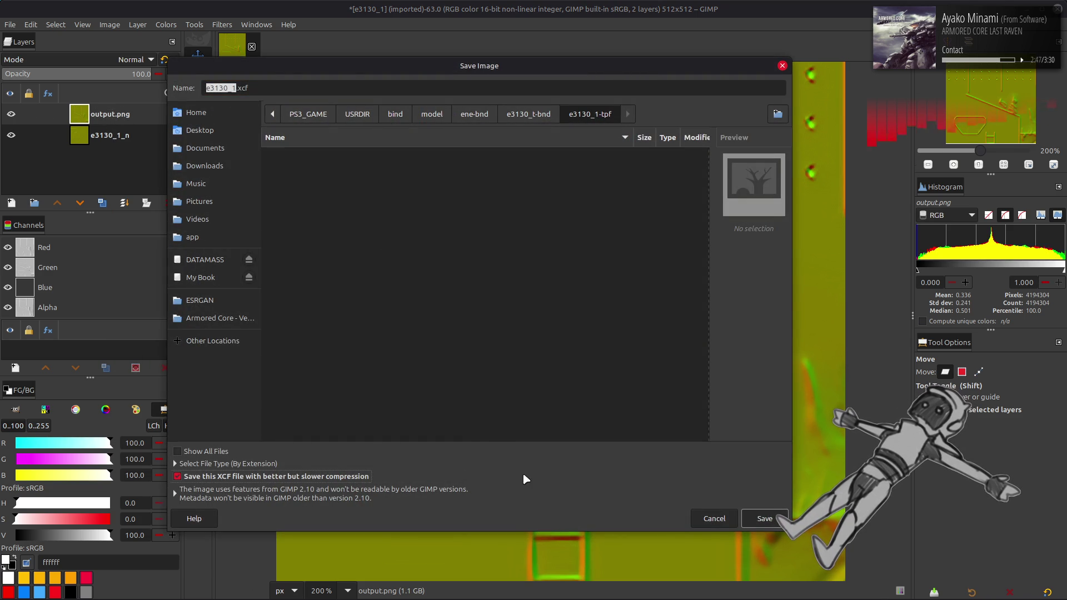
click(765, 518)
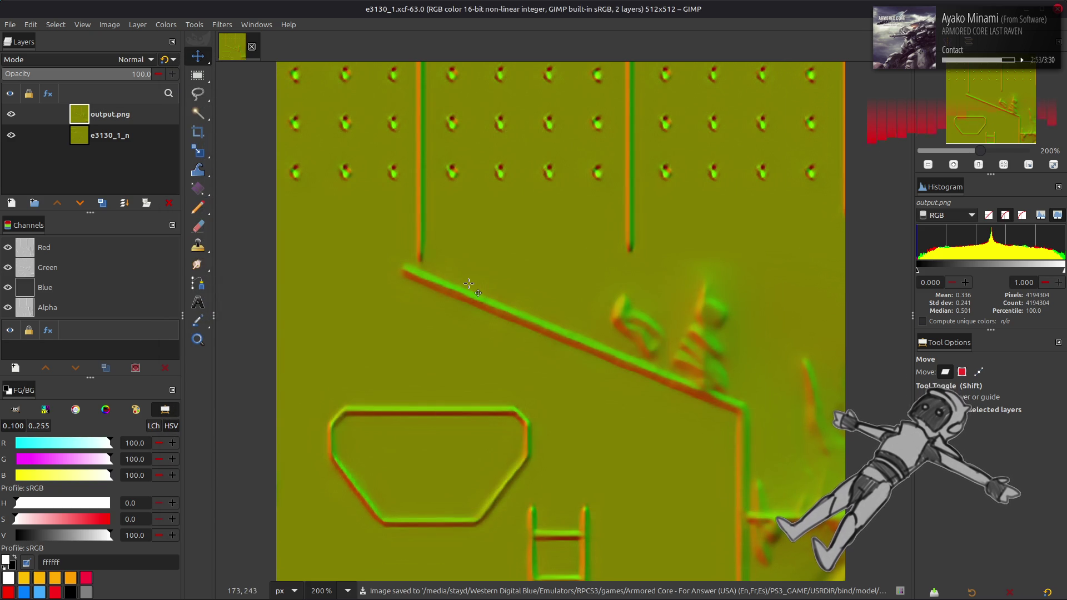
double_click(116, 114)
Rename the output.png layer to 4x, duplicate it, and hide the original 4x layer.
text(4x)
key(Return)
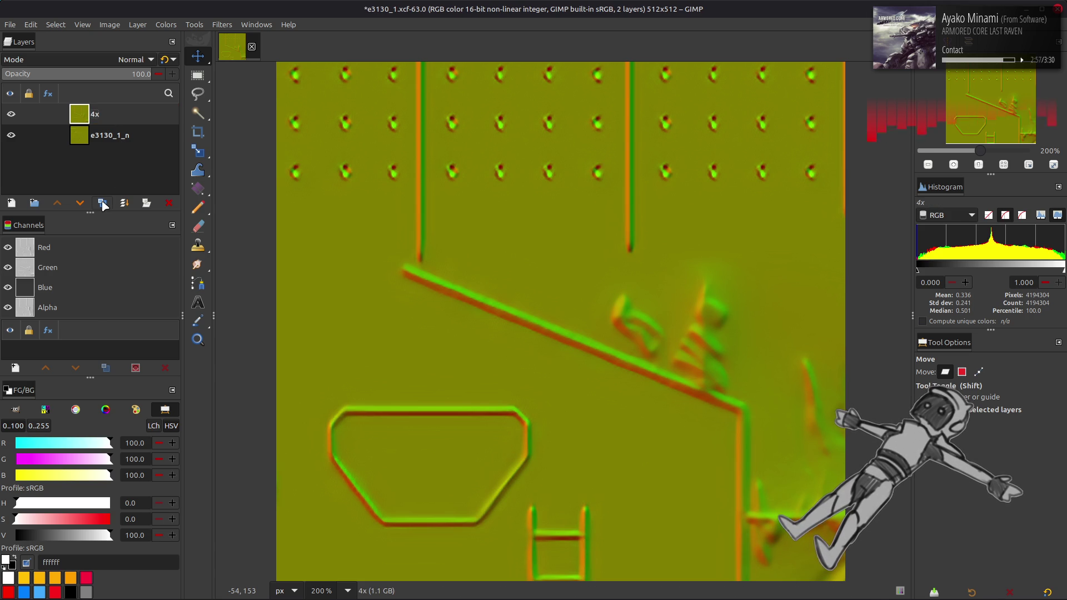
click(103, 204)
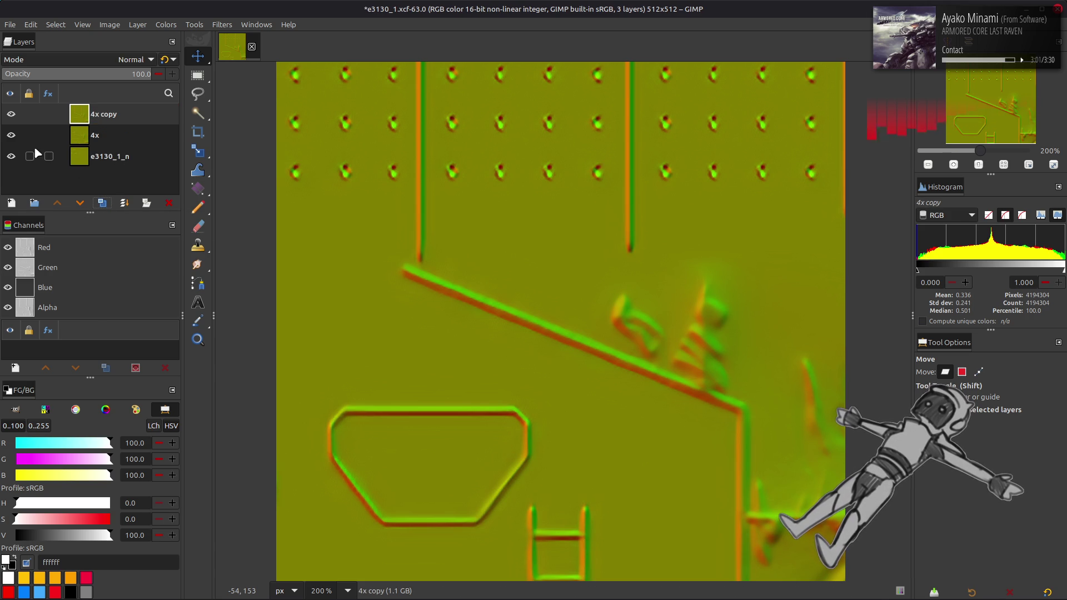
click(11, 135)
Apply G'MIC's Colour Space Swap from RGB to sRGB on the 4x copy.
click(221, 24)
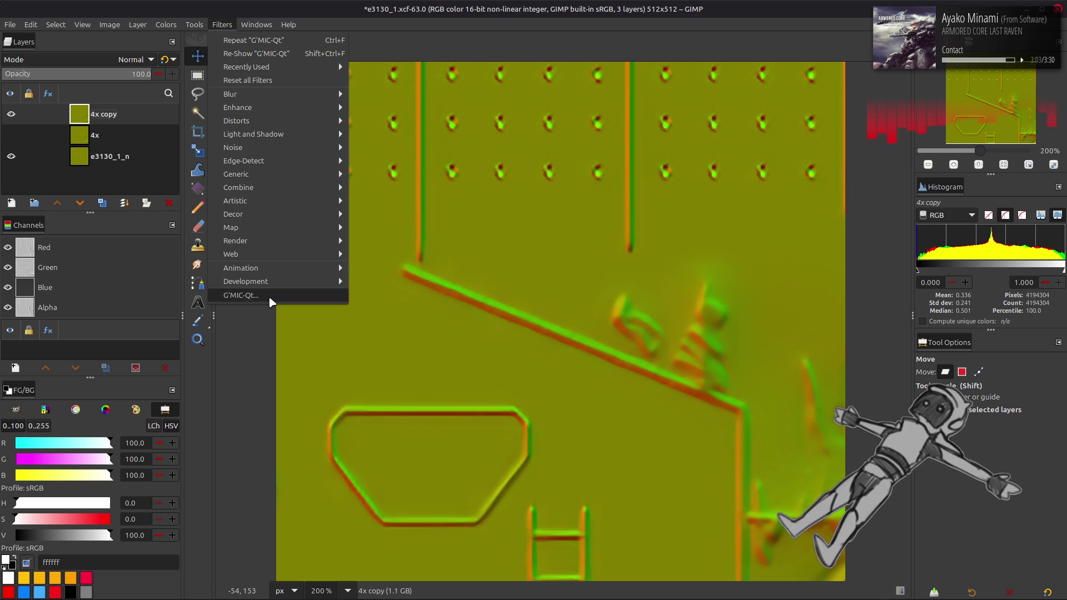
click(267, 295)
click(521, 187)
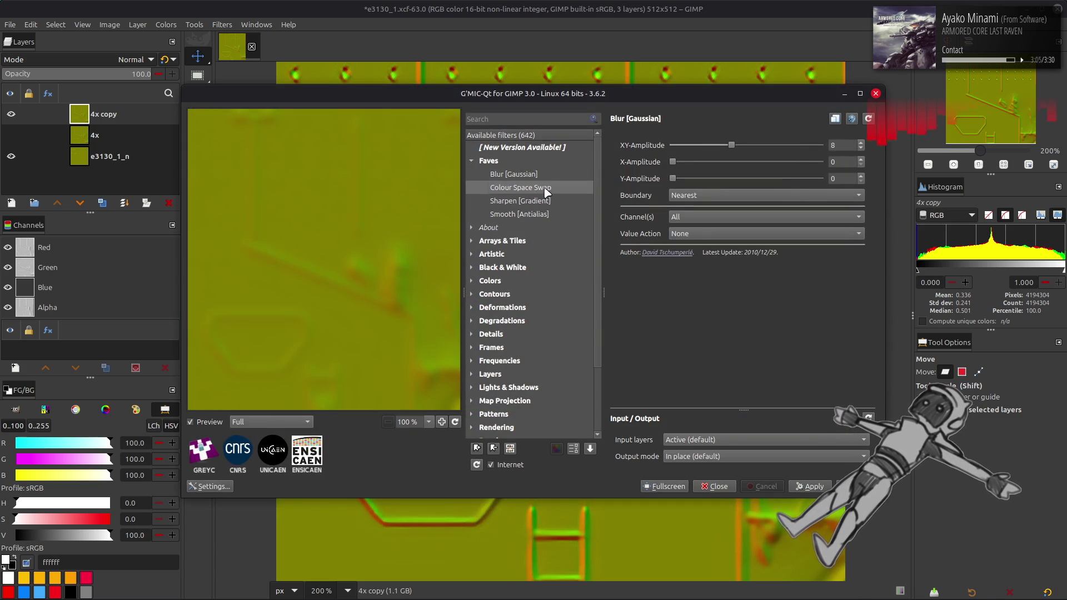
click(859, 486)
Bring up Scale Layer for the 4x copy, reading 50% with Cubic interpolation.
click(137, 26)
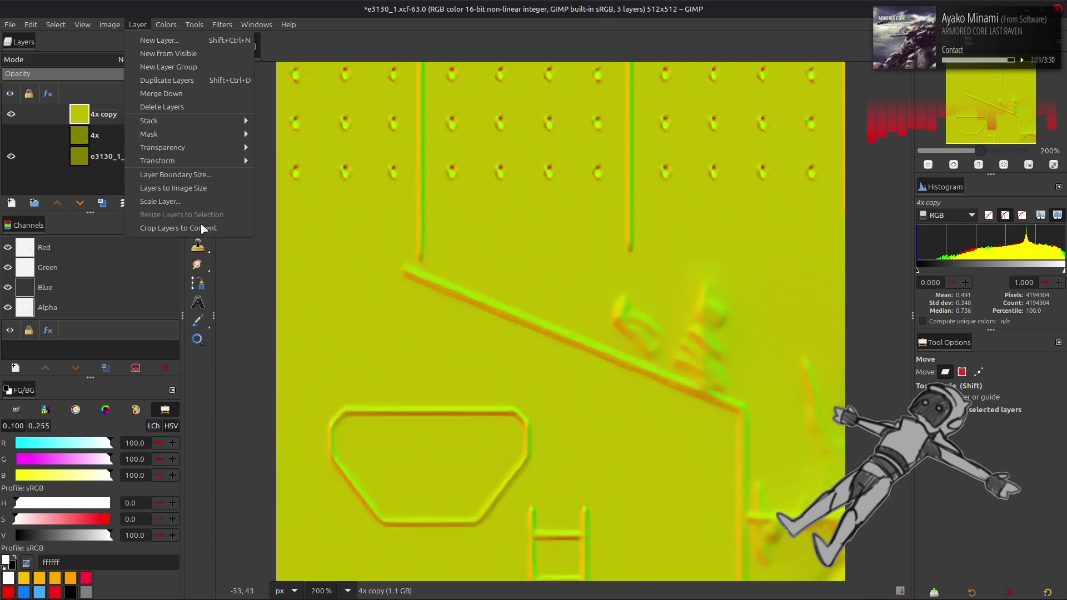
click(201, 206)
triple_click(516, 291)
Scale the 4x copy layer by 50% twice, down to 512×512.
text(50.00)
scroll(563, 363, down, 1)
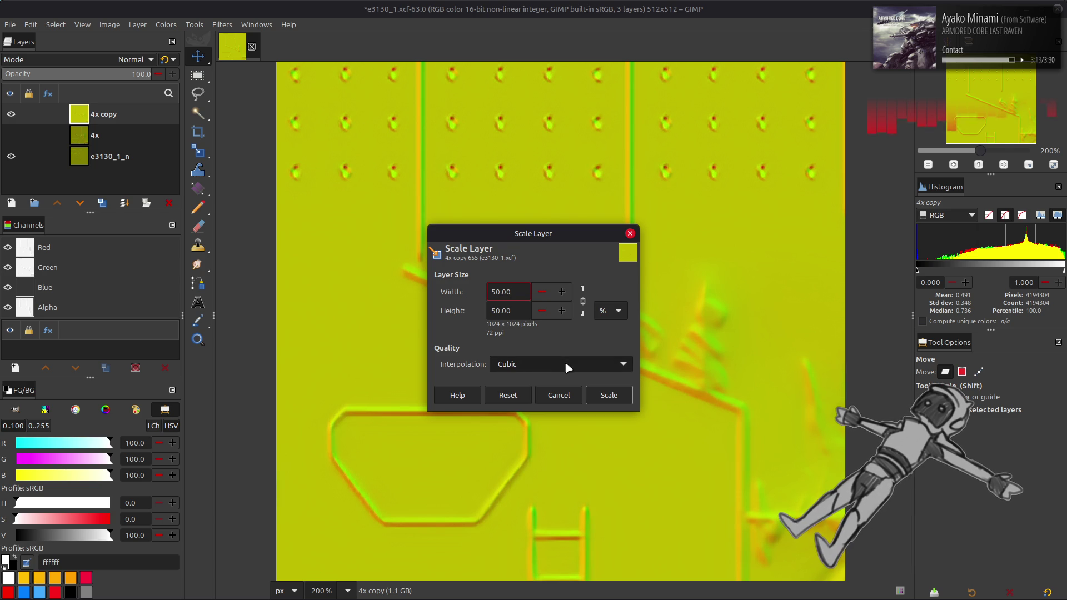
click(609, 395)
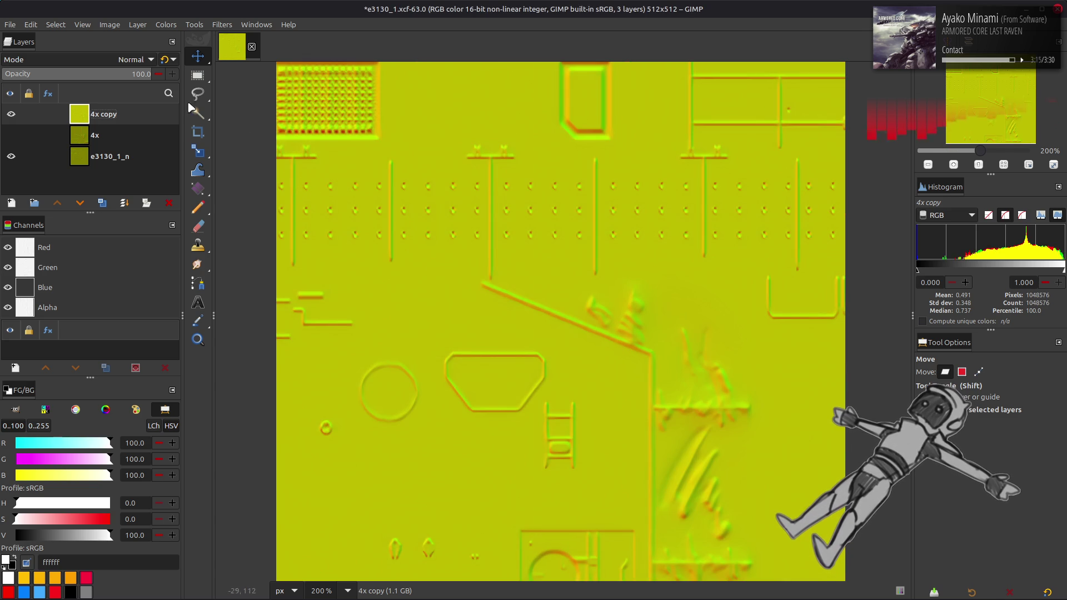
click(137, 25)
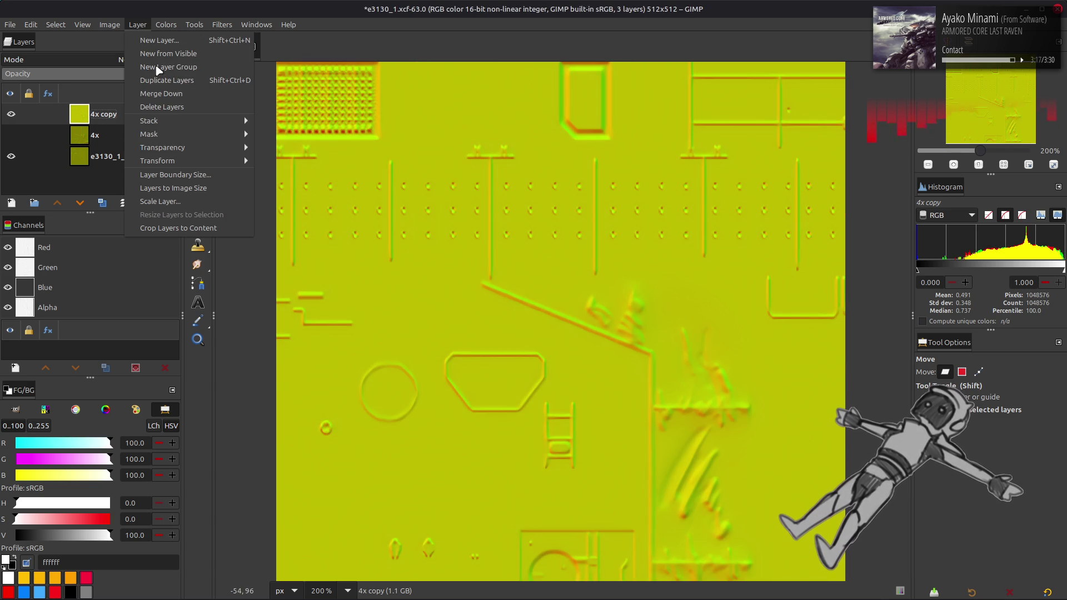
click(187, 199)
triple_click(509, 291)
text(50)
click(607, 396)
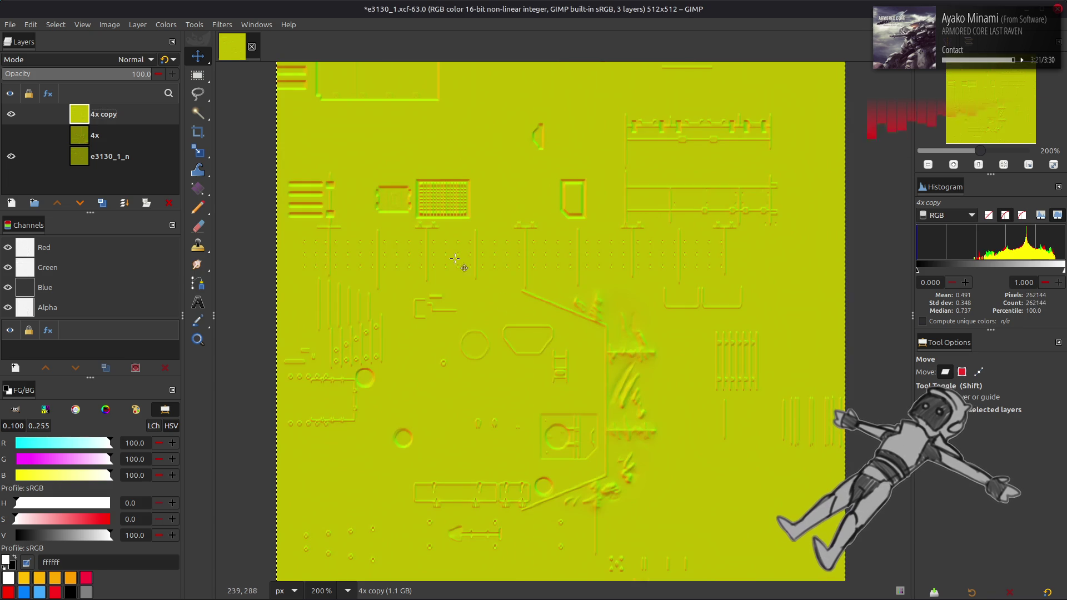
Apply G'MIC Colour Space Swap from sRGB to RGB, then zoom in and toggle the layer to compare.
click(222, 25)
click(294, 298)
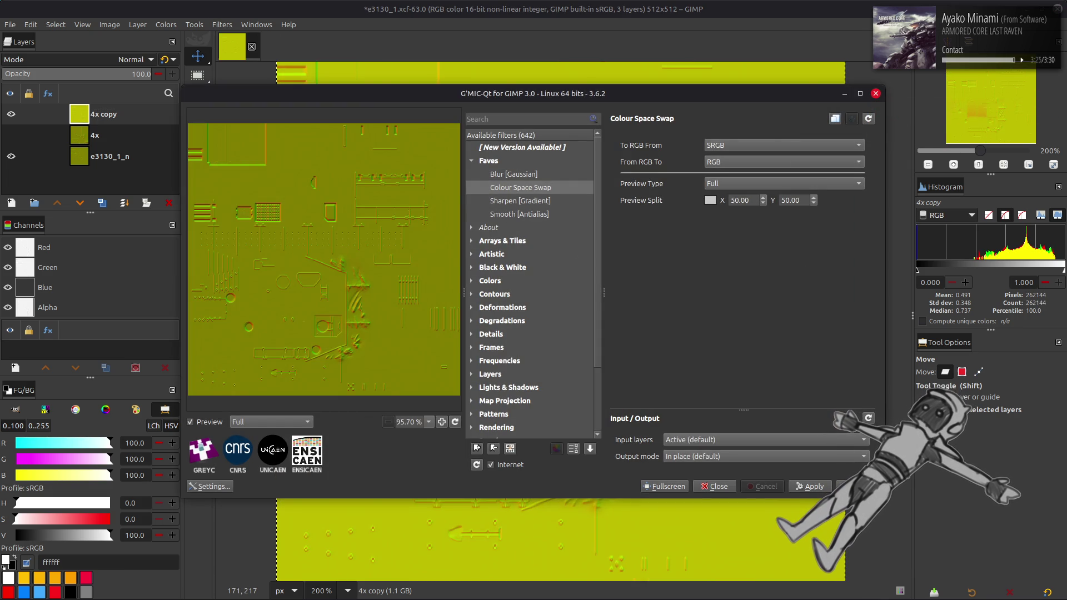
key(Return)
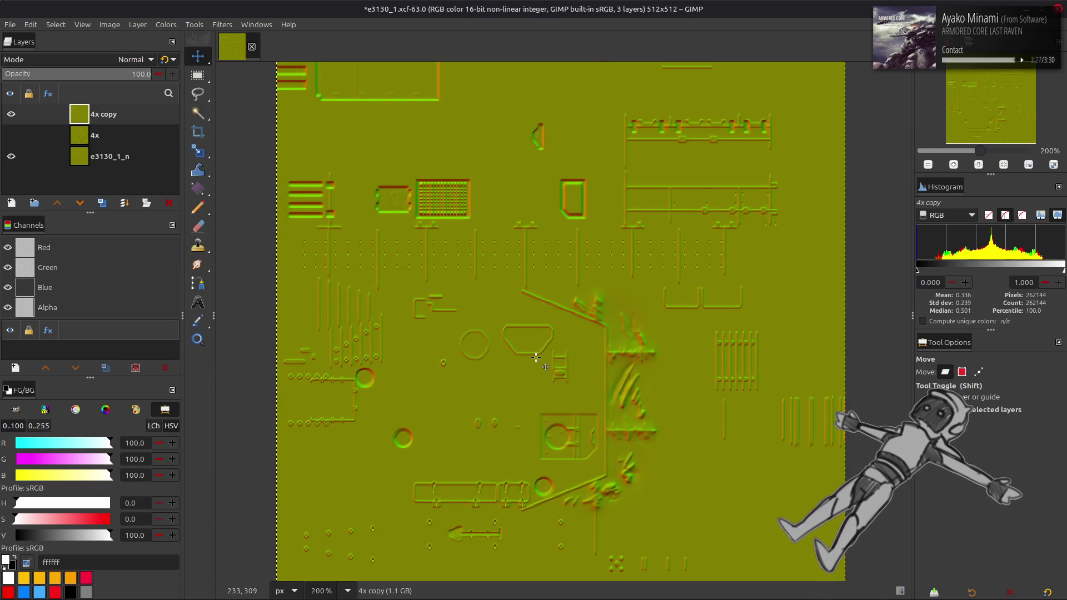
scroll(534, 358, up, 4)
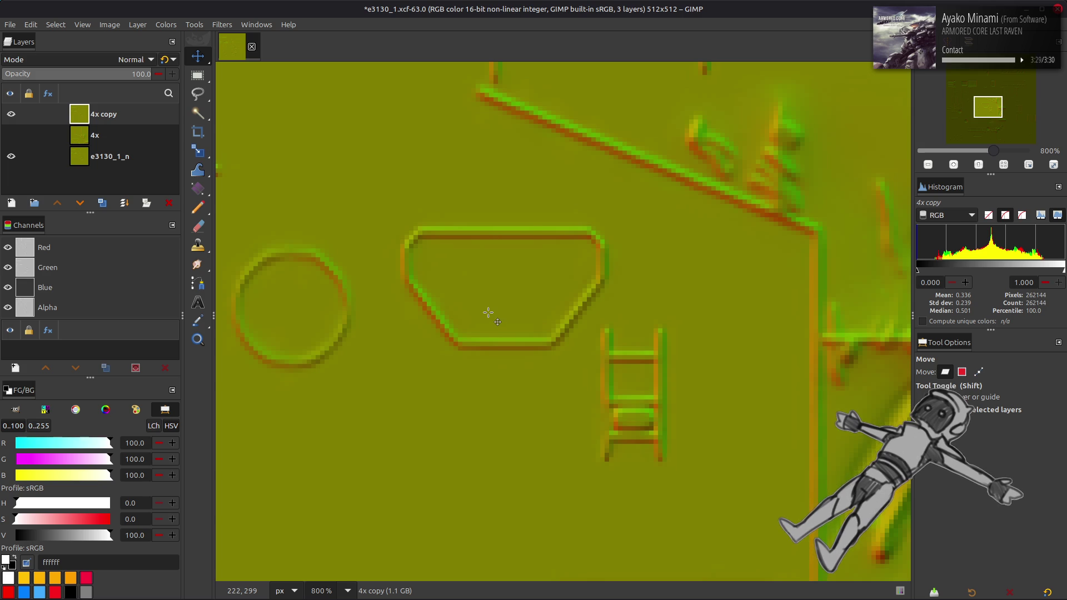
scroll(488, 312, up, 3)
click(11, 115)
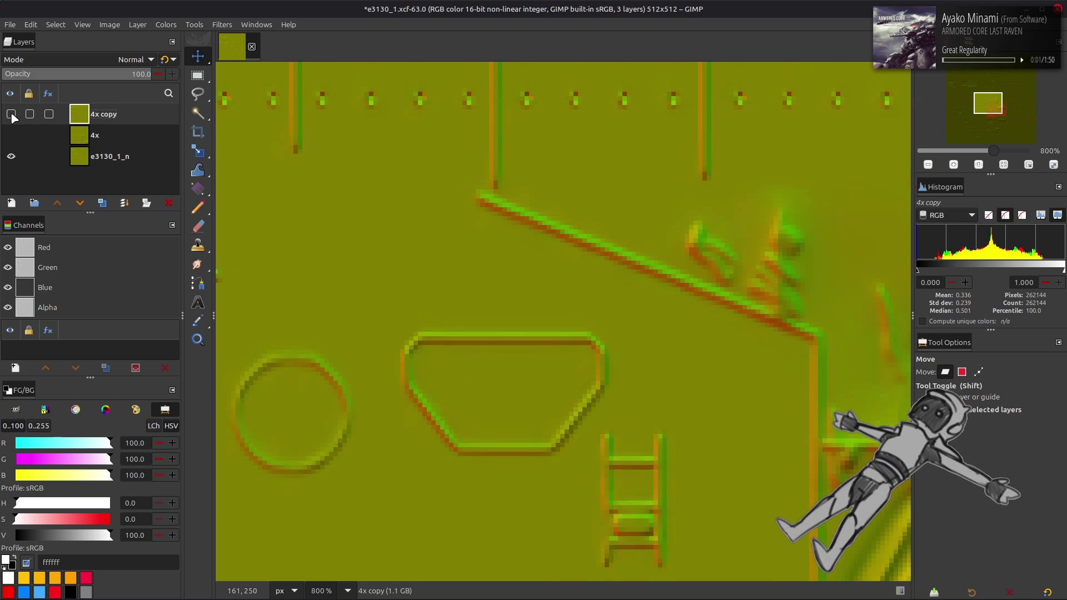
Duplicate the 4x copy twice and give the top copy a G'MIC Gaussian blur of amplitude 0.5.
click(102, 203)
click(102, 203)
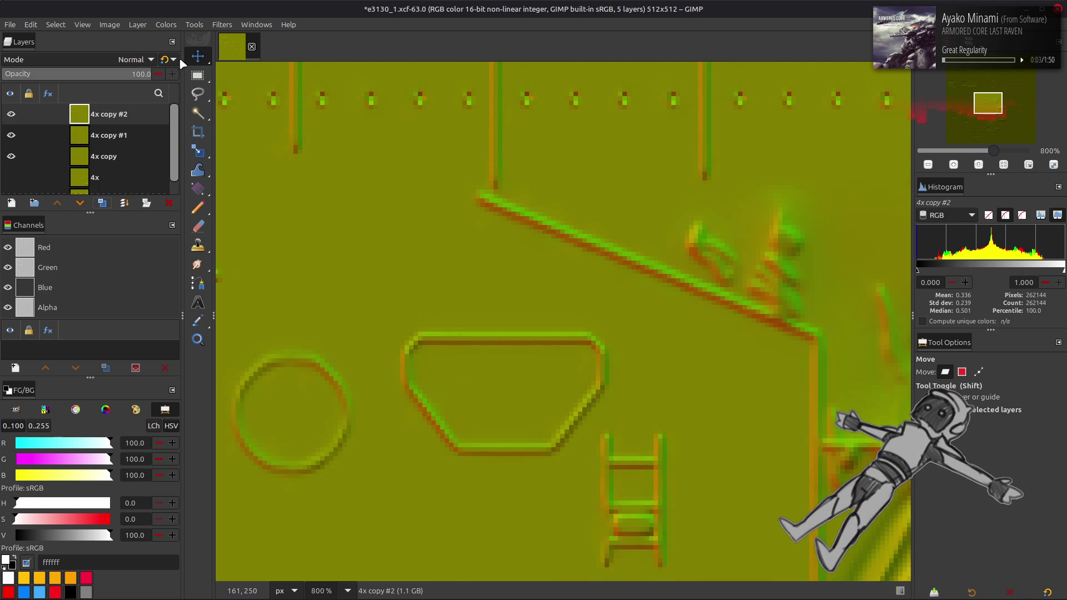
click(221, 24)
click(277, 299)
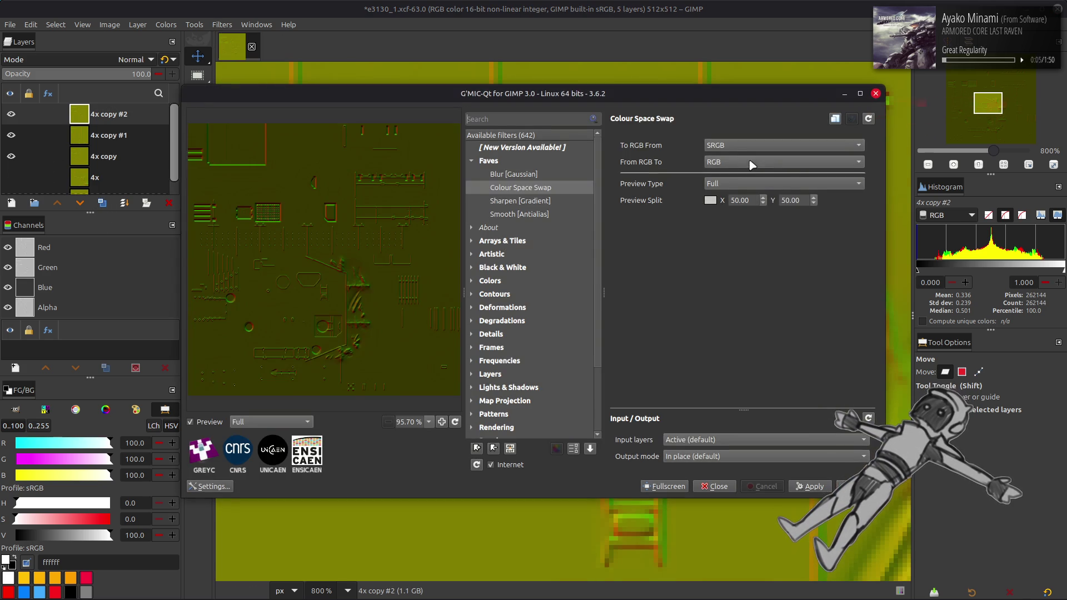
key(Up)
double_click(844, 145)
text(0.5)
key(Return)
key(Return)
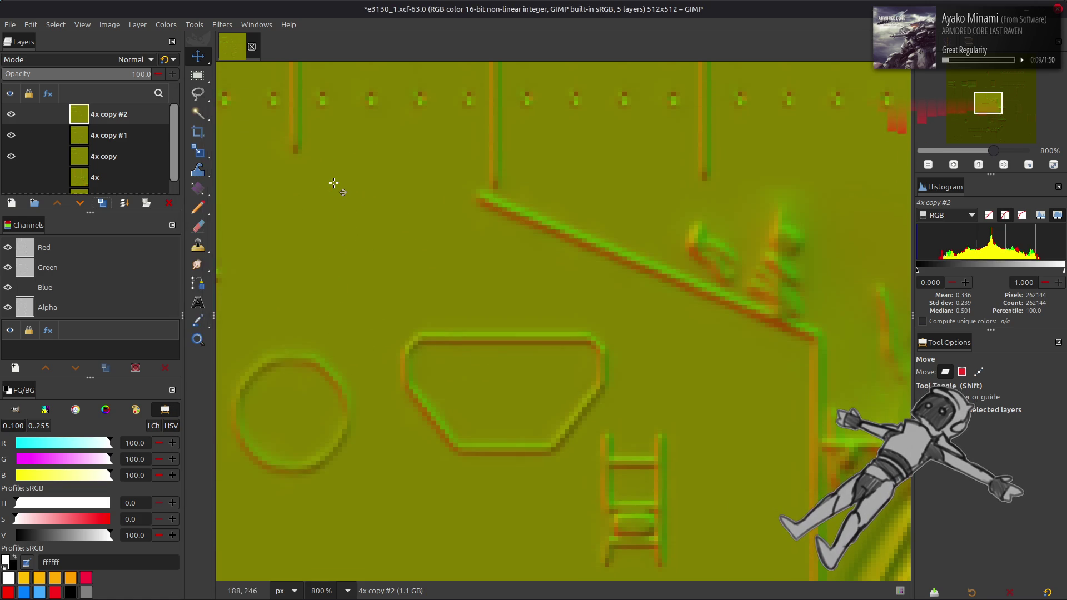
click(151, 59)
Set the blurred copy to Grain extract and merge down, then set Grain merge and merge down again.
click(75, 464)
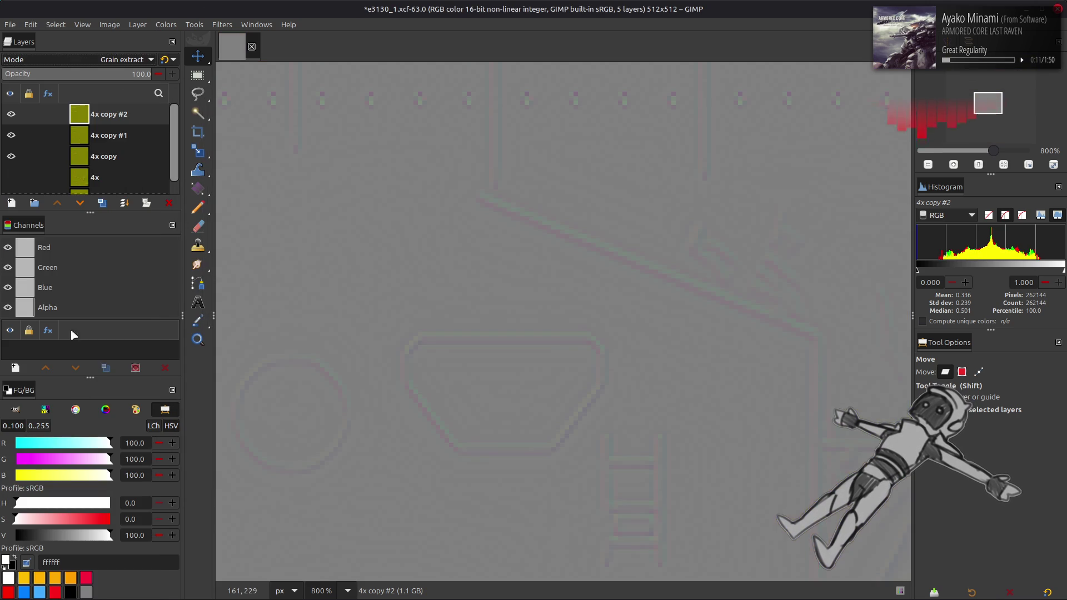
key(ctrl+shift+m)
click(101, 55)
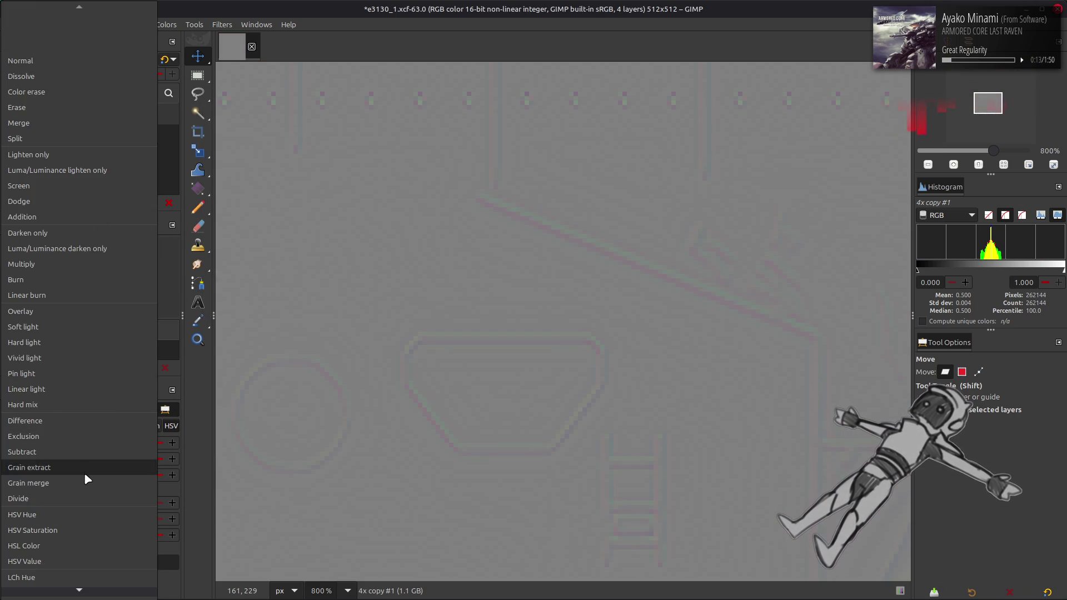
click(83, 483)
key(ctrl+shift+m)
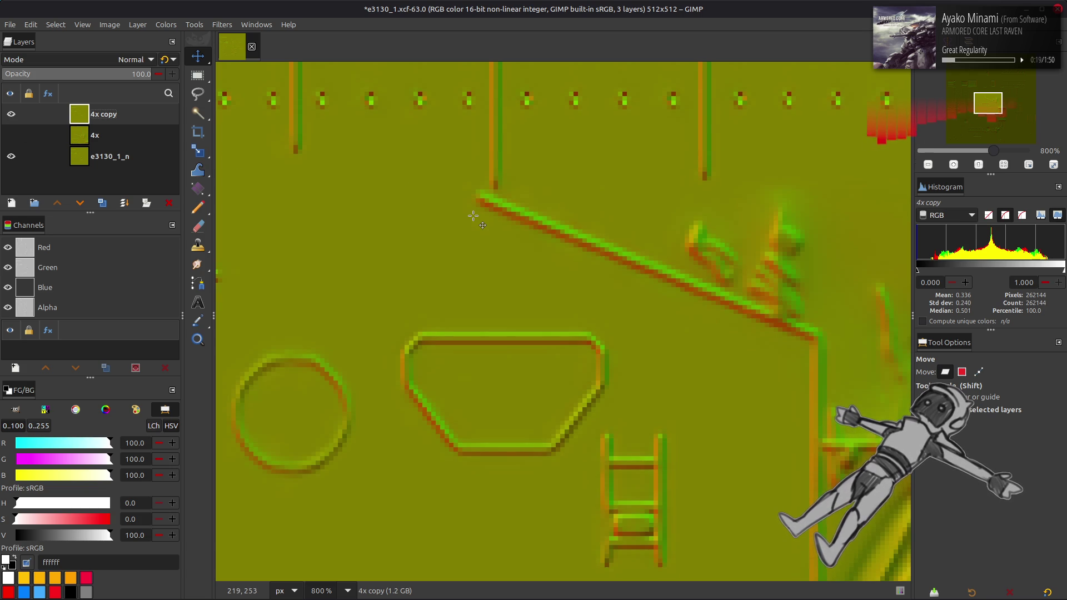
Toggle the 4x copy layer on and off to compare it with the original normal map.
scroll(484, 223, down, 5)
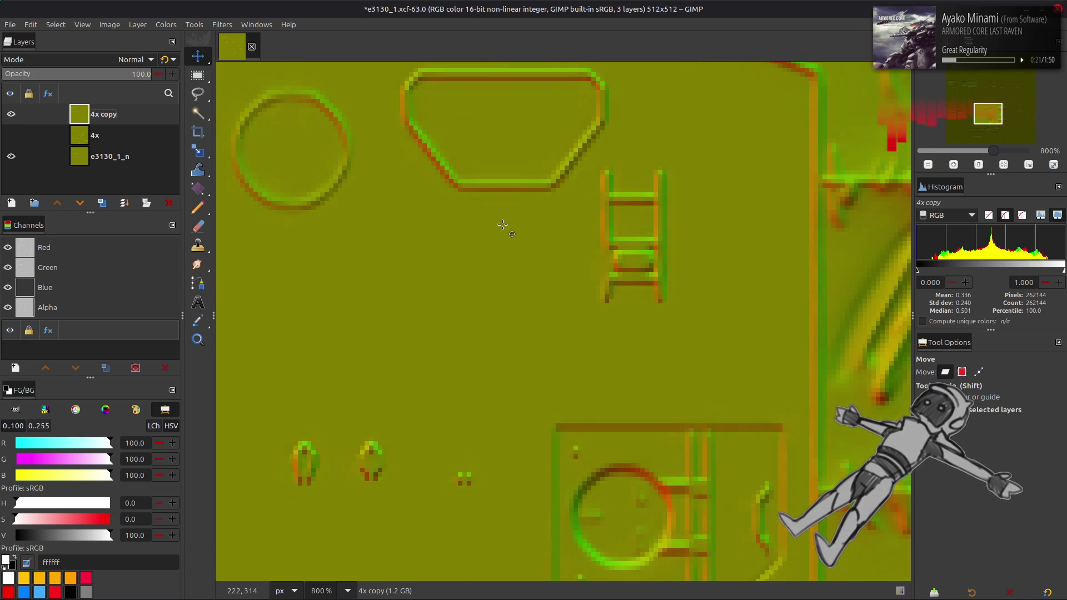
scroll(500, 228, right, 3)
ctrl+scroll(516, 226, down, 2)
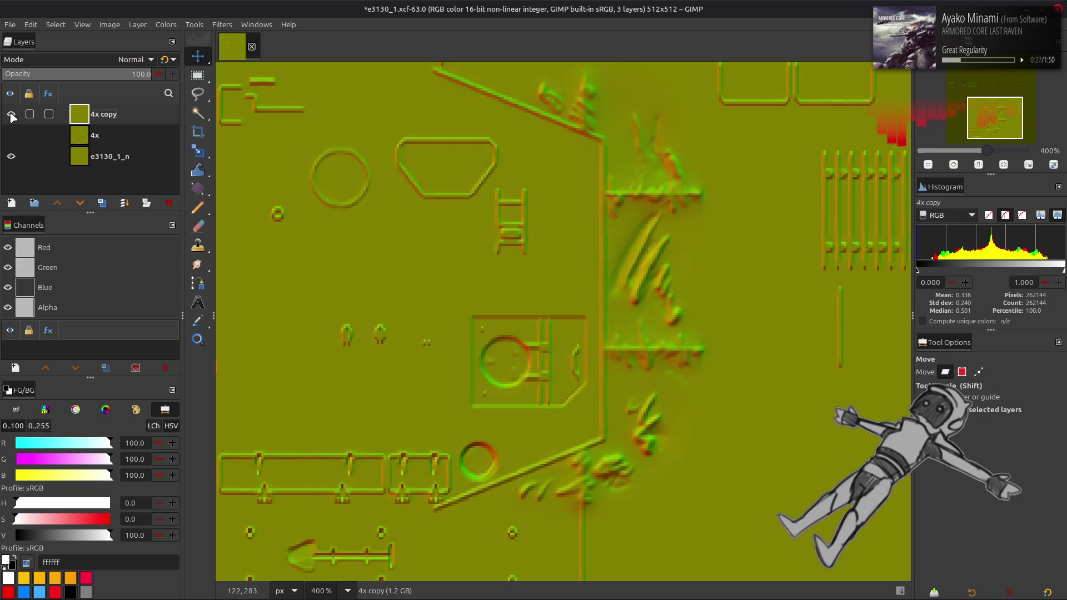
click(11, 115)
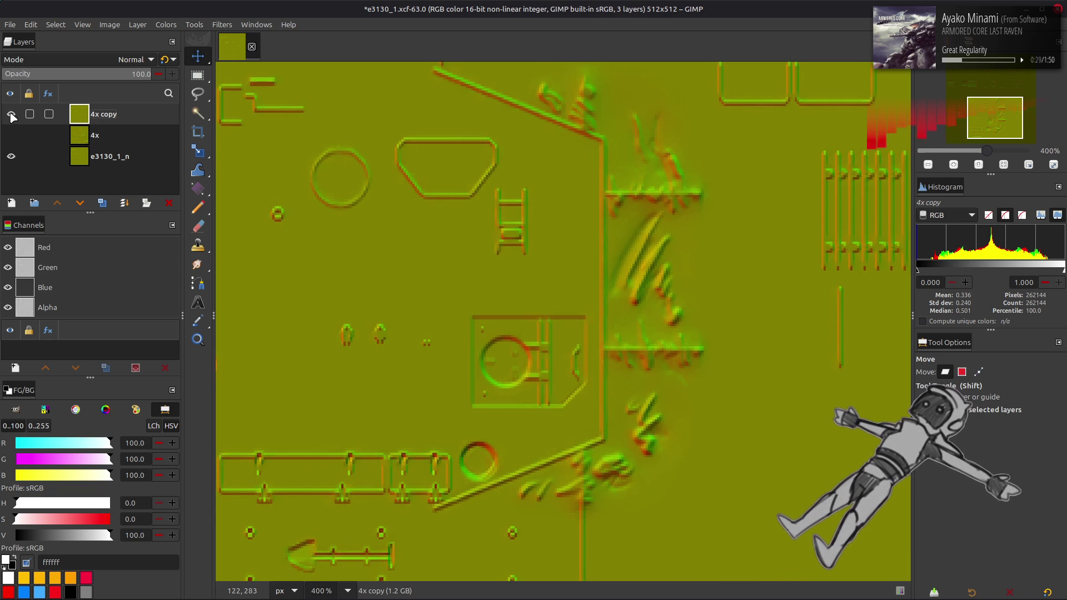
click(11, 114)
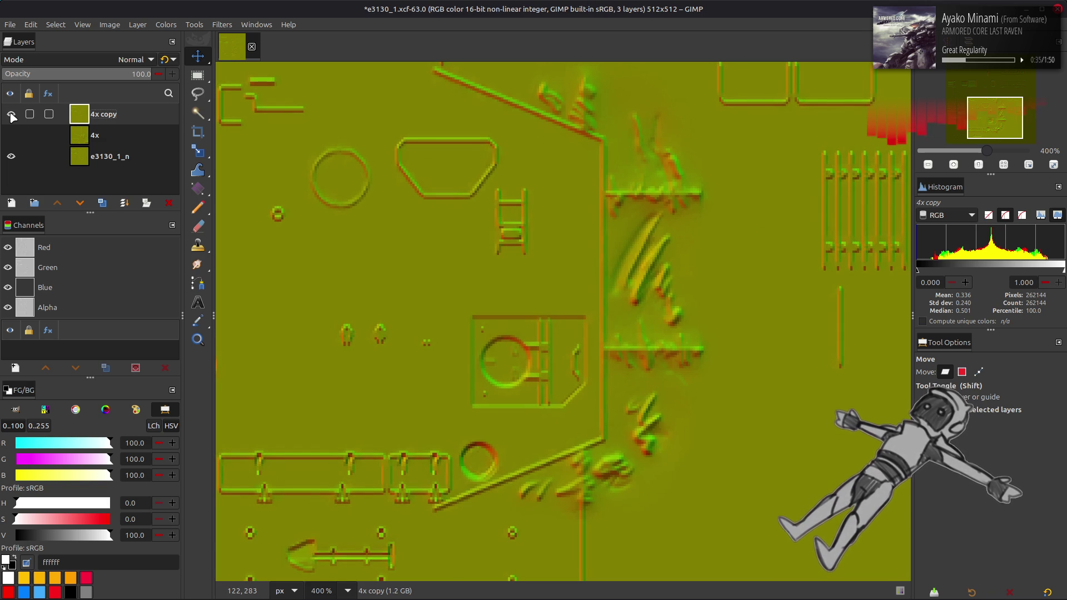
click(11, 114)
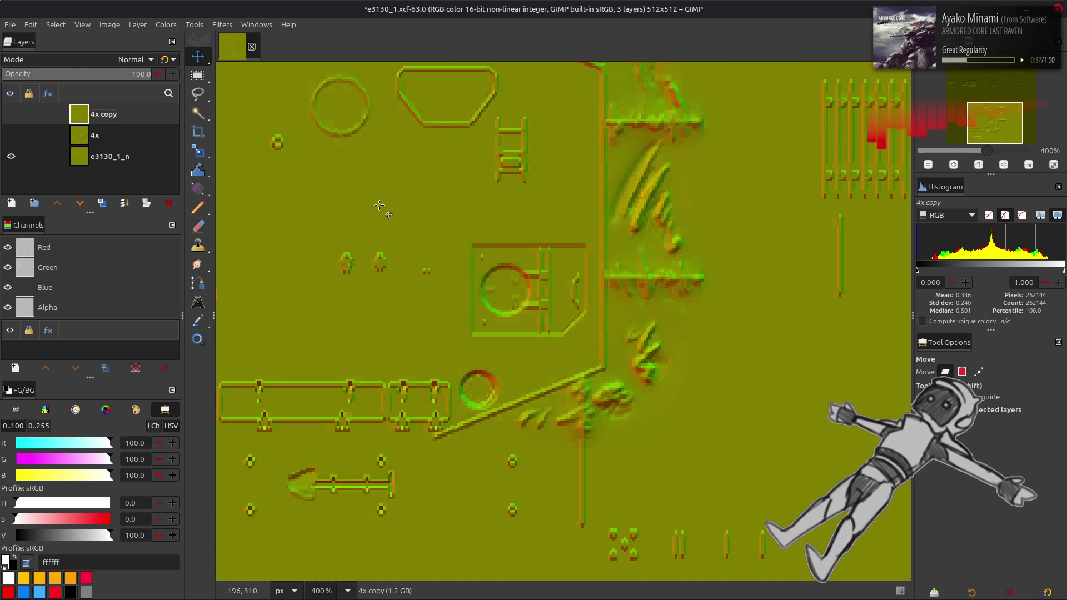
click(10, 113)
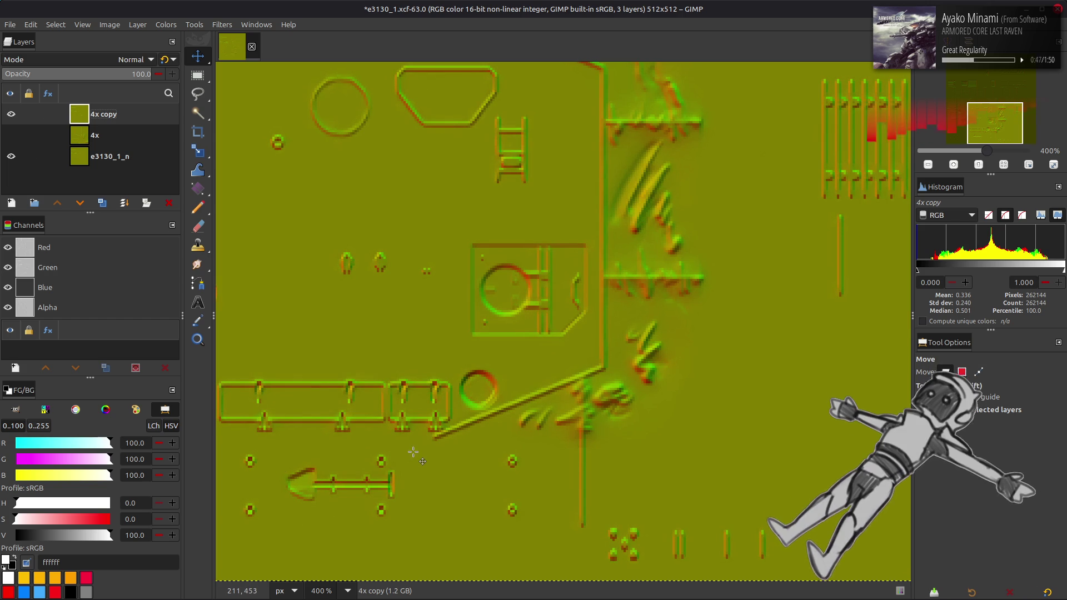
click(10, 113)
scroll(392, 239, up, 10)
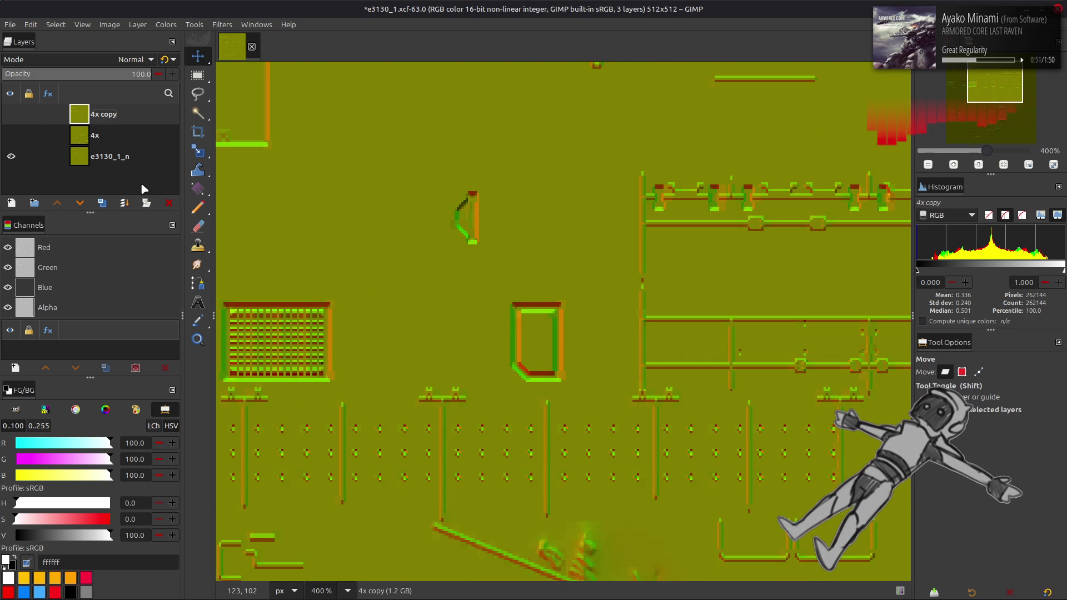
scroll(236, 215, up, 3)
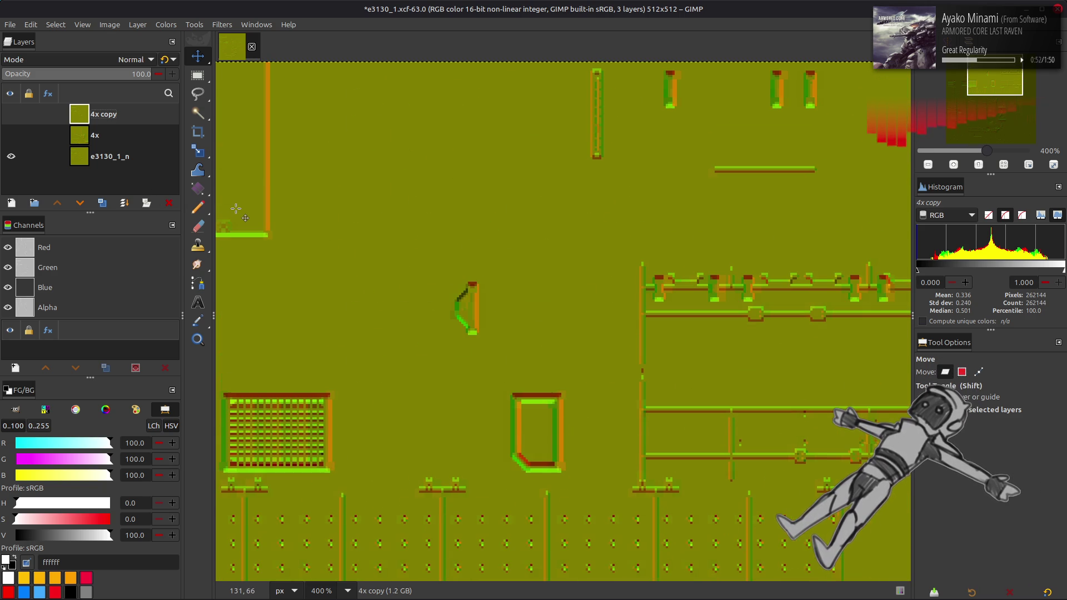
Pan to the image's top-left grille, flick the 4x copy repeatedly, and zoom in to 1600%.
click(11, 114)
click(10, 114)
click(11, 114)
click(11, 114)
click(11, 114)
click(11, 114)
mouse_move(328, 220)
mouse_down()
mouse_move(724, 265)
mouse_move(554, 211)
mouse_up()
click(11, 114)
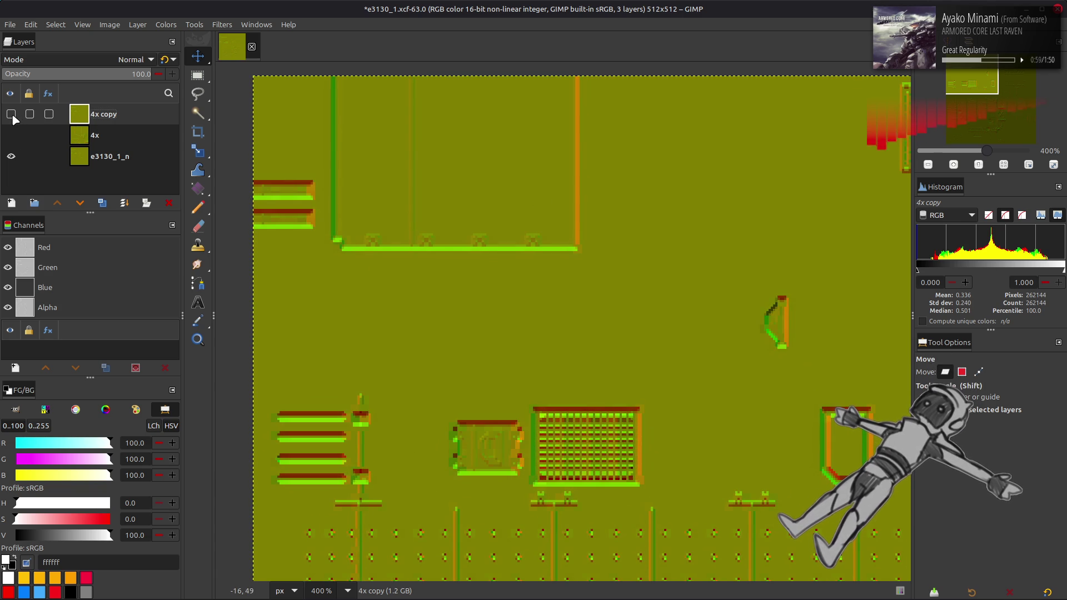
click(11, 114)
click(11, 114)
click(11, 114)
click(11, 114)
click(11, 114)
click(11, 114)
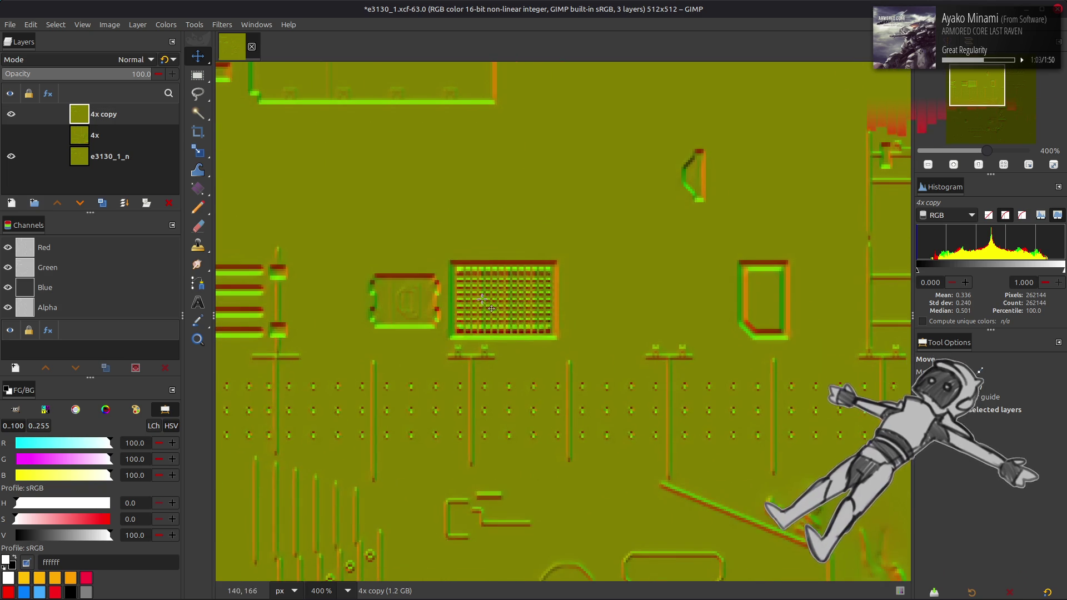
scroll(382, 288, up, 3)
scroll(381, 288, up, 2)
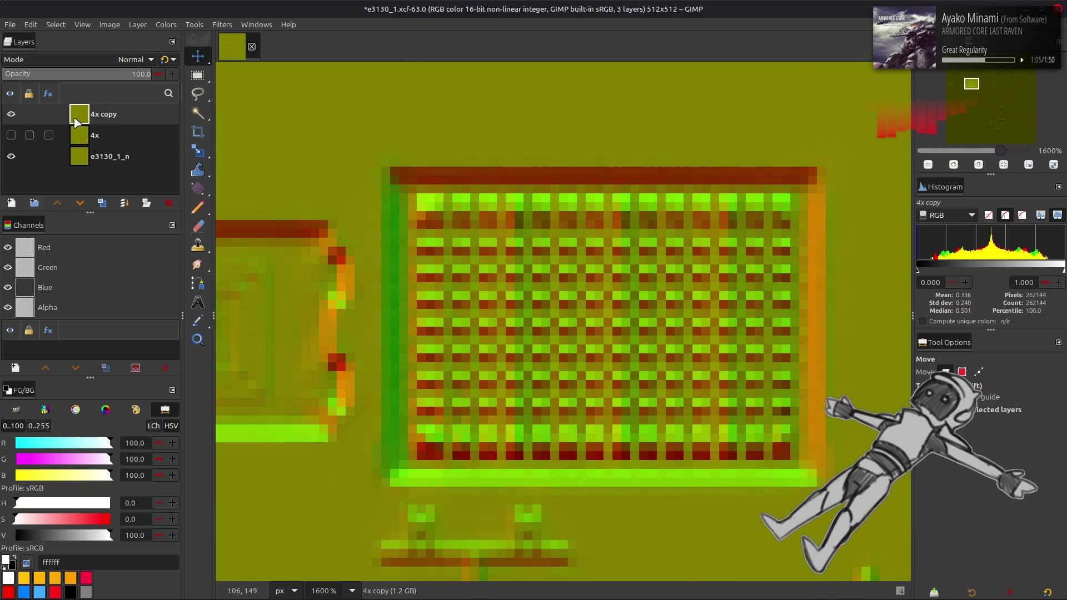
Extract a single greyscale colour component from the 4x copy layer, then hide it.
click(162, 26)
mouse_move(234, 228)
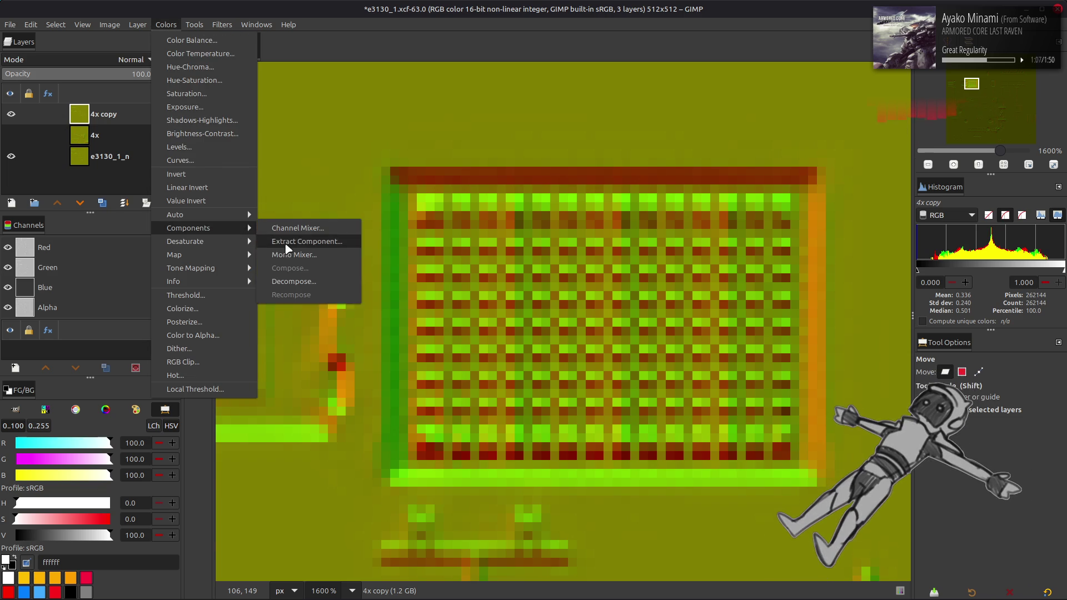
click(295, 241)
click(181, 404)
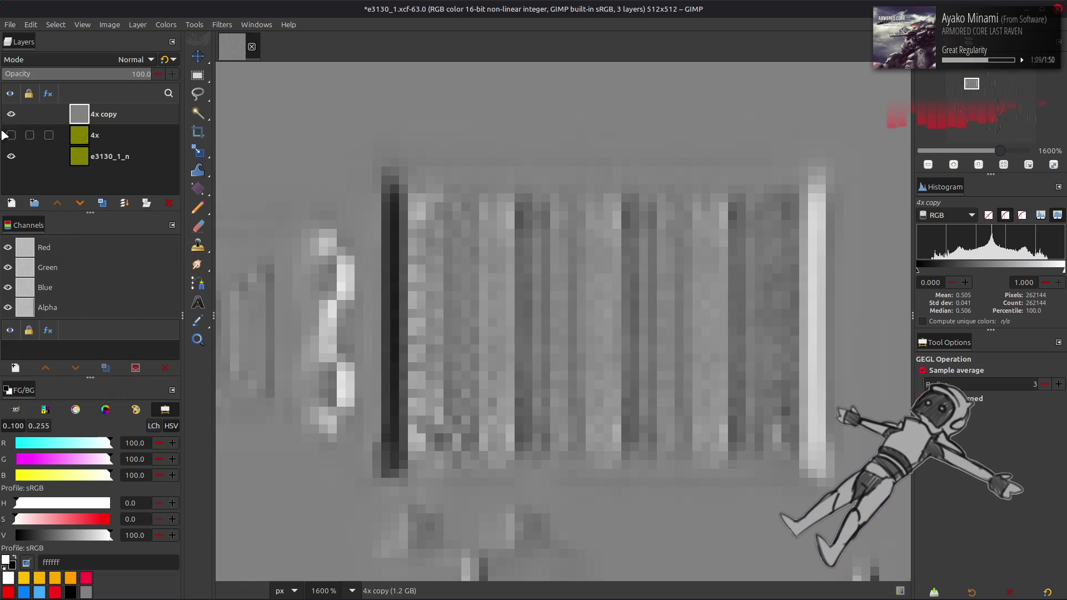
click(11, 114)
Repeat the extraction on e3130_1_n, toggle the 4x copy to compare, then undo it on the original.
click(110, 156)
key(ctrl+f)
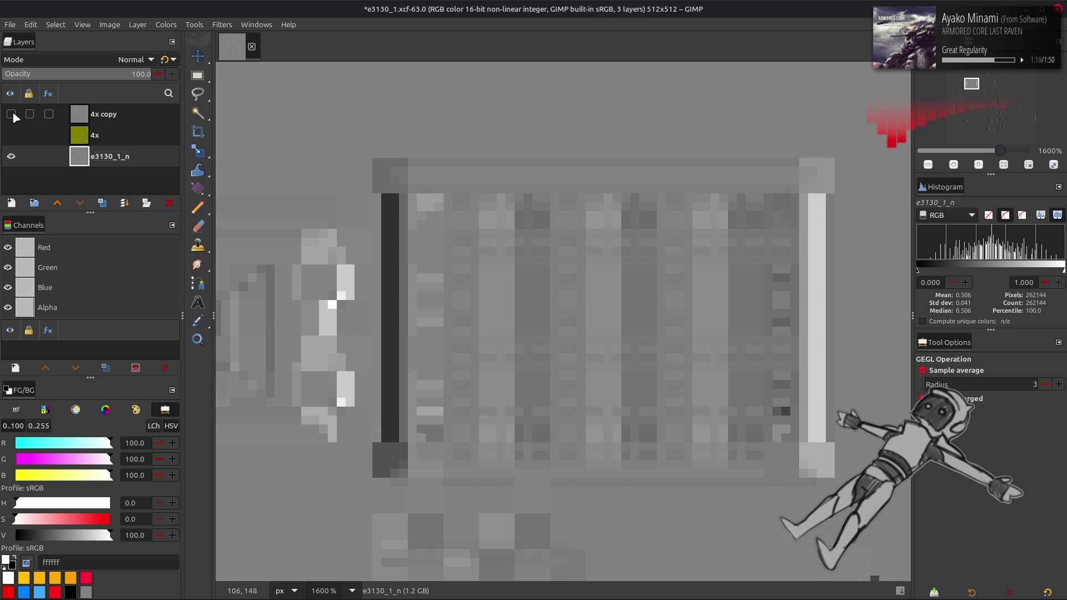
click(14, 115)
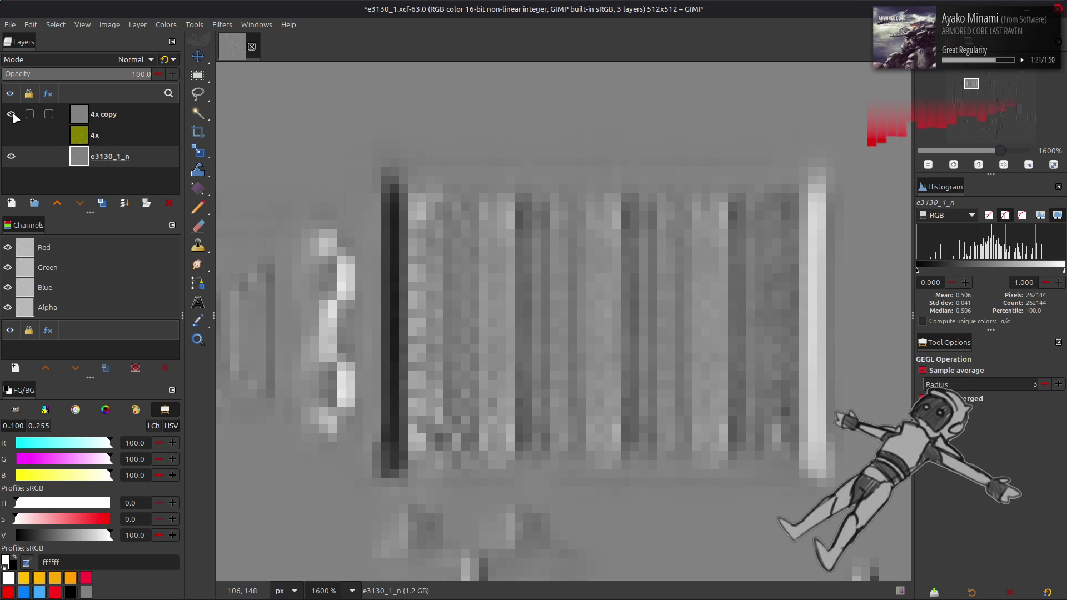
click(13, 115)
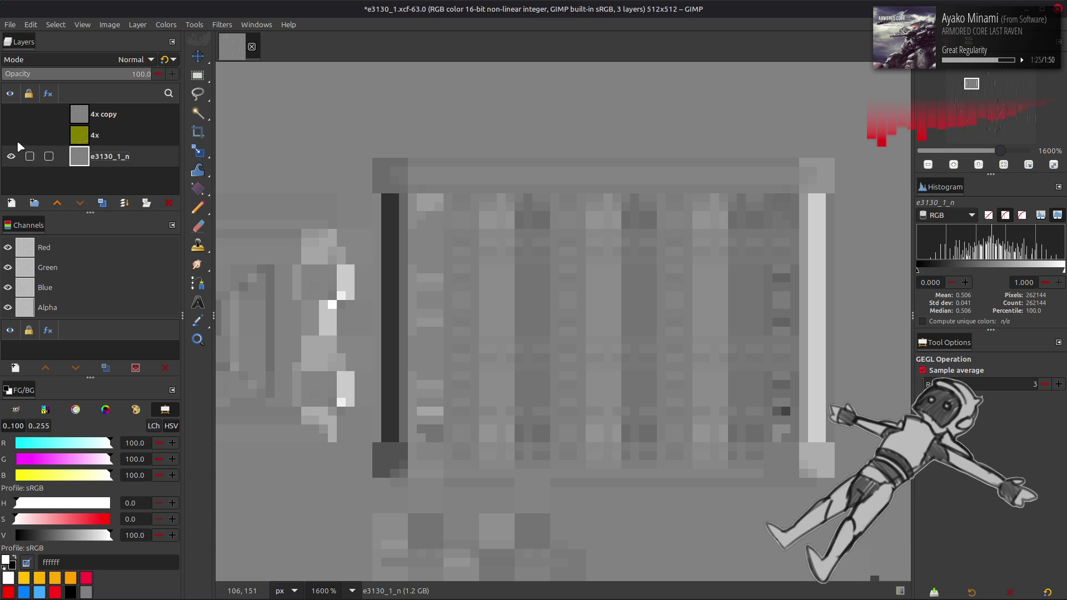
click(16, 114)
click(13, 115)
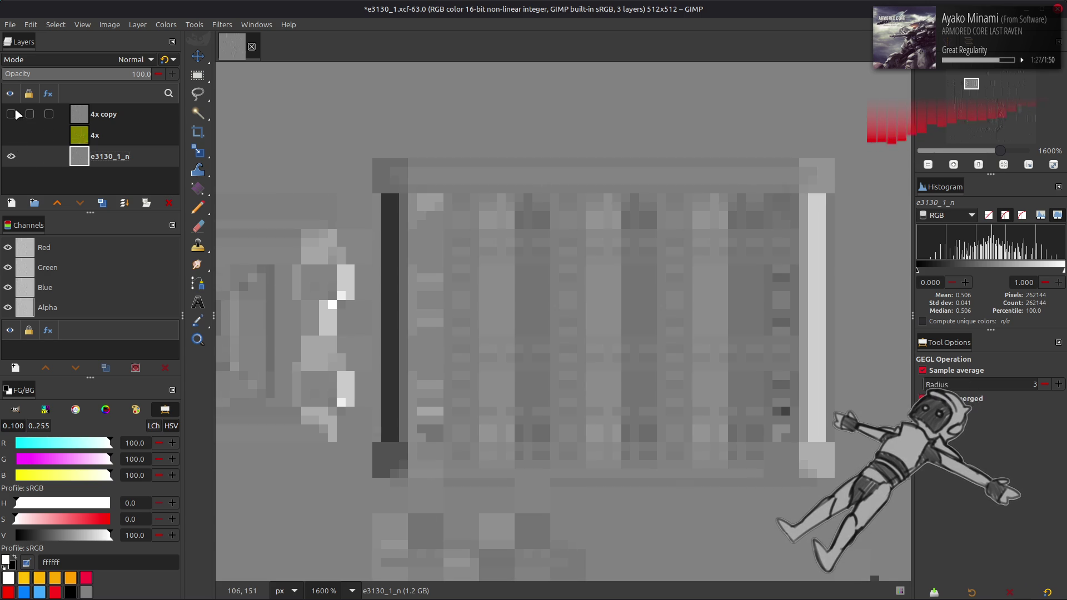
click(16, 115)
click(17, 114)
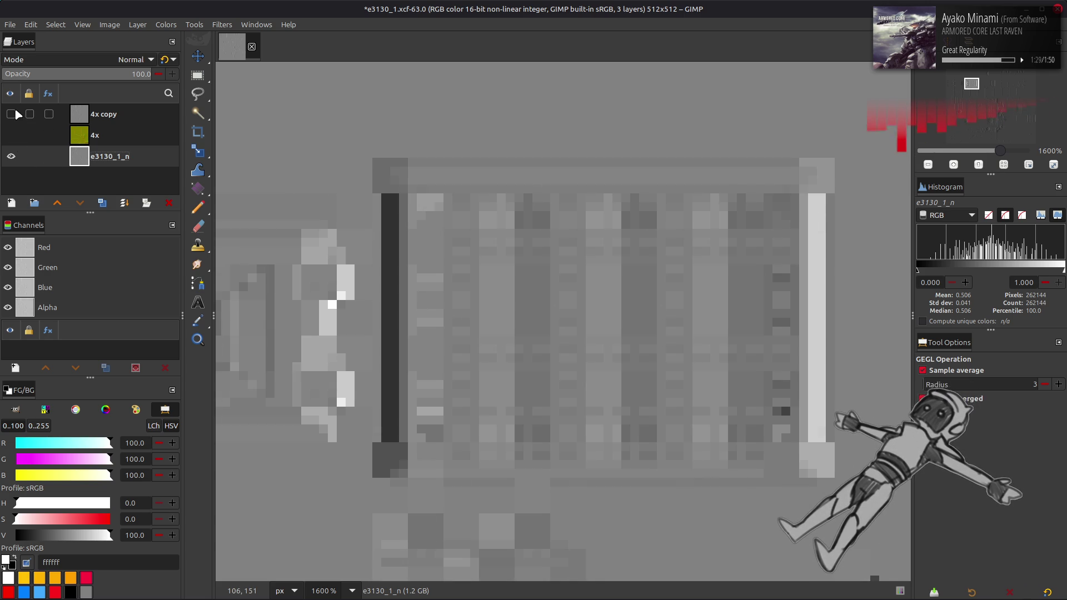
click(17, 115)
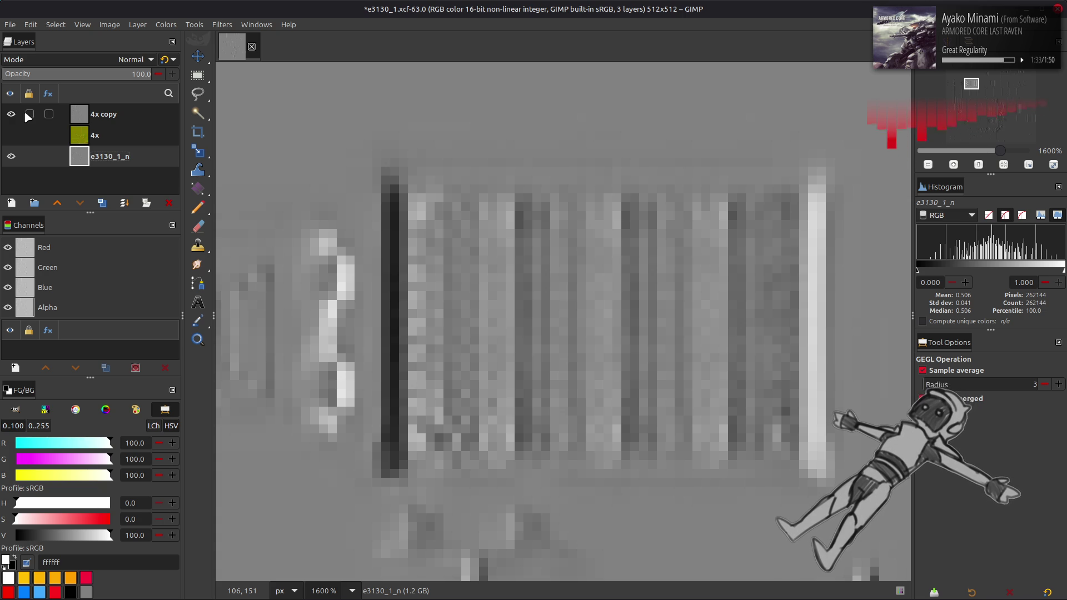
key(ctrl+z)
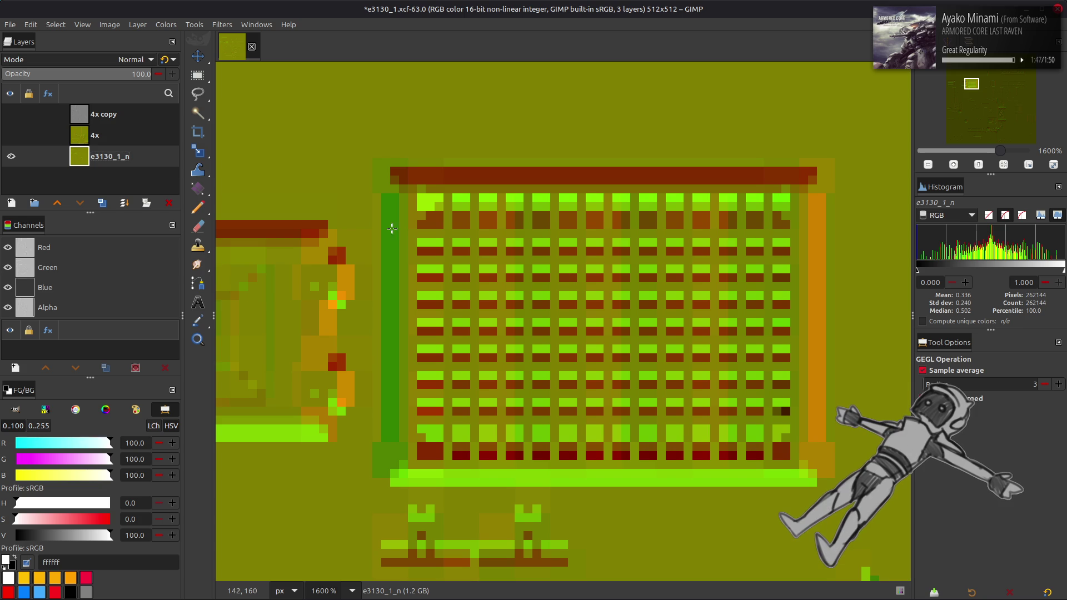
Toggle both 4x layers' visibility to compare them with the original normal map.
click(11, 135)
click(11, 135)
click(11, 114)
click(11, 114)
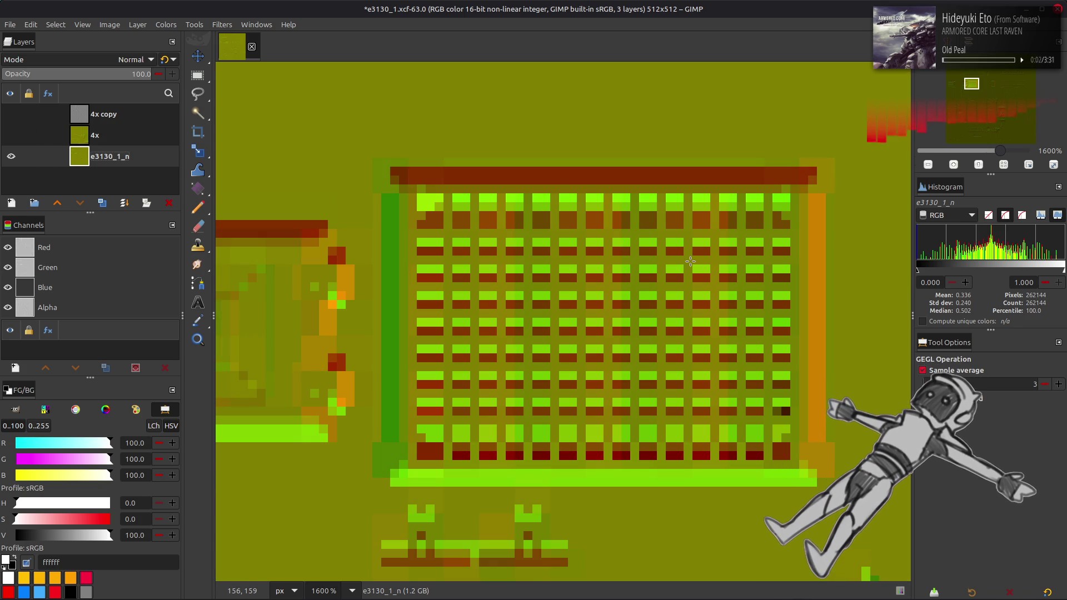
click(11, 114)
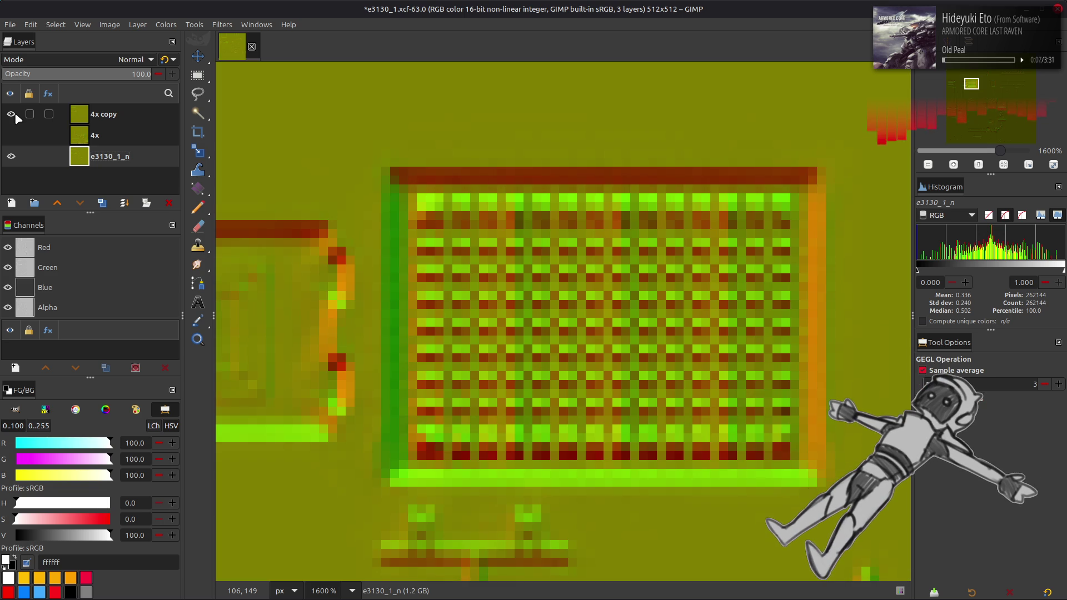
click(14, 113)
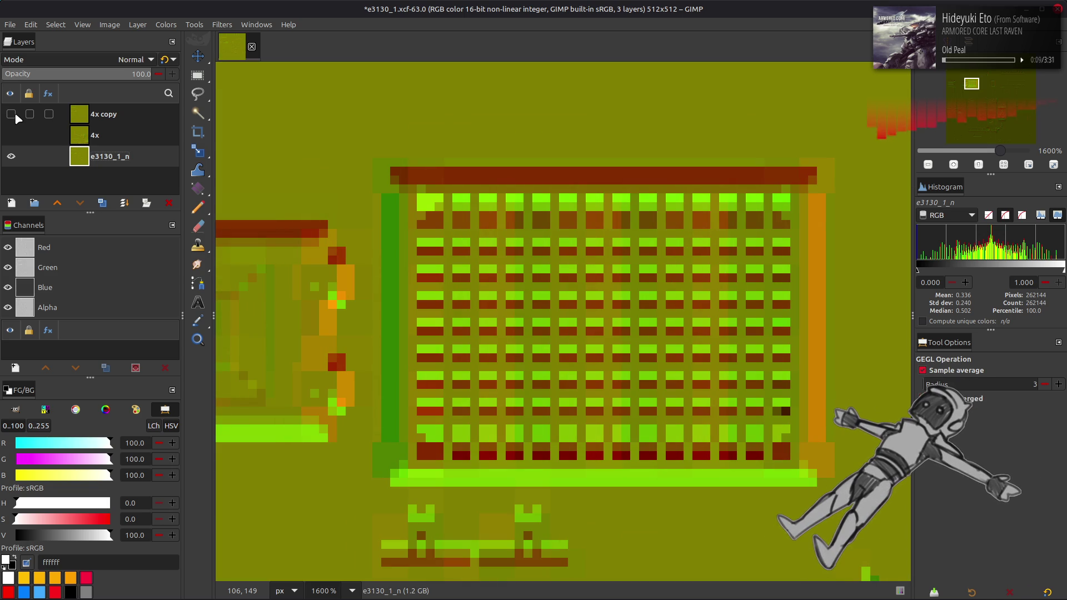
Select a 4×4-pixel grille patch and shift the selection to a neighbouring patch.
key(r)
mouse_move(515, 273)
mouse_down()
mouse_move(562, 327)
mouse_move(547, 308)
mouse_up()
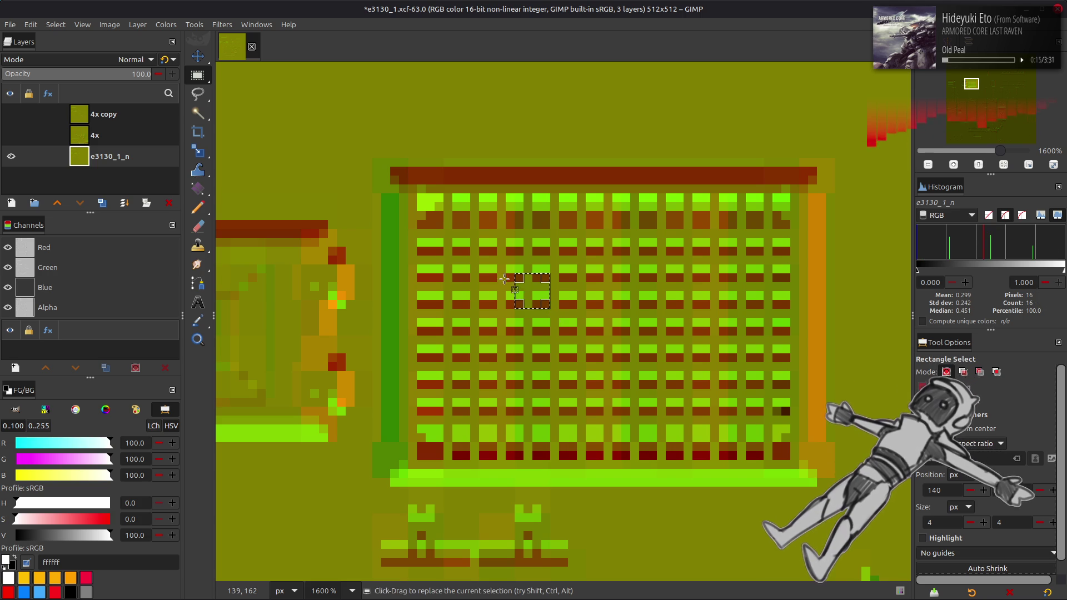
click(963, 372)
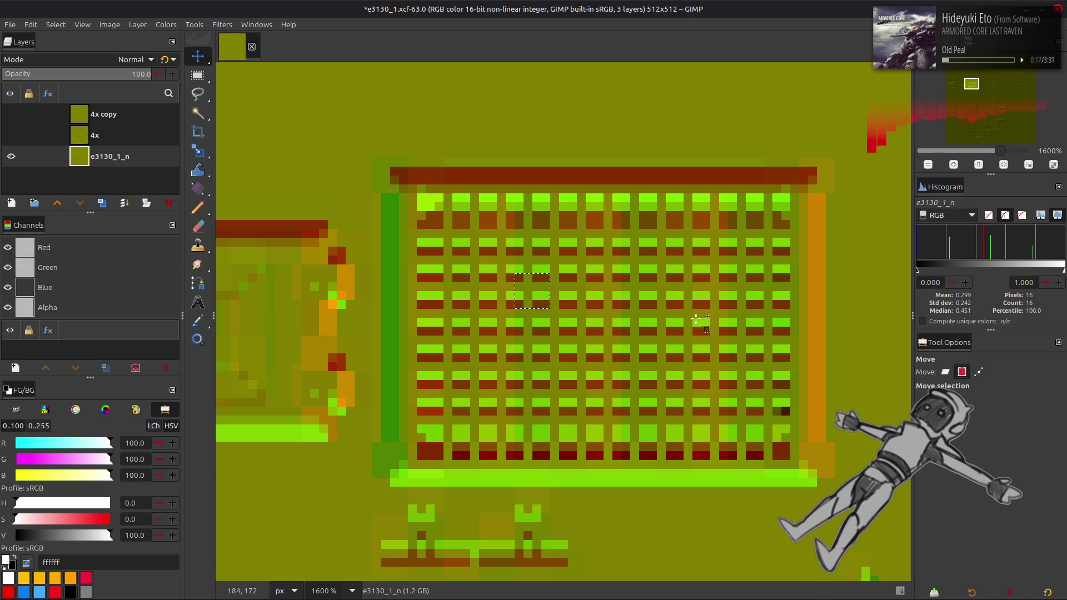
drag(534, 297, 498, 294)
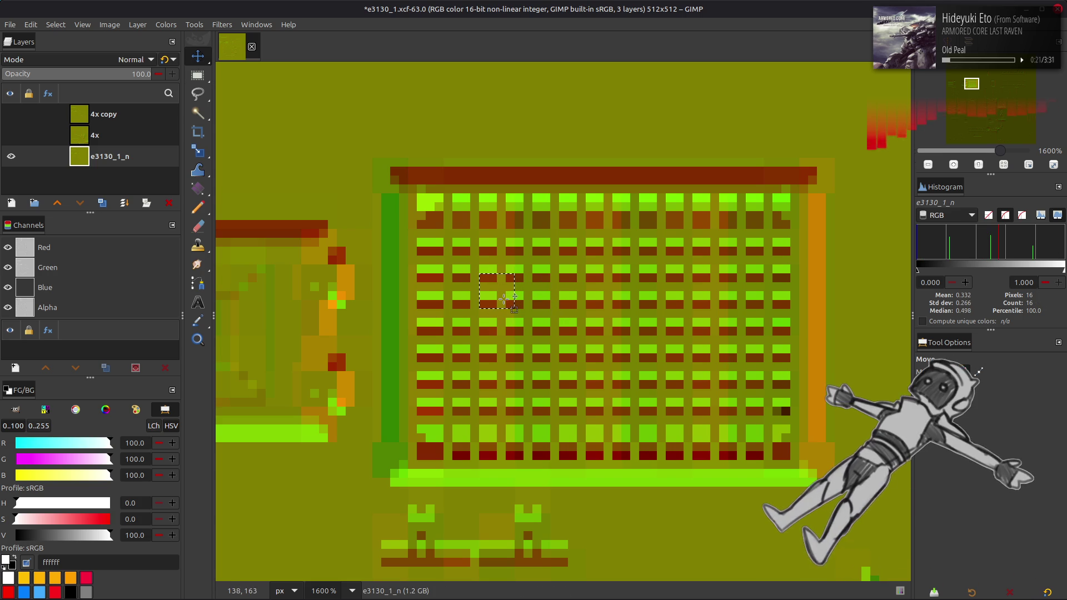
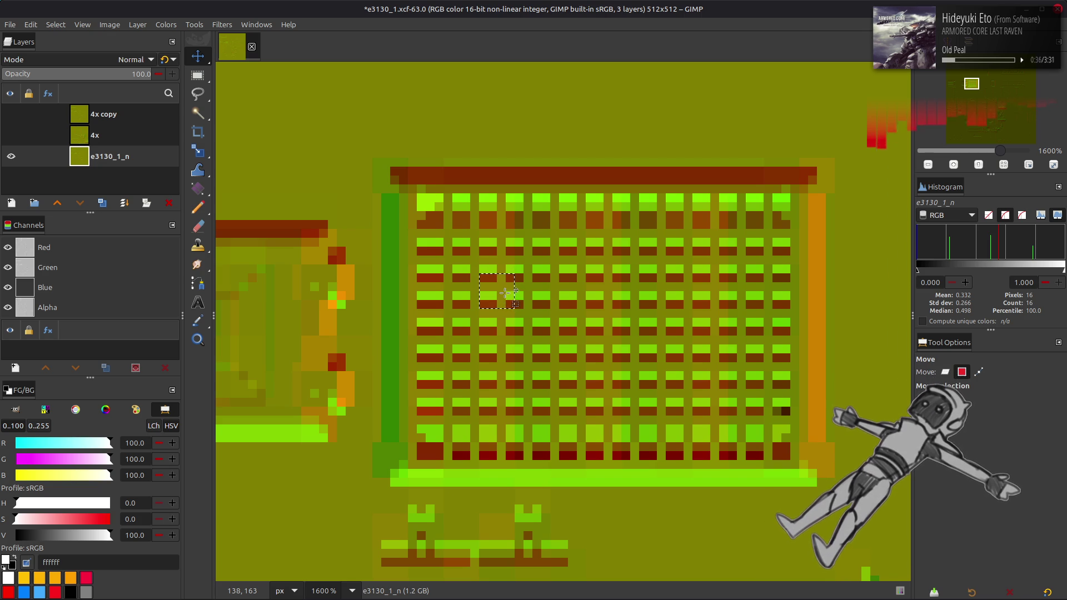
Shift the selection slightly up and right, show the 4x copy layer, then deselect everything.
key(Up)
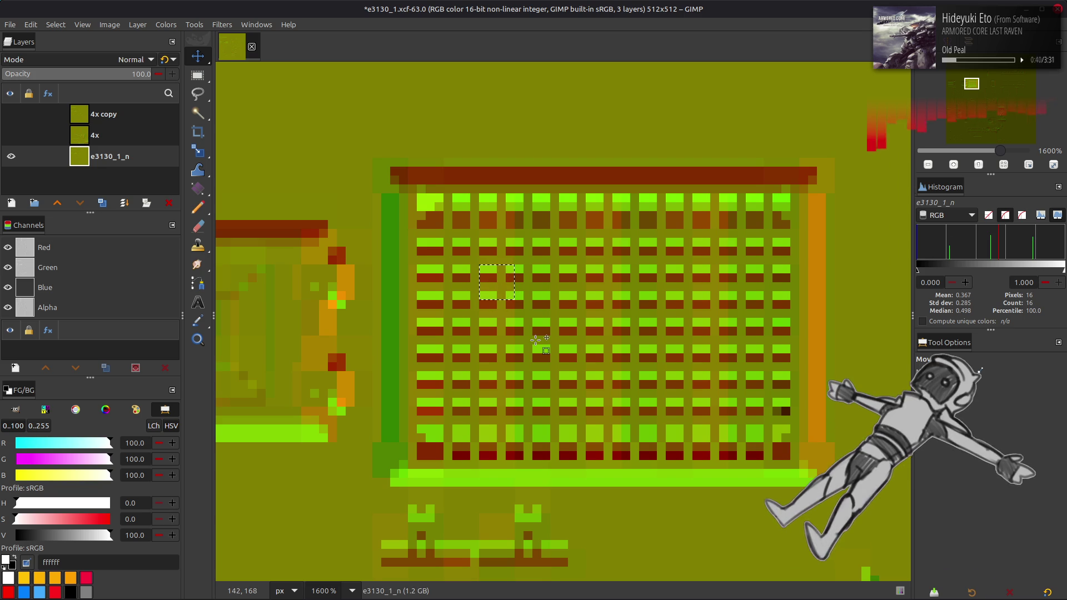
mouse_move(500, 298)
mouse_down()
mouse_move(536, 290)
mouse_move(536, 298)
mouse_up()
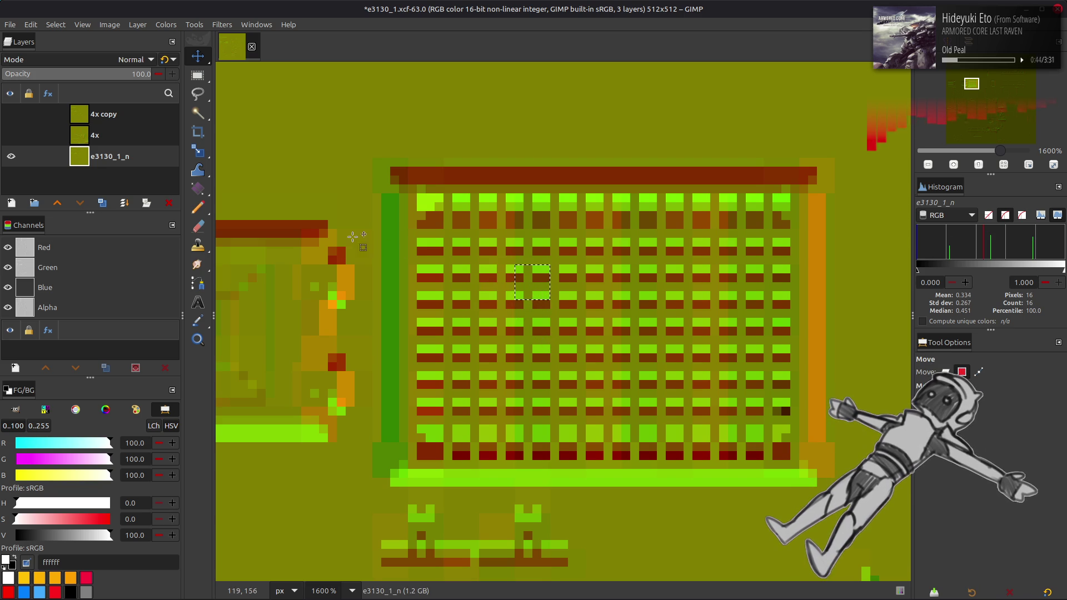
click(13, 115)
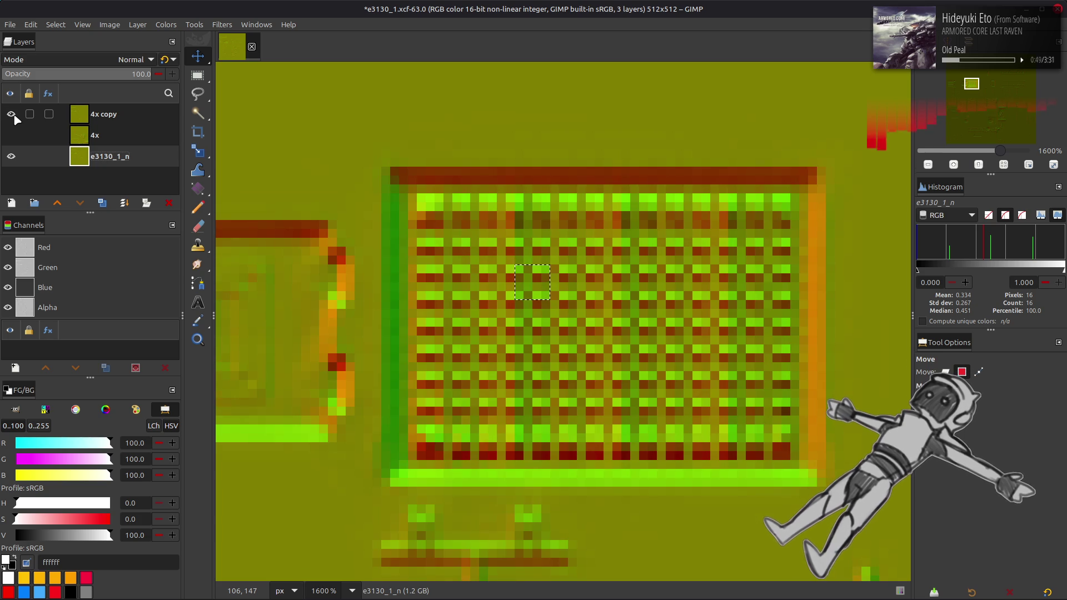
click(60, 25)
click(71, 54)
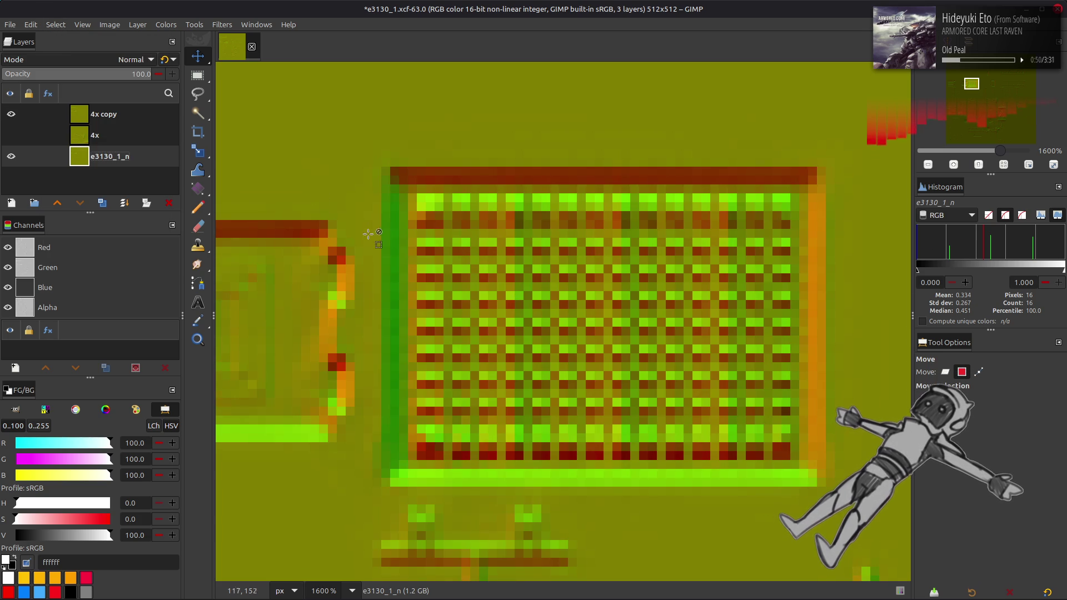
Toggle the 4x copy layer off and on to compare, then zoom to 200%.
click(12, 115)
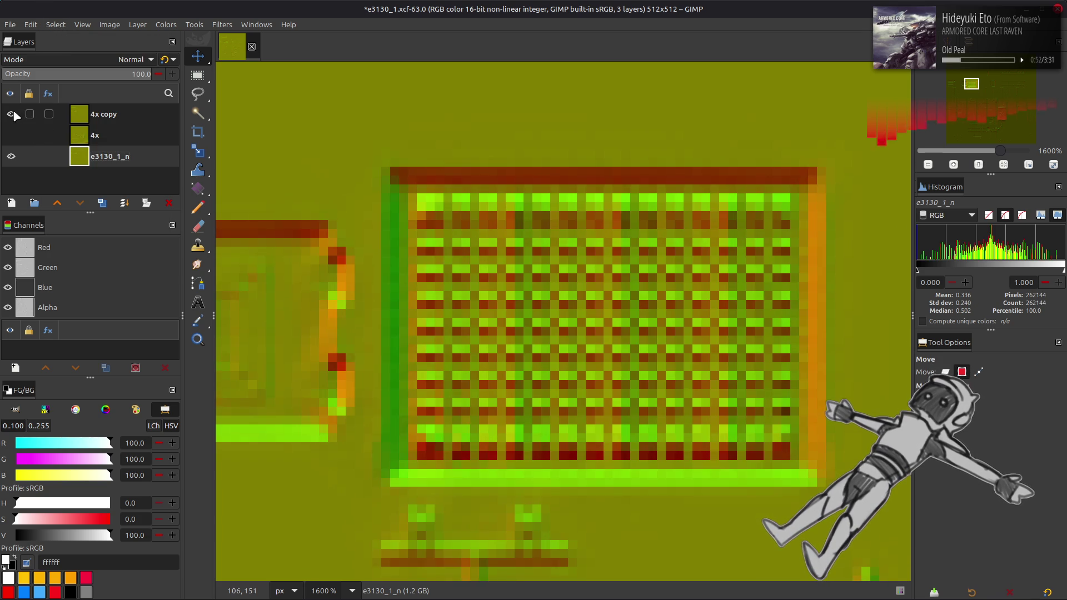
click(12, 115)
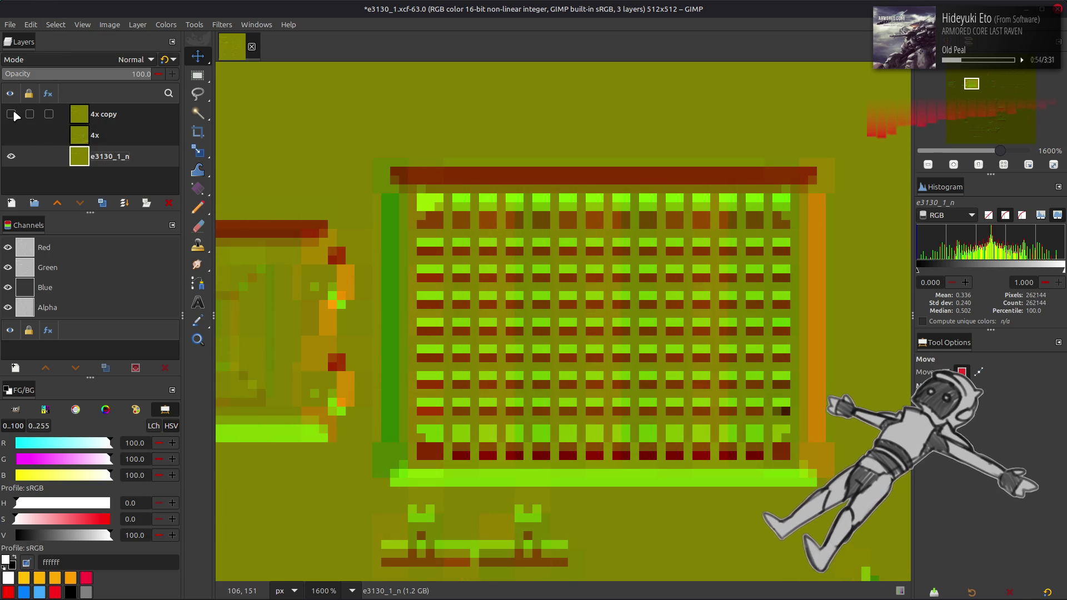
key(2)
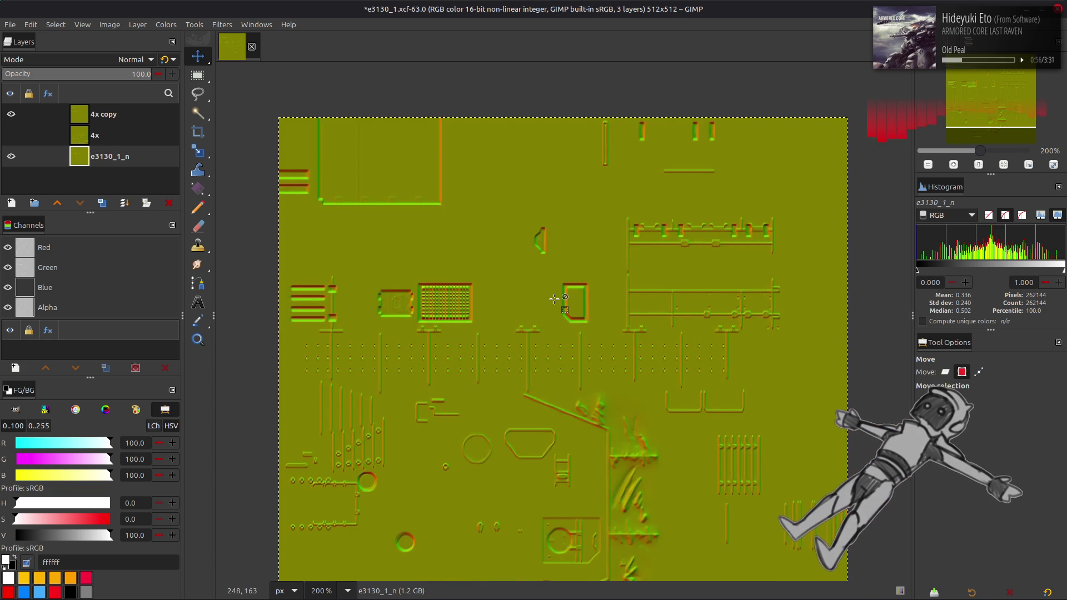
Switch the Move tool to Layer mode and make 4x copy the active layer.
click(945, 372)
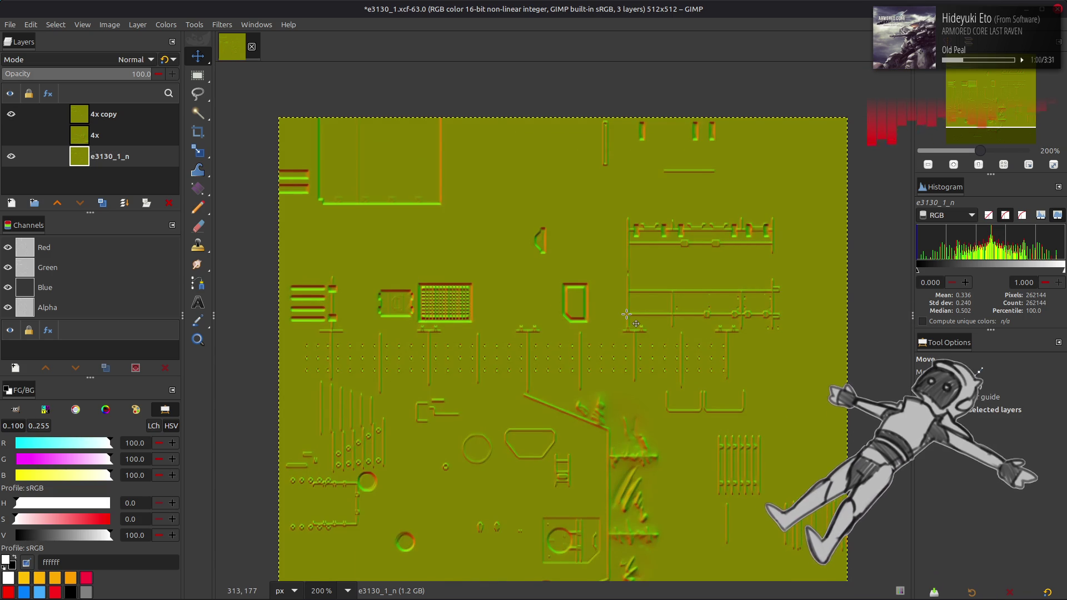
scroll(626, 314, down, 5)
scroll(626, 315, right, 1)
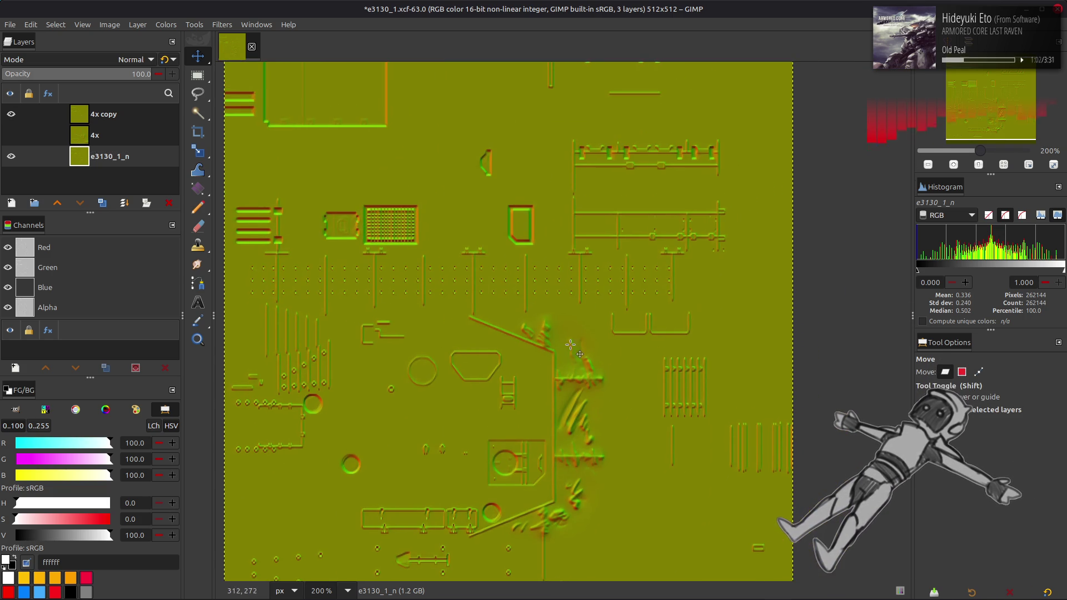
scroll(667, 350, right, 2)
scroll(694, 356, left, 3)
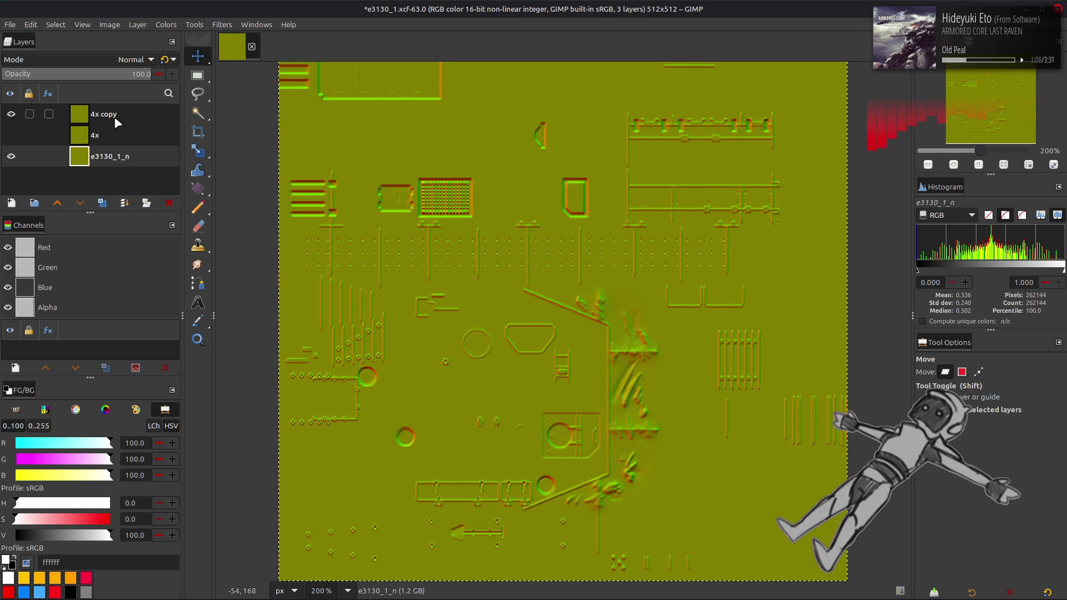
click(47, 118)
click(11, 115)
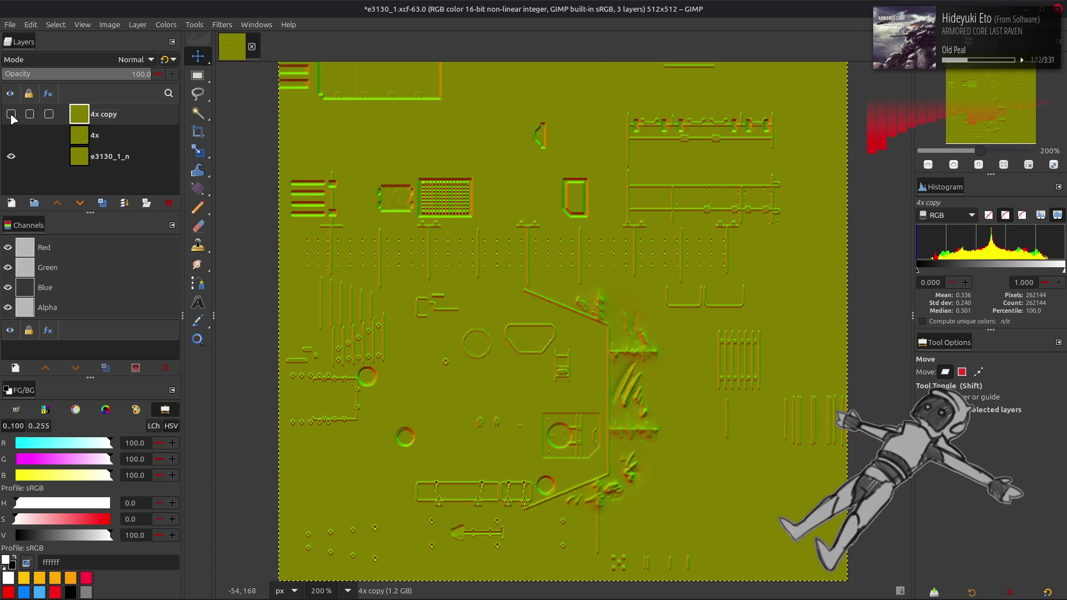
Save the e3130_1.xcf project and make the 4x copy layer visible again.
key(ctrl+s)
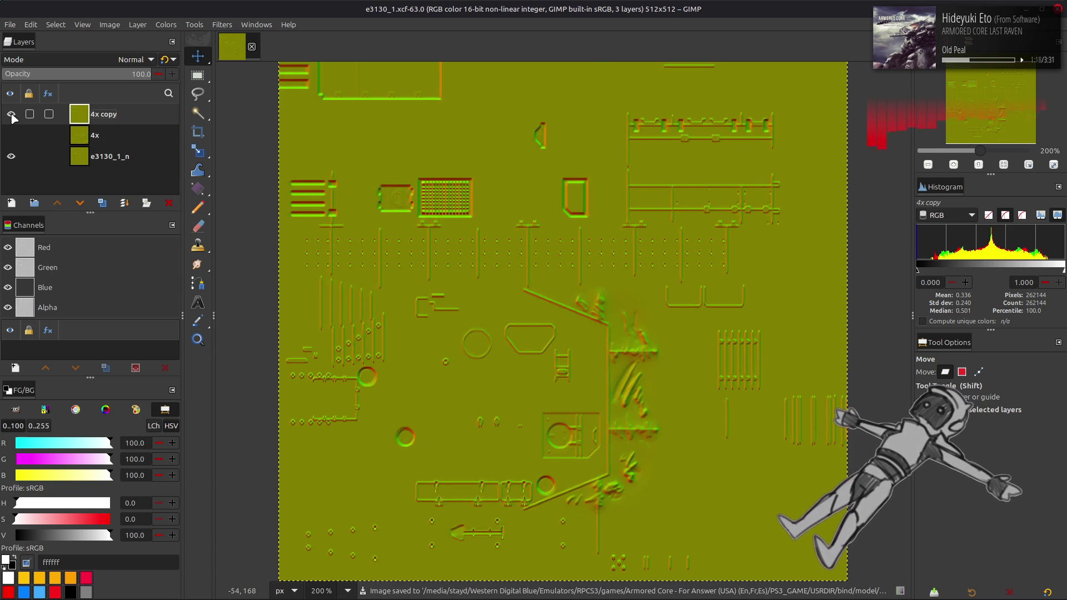
click(11, 115)
click(10, 24)
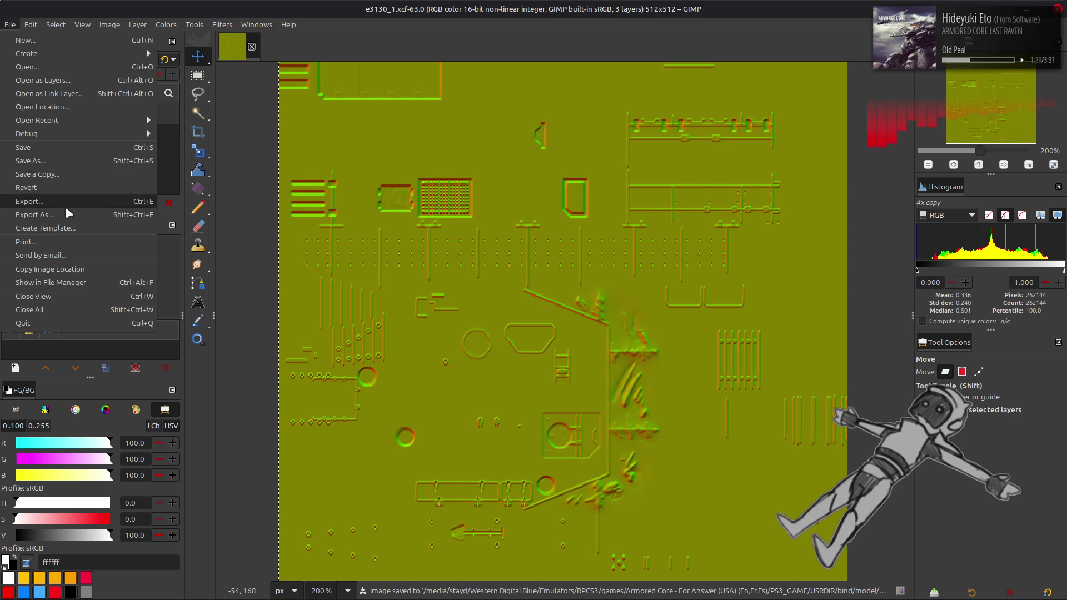
Export the image as e1020_1_n.dds into Armored Core - Verdict Day (USA)/model/ene/e1020.
click(123, 250)
key(ctrl+shift+e)
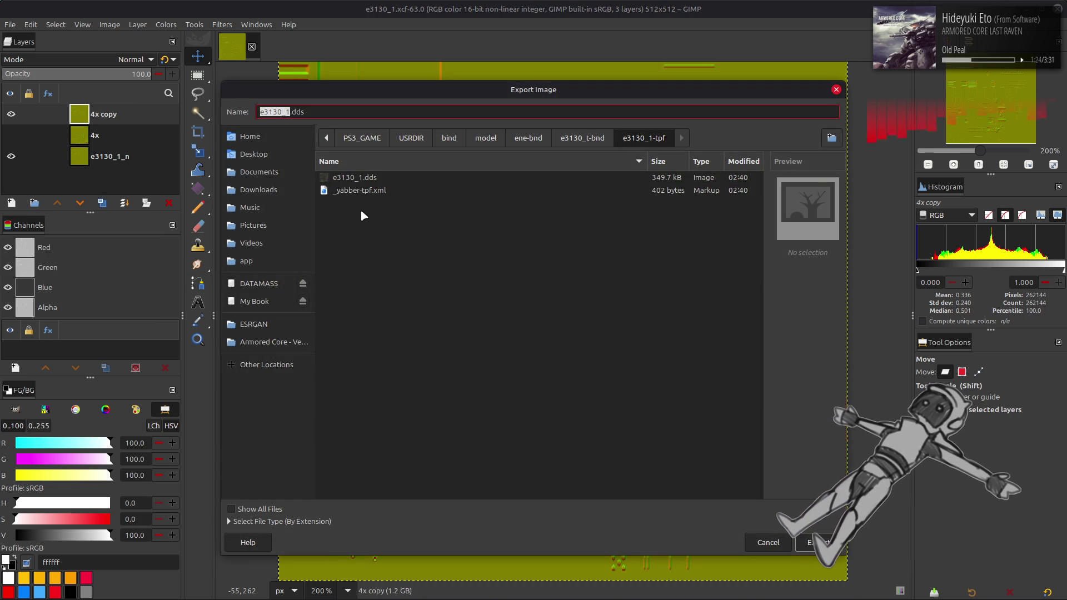
click(270, 342)
double_click(364, 375)
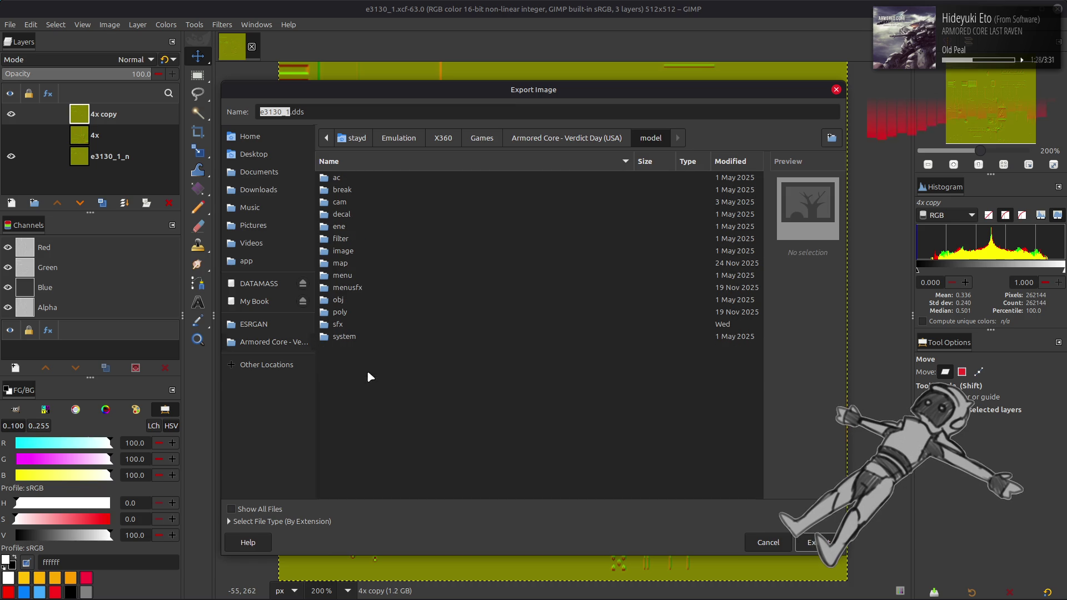
click(361, 228)
double_click(362, 228)
scroll(398, 252, down, 3)
double_click(358, 370)
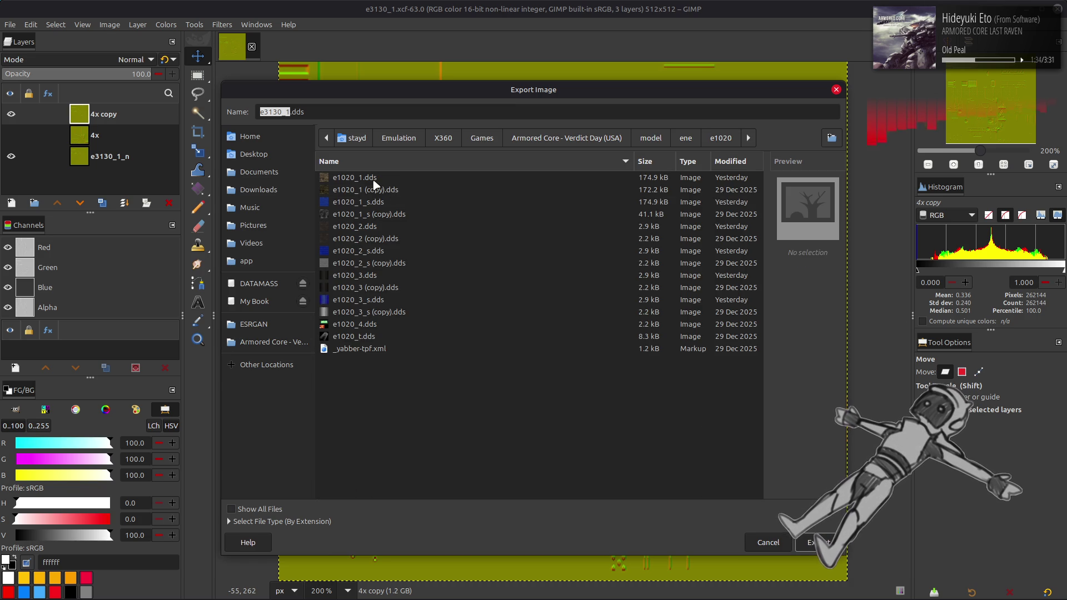
click(373, 180)
click(290, 112)
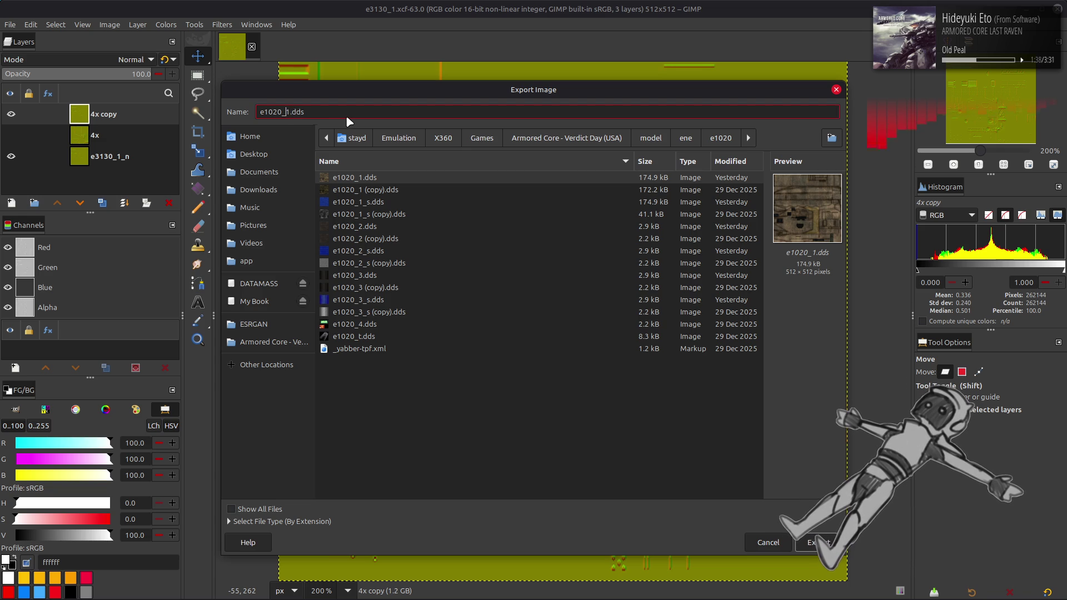
text(_n)
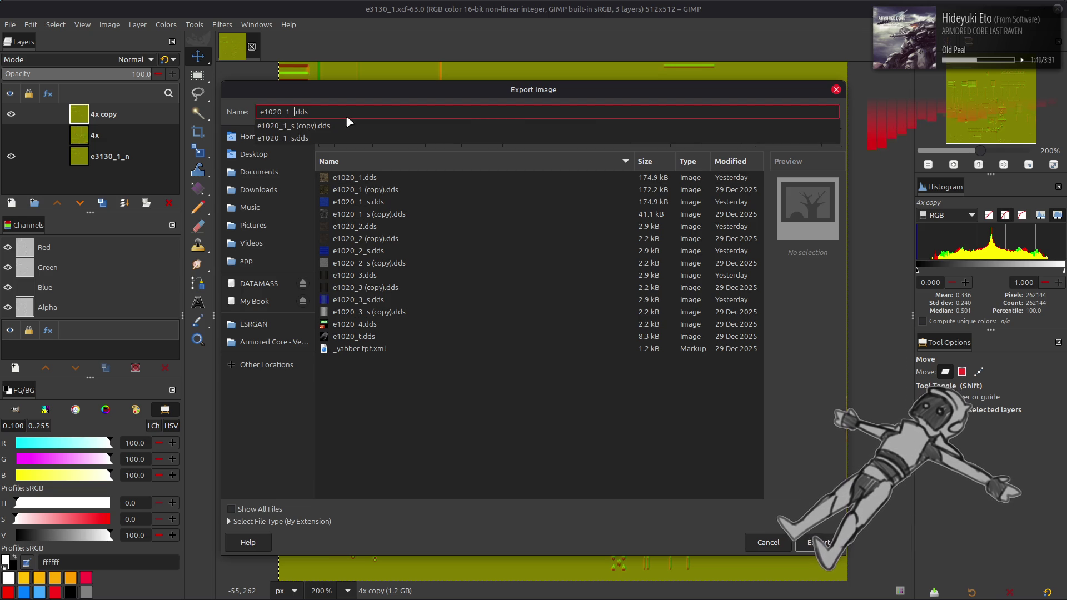
key(Return)
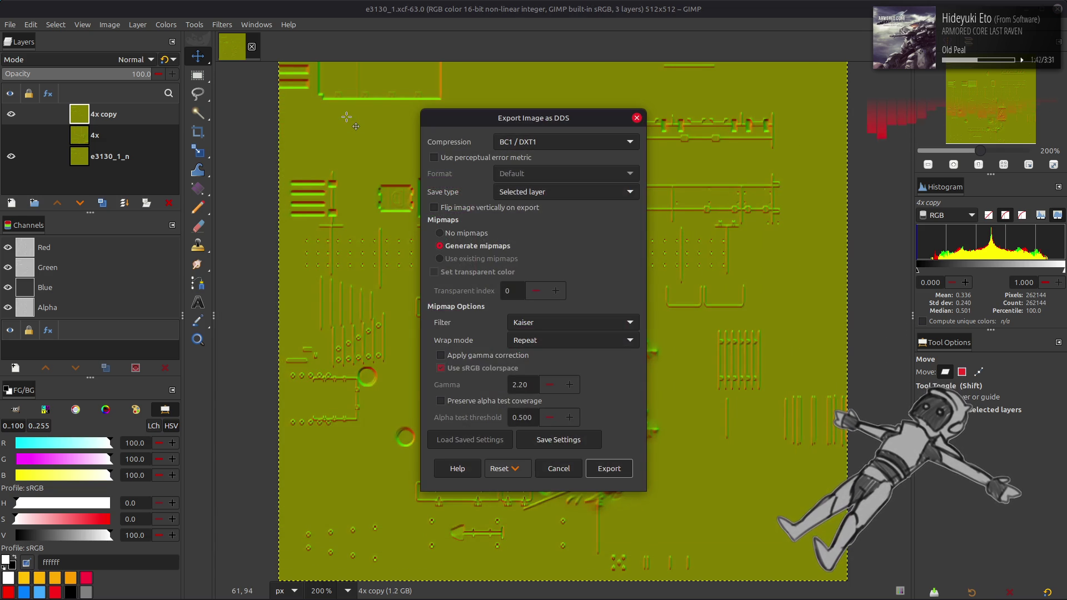
Set the DDS compression to BC5 / ATI2 (3Dc) and review the remaining export options.
click(544, 142)
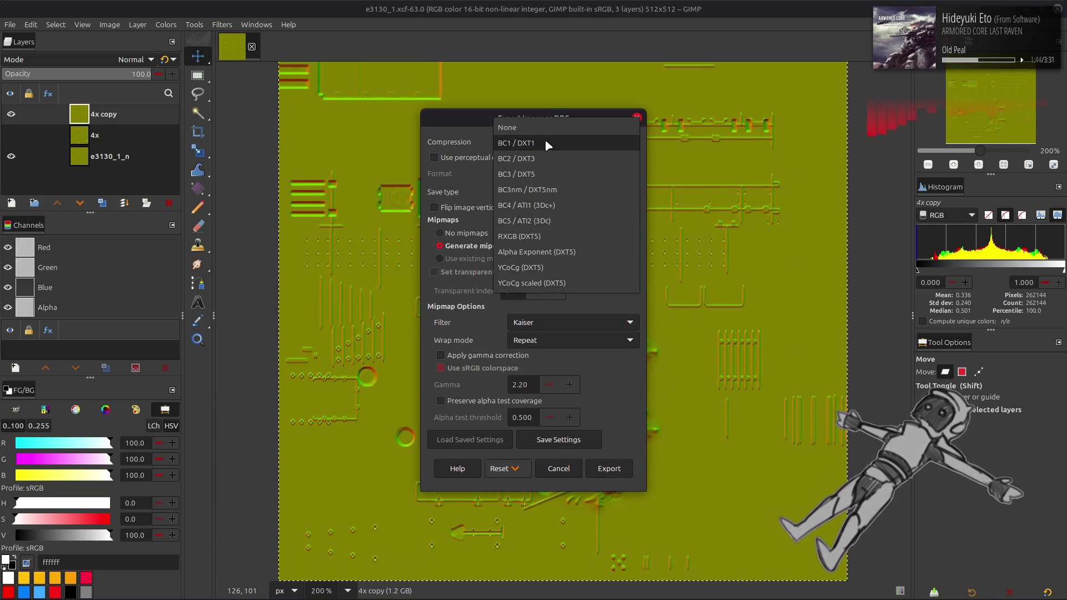
click(562, 221)
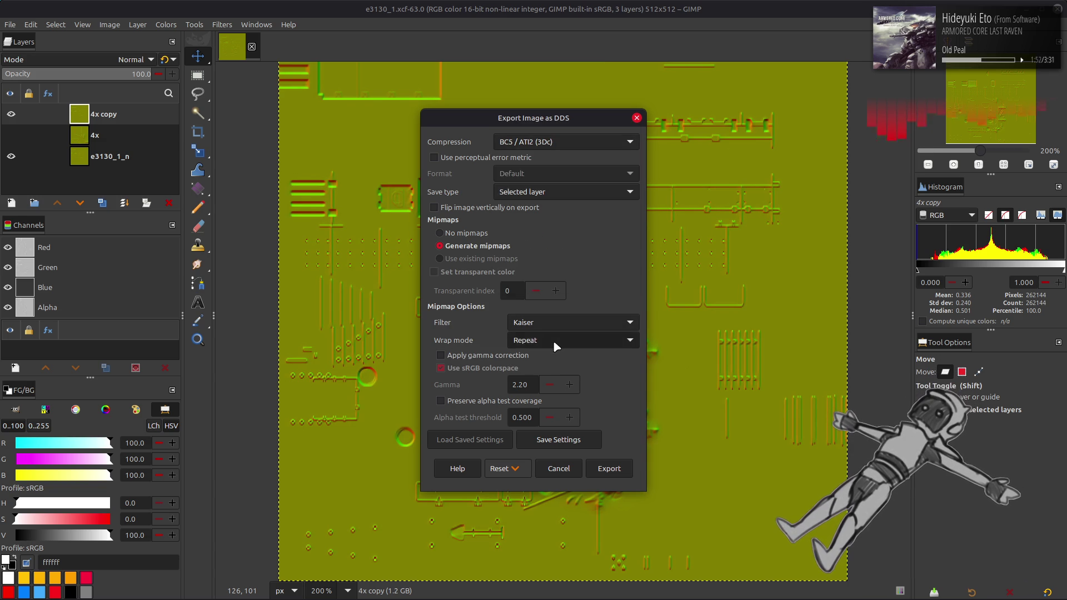
scroll(553, 340, down, 1)
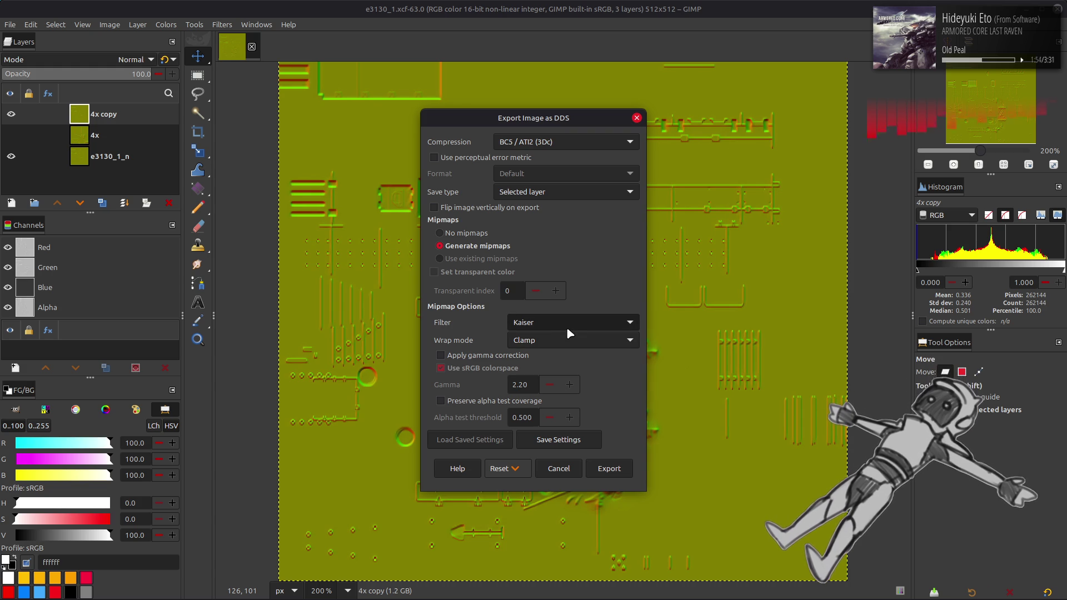
scroll(567, 329, up, 2)
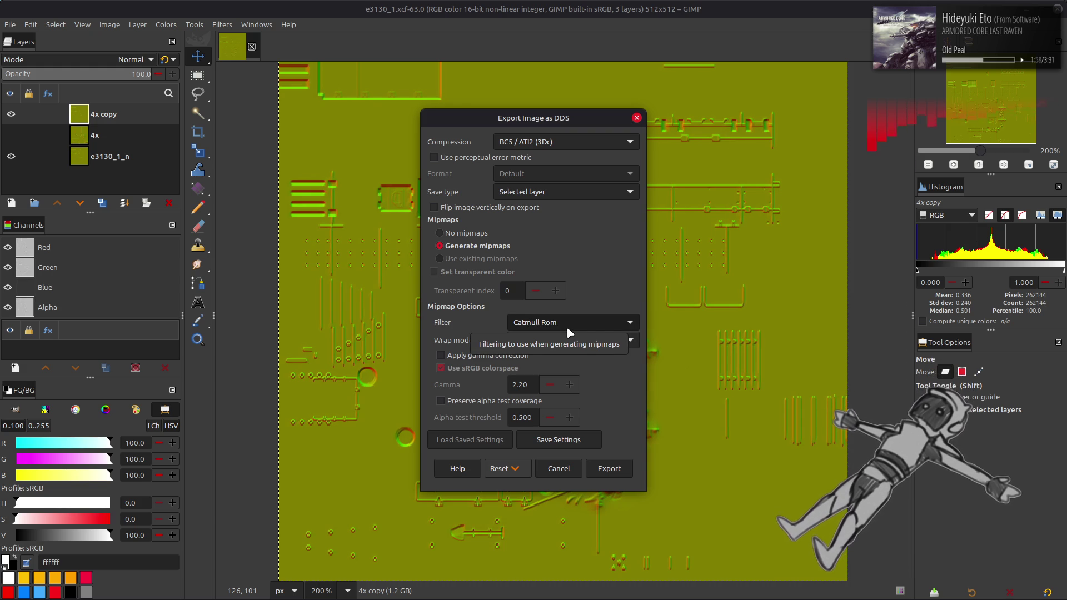
scroll(566, 326, down, 1)
scroll(566, 326, down, 1)
scroll(566, 326, up, 2)
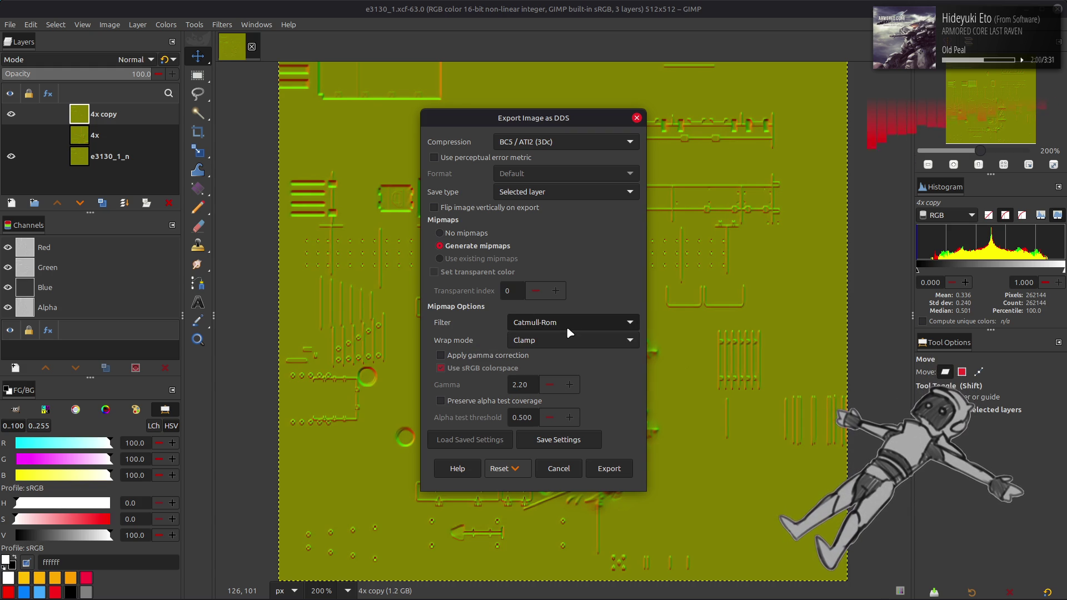